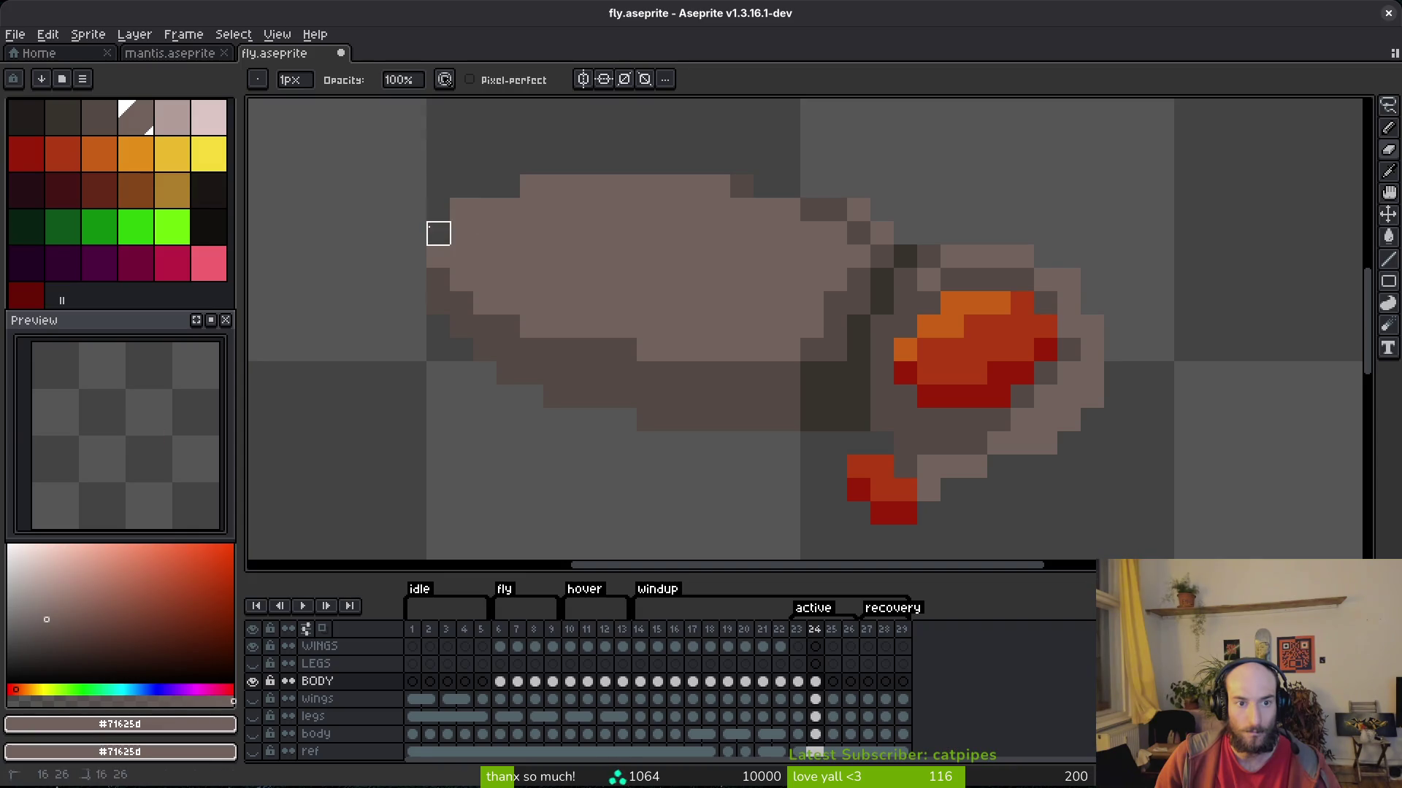
Pick the darker brown from the body and compare frames 23 and 24.
left_click(438, 322, "alt")
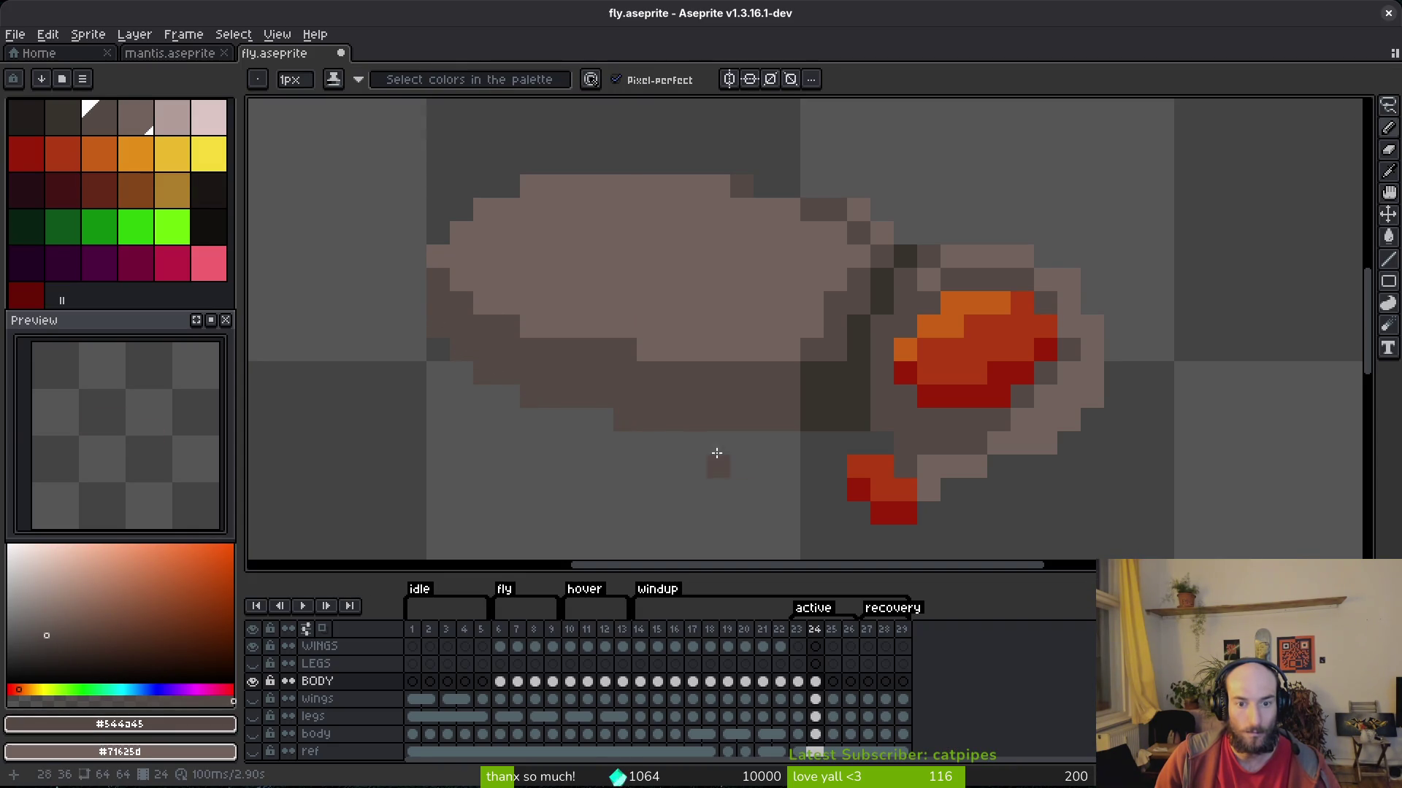
scroll(730, 440, "down", 5)
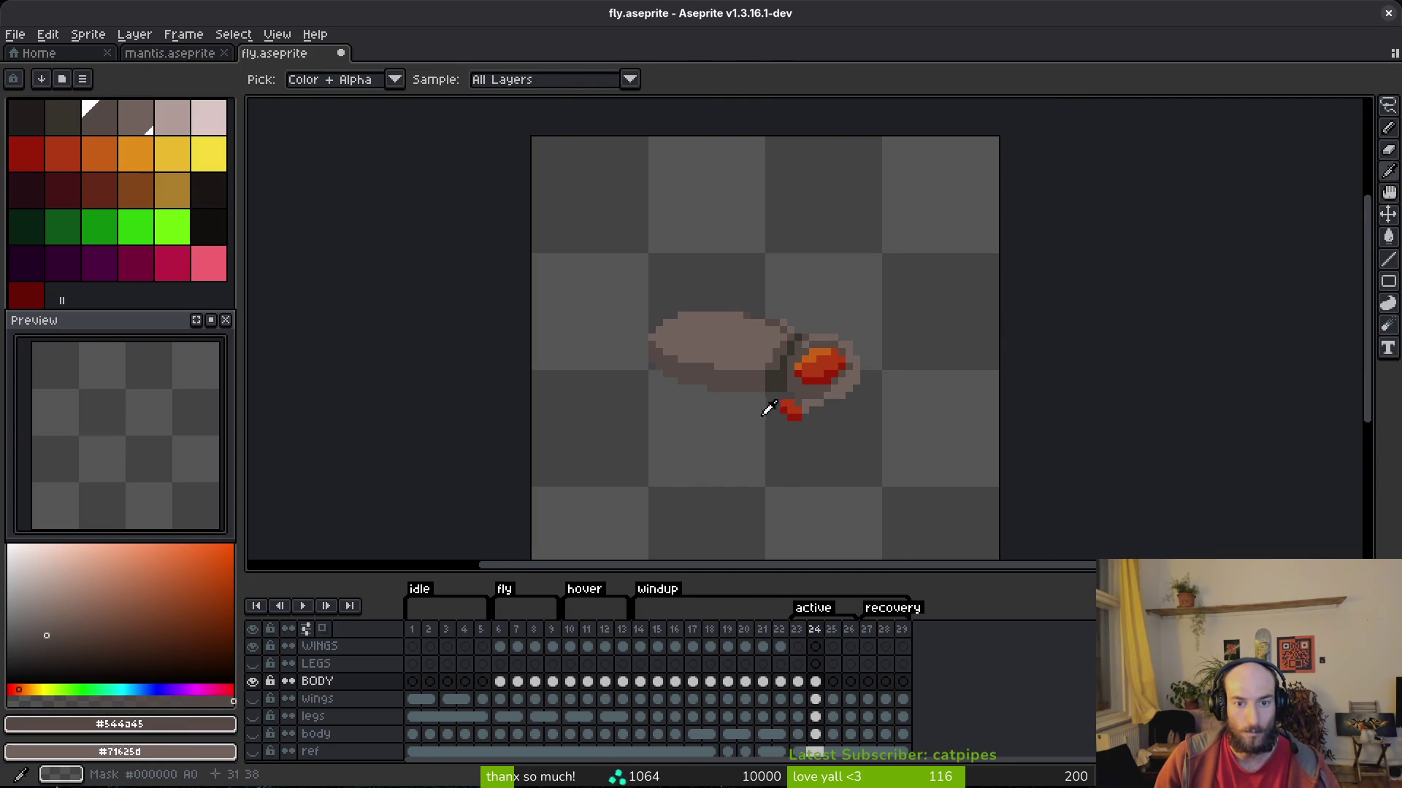
key("comma")
scroll(756, 394, "up", 4)
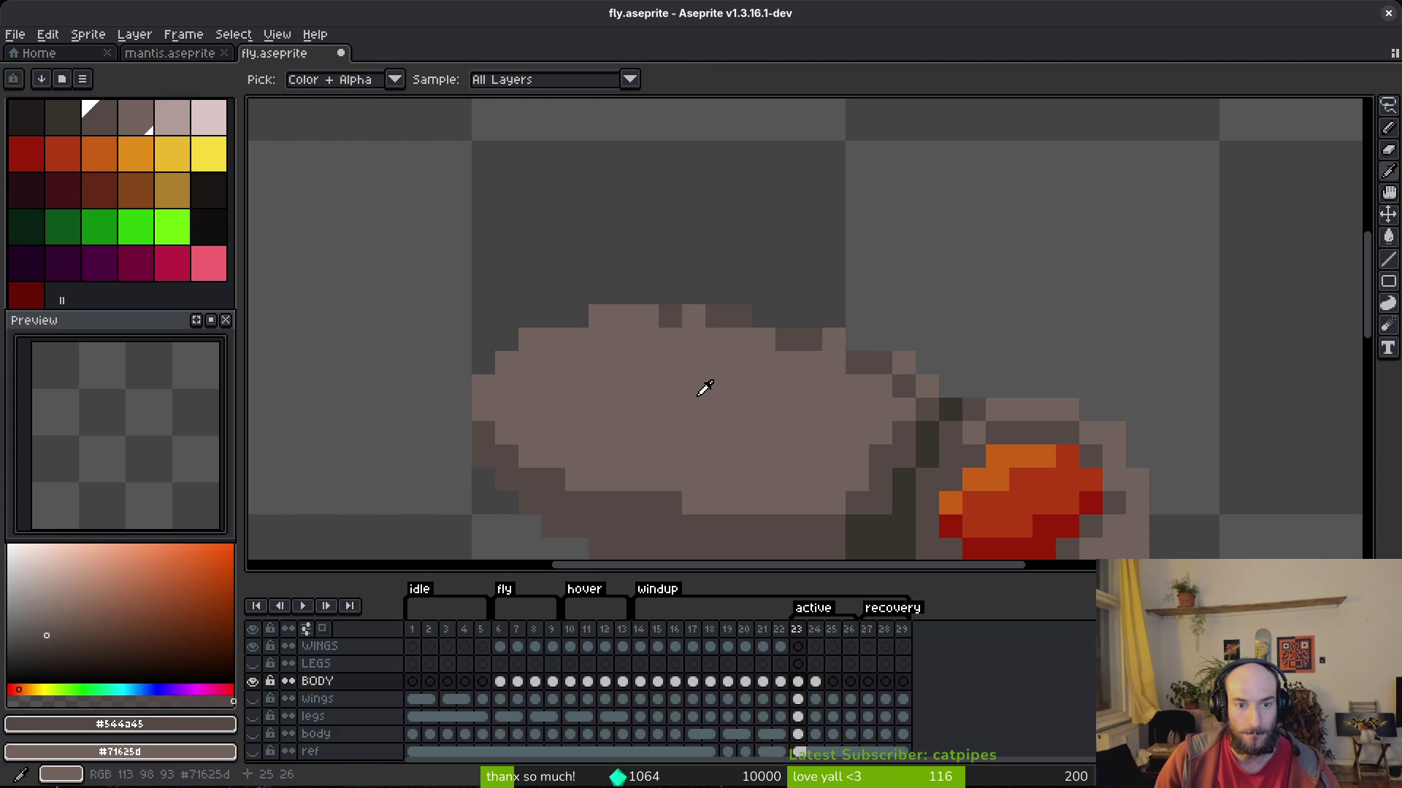
key("period")
key("comma")
key("period")
key("comma")
key("period")
key("comma")
key("period")
key("comma")
key("period")
Sample the body browns and draw a dark shading line along the body's top edge in frame 24.
left_click_drag(782, 431, 701, 401)
key("comma")
key("period")
left_click(685, 330)
left_click(739, 330, "alt")
left_click(619, 301)
left_click_drag(620, 305, 543, 305)
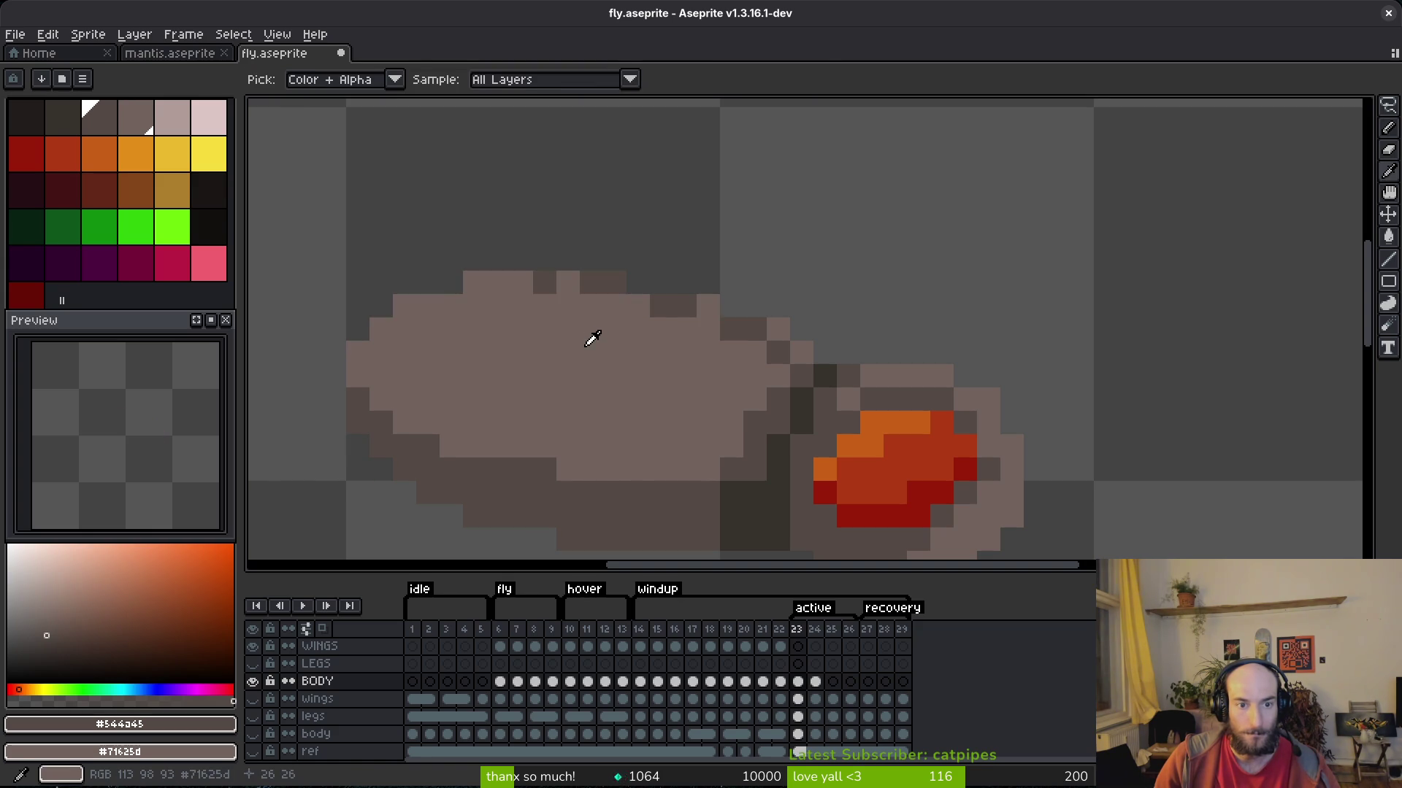
left_click(592, 350)
Recheck frame 23 against frame 24, resample the lighter body brown, and save fly.aseprite.
scroll(708, 350, "down", 3)
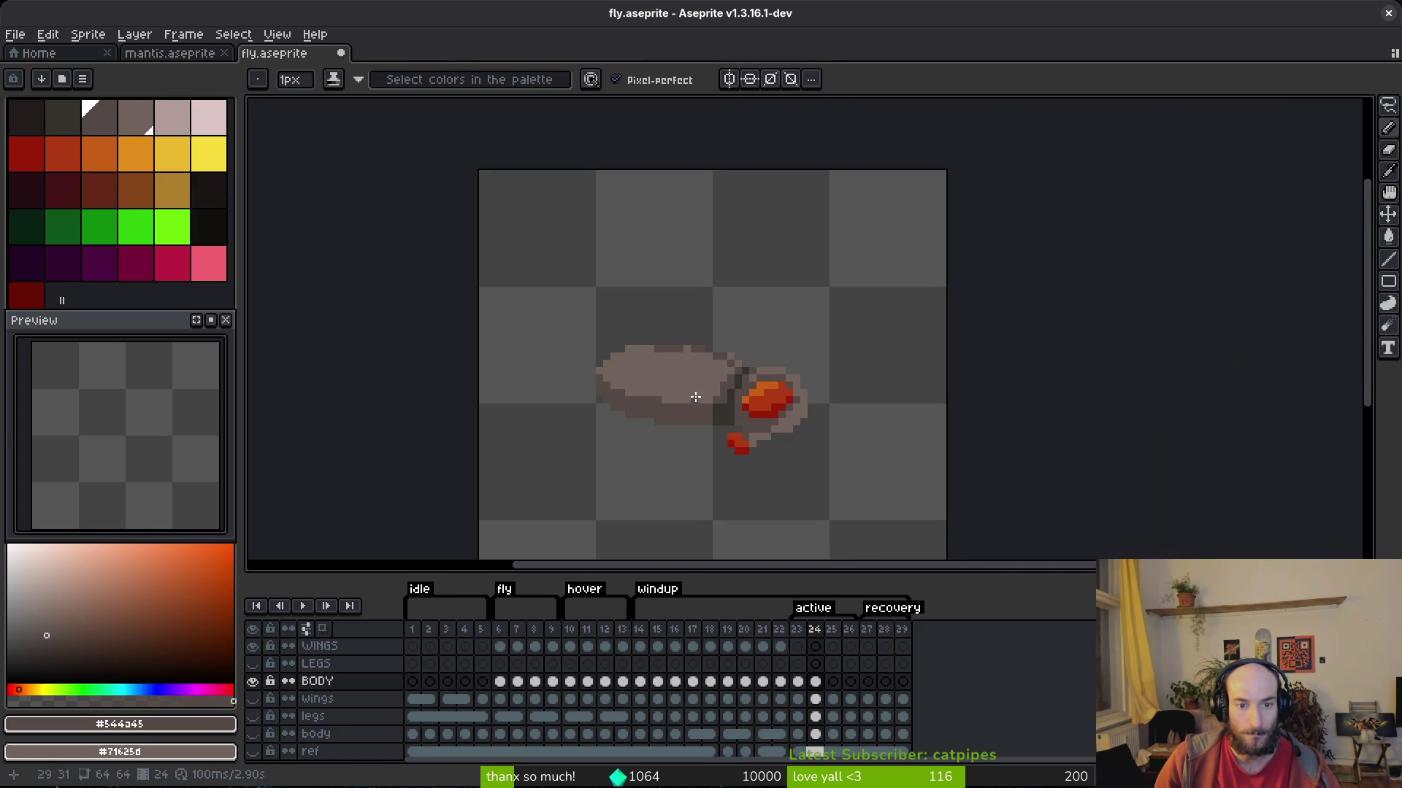
key("comma")
scroll(719, 337, "up", 3)
key("period")
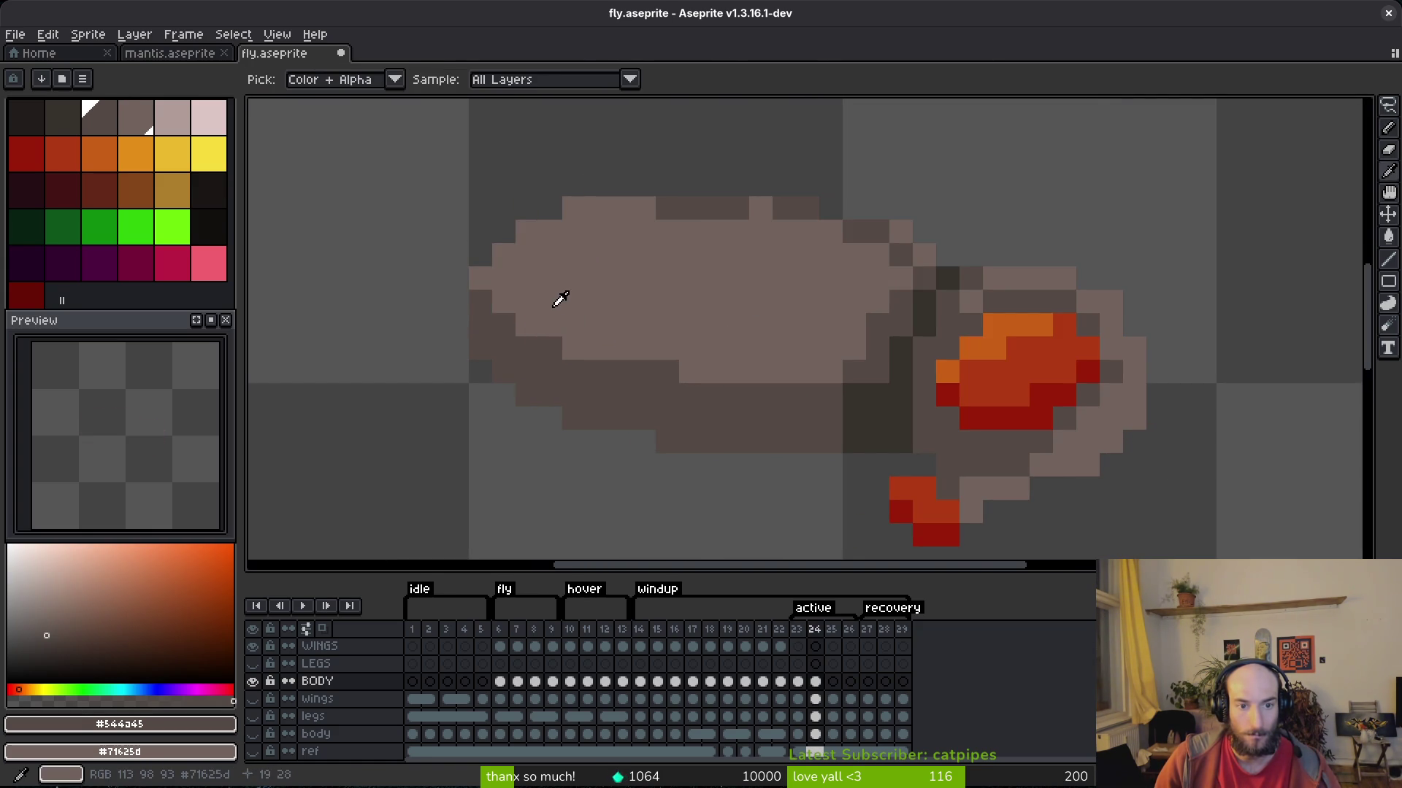
left_click(560, 297, "alt")
scroll(692, 374, "down", 5)
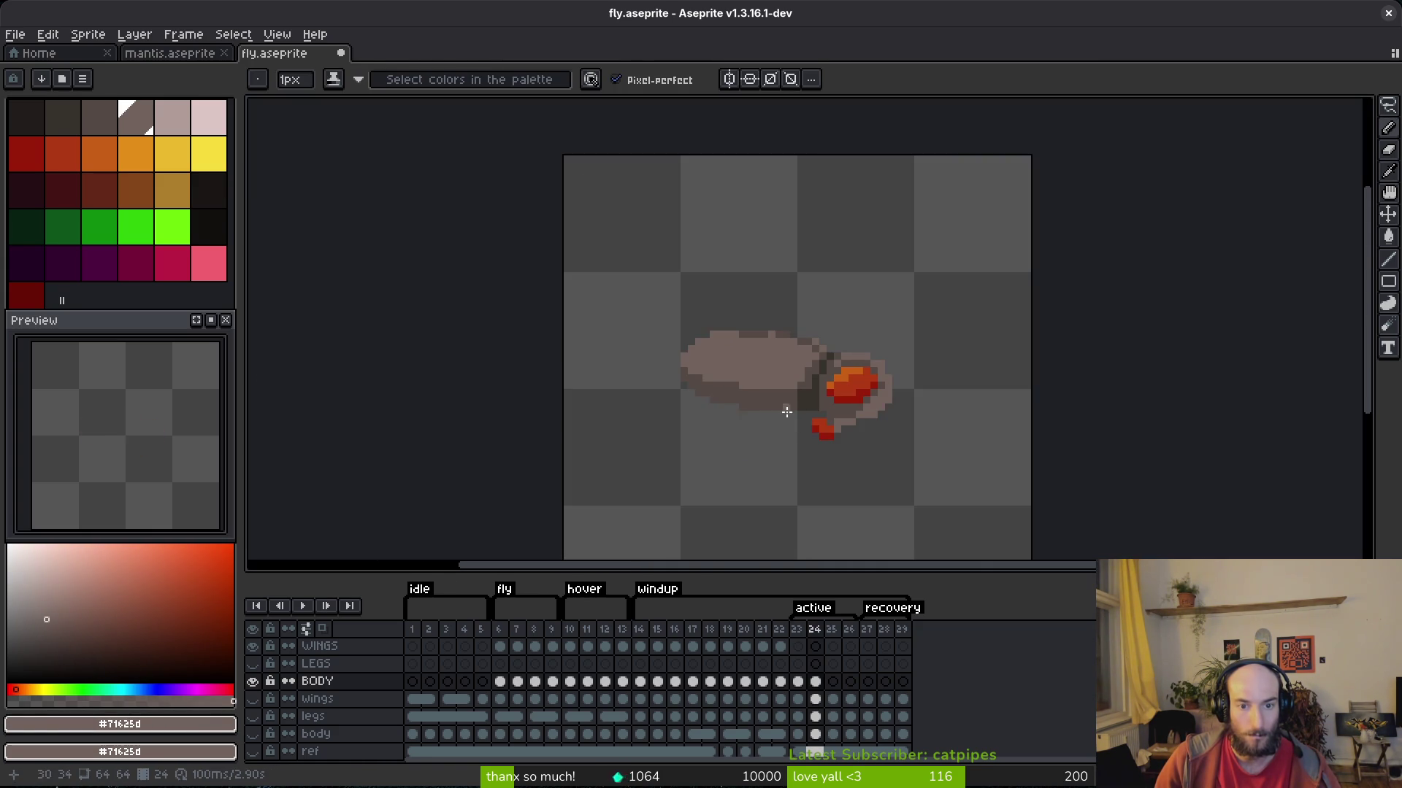
key("alt")
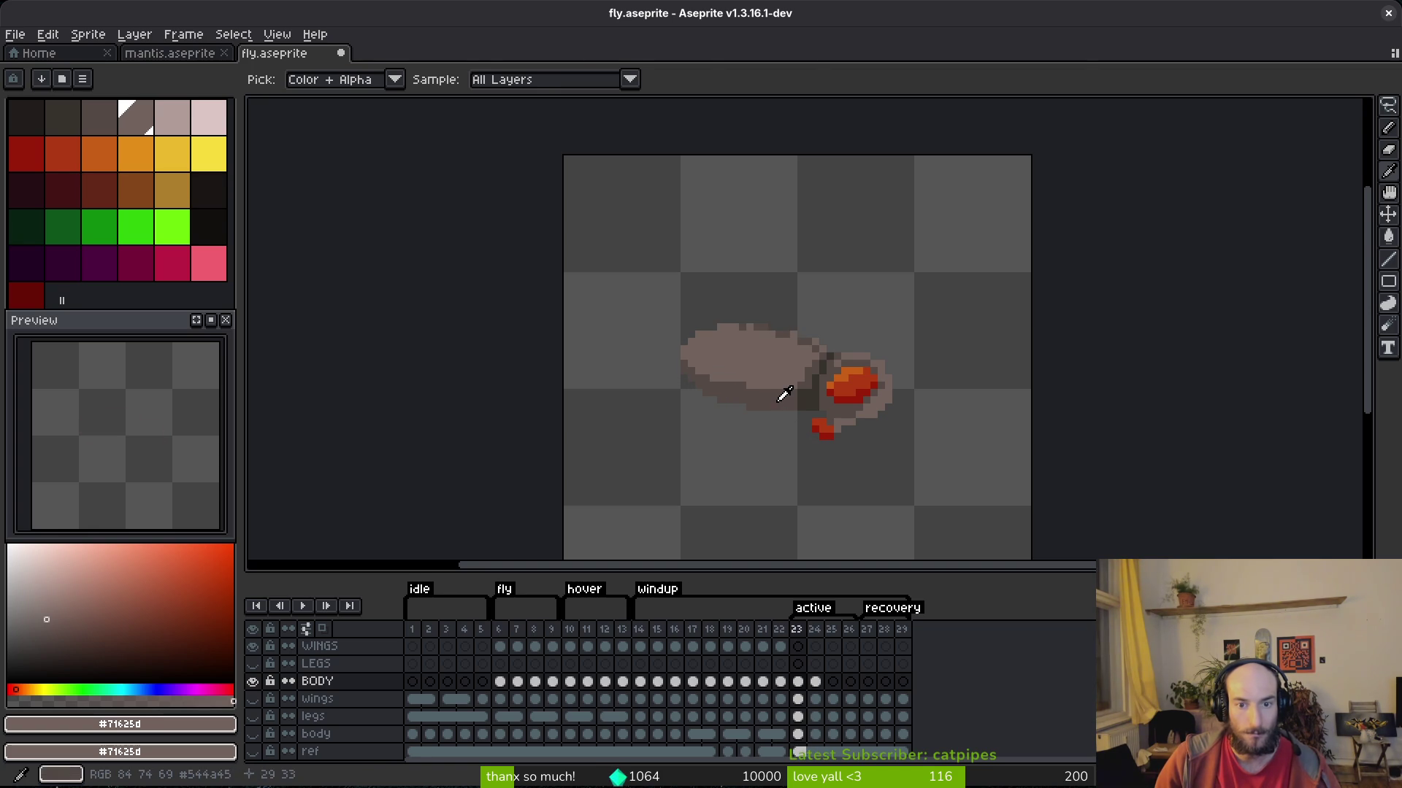
scroll(697, 302, "up", 5)
scroll(853, 330, "down", 4)
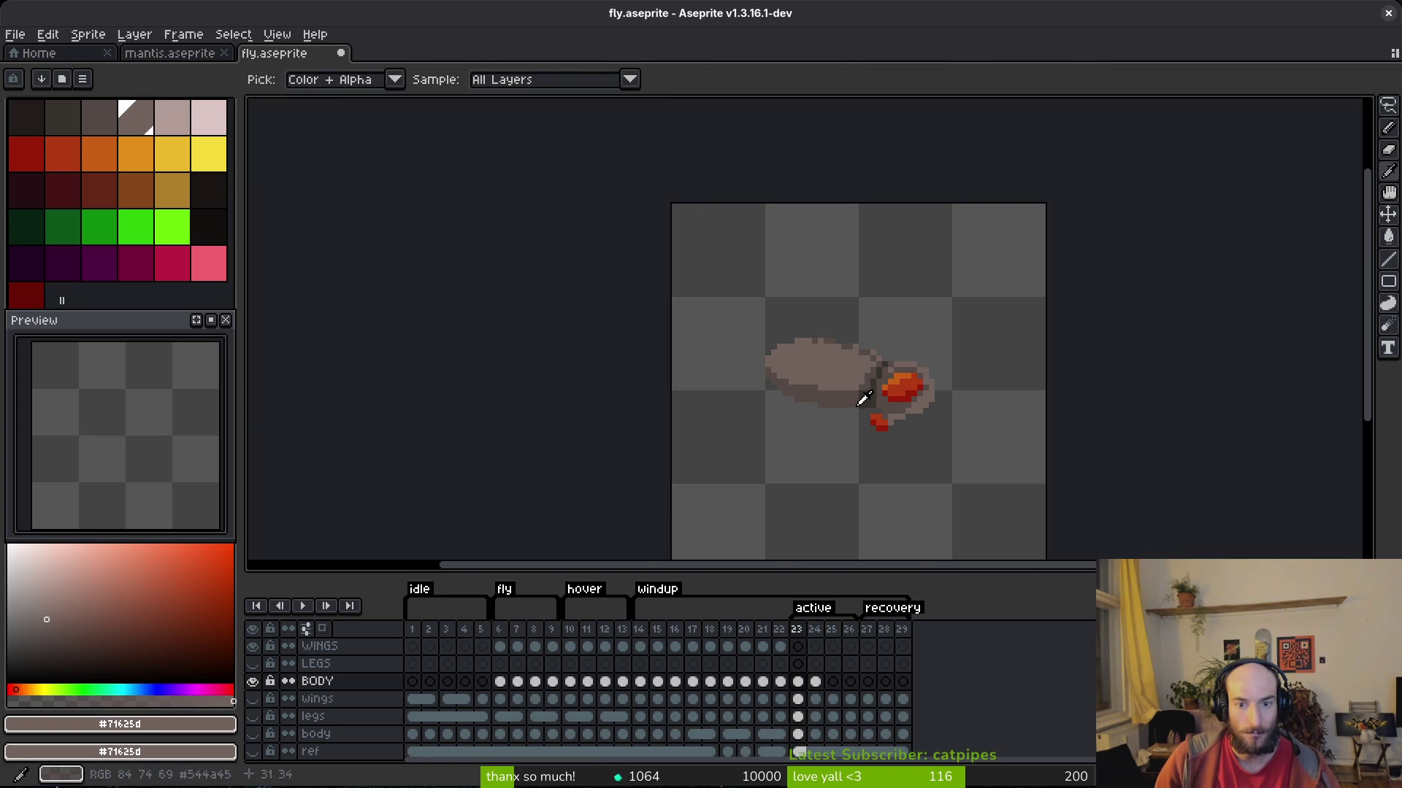
scroll(864, 407, "right", 2)
scroll(783, 370, "up", 1)
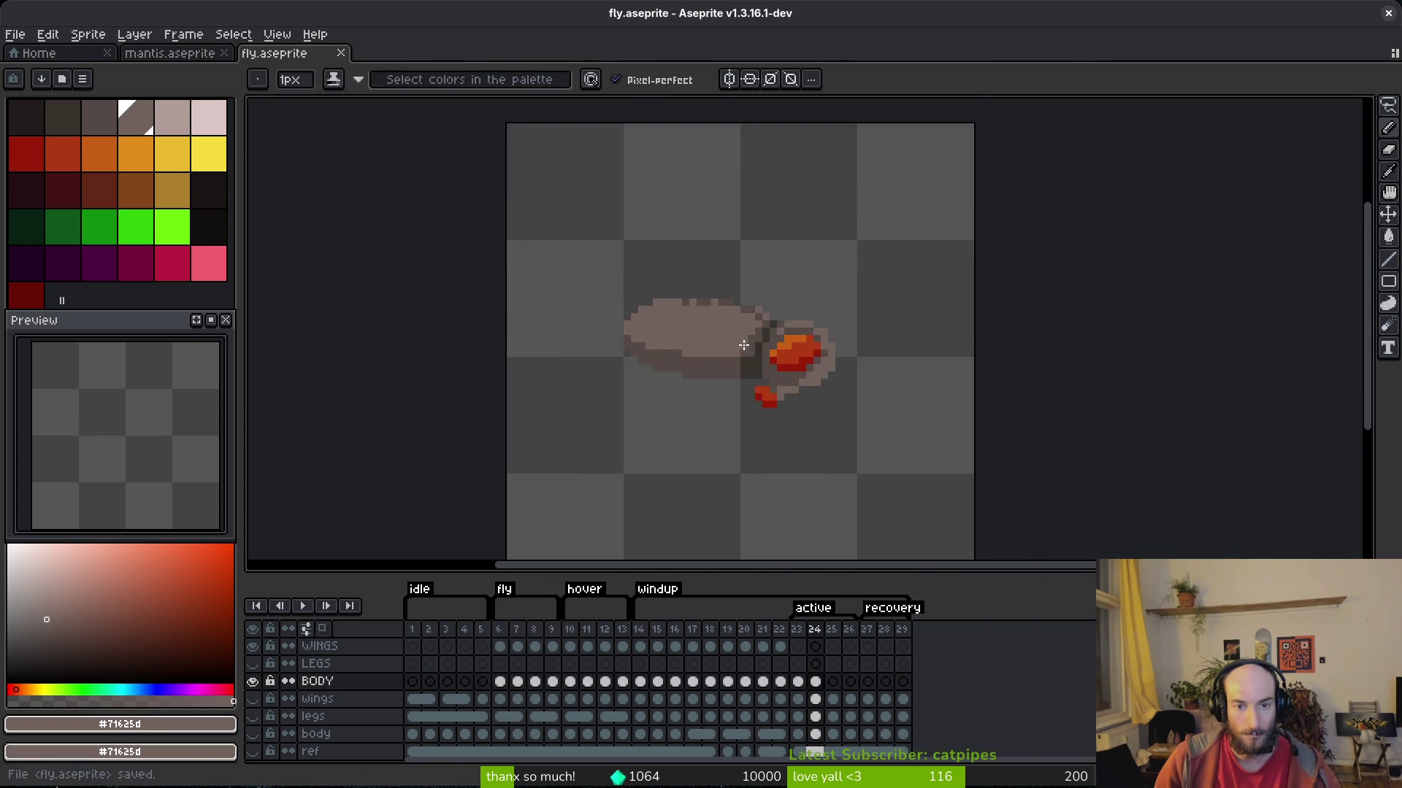
scroll(781, 379, "down", 4)
key("alt")
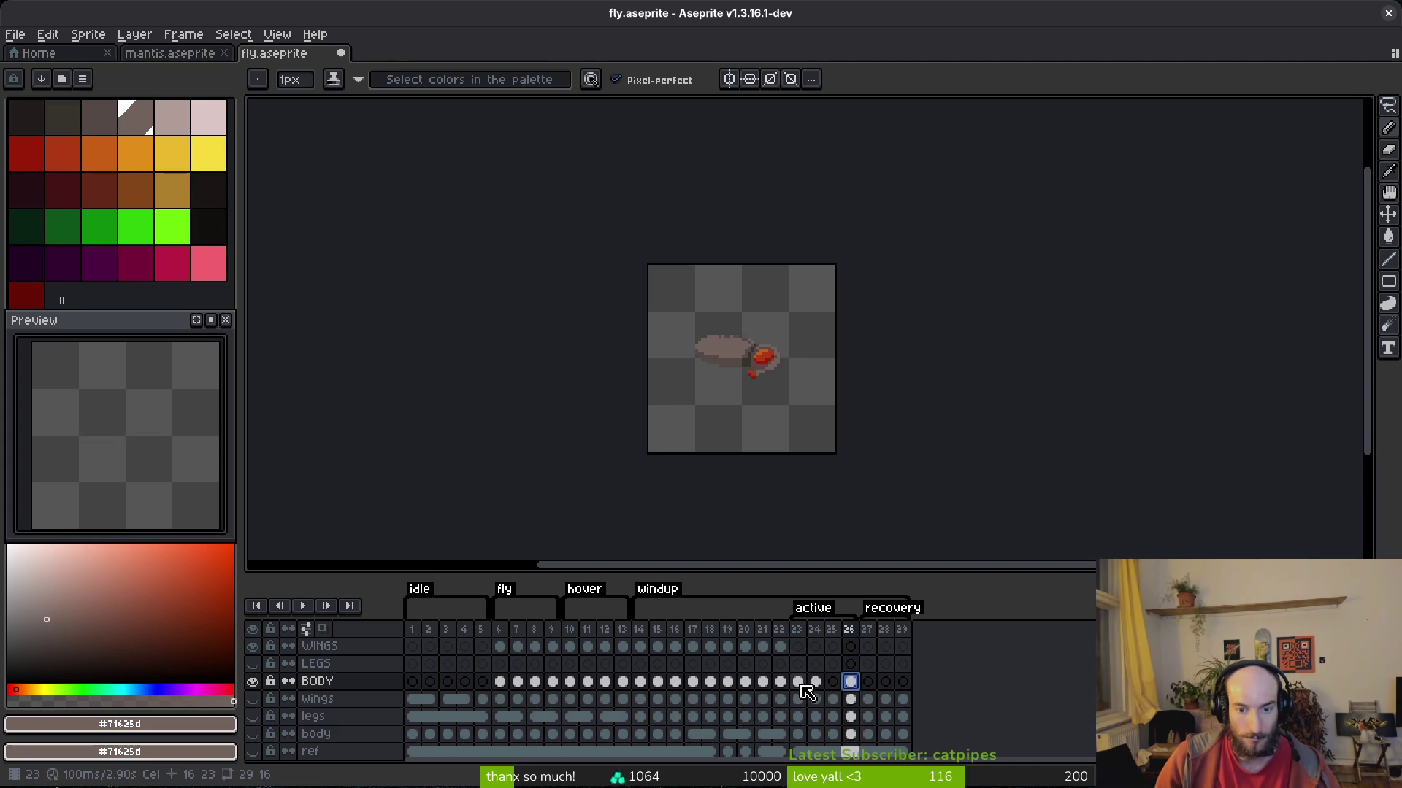
Shift the BODY cels from frames 24–26 one frame earlier, link frames 24–25, and save.
mouse_move(815, 683)
left_mouse_down()
mouse_move(858, 690)
mouse_move(803, 686)
left_mouse_up()
right_click(823, 688)
key("Escape")
right_click(815, 684)
left_click(853, 766)
left_click(798, 683)
scroll(772, 375, "up", 2)
key("ctrl+s")
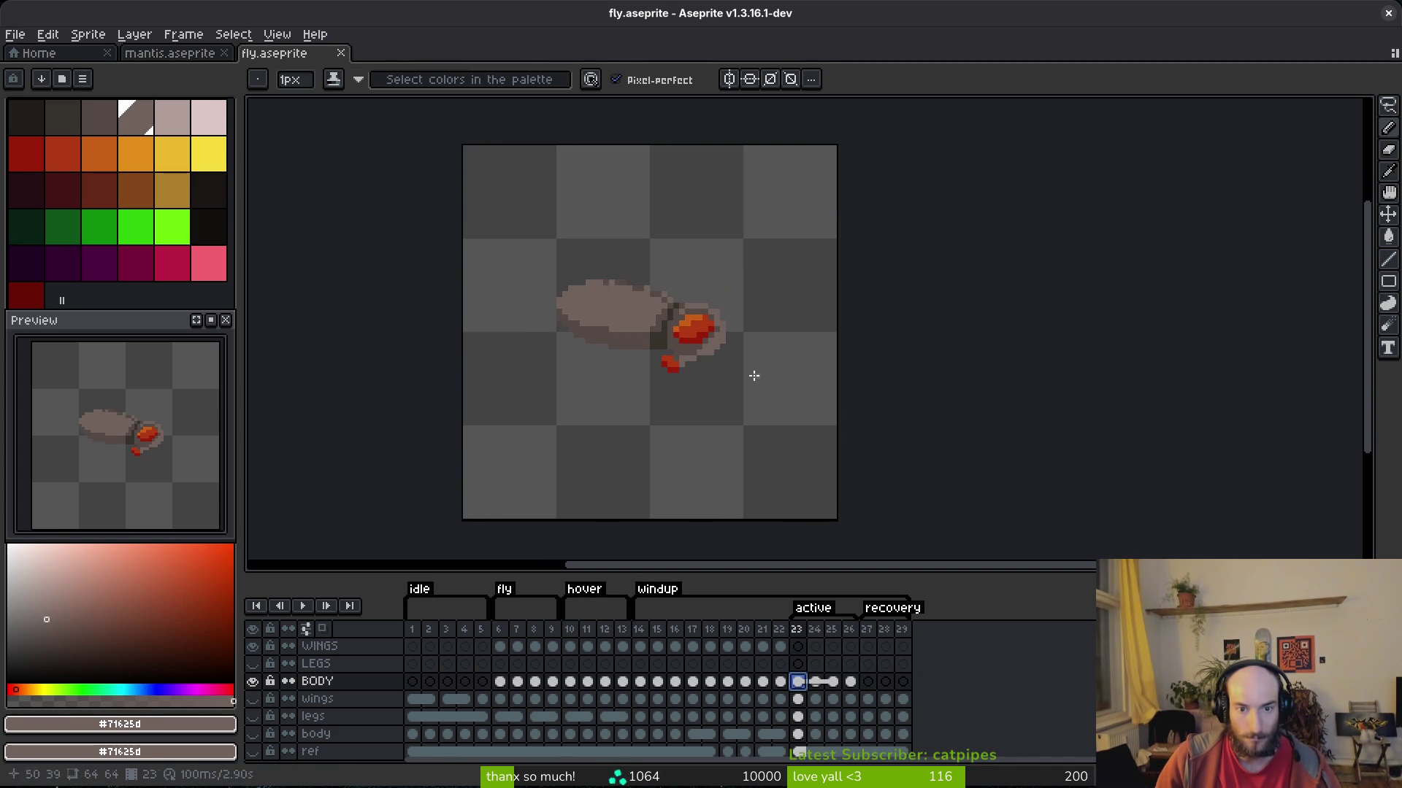
In frame 24, lasso the small red pixels below the head and nudge them one pixel left.
key("Right")
scroll(772, 375, "up", 3)
key("shift+w")
scroll(762, 407, "up", 2)
mouse_move(724, 373)
left_mouse_down()
mouse_move(742, 453)
mouse_move(676, 438)
left_mouse_up()
key("ctrl+d")
key("b")
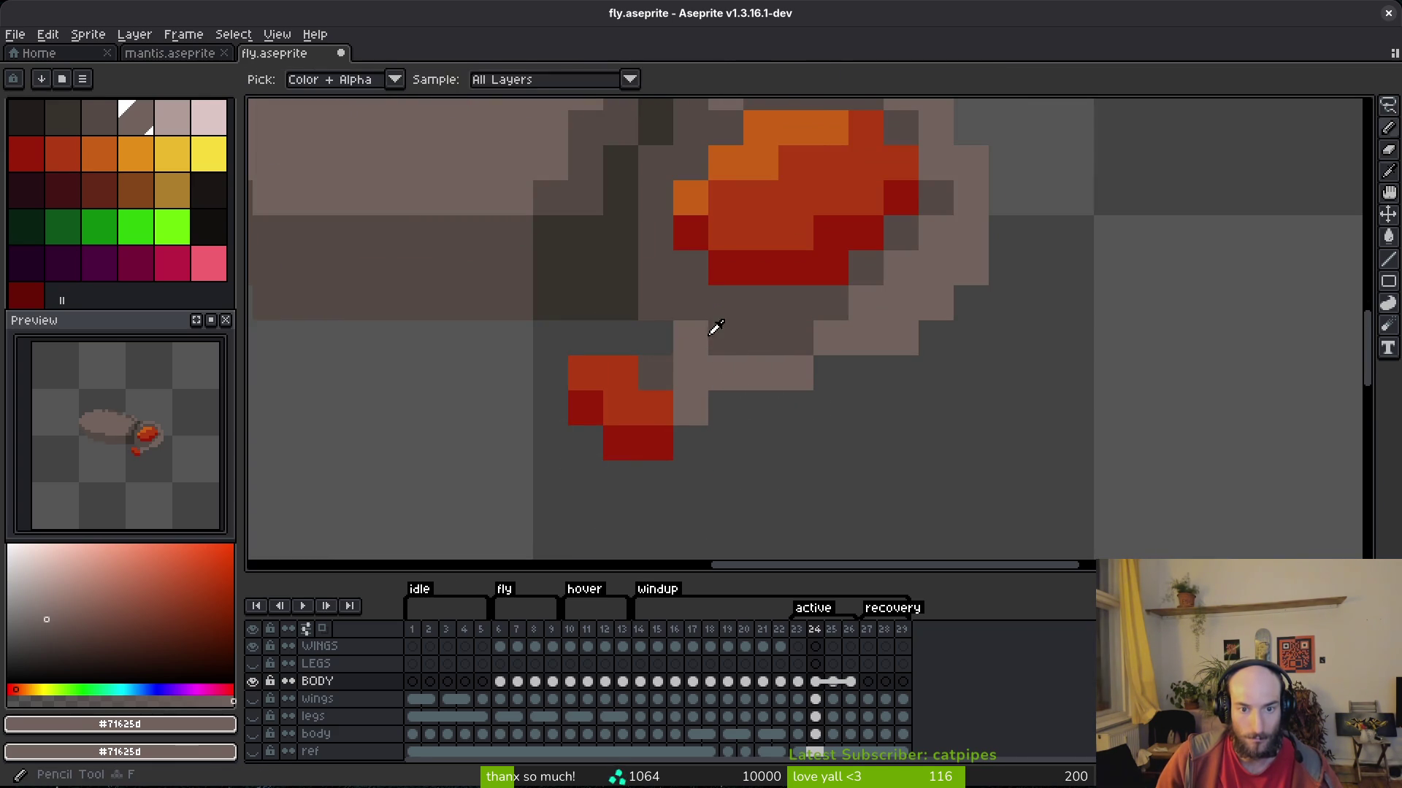
Sample the dark body brown, save the sprite, and undo a stray pencil stroke.
left_click(708, 335, "alt")
scroll(796, 431, "down", 6)
key("ctrl+s")
key("i")
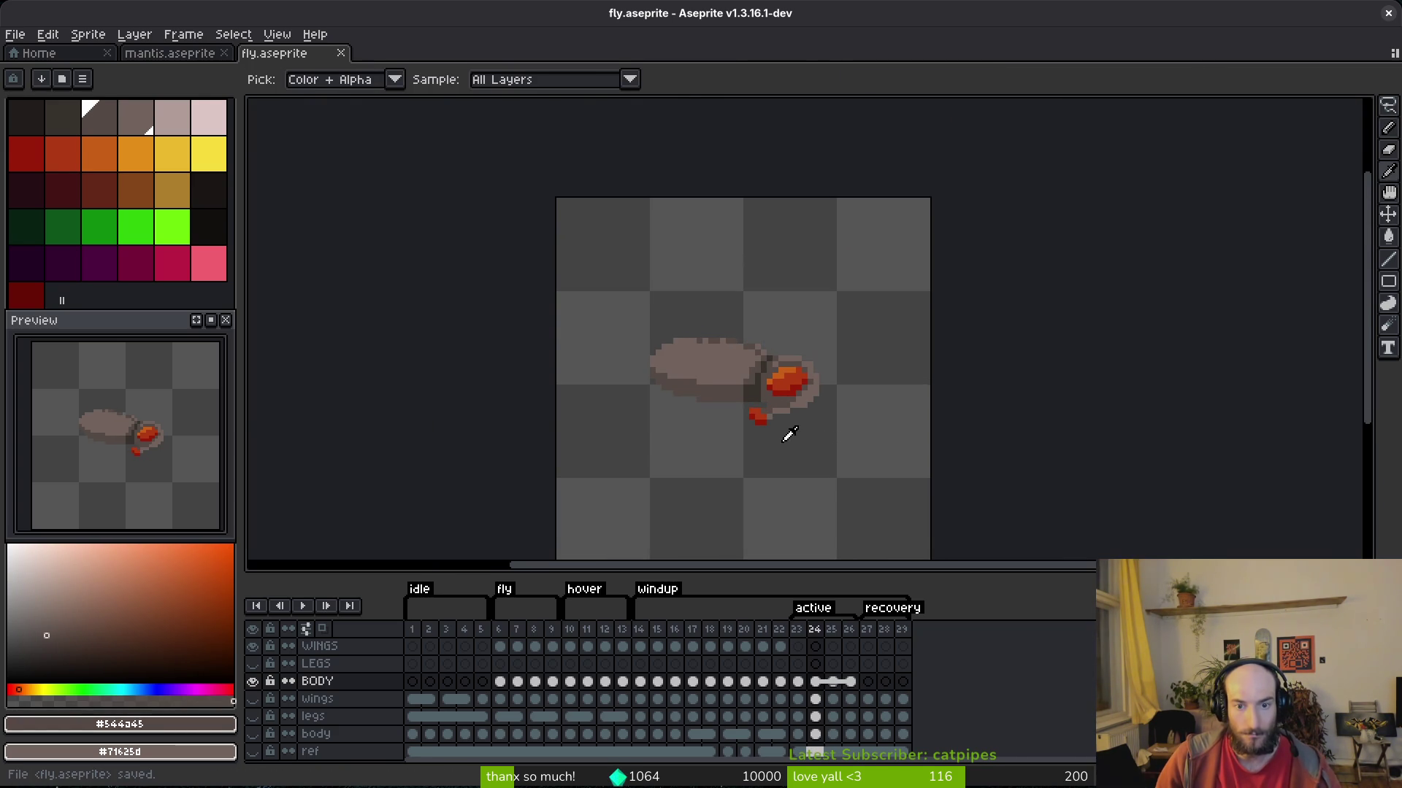
key("b")
key("ctrl+z")
scroll(775, 426, "up", 1)
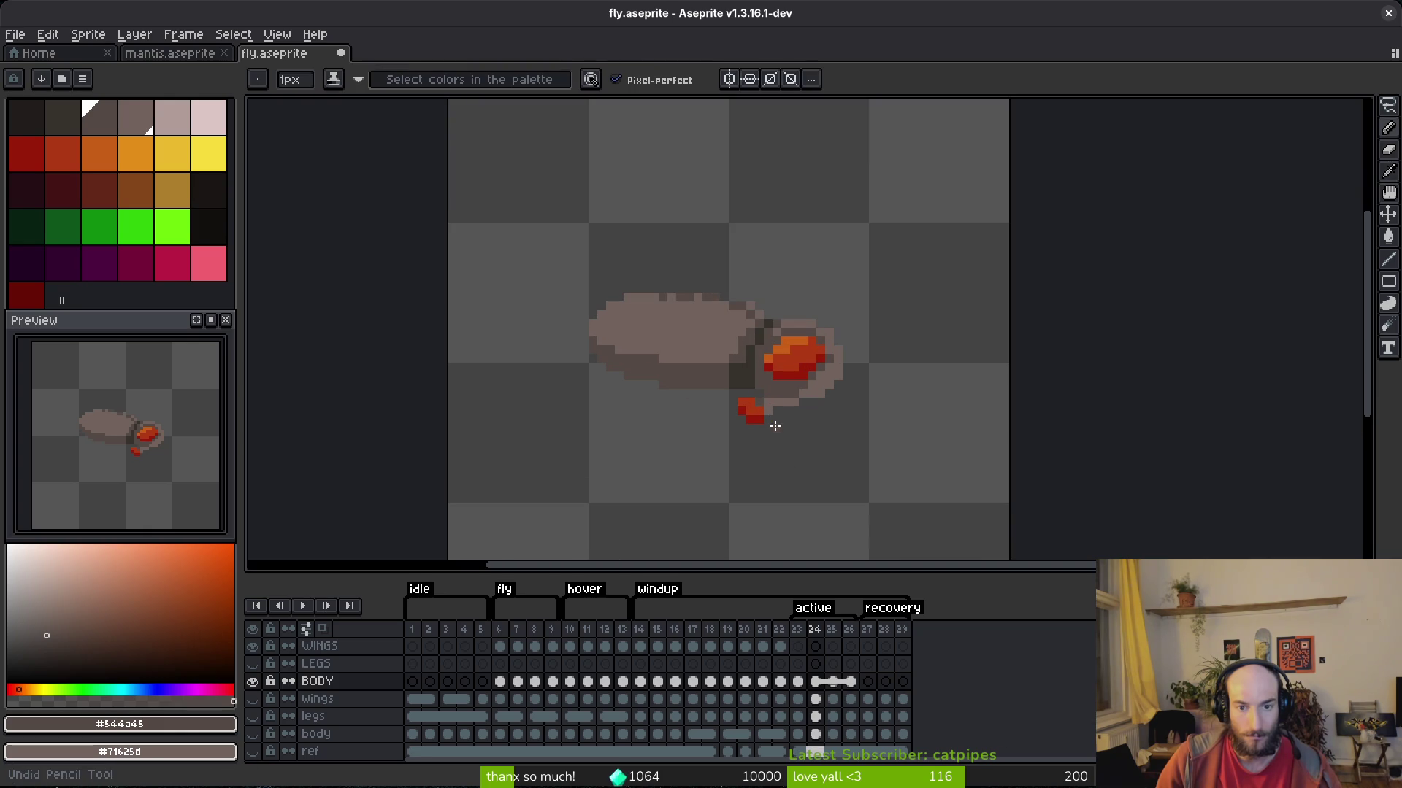
scroll(804, 422, "down", 2)
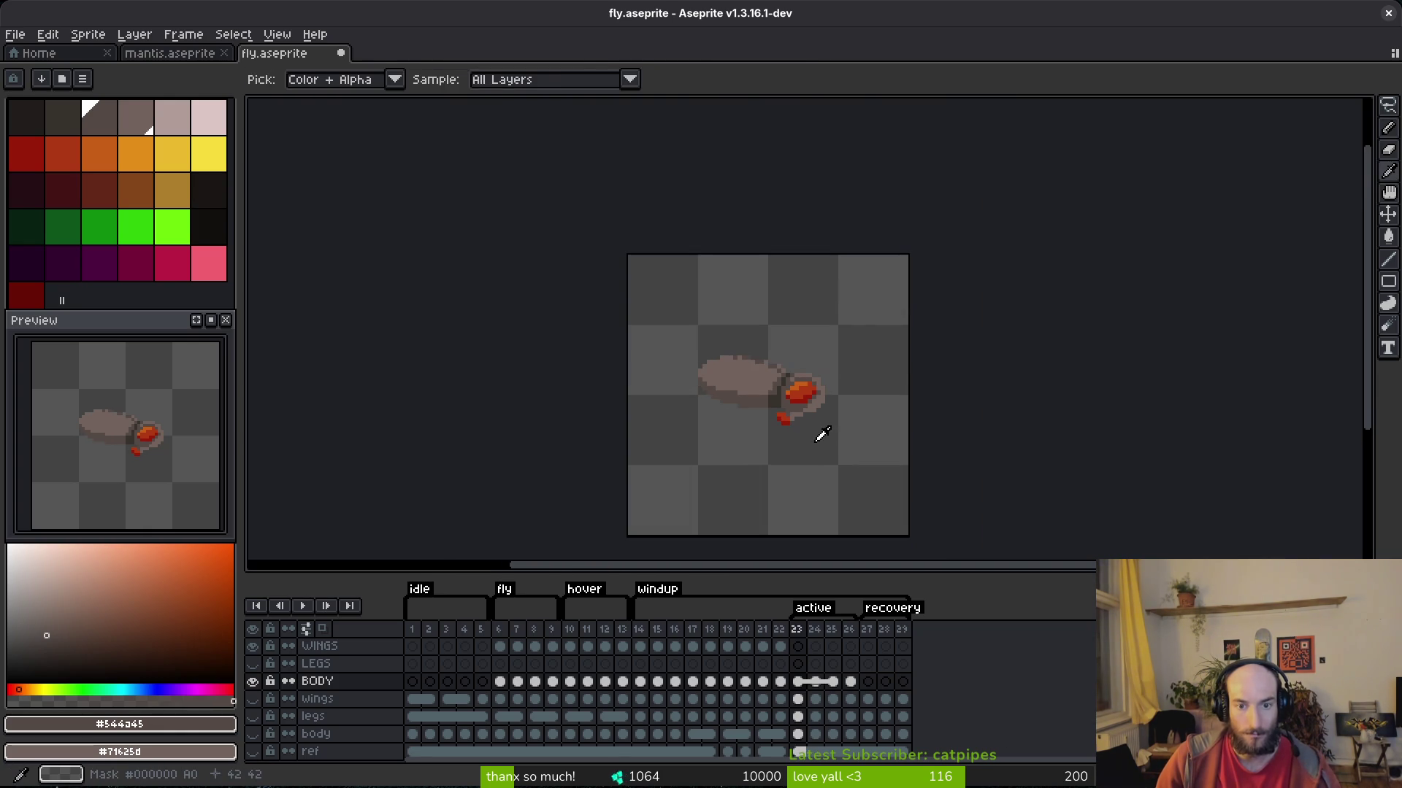
scroll(810, 434, "up", 5)
Select the lower red pixels with a rectangular selection.
key("m")
left_click_drag(775, 392, 650, 494)
key("ctrl+t")
scroll(818, 468, "down", 4)
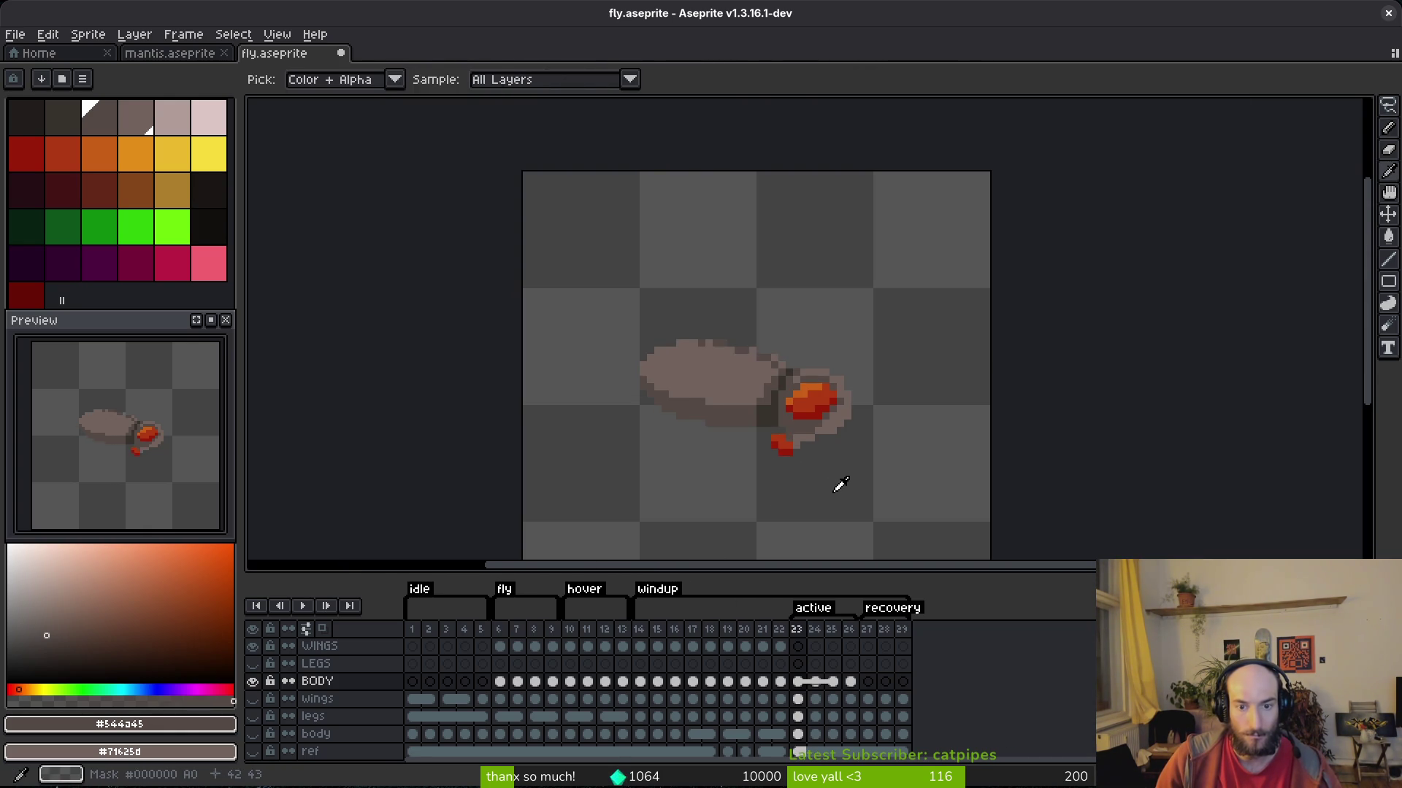
scroll(823, 478, "down", 4)
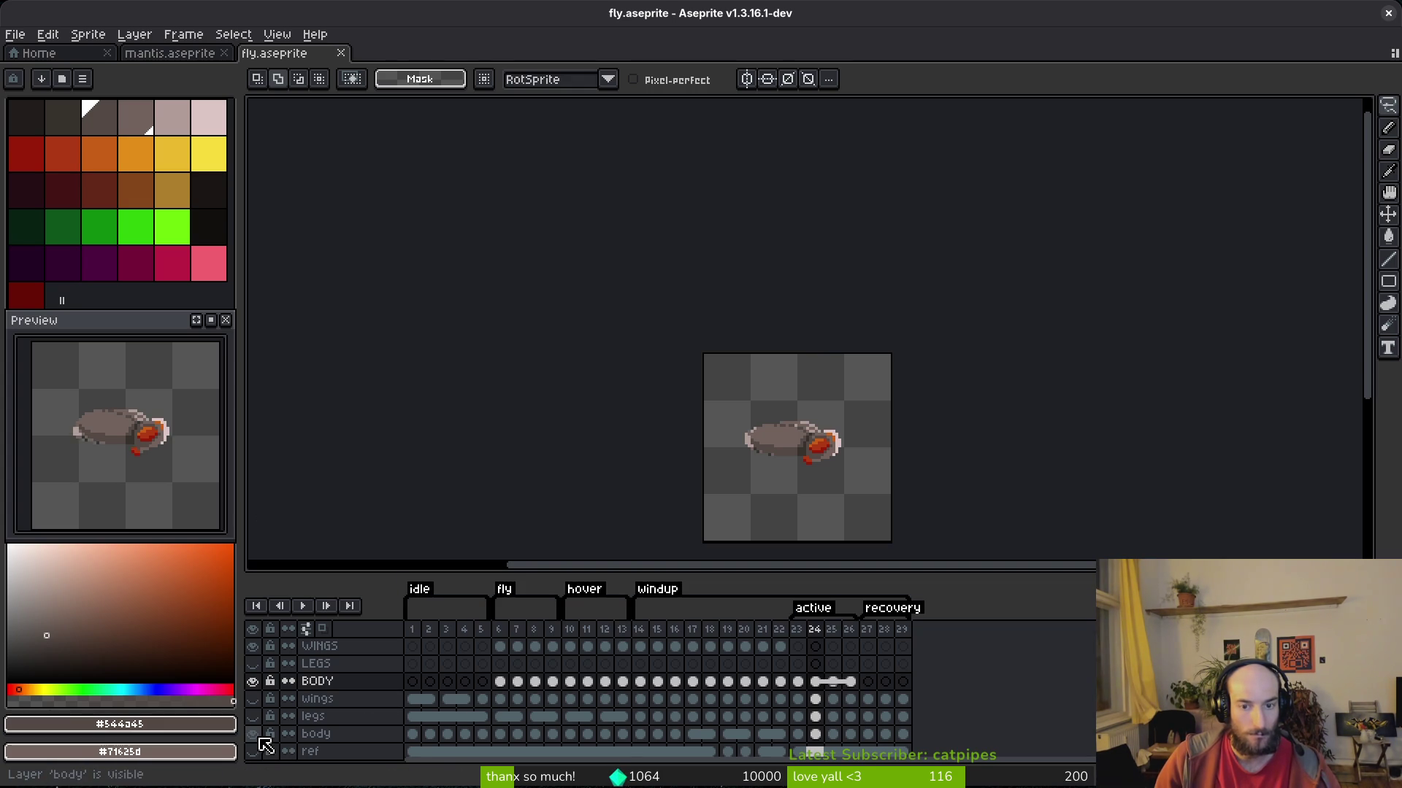
left_click(253, 681)
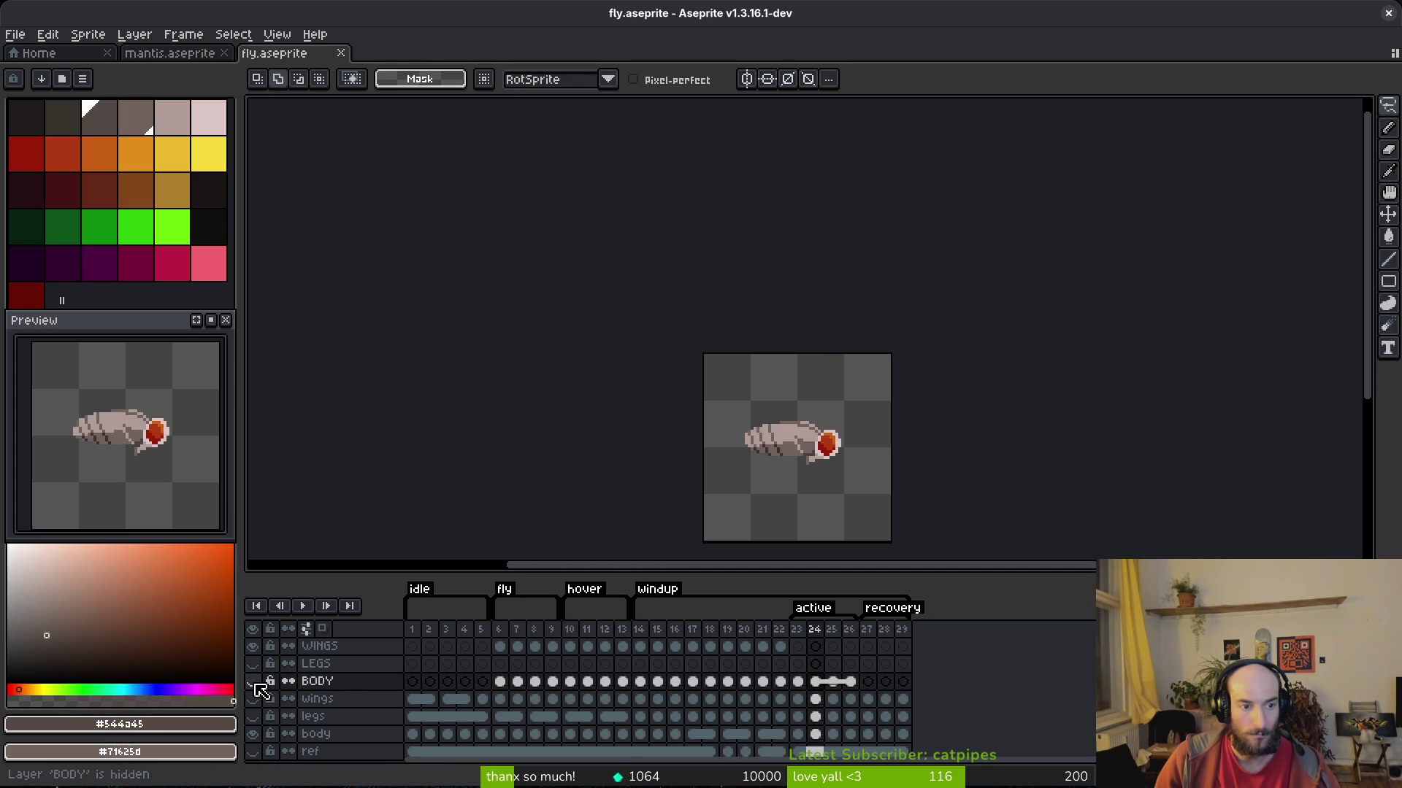
left_click(253, 682)
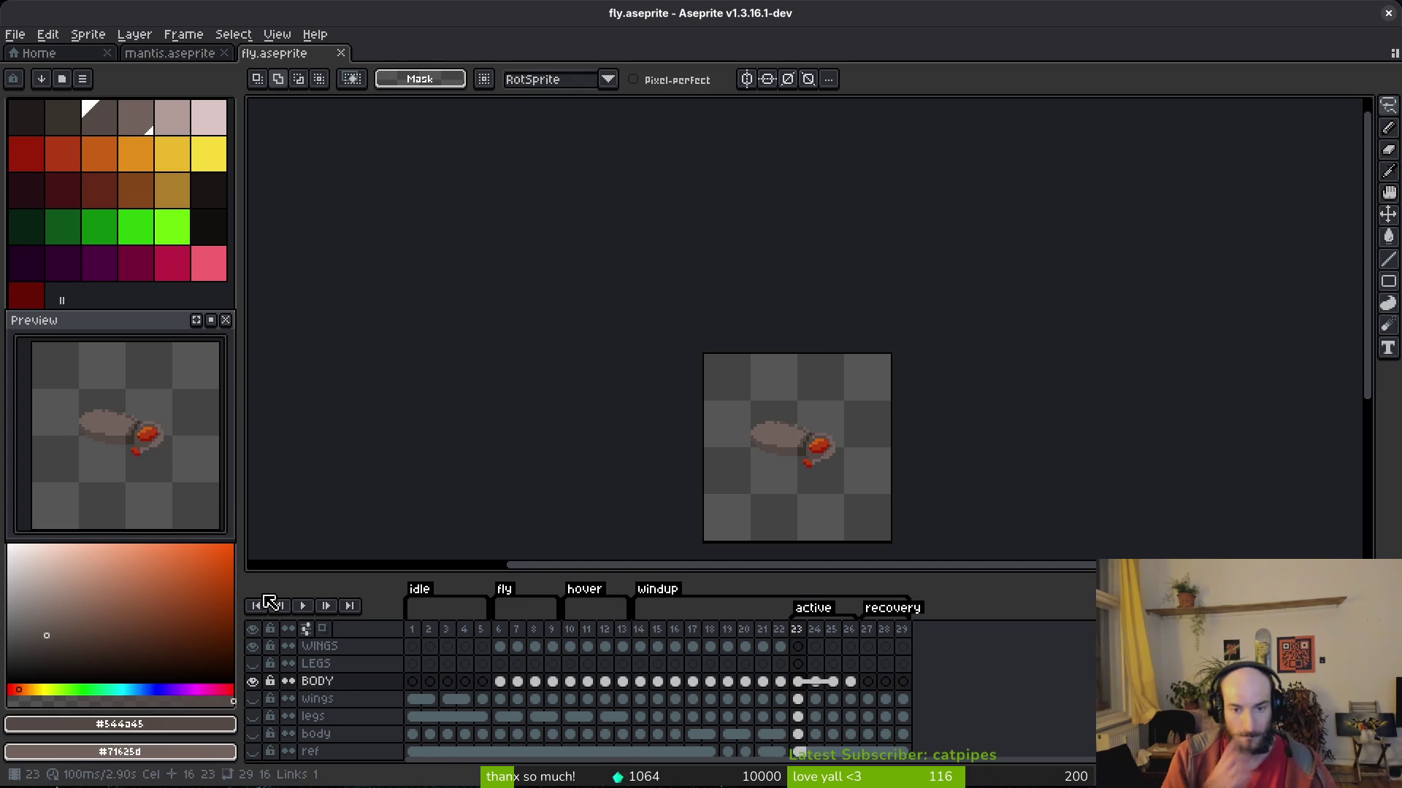
key("ctrl+z")
key("ctrl+z")
key("ctrl+z")
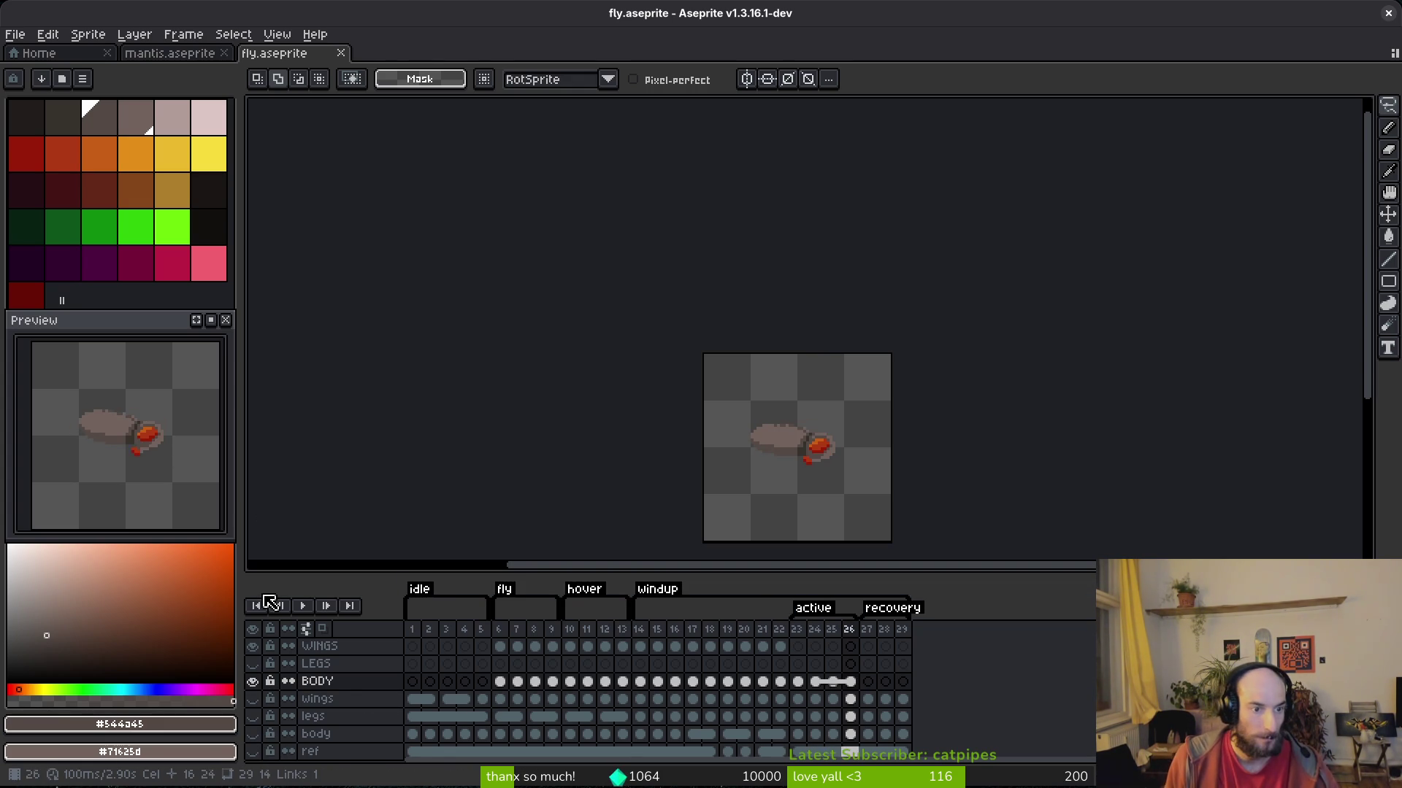
key("ctrl+z")
key("ctrl+z")
key("ctrl+z")
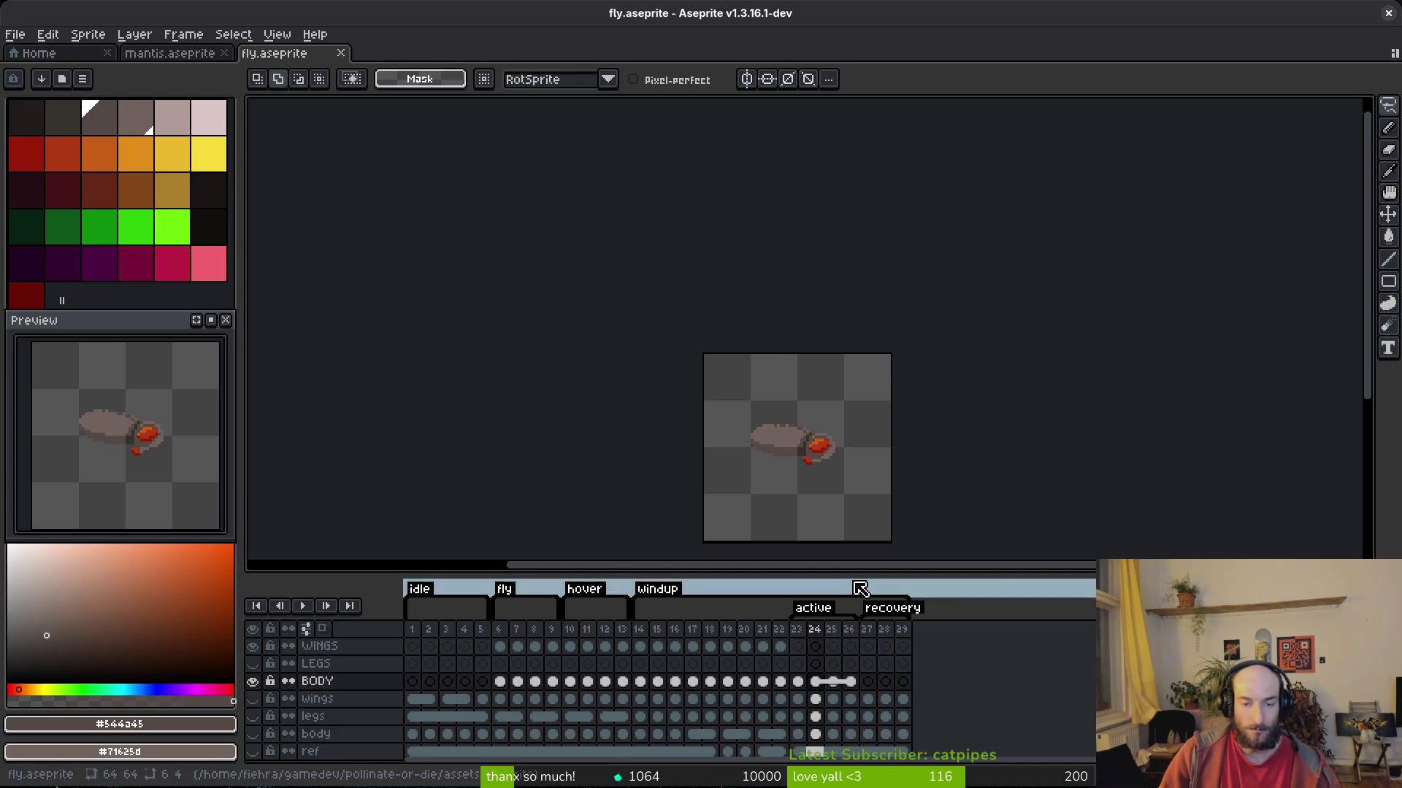
key("ctrl+z")
key("ctrl+z")
key("ctrl+z")
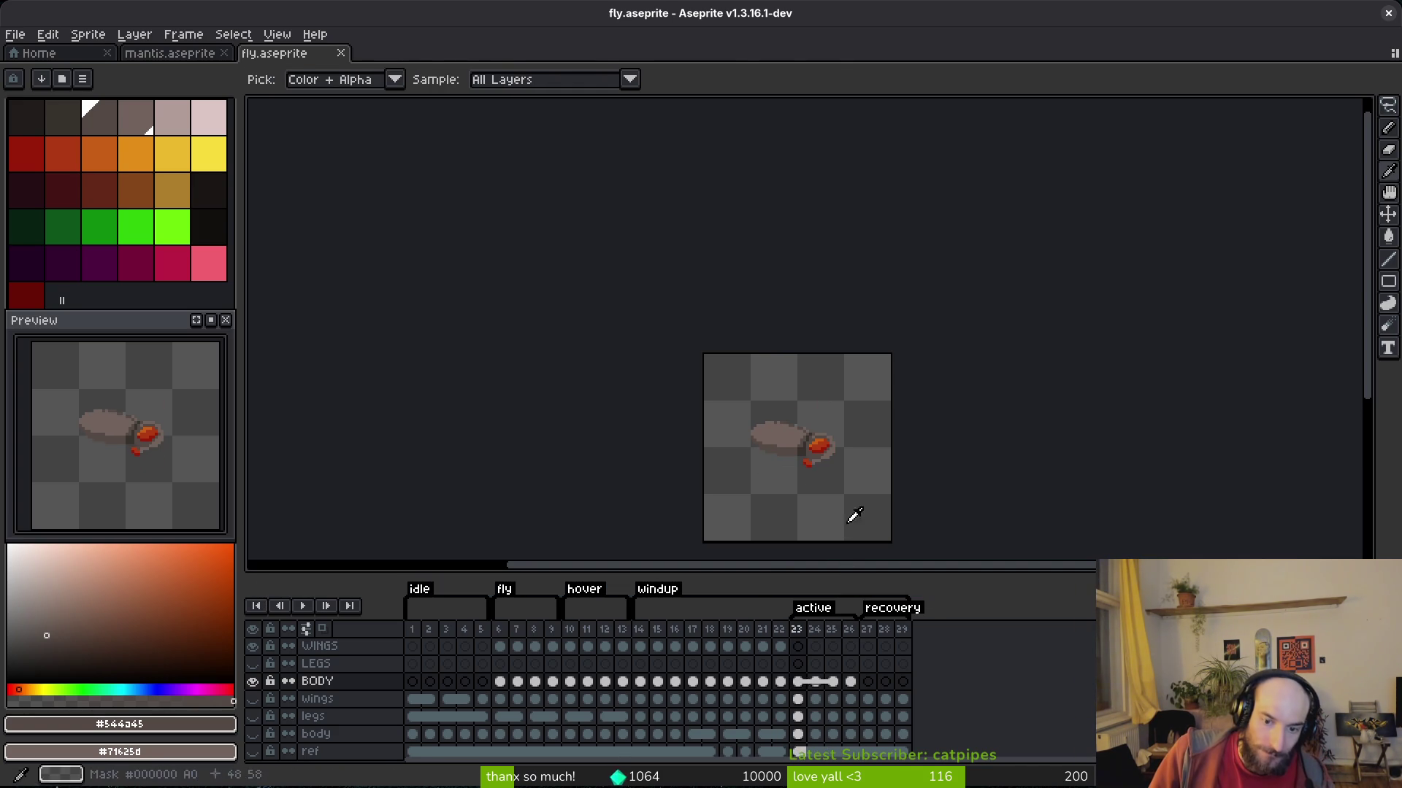
key("ctrl+z")
key("ctrl+s")
scroll(807, 447, "up", 4)
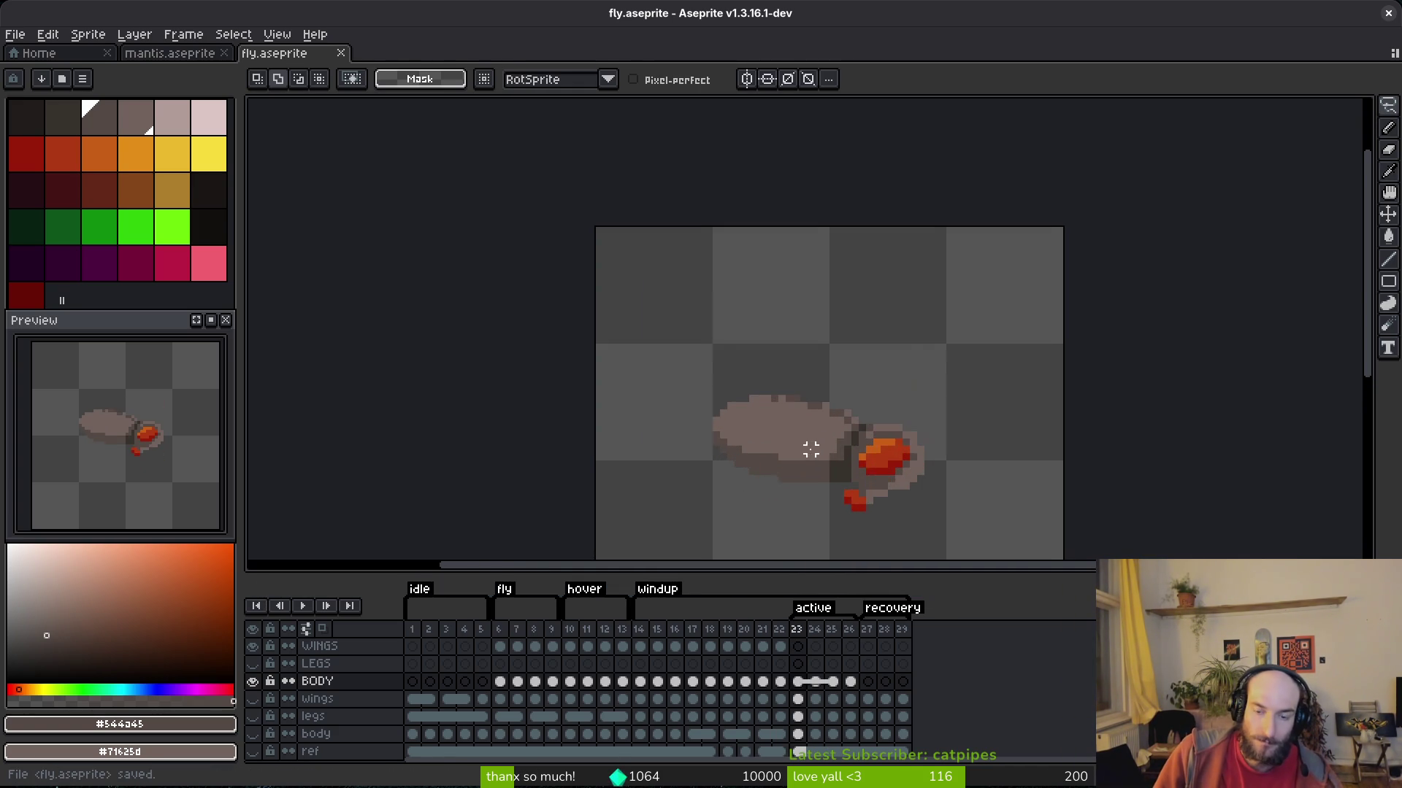
Show the lower wings layer and select its wings in frame 23.
left_click(798, 698)
left_click(252, 699)
scroll(574, 471, "down", 2)
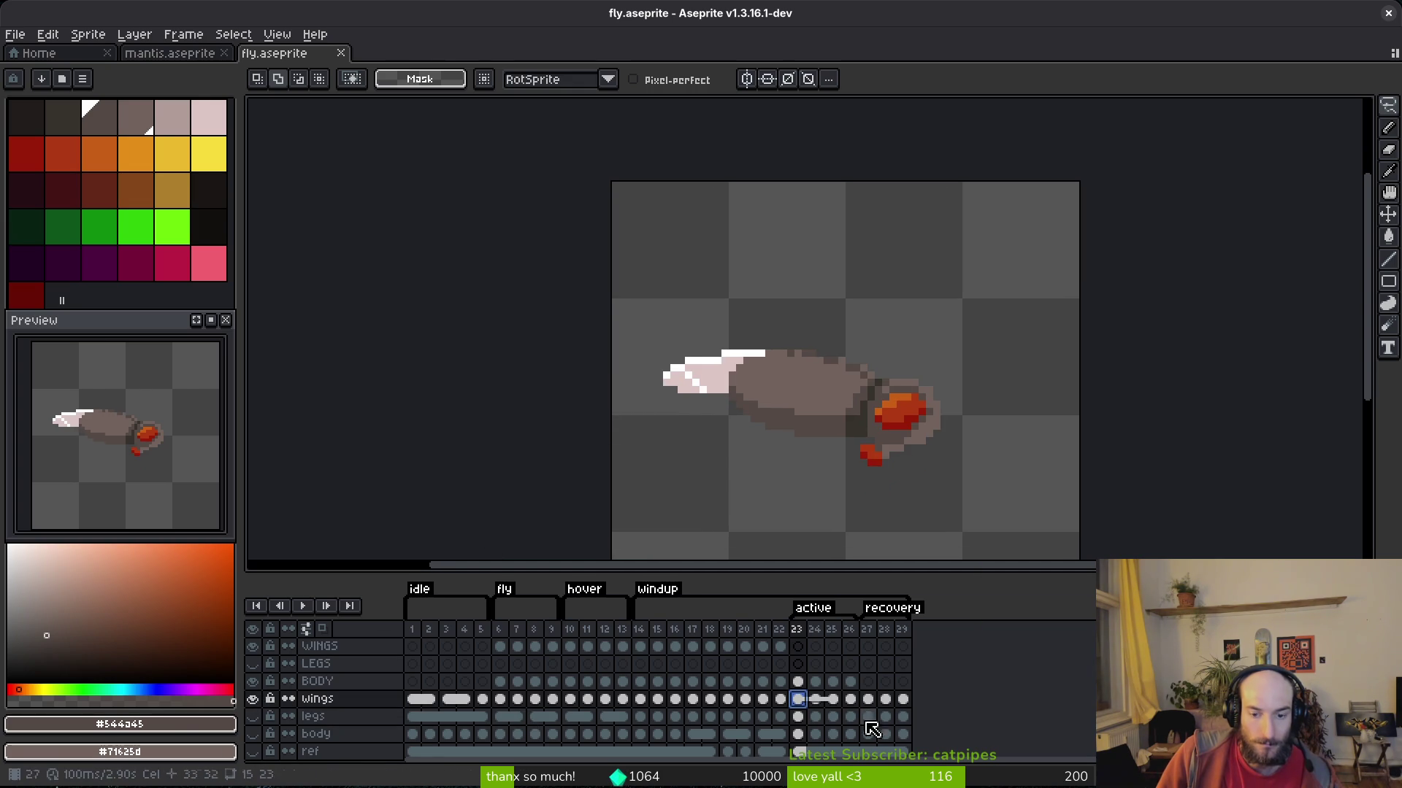
mouse_move(827, 324)
left_mouse_down()
mouse_move(964, 297)
mouse_move(818, 311)
left_mouse_up()
Paste the copied wings into the WINGS layer's frame-23 cel and commit them.
left_click(799, 647)
key("ctrl+v")
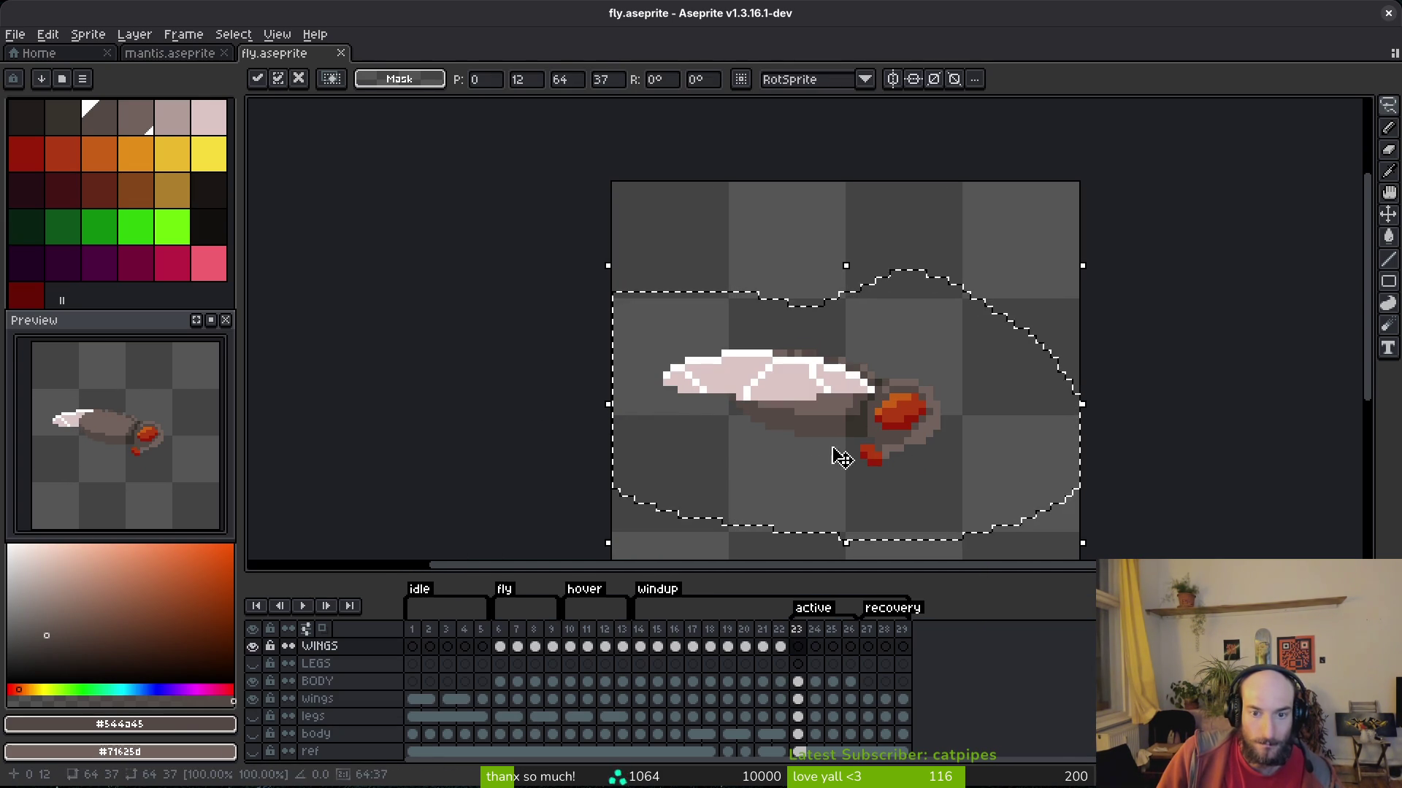
key("ctrl+d")
scroll(848, 426, "up", 2)
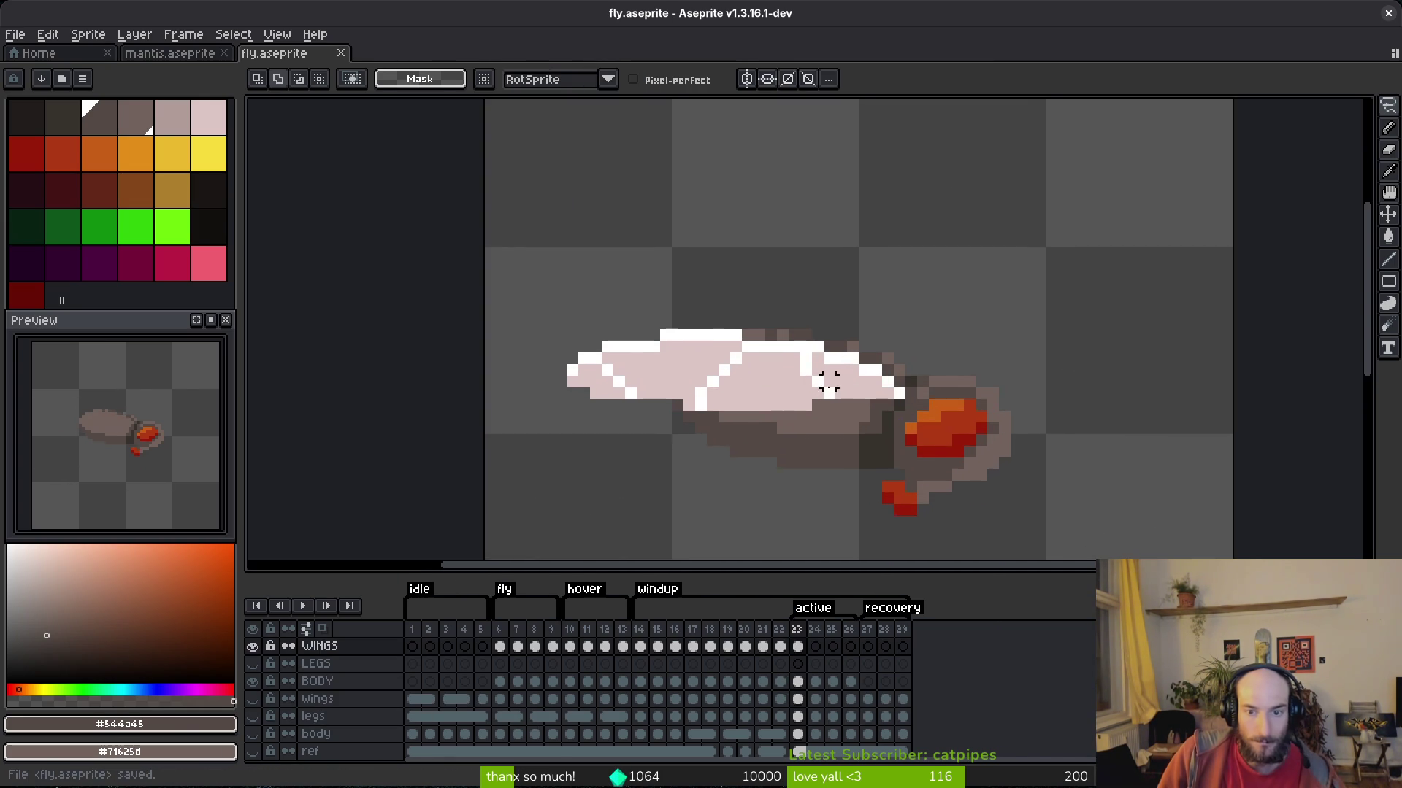
key("b")
scroll(518, 335, "up", 3)
Shift the pasted wings right, then move their left part one pixel right.
key("m")
mouse_move(307, 201)
left_mouse_down()
mouse_move(611, 485)
mouse_move(736, 489)
left_mouse_up()
left_click_drag(576, 406, 611, 413)
left_click_drag(269, 205, 579, 459)
left_click_drag(504, 392, 527, 392)
key("Return")
Nudge the wing tip one pixel left and deselect it.
mouse_move(1060, 275)
left_mouse_down()
mouse_move(923, 457)
mouse_move(869, 470)
left_mouse_up()
key("Left")
key("ctrl+d")
scroll(907, 402, "down", 5)
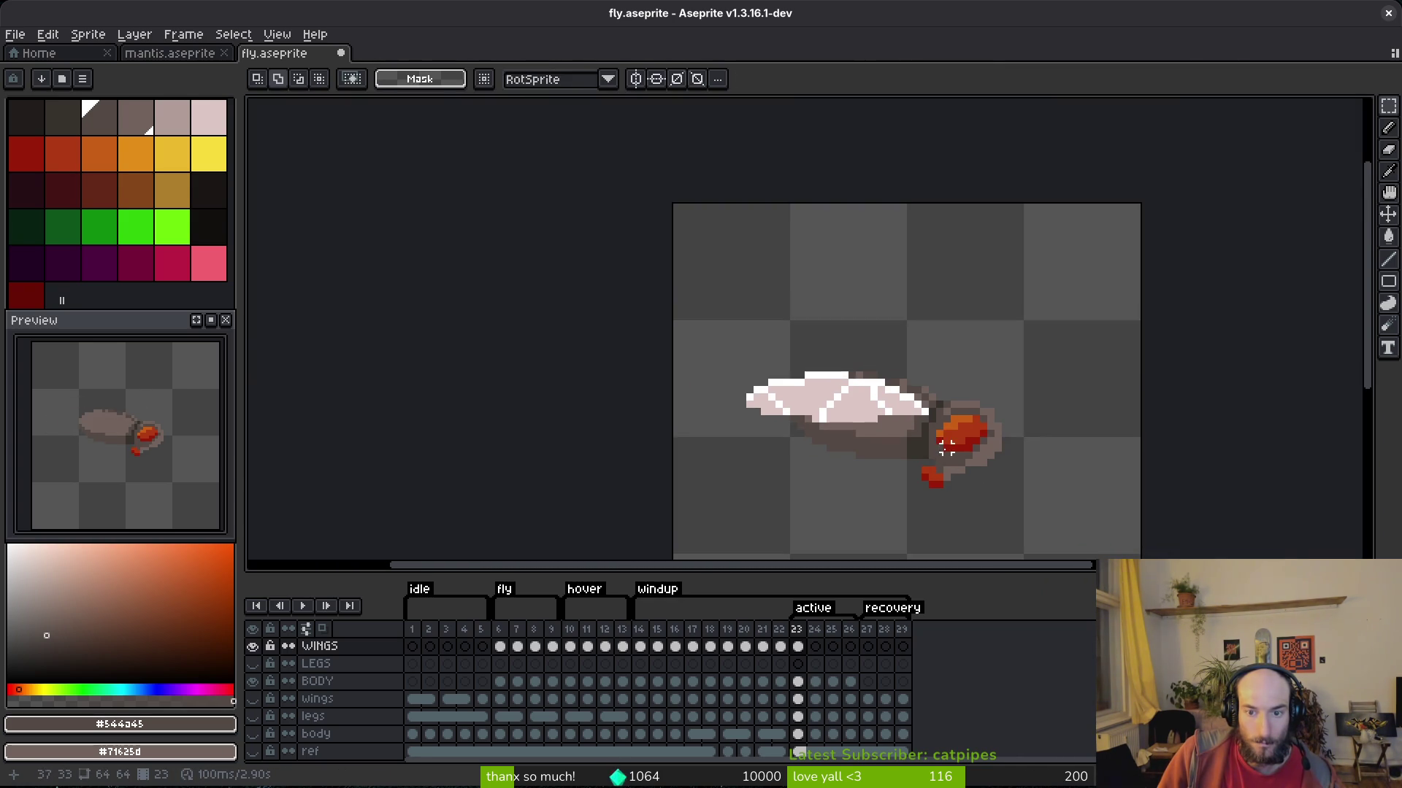
scroll(910, 441, "down", 4)
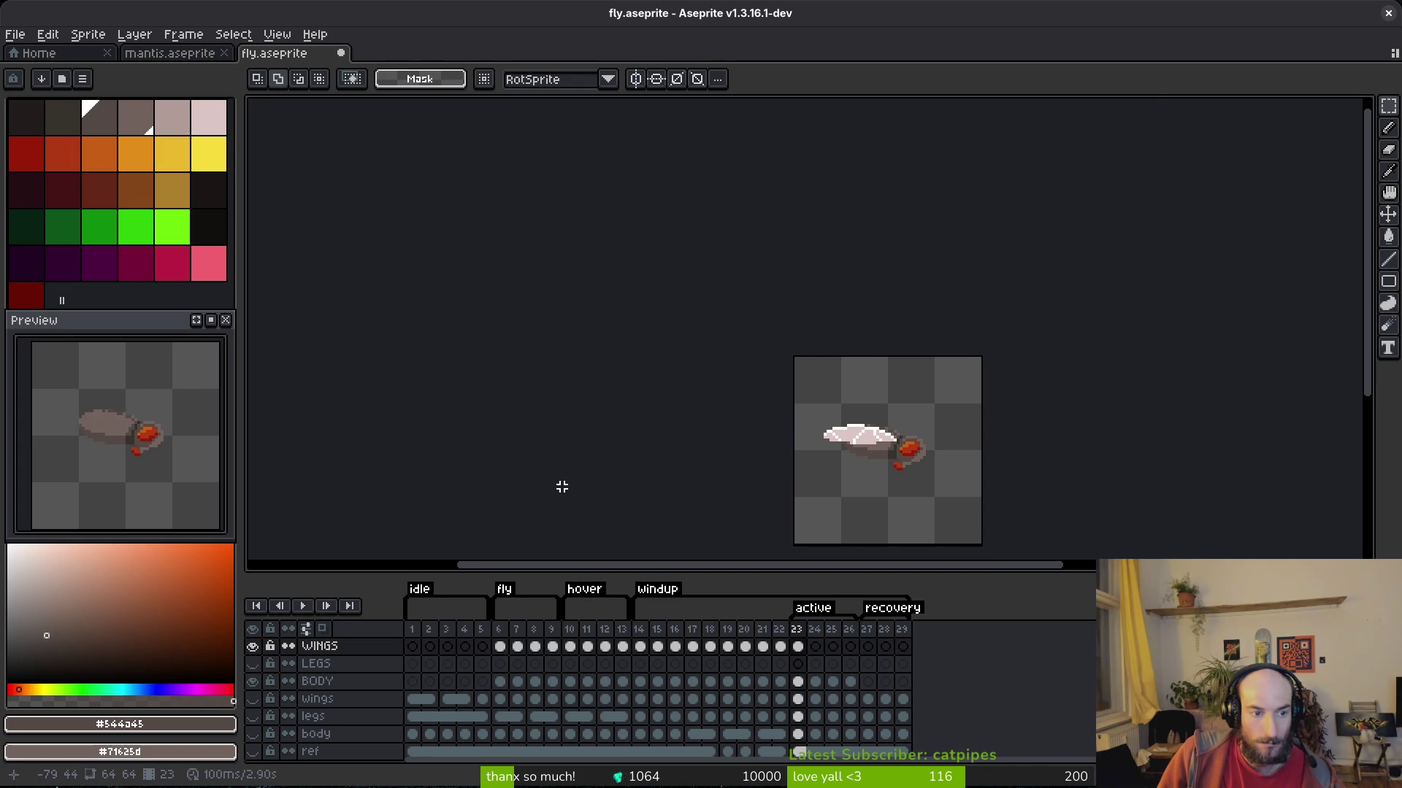
Step forward from frame 15, play and stop the animation, then zoom in on frame 23.
left_click(657, 646)
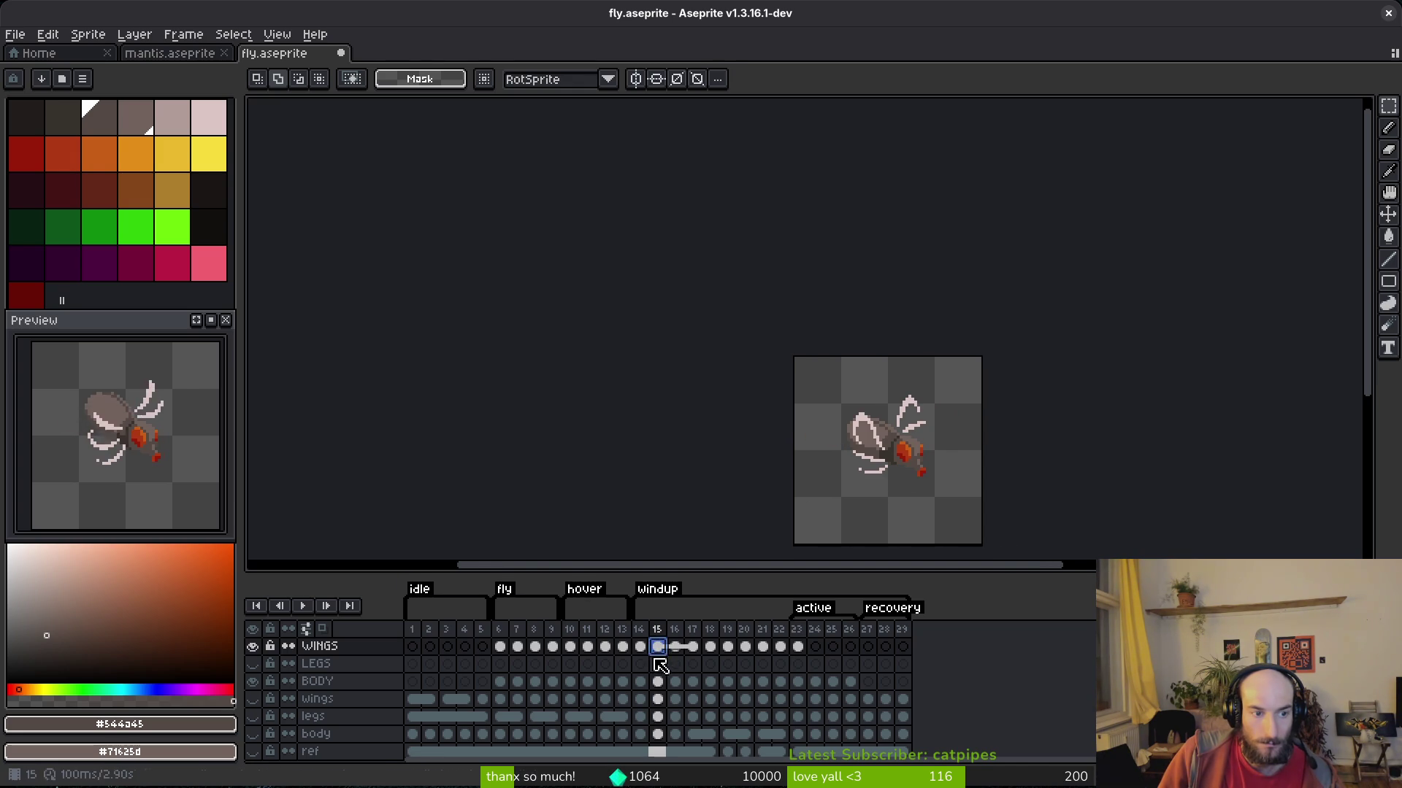
key("Right")
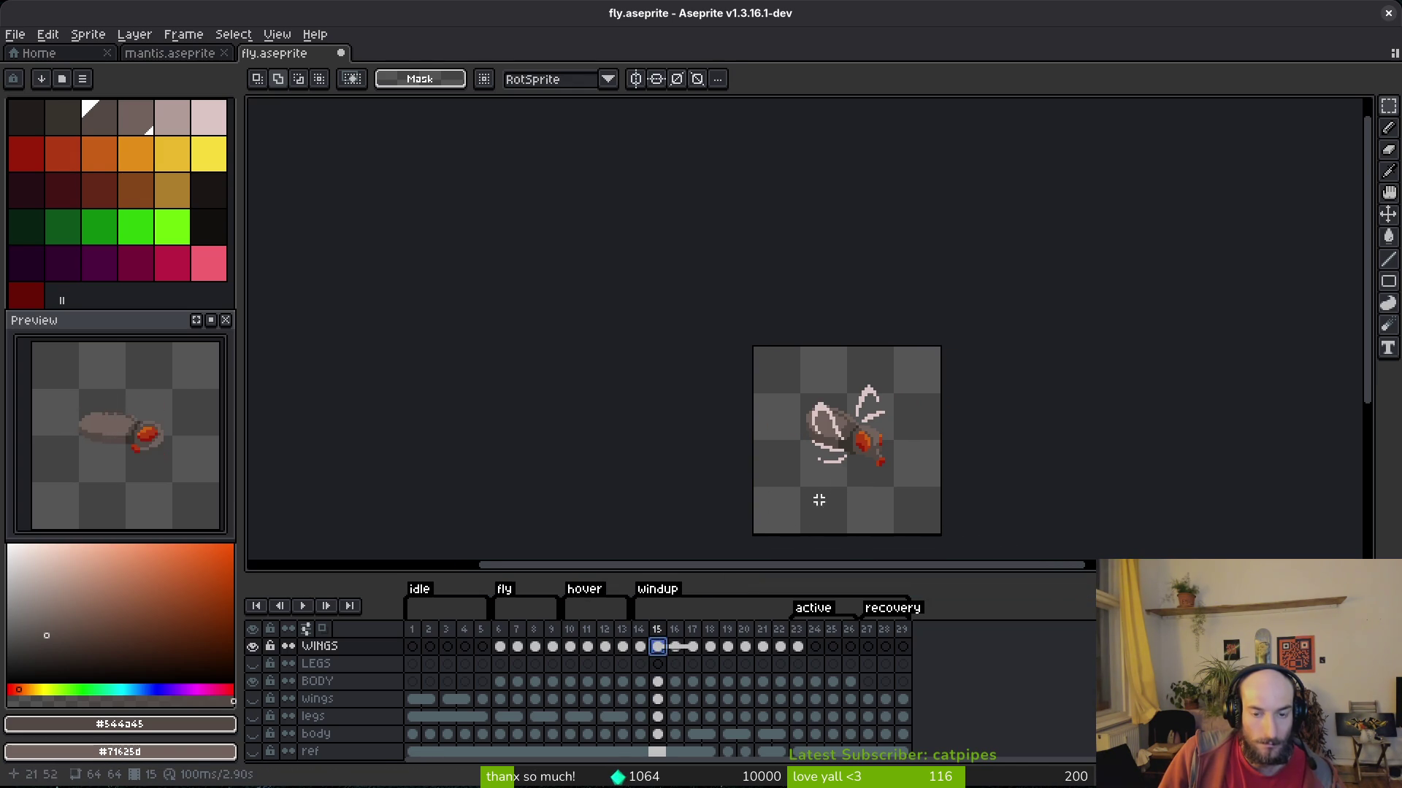
scroll(905, 500, "up", 3)
key("i")
key("Return")
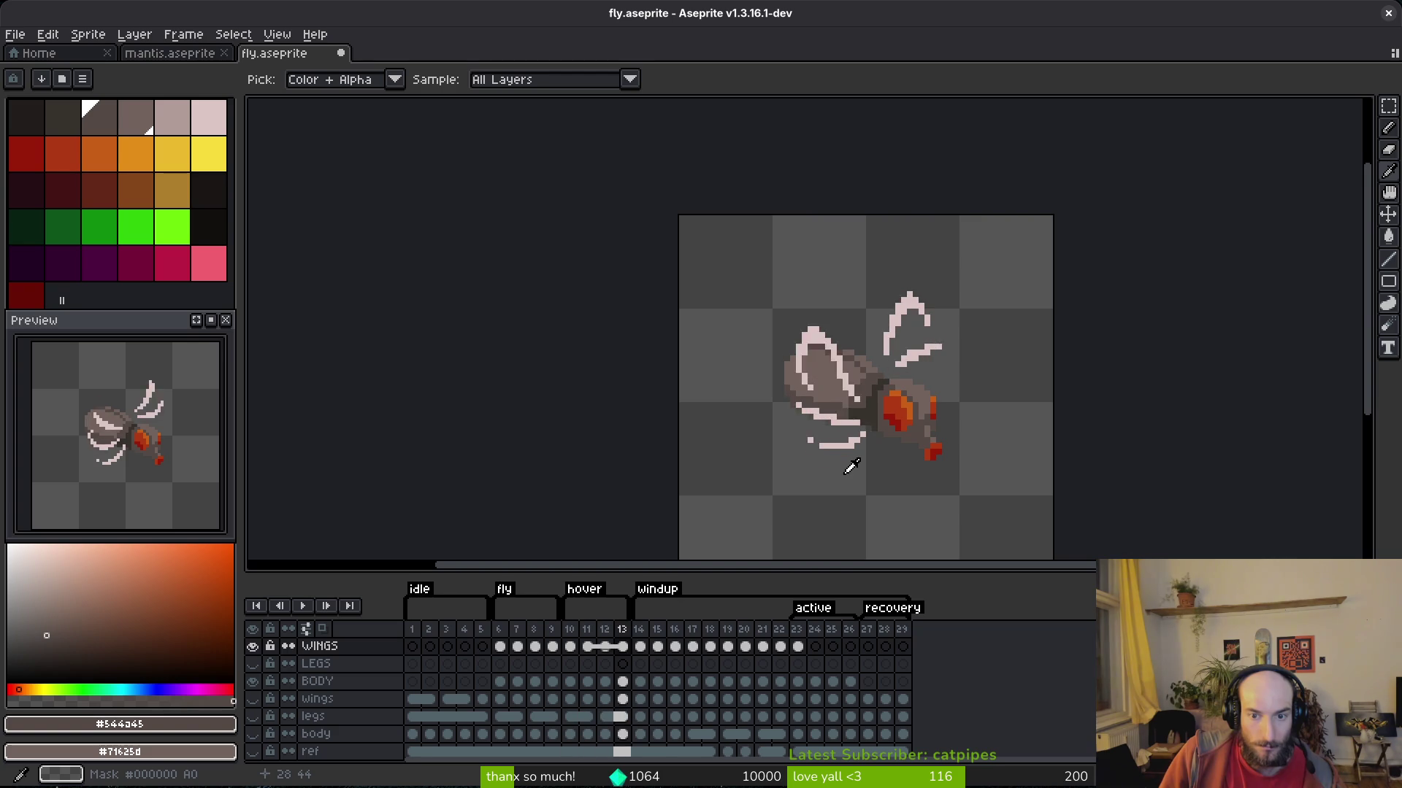
key("Return")
key("Right")
key("Right")
key("Right")
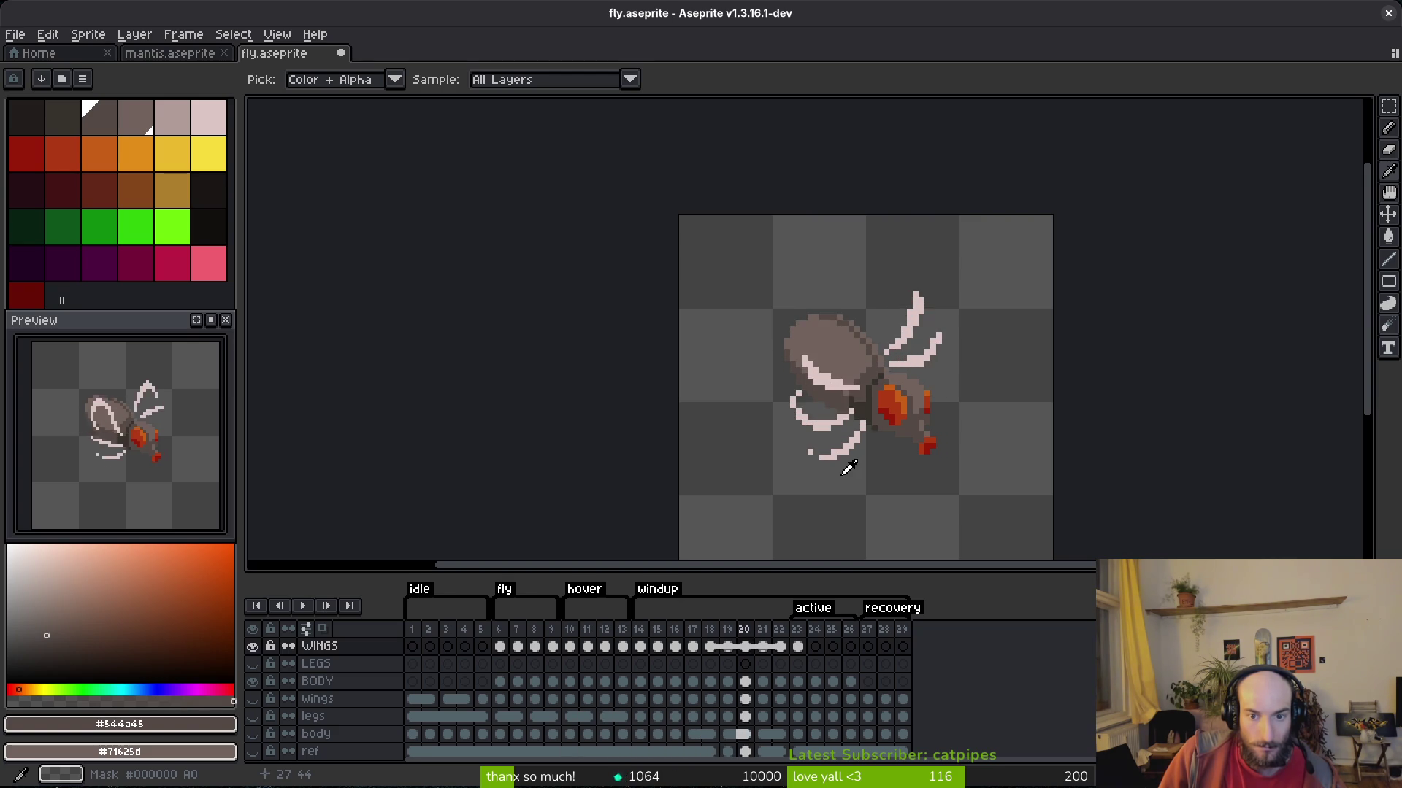
key("m")
scroll(875, 400, "up", 1)
scroll(874, 400, "up", 1)
Replace the pale wing colour #dcc6c5 with palette shade idx-4.
key("e")
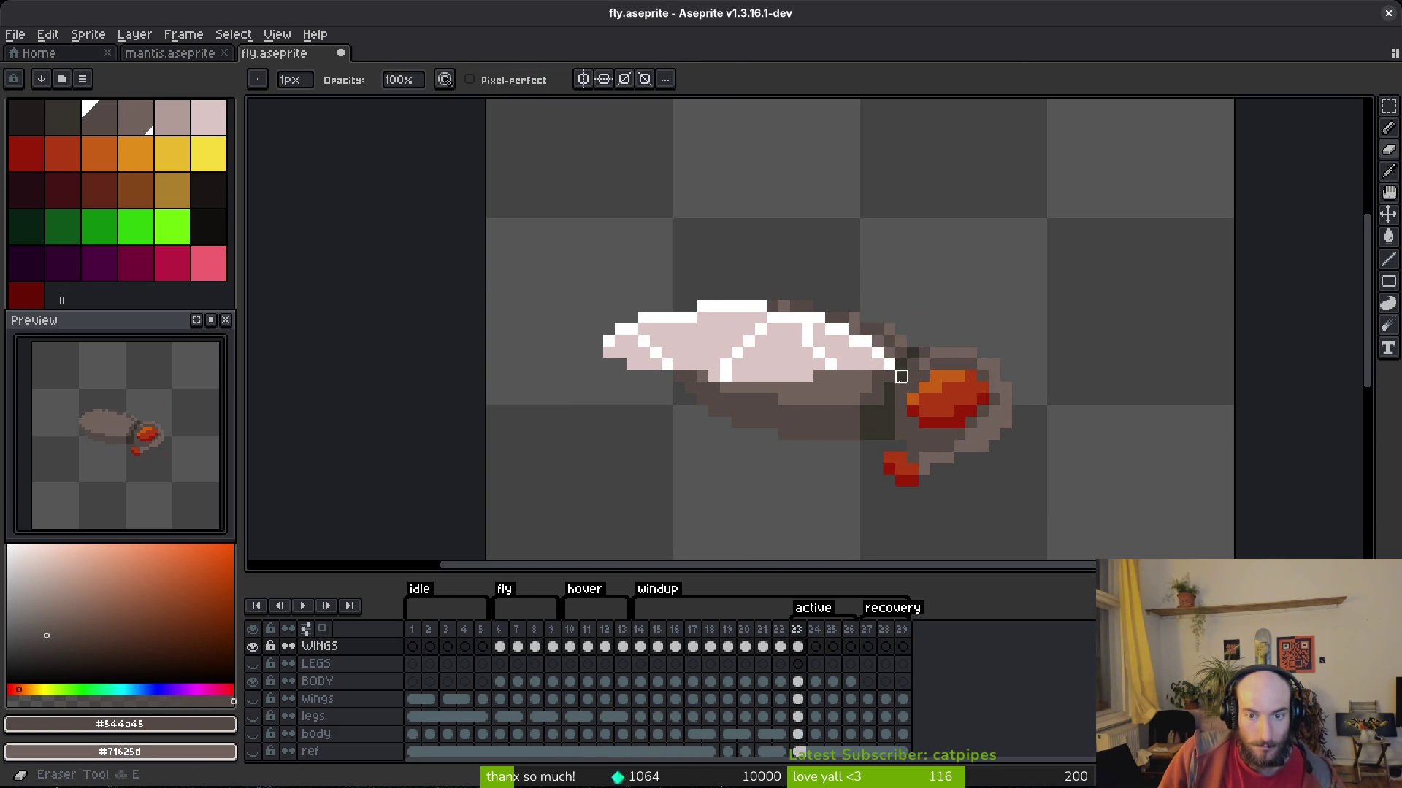
scroll(868, 356, "up", 1)
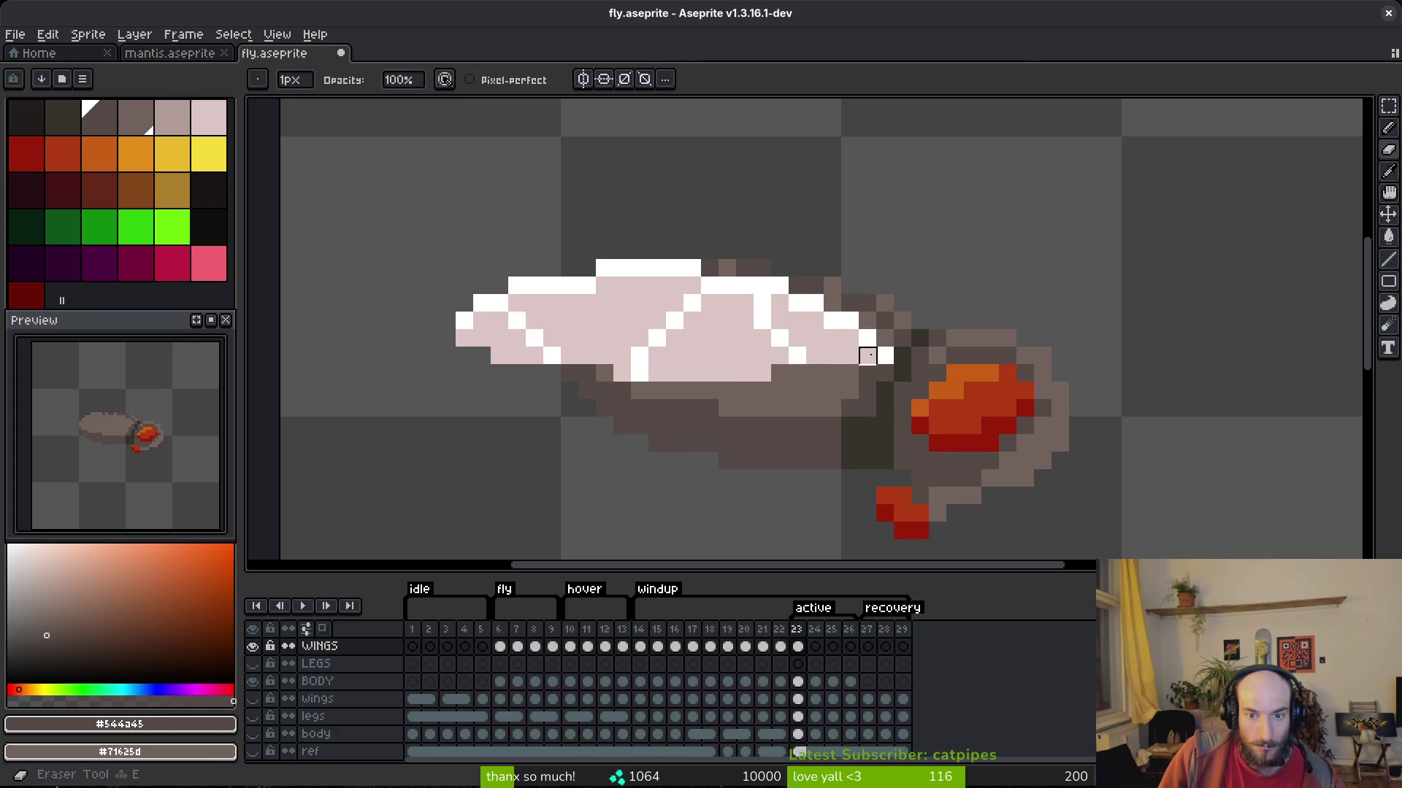
left_click(841, 319, "alt")
key("g")
scroll(817, 355, "down", 5)
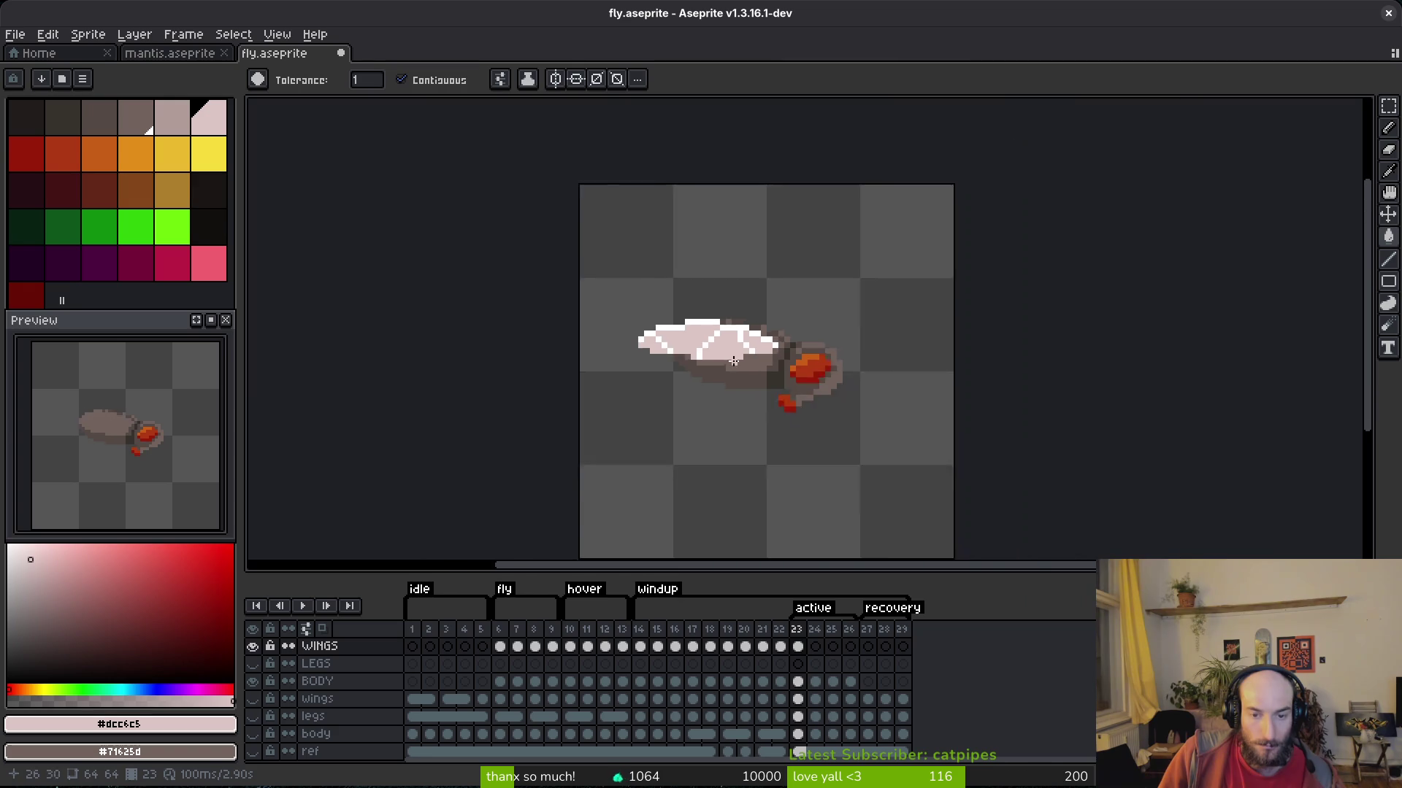
scroll(736, 387, "up", 1)
scroll(707, 339, "up", 1)
key("alt")
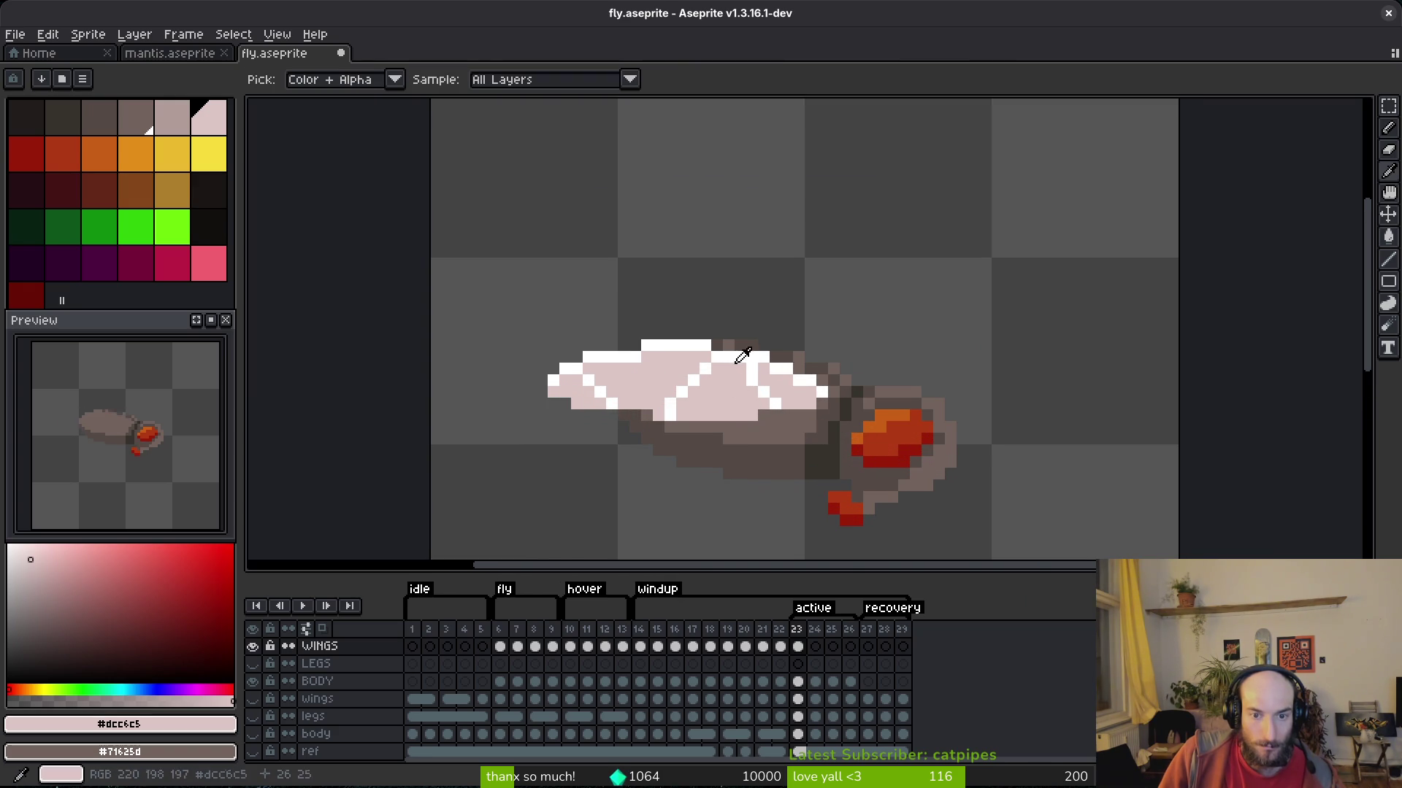
right_click(172, 117)
key("shift+r")
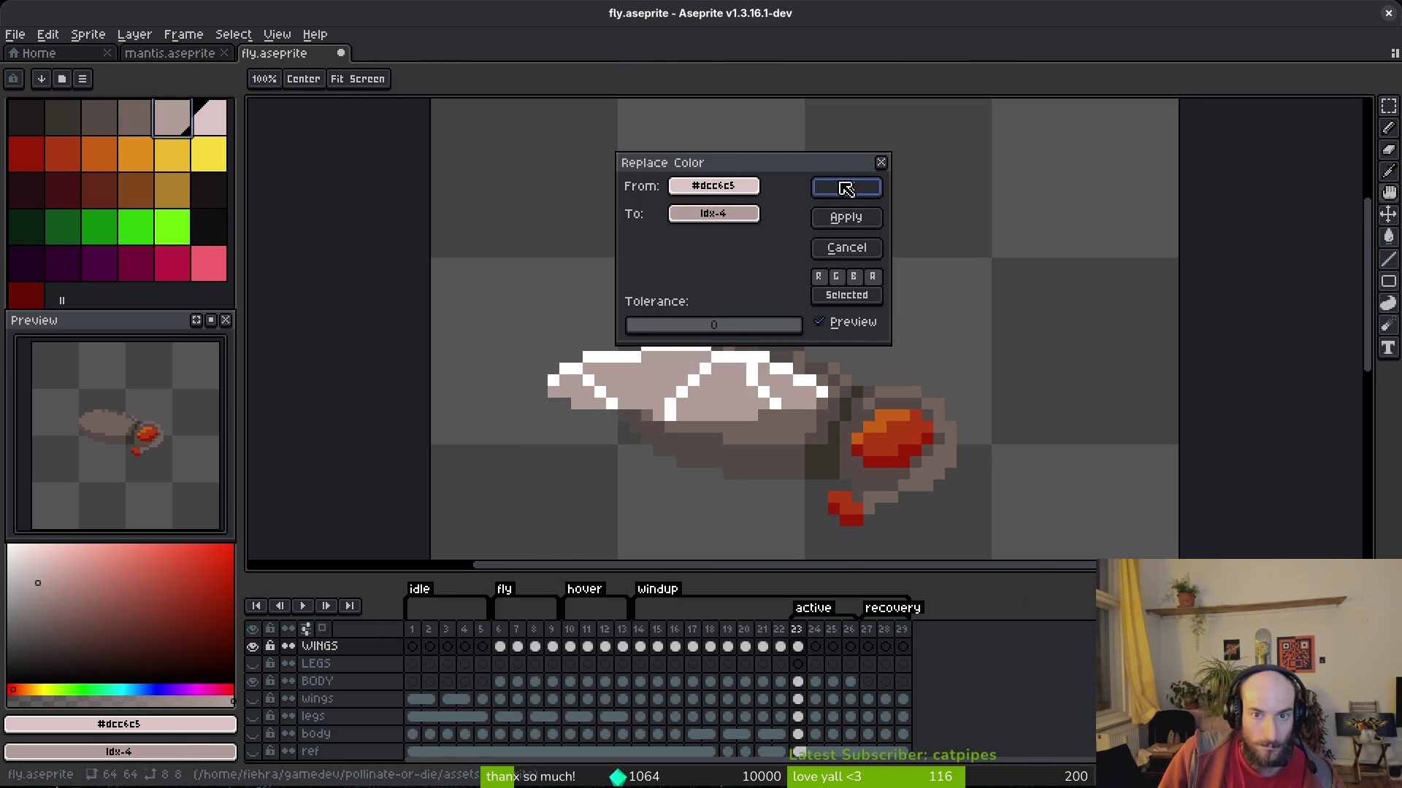
left_click(838, 184)
Replace the white #FFFFFF wing pixels with palette shade idx-5.
left_click(739, 348, "alt")
right_click(225, 115)
key("shift+r")
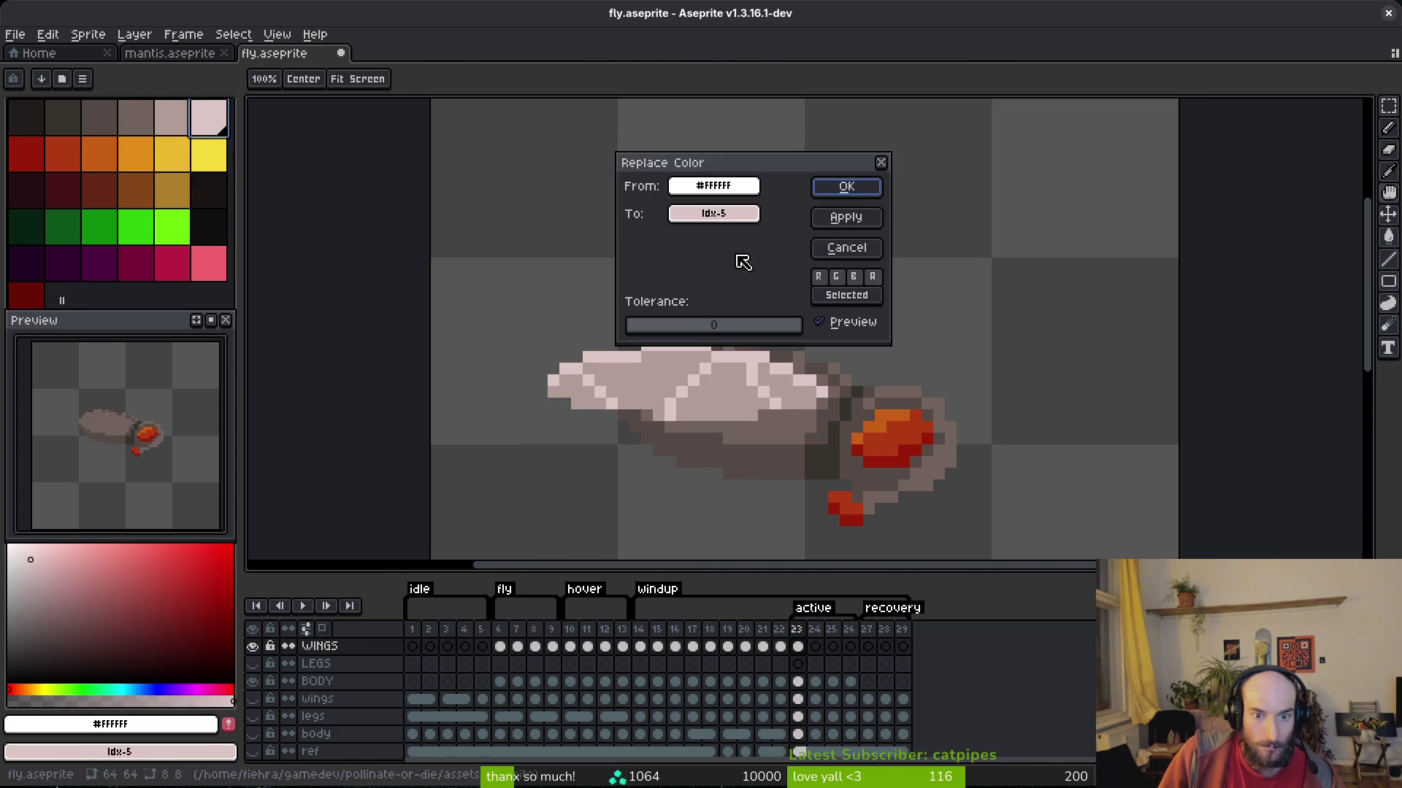
left_click(845, 185)
scroll(805, 453, "down", 5)
Save fly.aseprite and flip back to frame 23.
key("Left")
key("ctrl+s")
key("Right")
key("g")
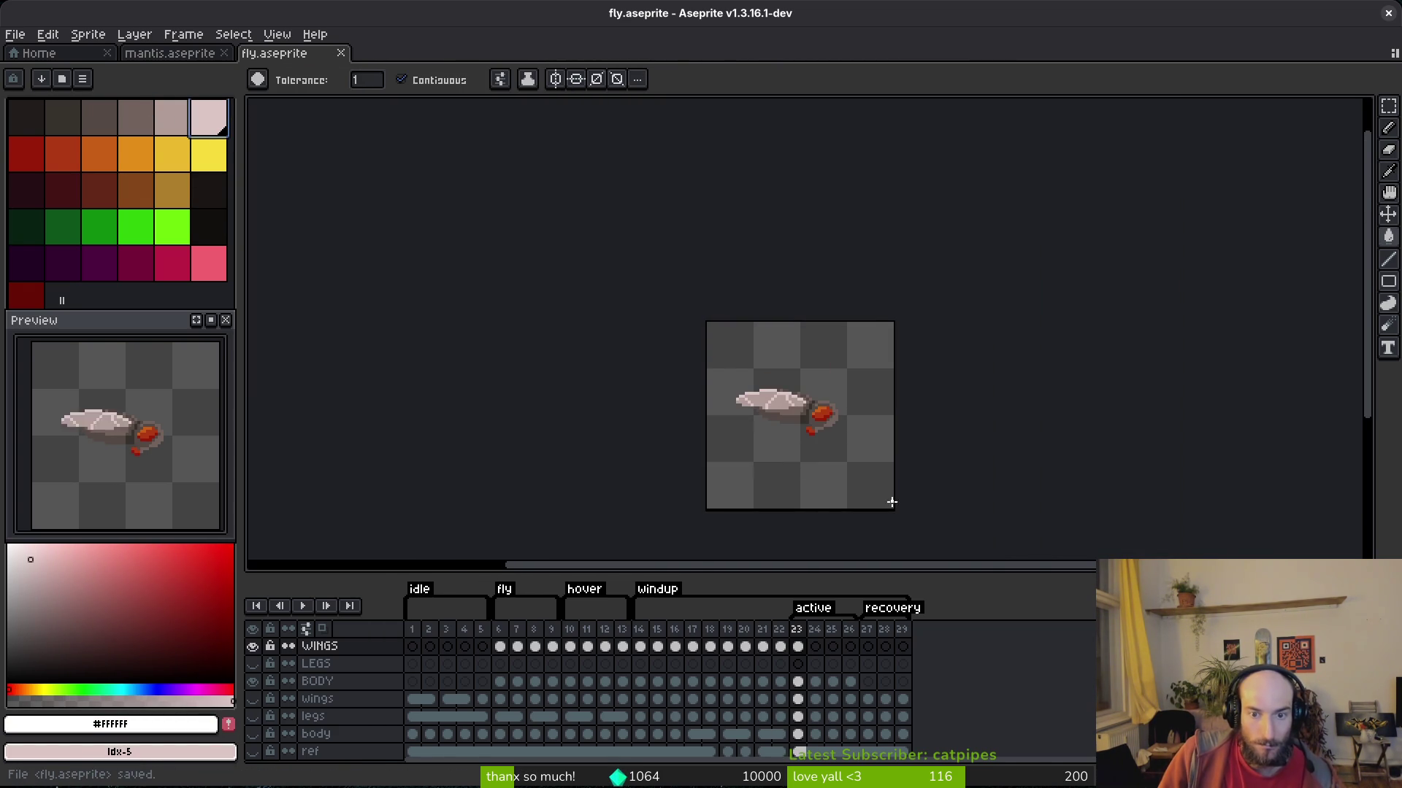
scroll(738, 392, "up", 5)
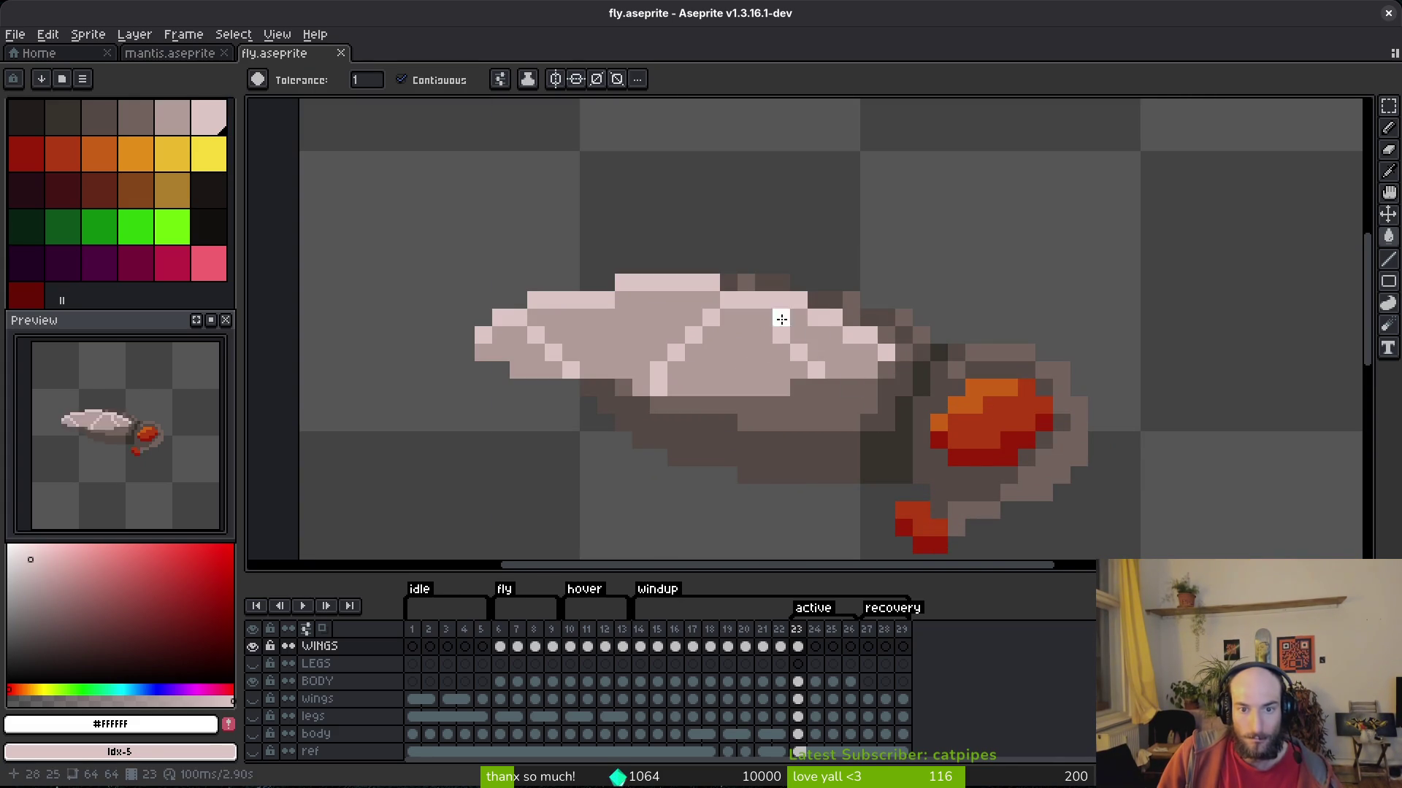
Draw a pale #dcc6c5 row above the wing's top edge, with a darker #b19d99 pixel at the top-left.
left_click(868, 332, "alt")
key("b")
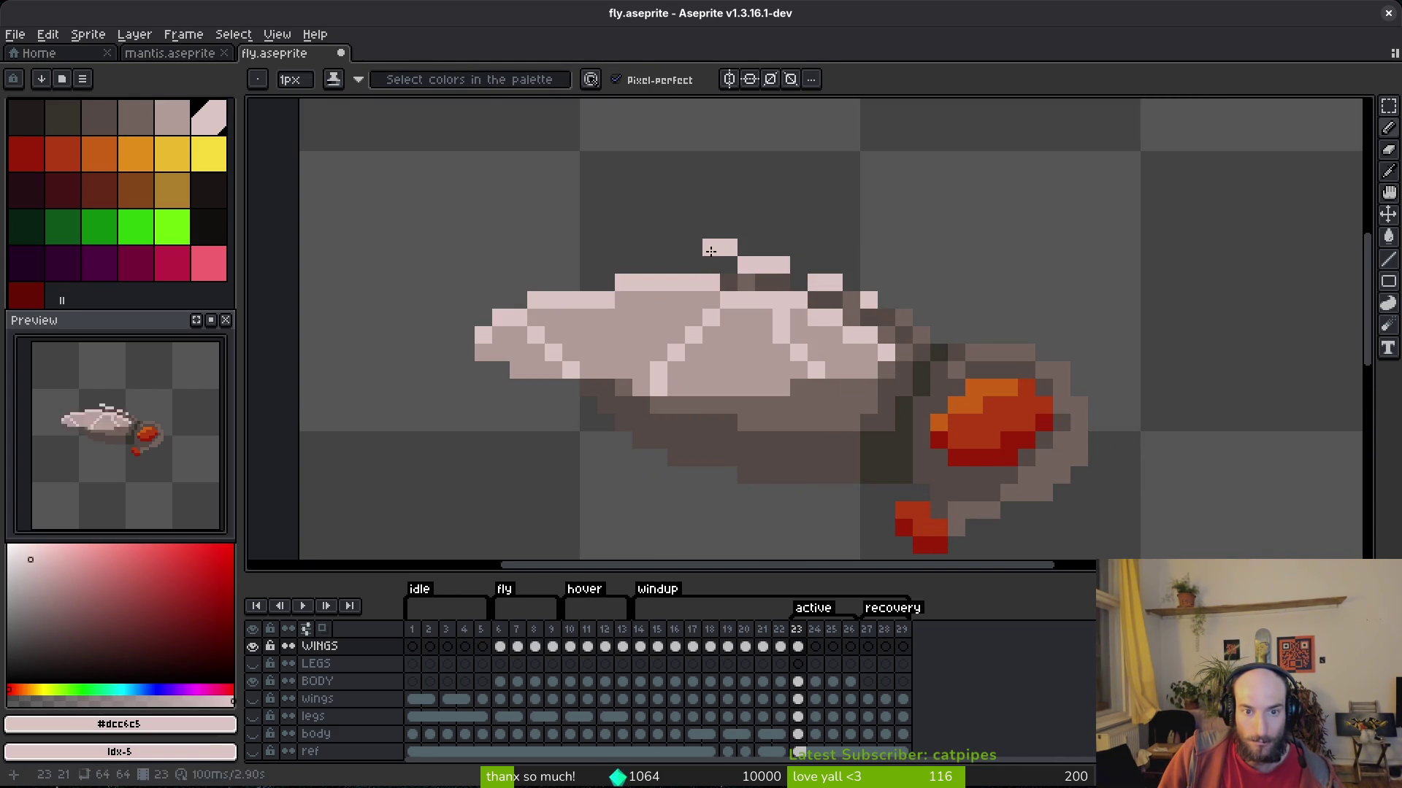
left_click_drag(714, 251, 575, 234)
key("bracketleft")
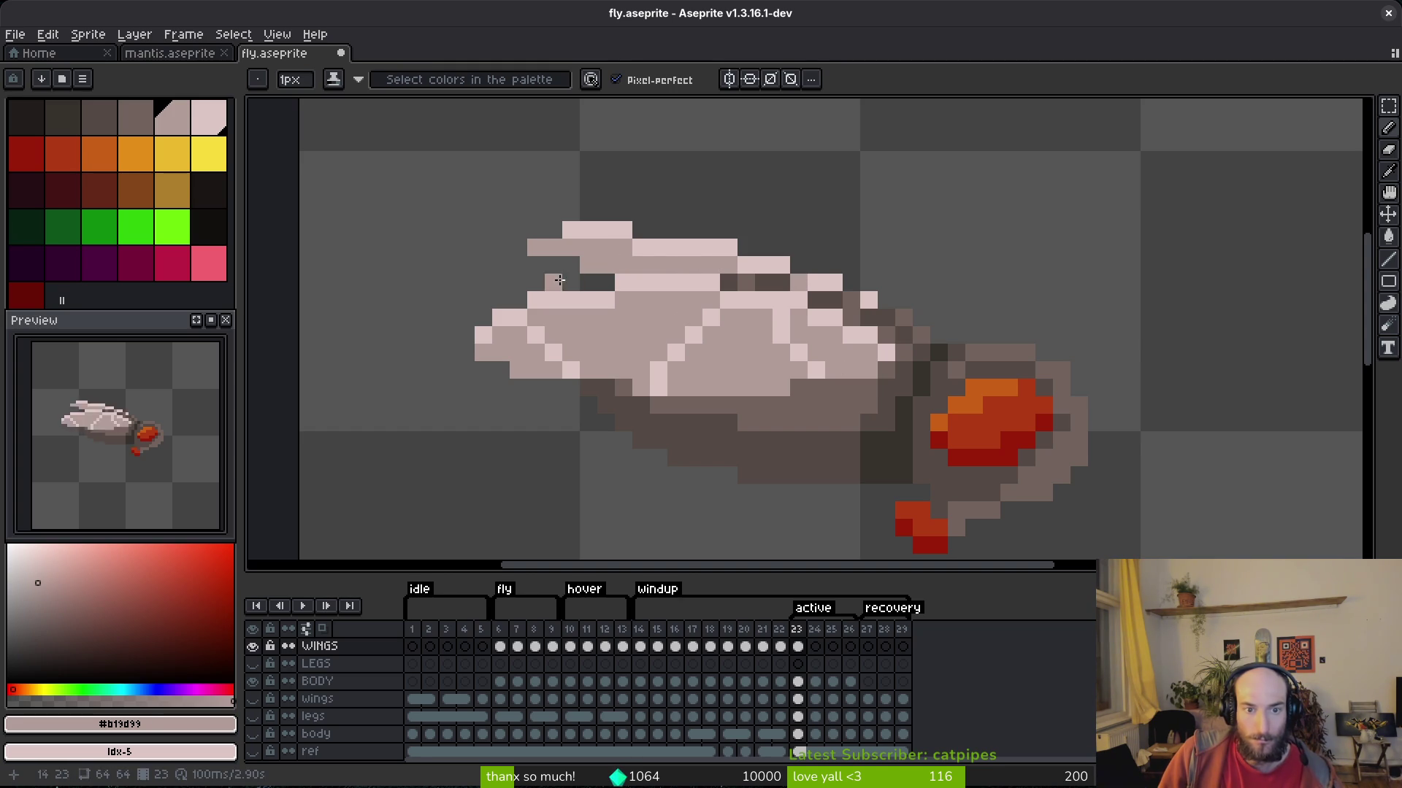
key("bracketright")
left_click_drag(554, 230, 544, 244)
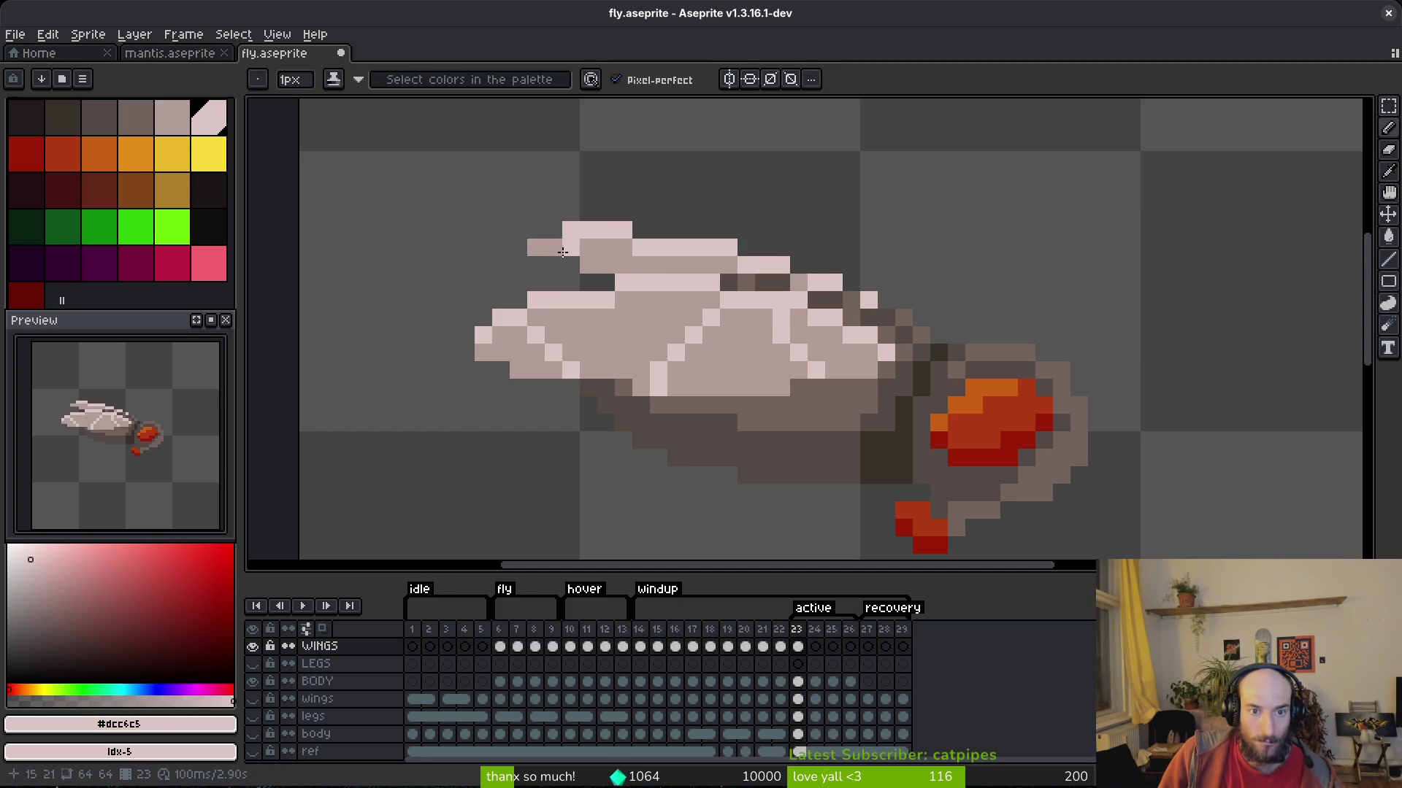
key("bracketleft")
left_click(548, 261)
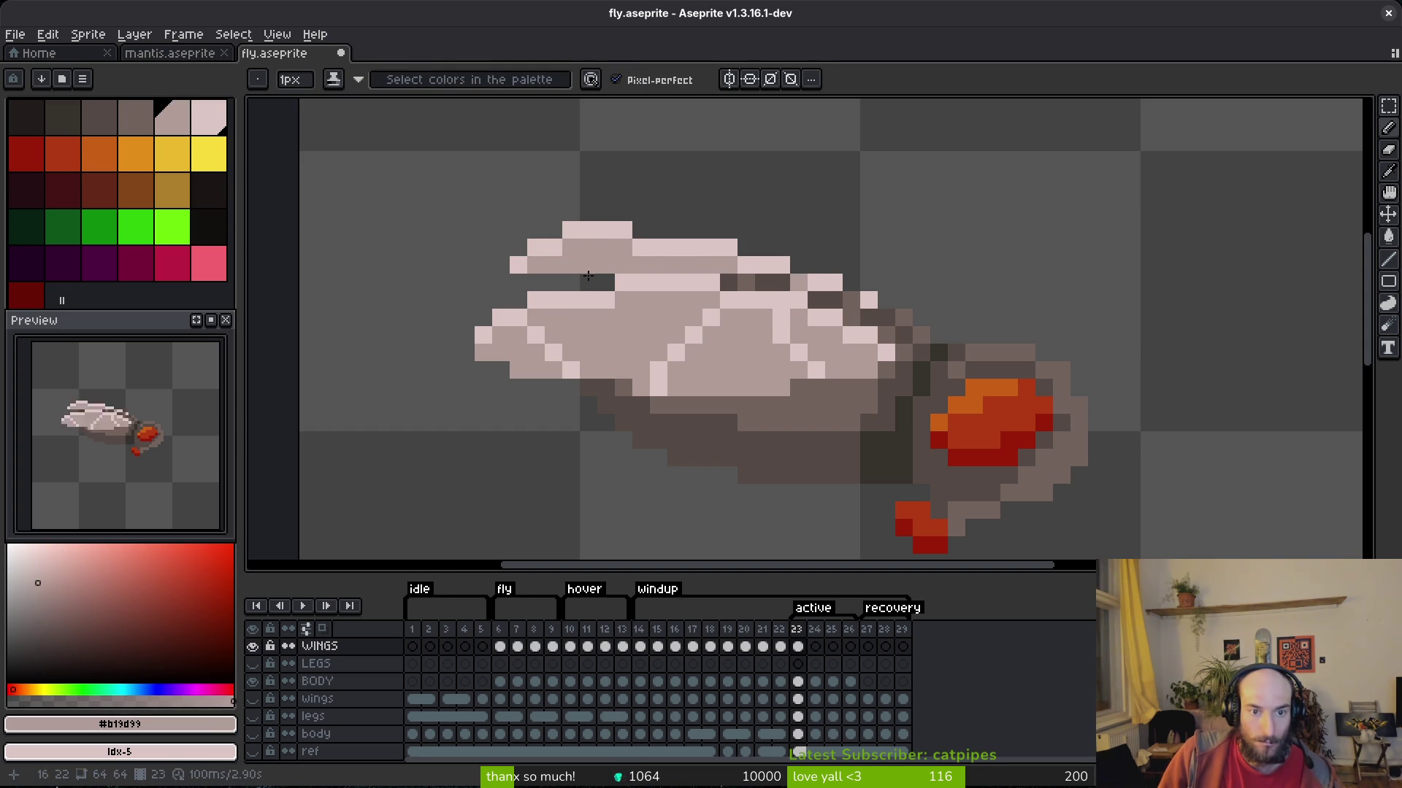
Fill the gaps in the wing's top row with light wing-colour pixels.
scroll(665, 360, "down", 4)
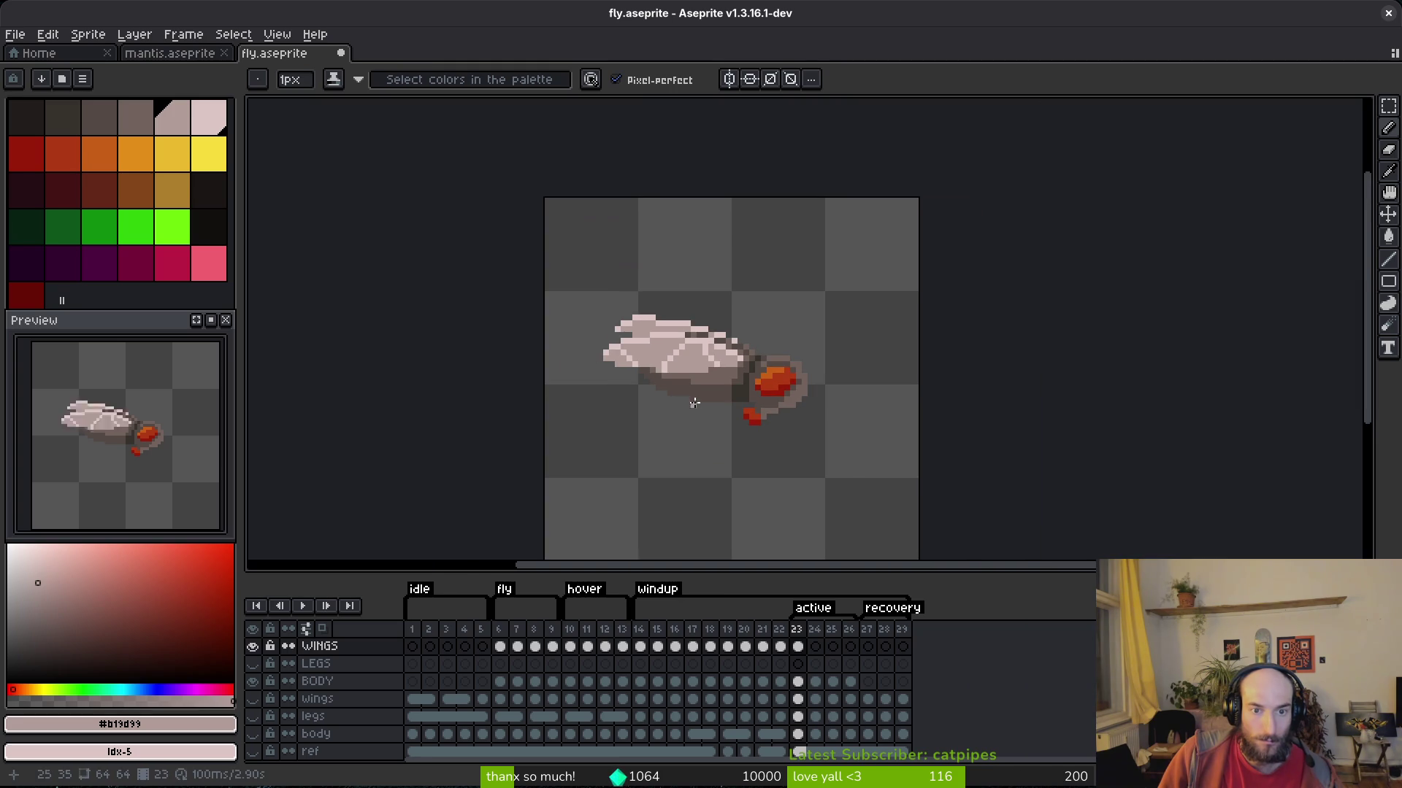
scroll(697, 404, "up", 4)
key("m")
left_click_drag(540, 276, 670, 388)
key("ctrl+d")
key("b")
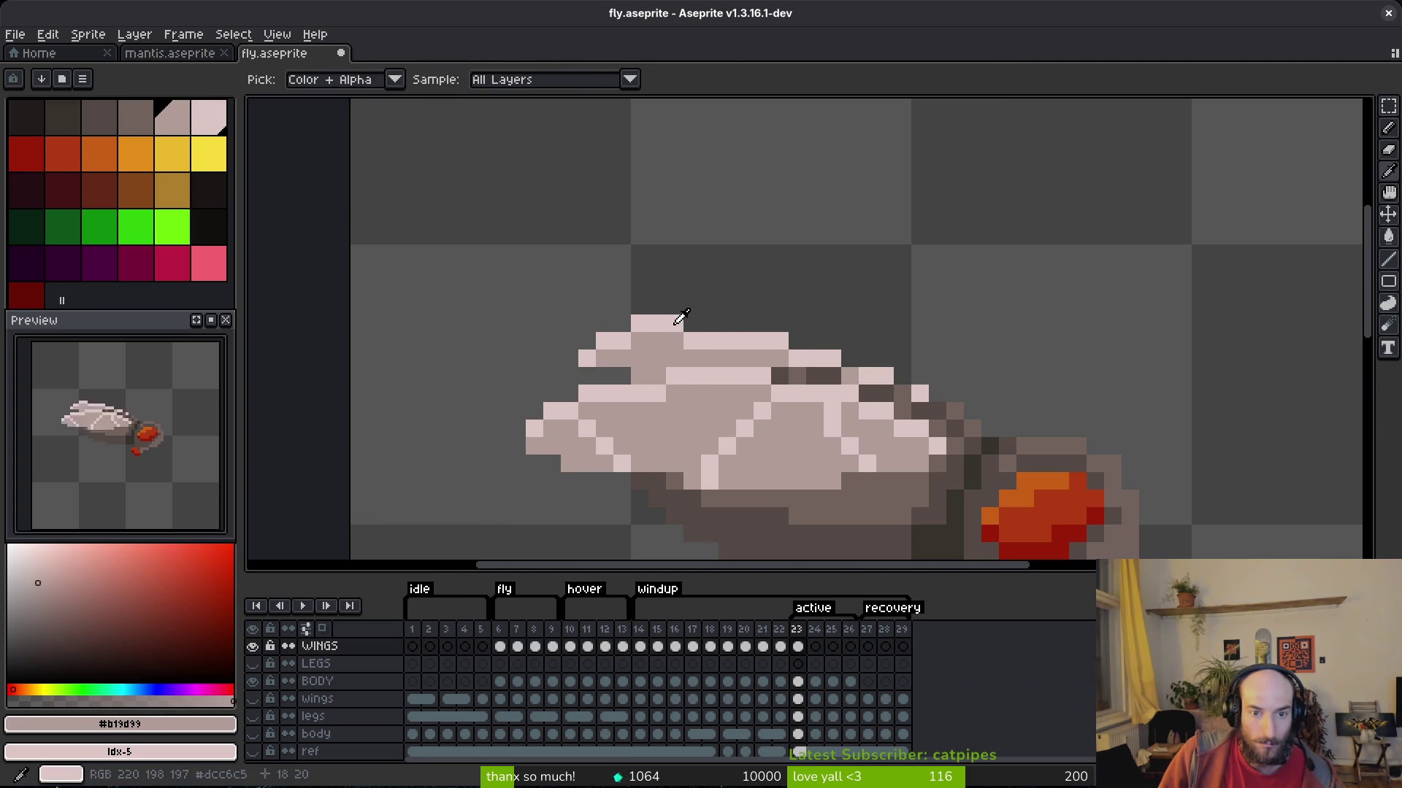
left_click(675, 322, "alt")
left_click(713, 325)
left_click(692, 325)
left_click(696, 343, "alt")
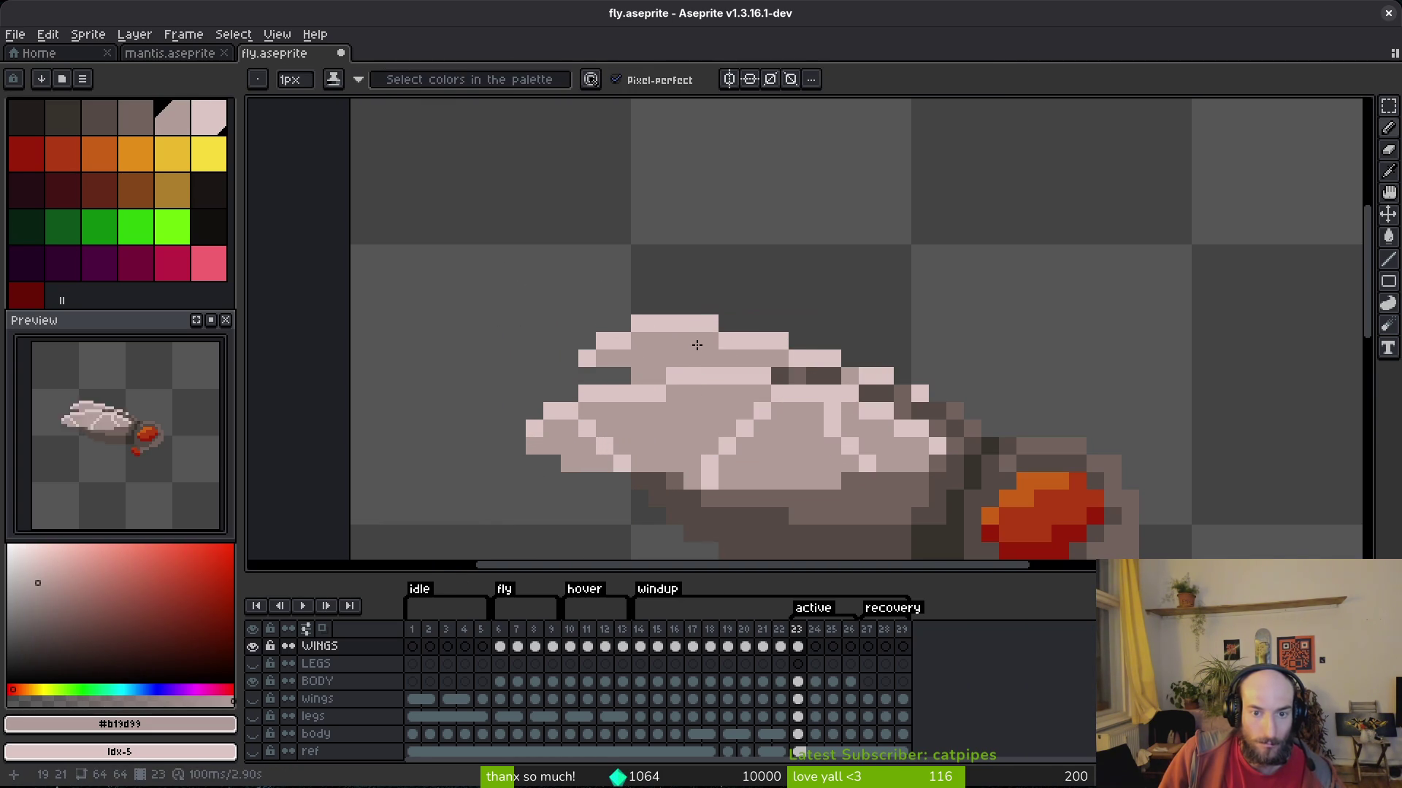
Select a small 6x5 area of the wing and clear the selection.
scroll(706, 365, "down", 4)
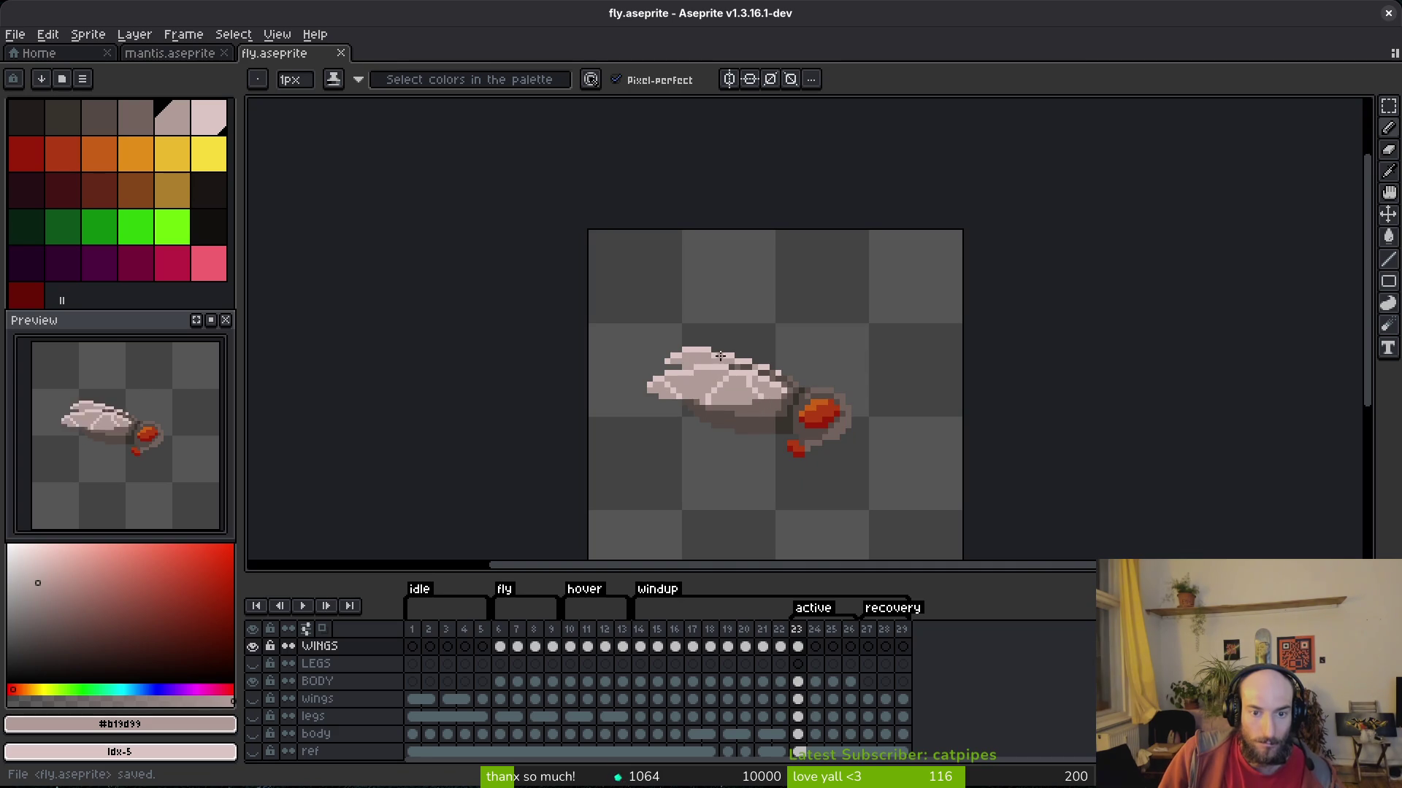
scroll(720, 358, "up", 3)
key("m")
key("b")
key("m")
mouse_move(556, 330)
left_mouse_down()
mouse_move(661, 402)
mouse_move(645, 398)
left_mouse_up()
left_click_drag(559, 317, 650, 401)
key("v")
Save fly.aseprite with the adjusted frame 23 wing.
key("ctrl+s")
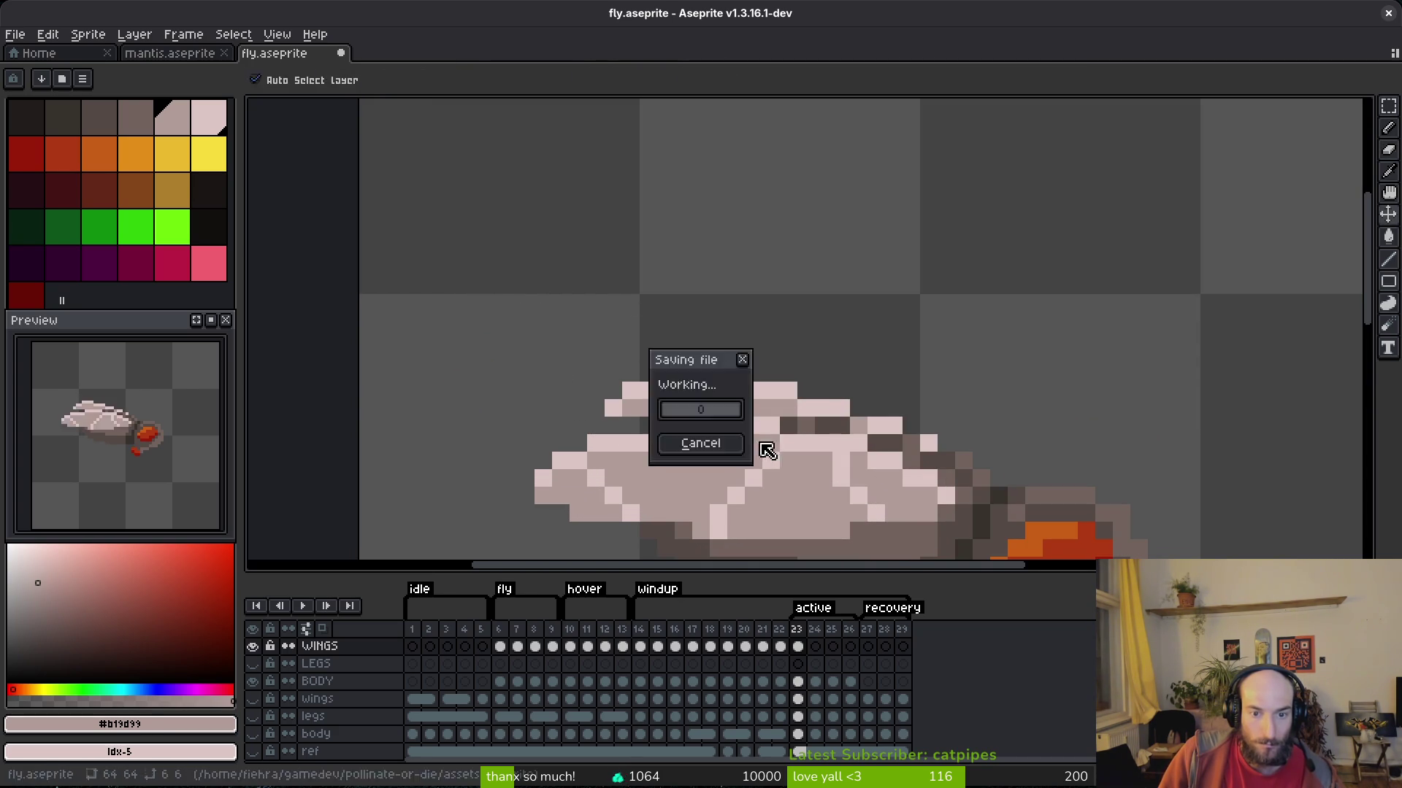
key("b")
scroll(765, 484, "down", 4)
scroll(764, 462, "up", 4)
key("f")
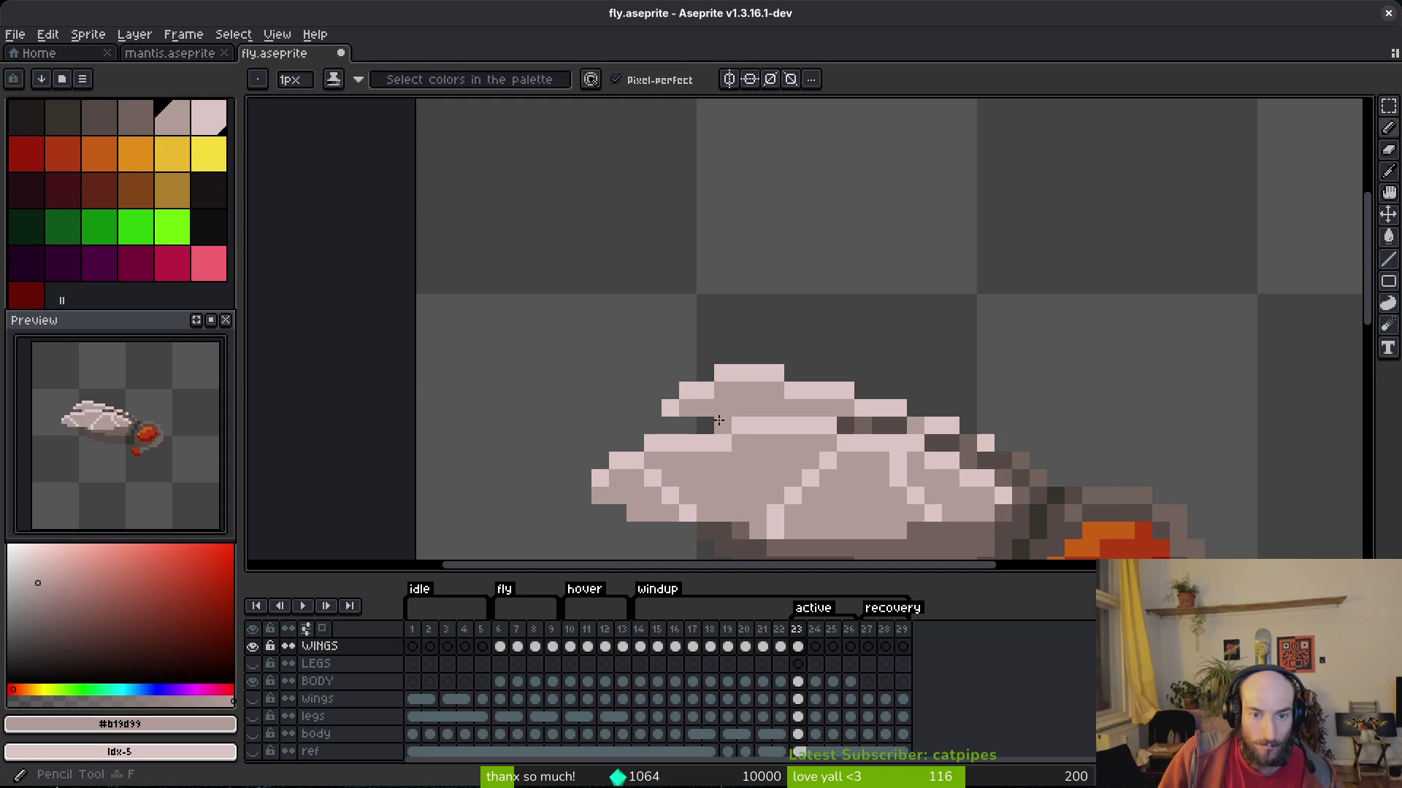
key("ctrl+s")
scroll(758, 435, "down", 4)
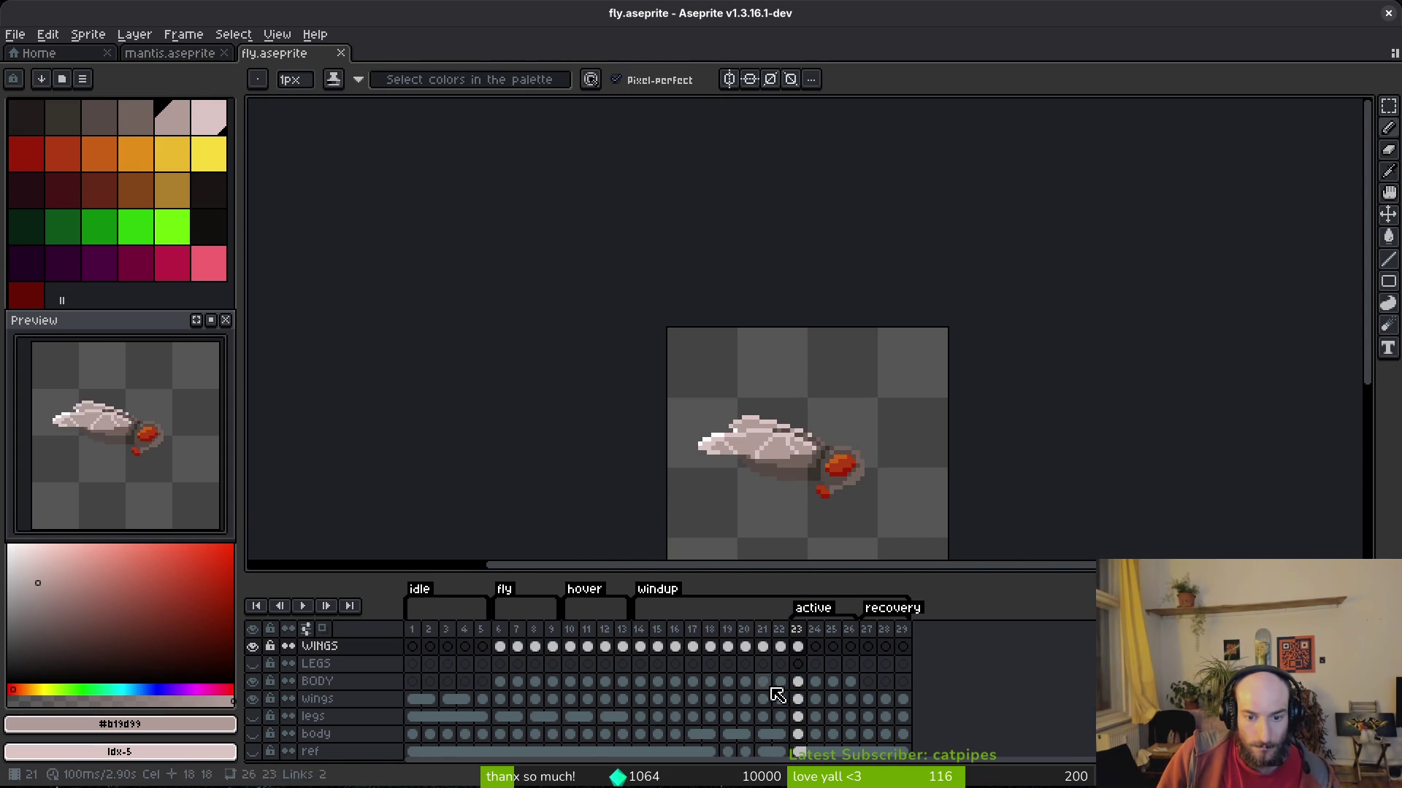
Link the lowercase wings layer cels in frames 23–25, then return to the WINGS layer.
left_click(797, 698)
left_click(815, 698)
key("Left")
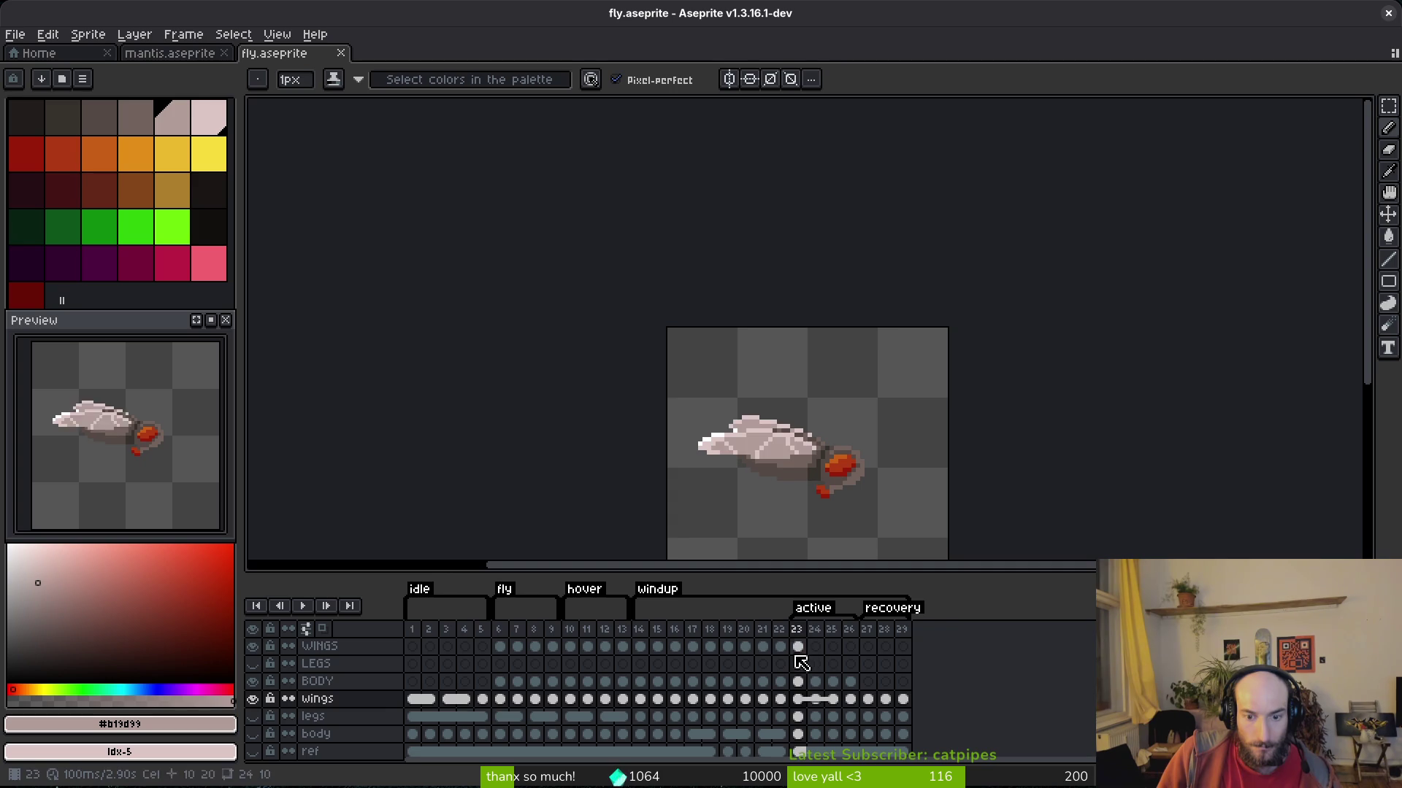
left_click(798, 647)
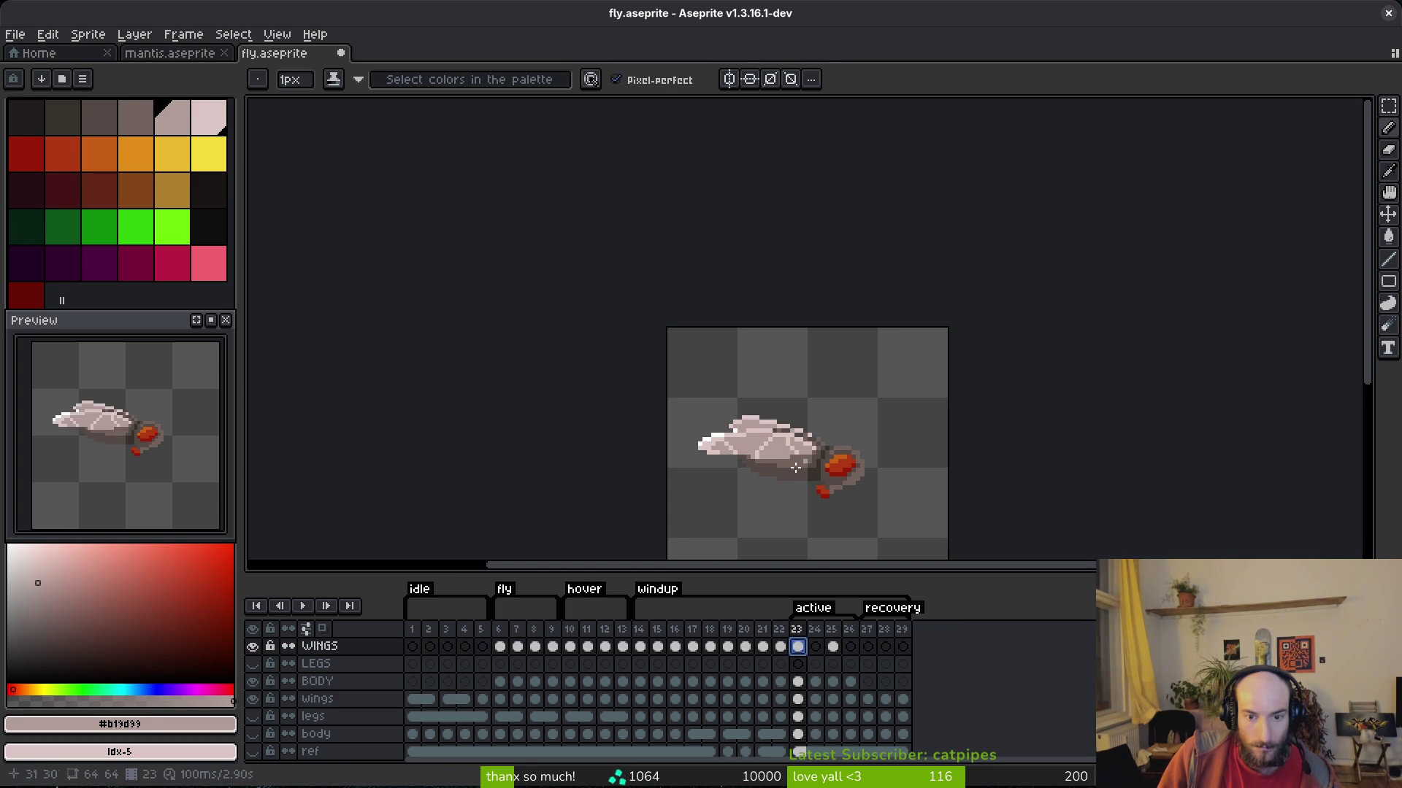
Paste the folded wing into the WINGS cel at frame 24 and drop it in place.
scroll(766, 467, "up", 2)
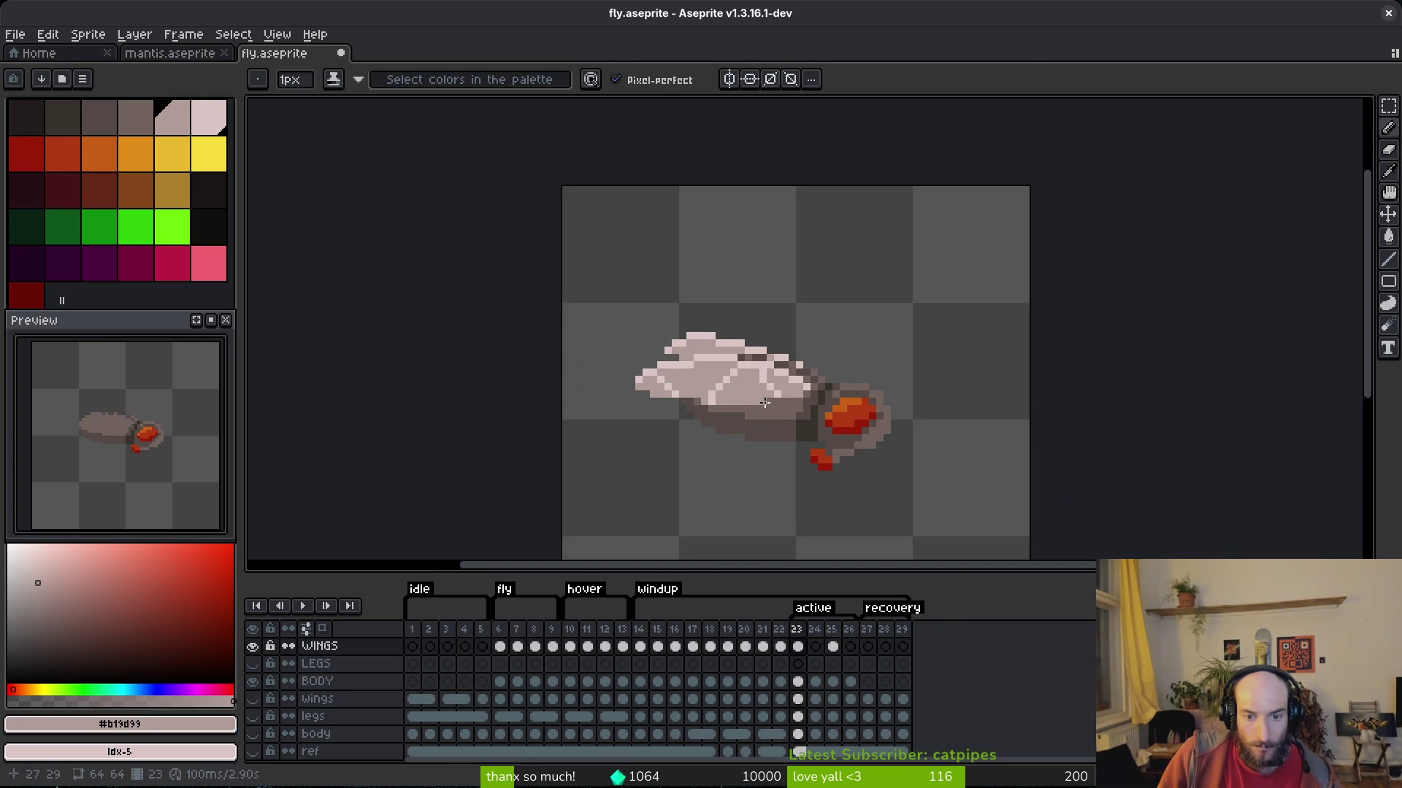
left_click(815, 646)
key("ctrl+v")
key("ctrl+z")
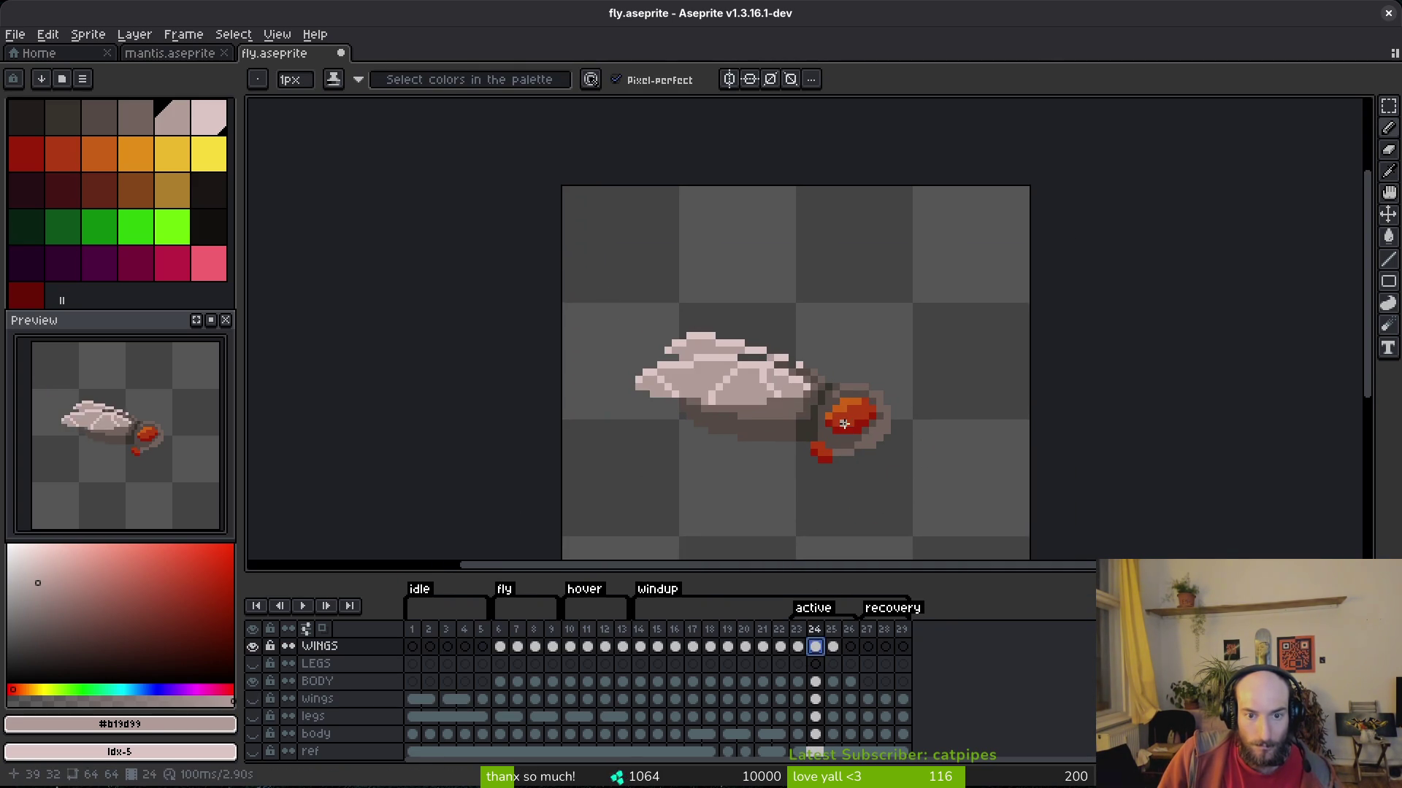
key("ctrl+v")
scroll(876, 423, "up", 1)
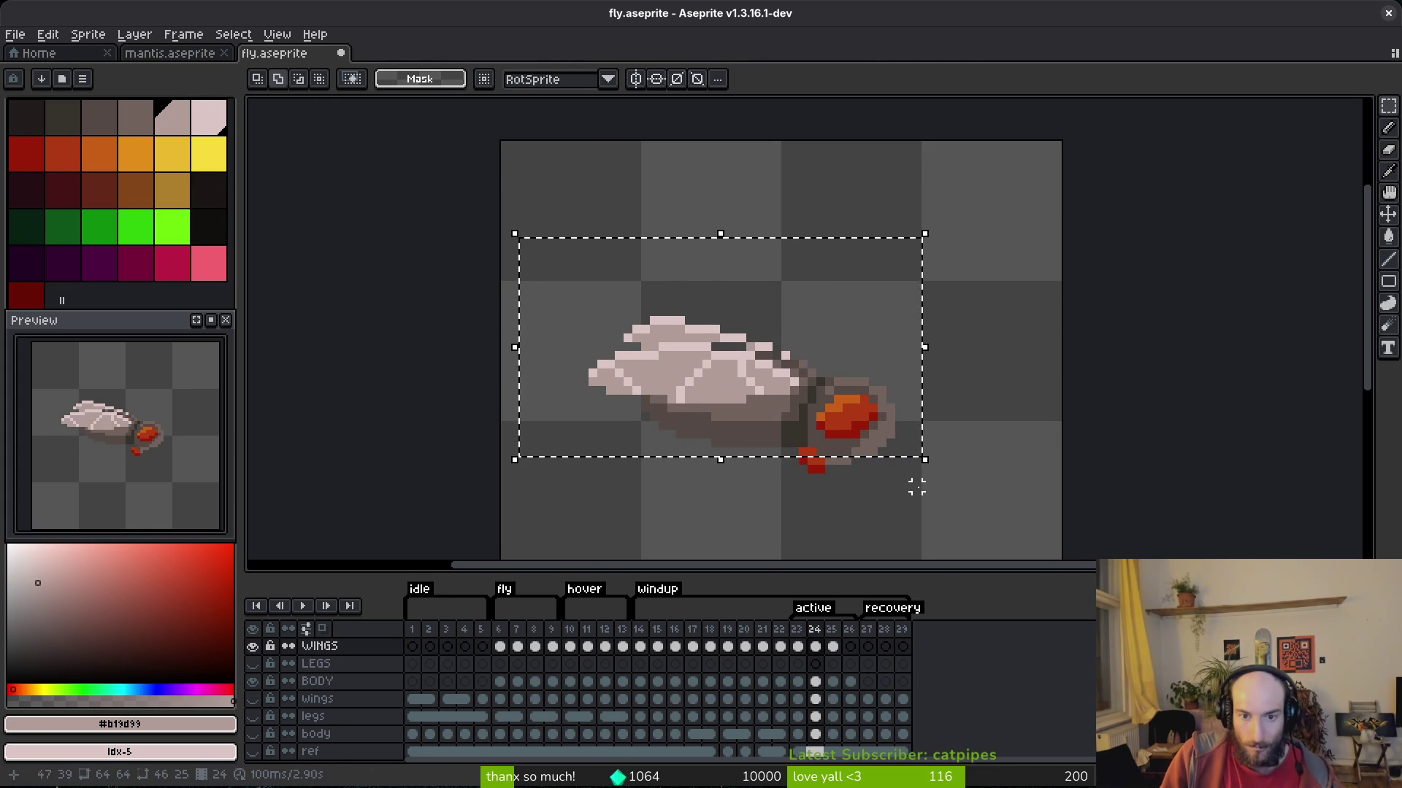
key("ctrl+d")
scroll(898, 444, "up", 1)
scroll(759, 342, "up", 1)
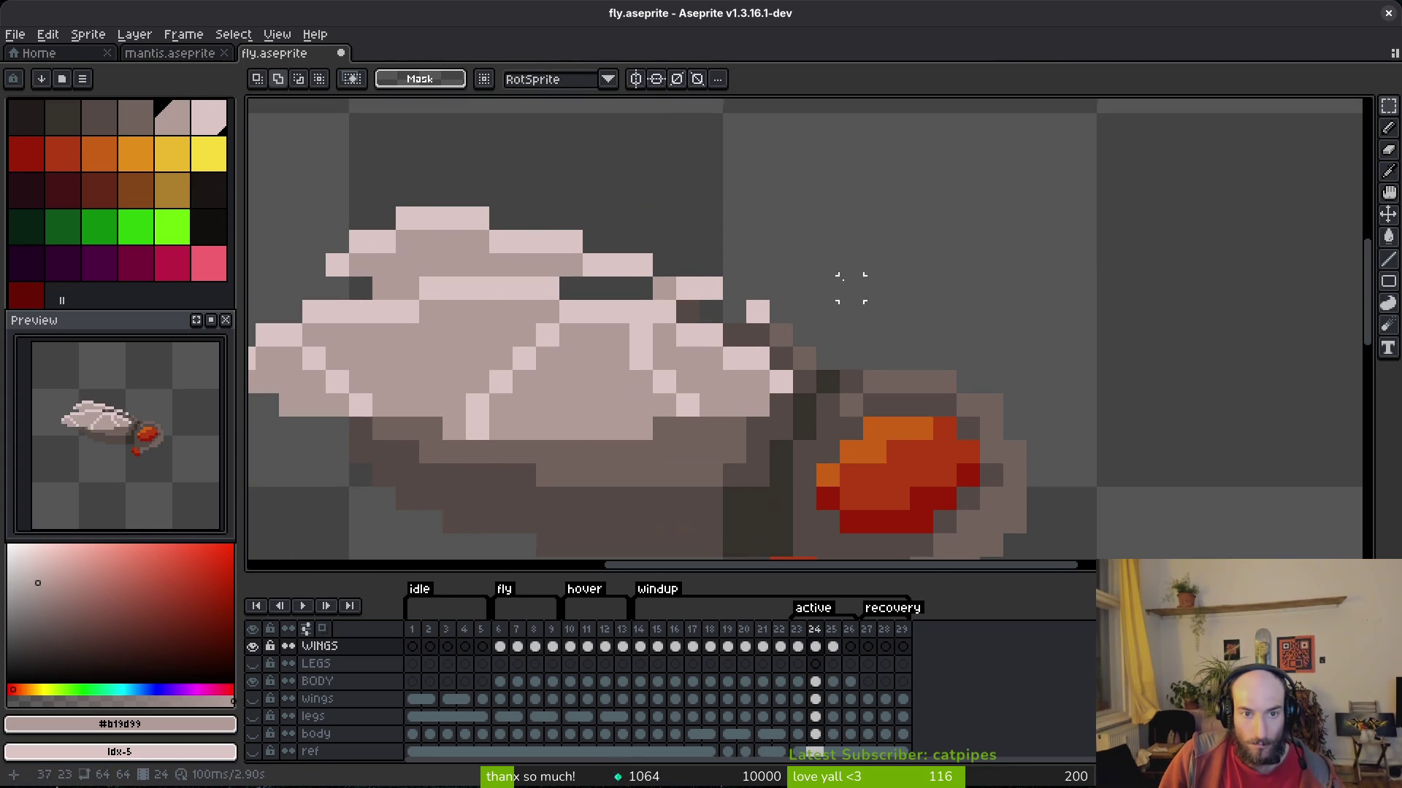
key("b")
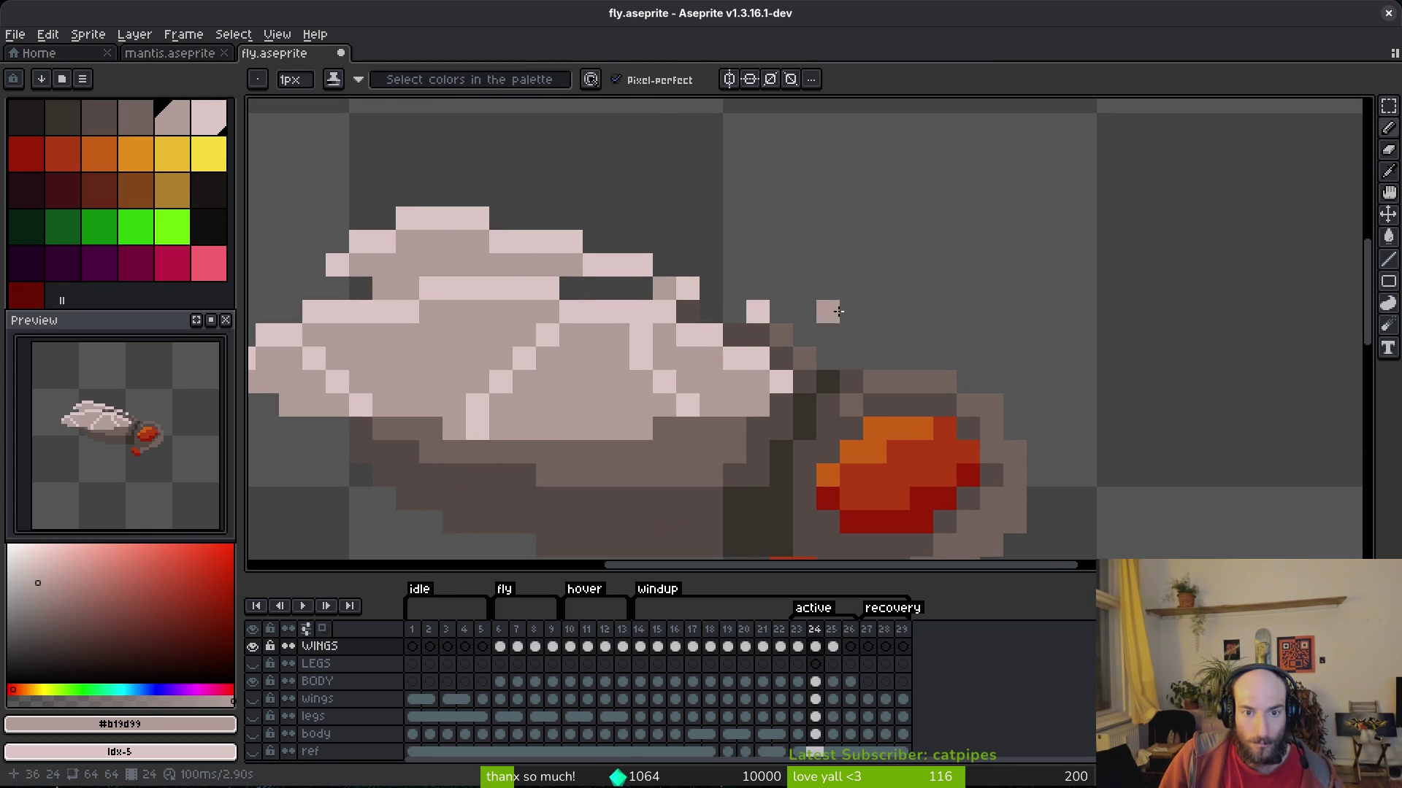
key("ctrl+z")
Save the fly sprite and zoom in to inspect the pasted wing.
key("ctrl+s")
scroll(828, 315, "down", 4)
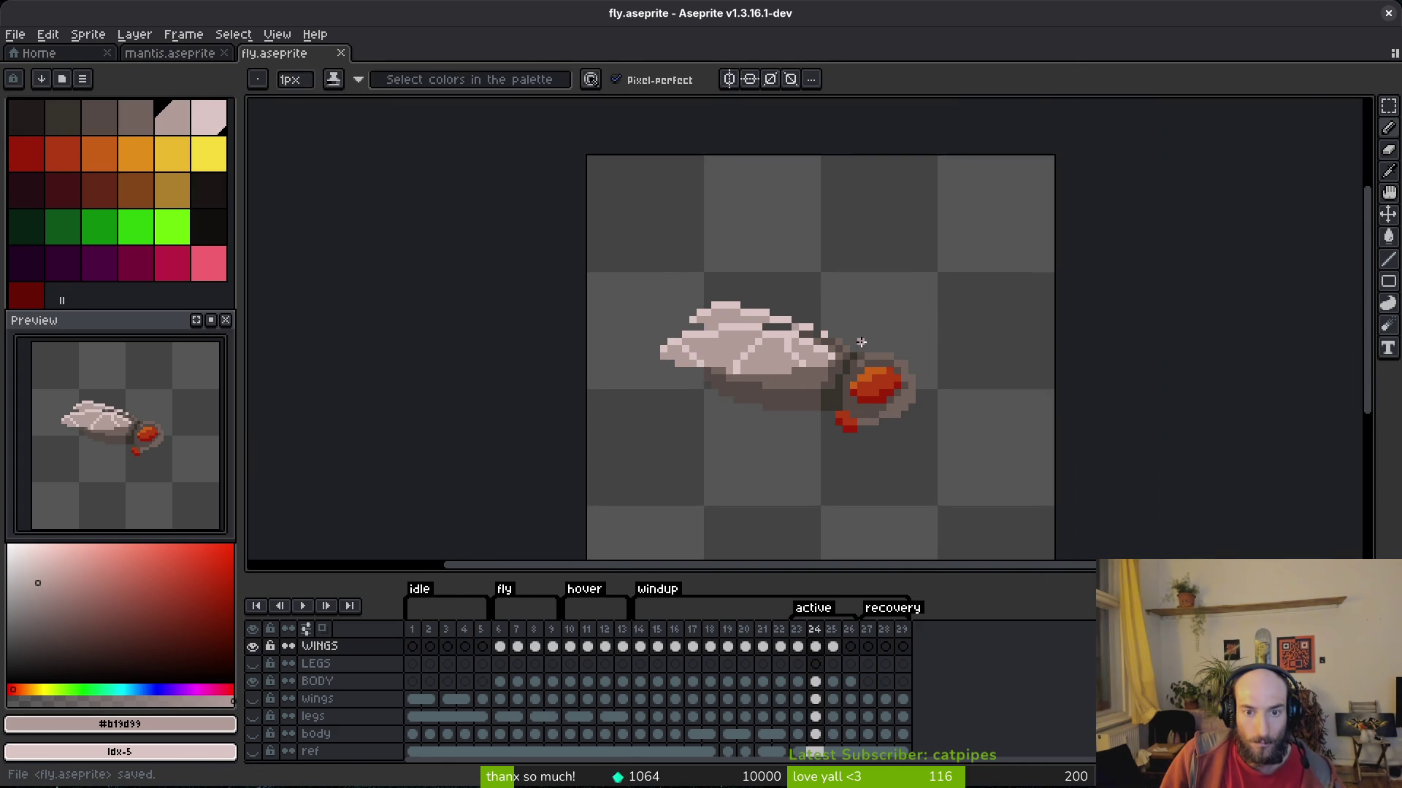
scroll(863, 326, "up", 3)
scroll(853, 334, "down", 1)
scroll(908, 335, "up", 1)
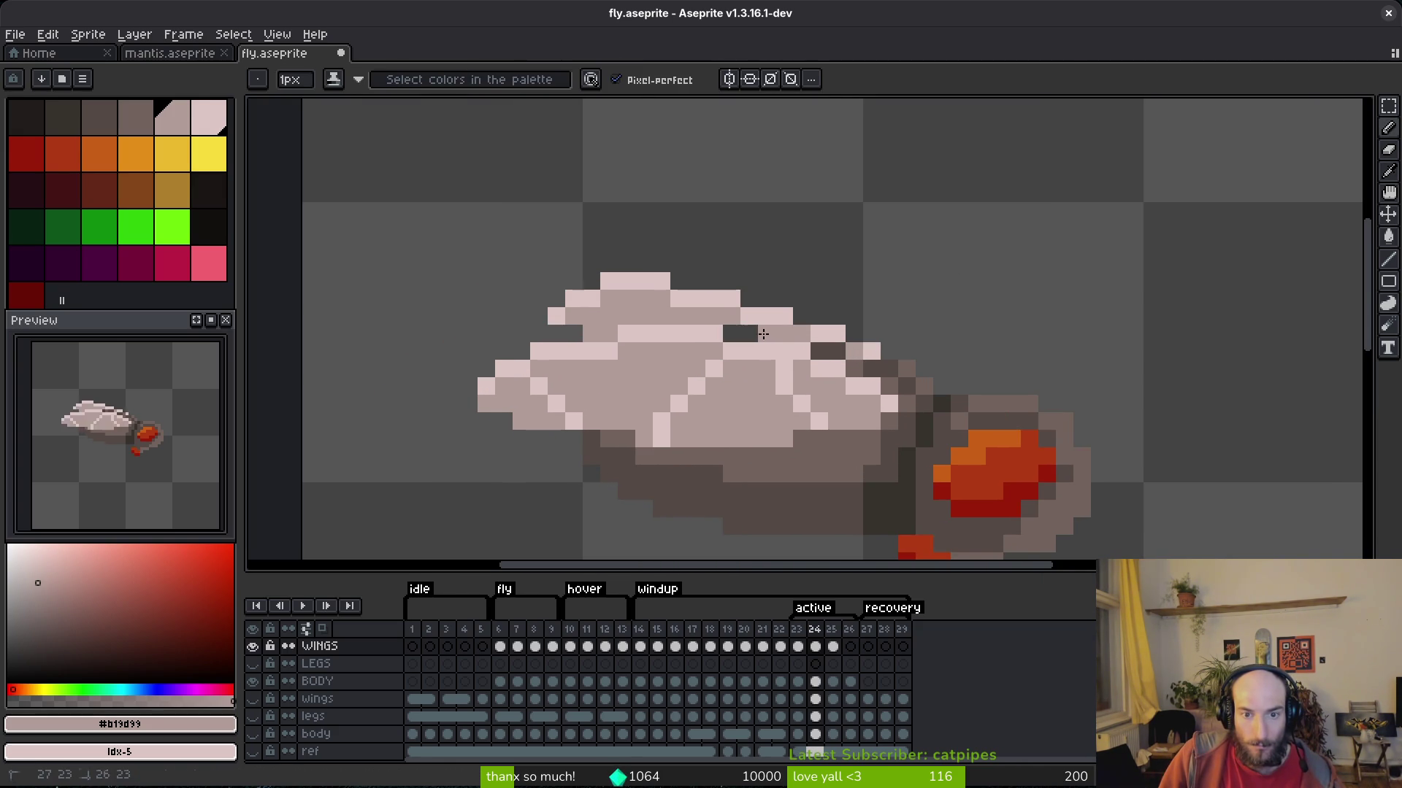
scroll(771, 328, "down", 3)
key("i")
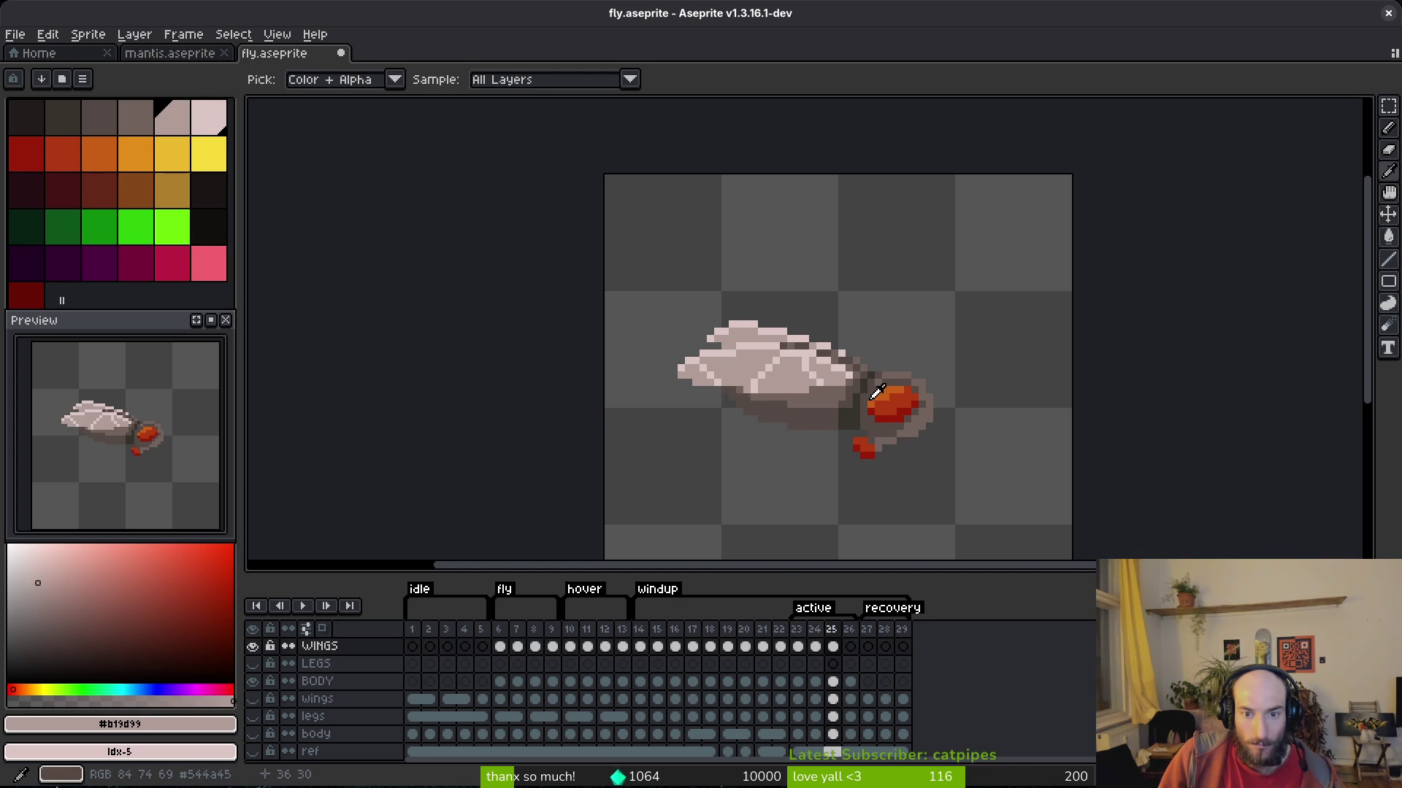
scroll(873, 387, "up", 3)
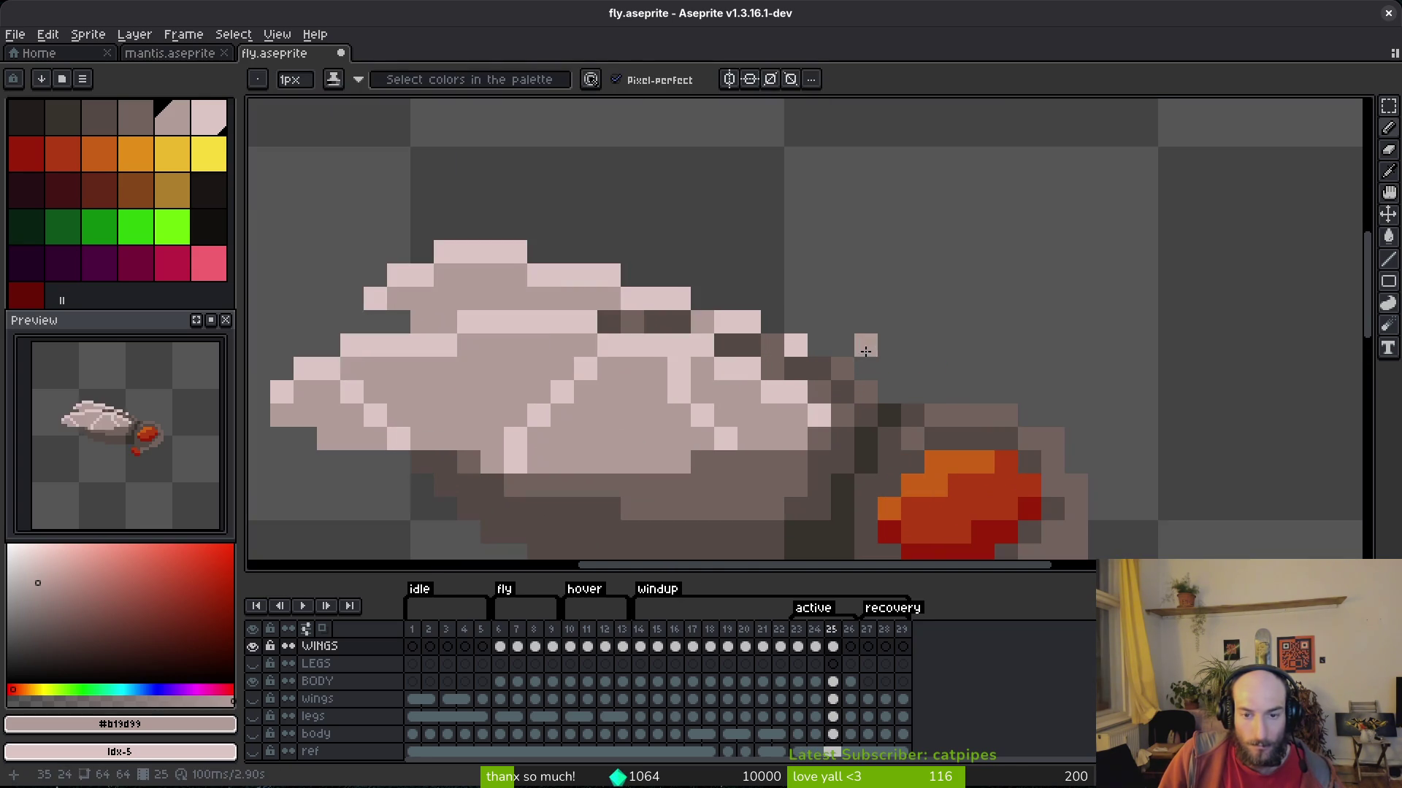
key("ctrl+s")
scroll(874, 339, "down", 4)
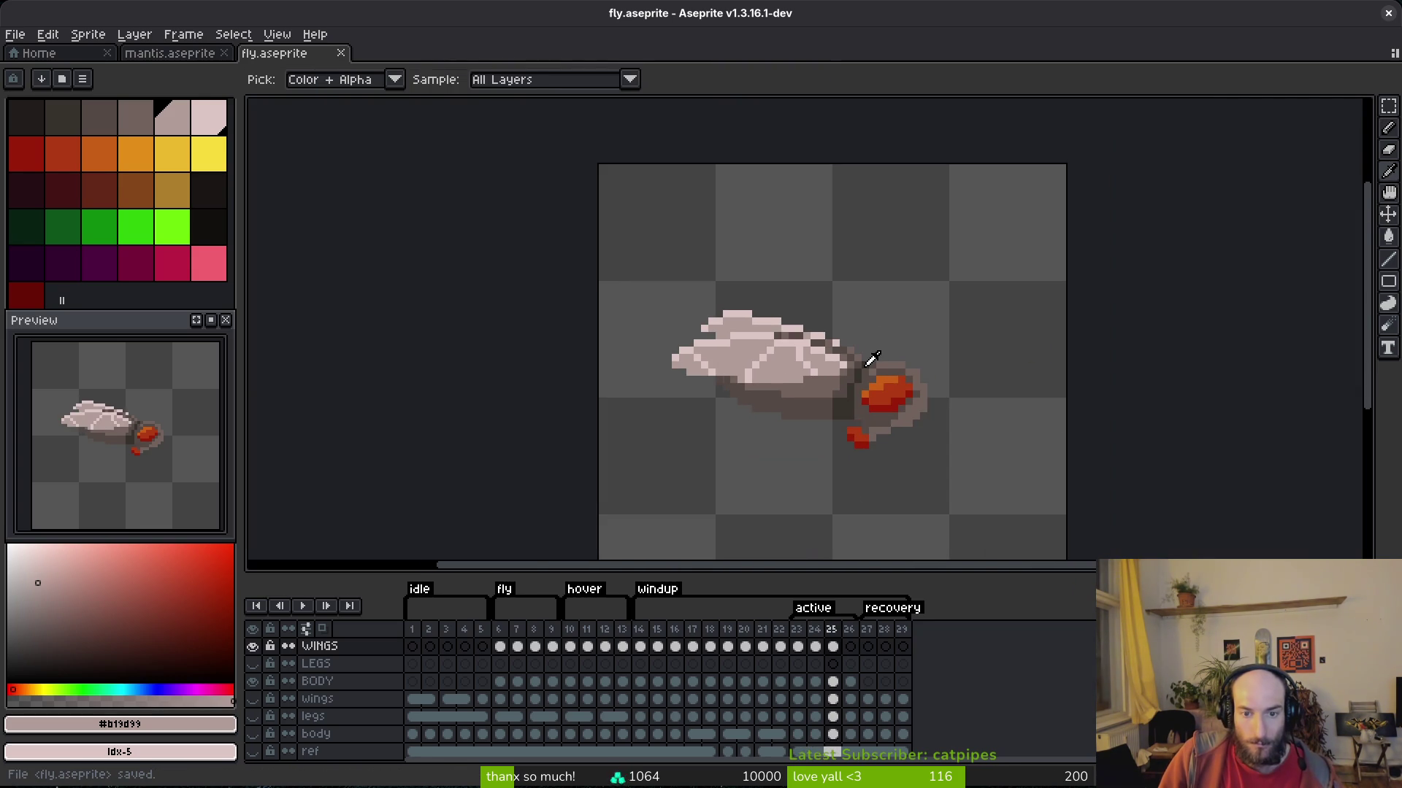
key("b")
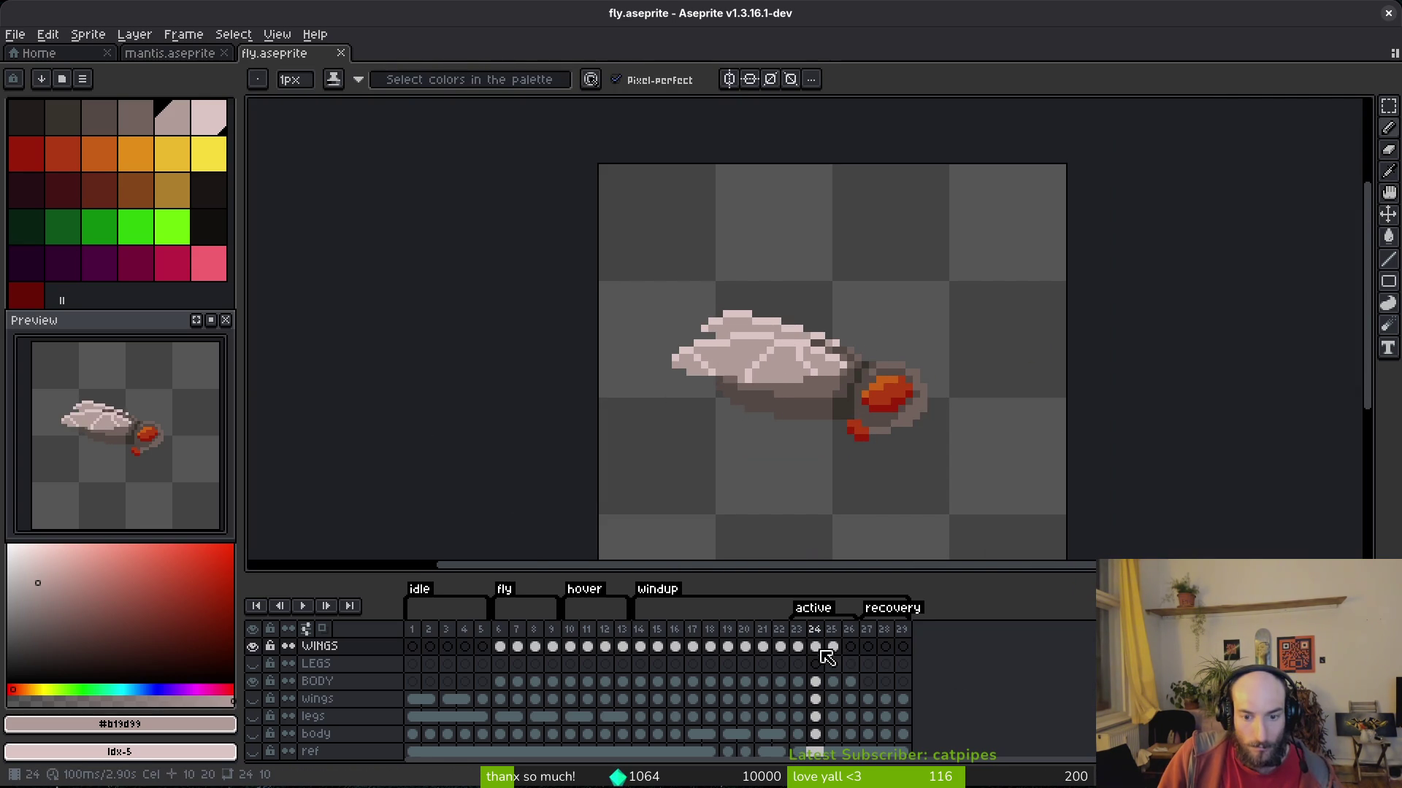
Step through frames 25 and 26 to review their wing poses.
left_click(851, 648)
left_click(833, 647)
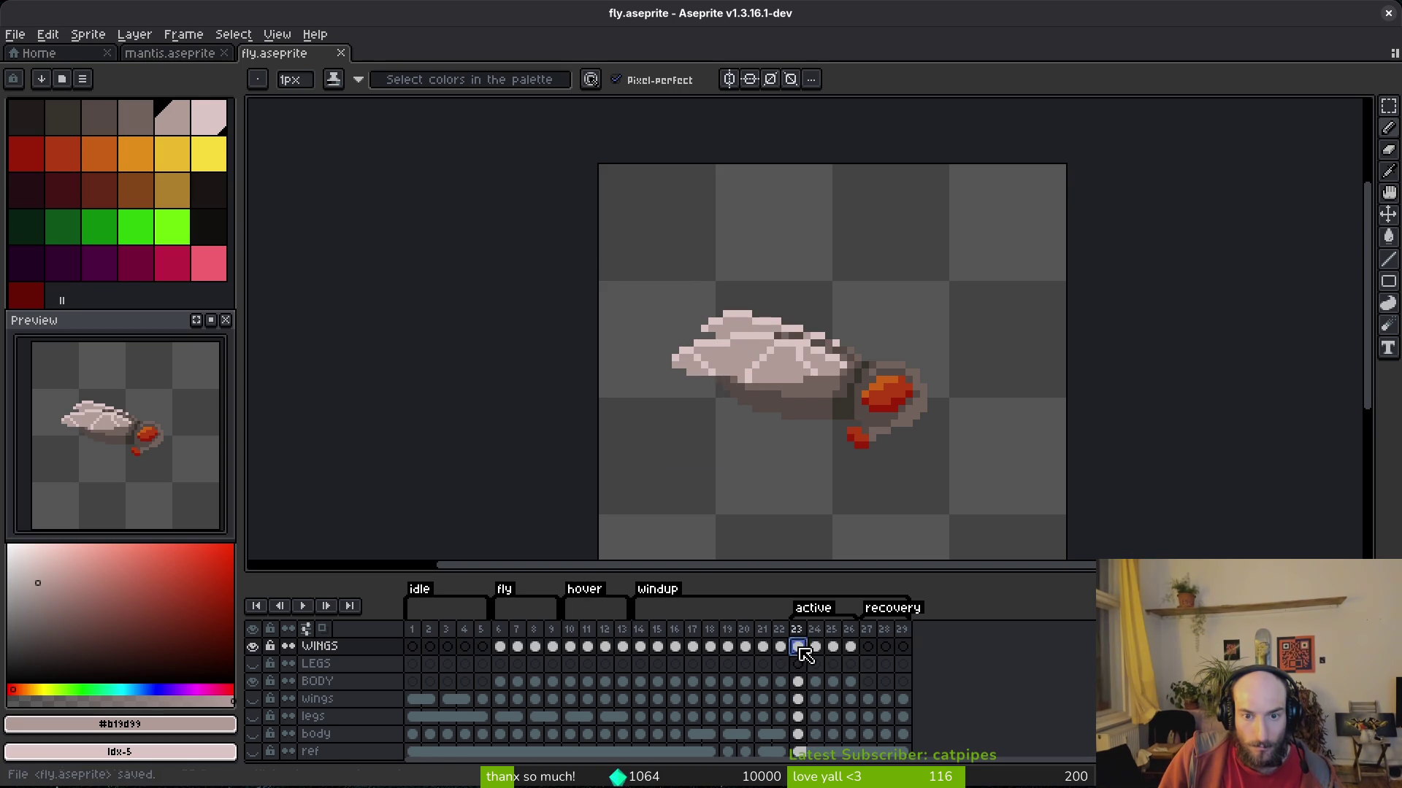
key("Right")
Save fly.aseprite with Ctrl+S.
key("ctrl+s")
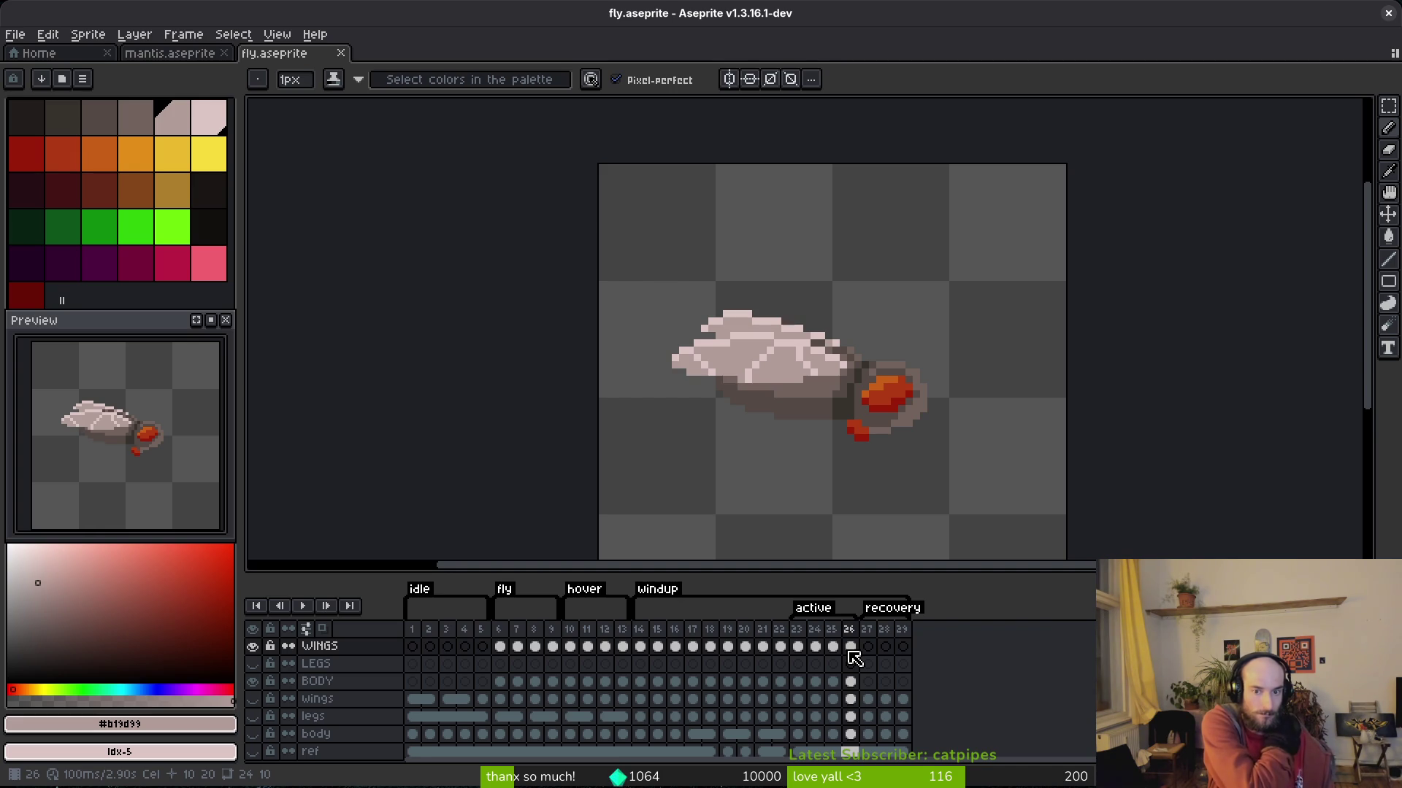
scroll(721, 475, "up", 5)
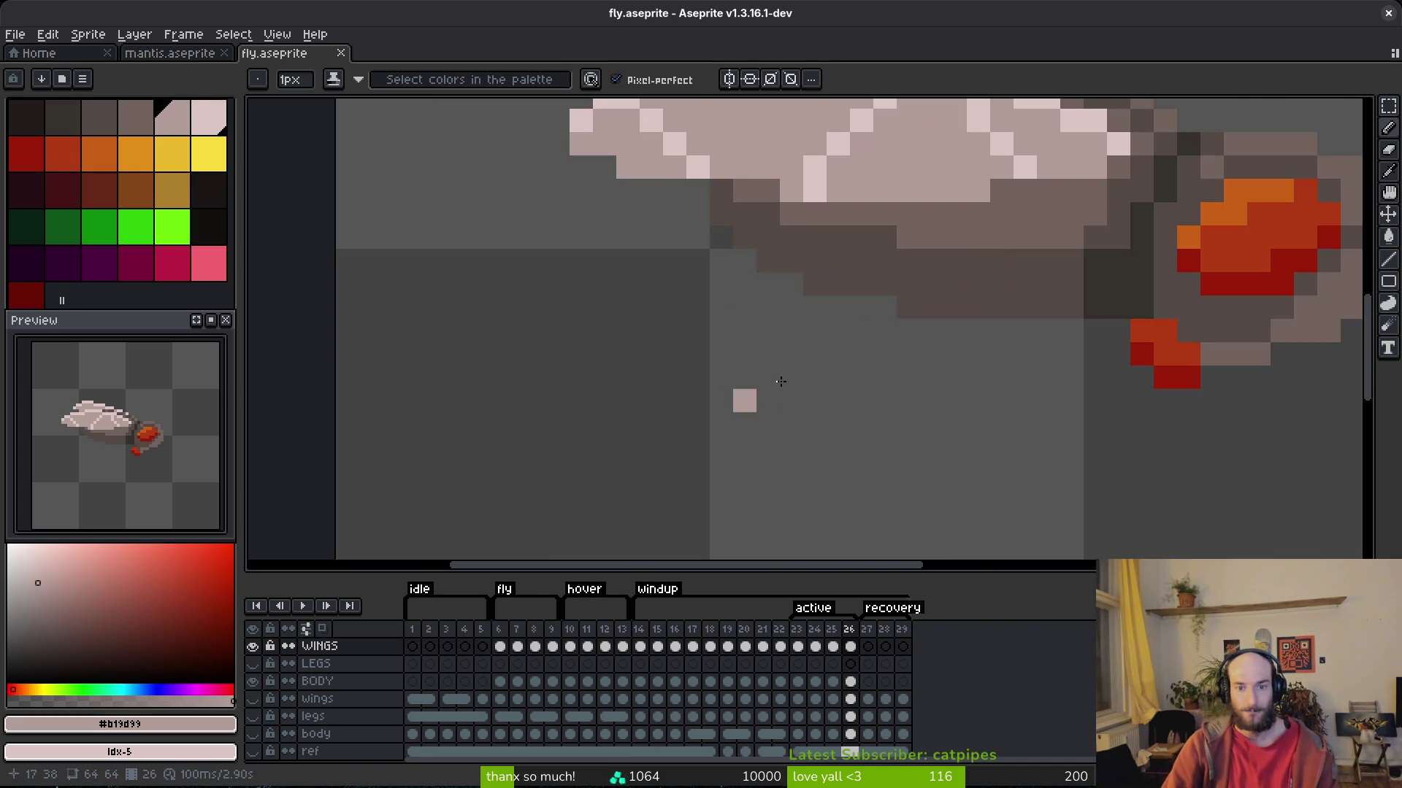
scroll(934, 359, "up", 2)
scroll(933, 359, "down", 3)
left_click(878, 248, "alt")
key("ctrl+s")
scroll(1006, 386, "down", 2)
left_click(1095, 328, "alt")
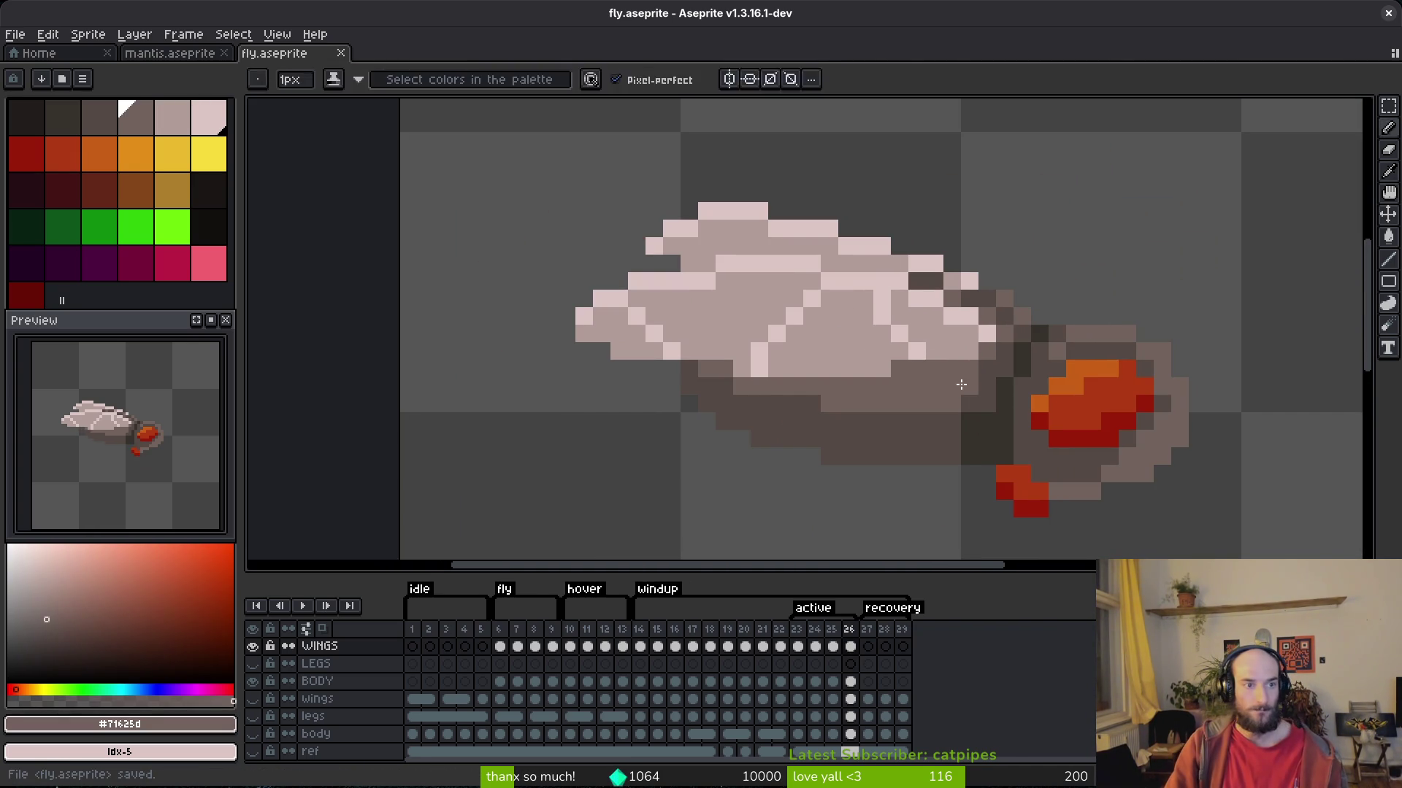
scroll(985, 386, "down", 4)
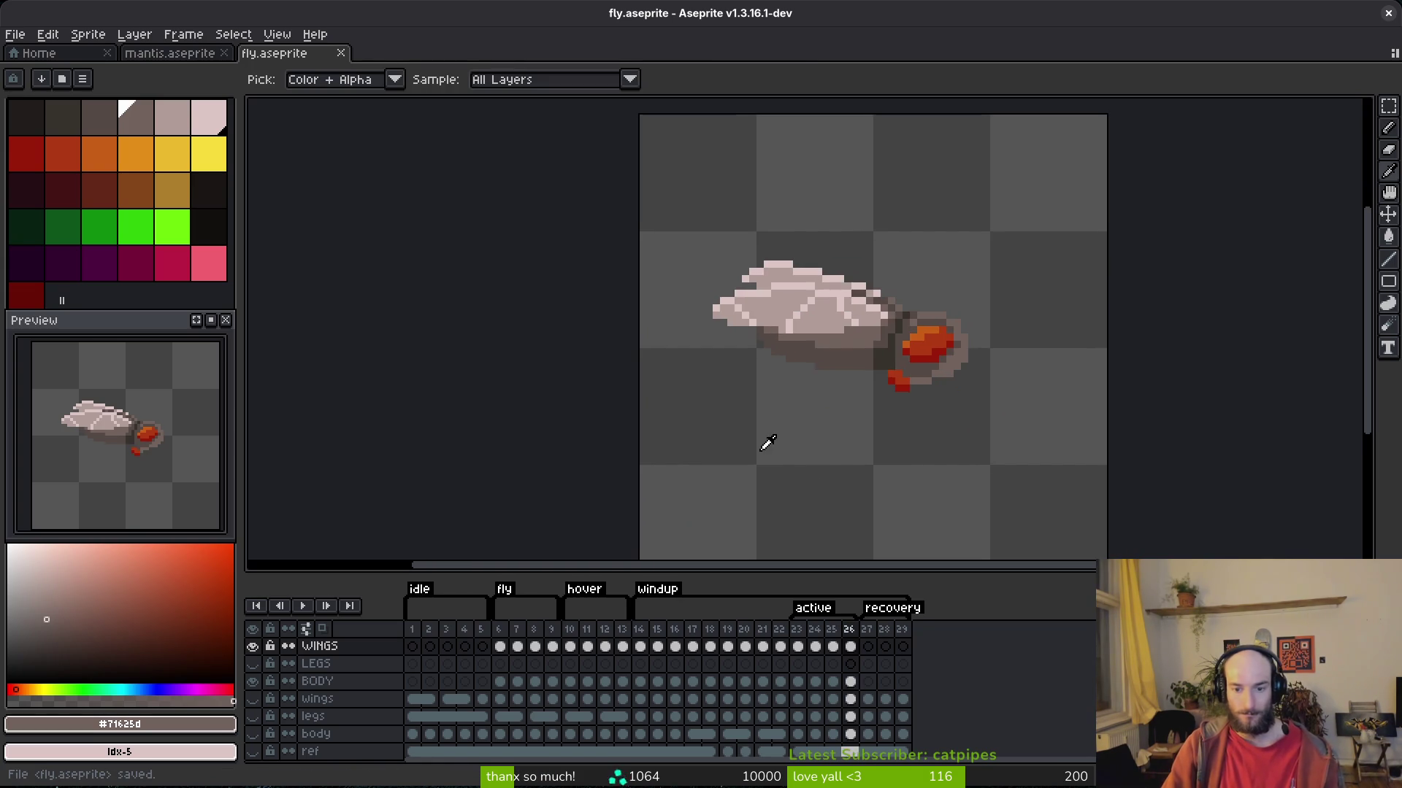
key("Right")
left_click(903, 698)
key("Left")
key("Left")
key("Return")
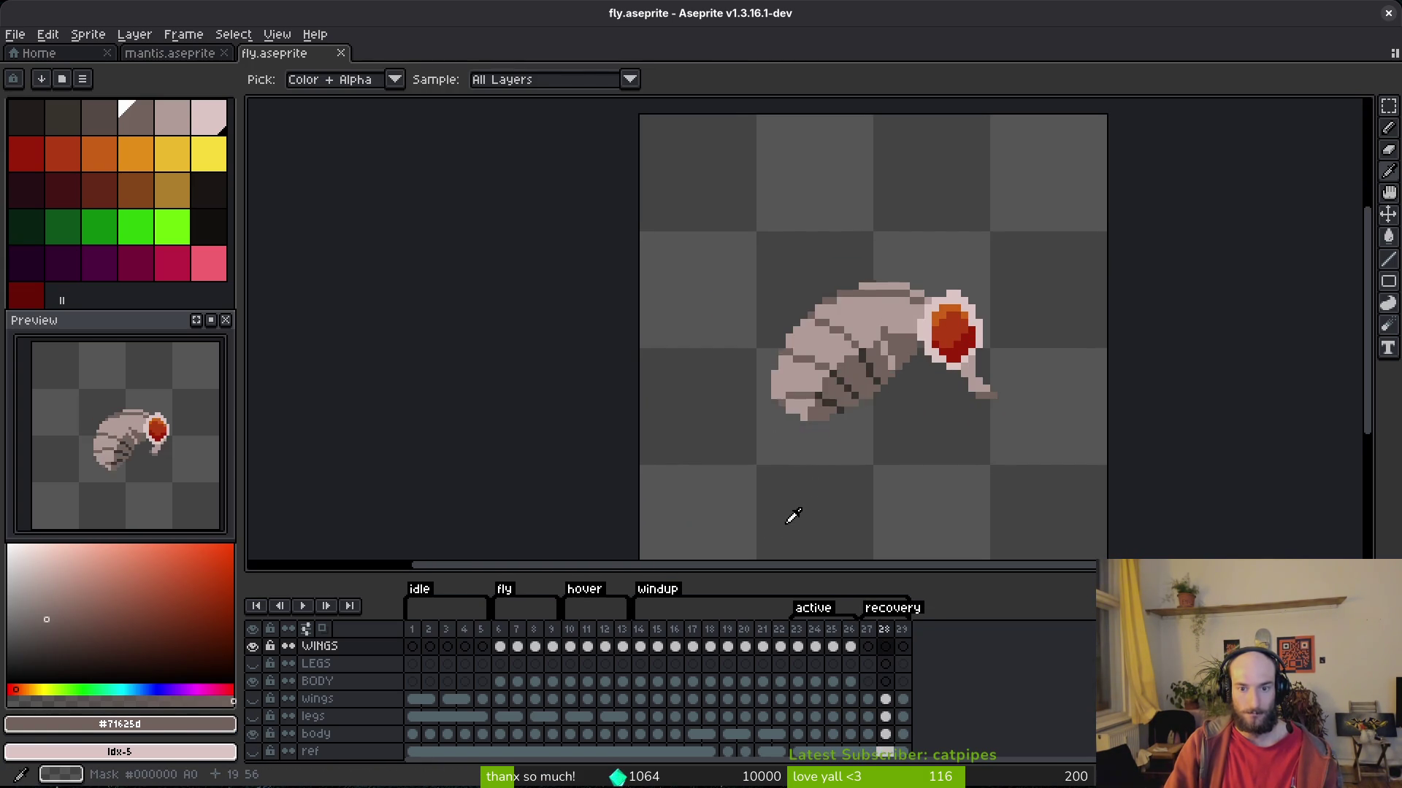
left_click(851, 646)
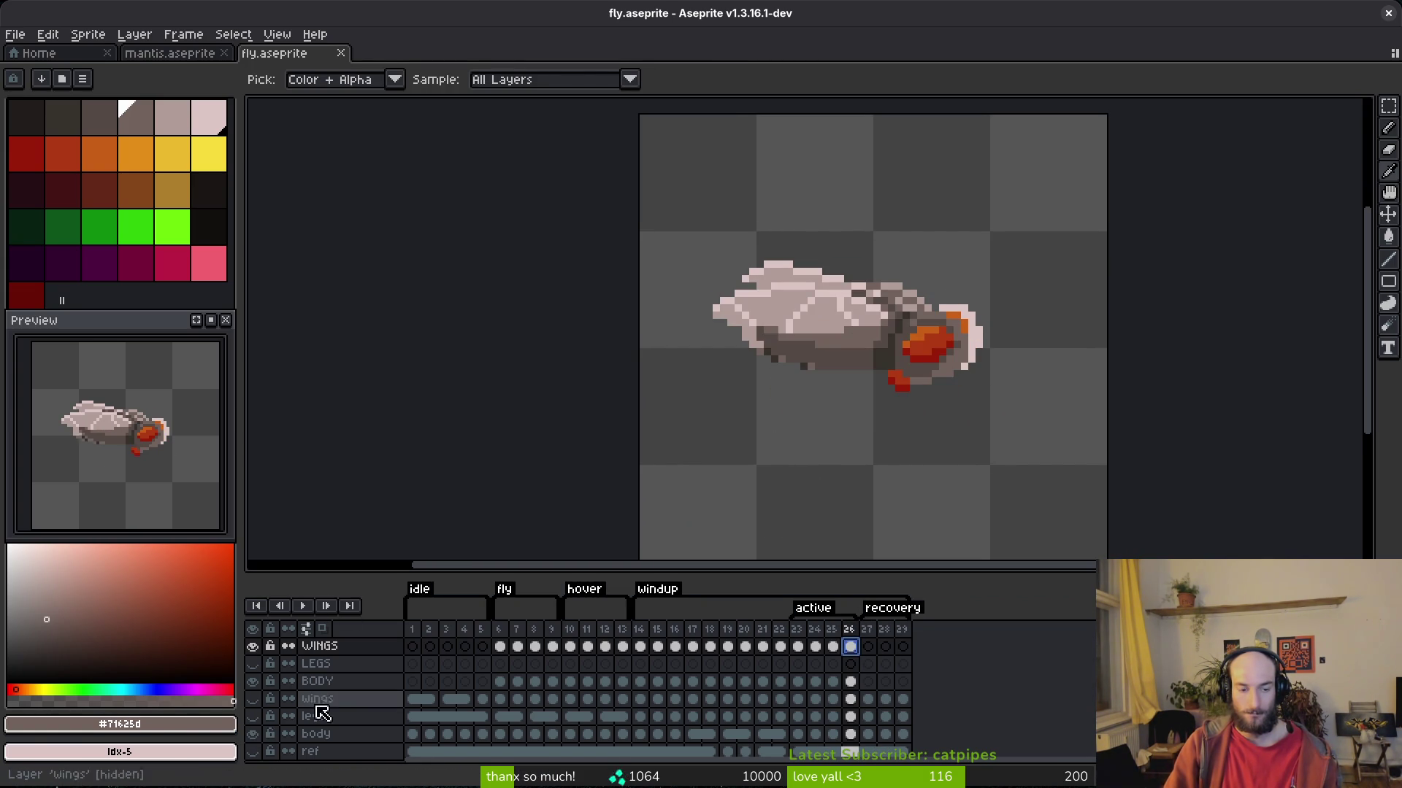
key("Right")
key("Right")
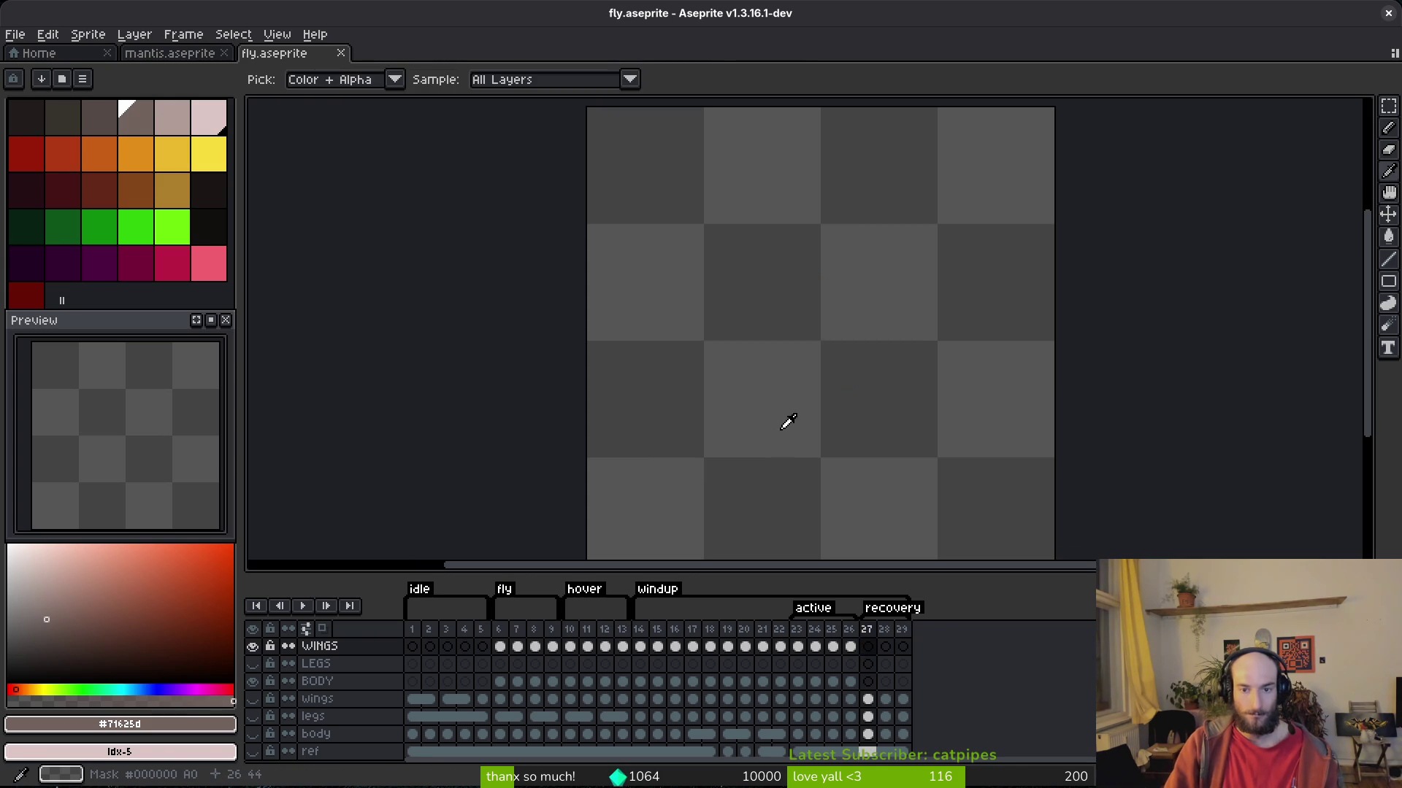
key("Left")
key("Left")
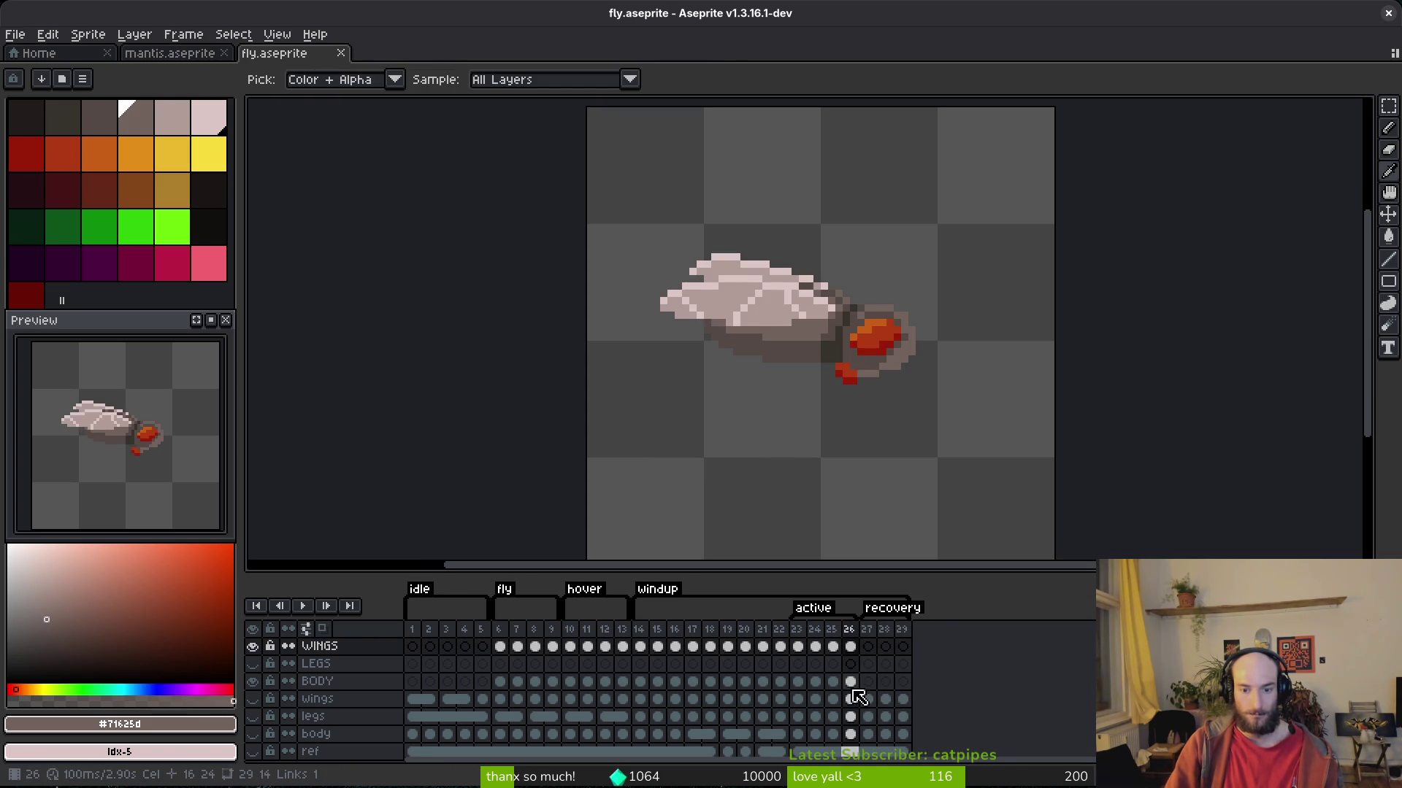
left_click(781, 683)
key("q")
Copy the fly's red head from frame 22 and paste it in place on frame 27.
mouse_move(922, 329)
left_mouse_down()
mouse_move(832, 315)
mouse_move(949, 365)
mouse_move(886, 325)
left_mouse_up()
key("ctrl+c")
left_click(868, 682)
key("ctrl+v")
scroll(900, 401, "up", 1)
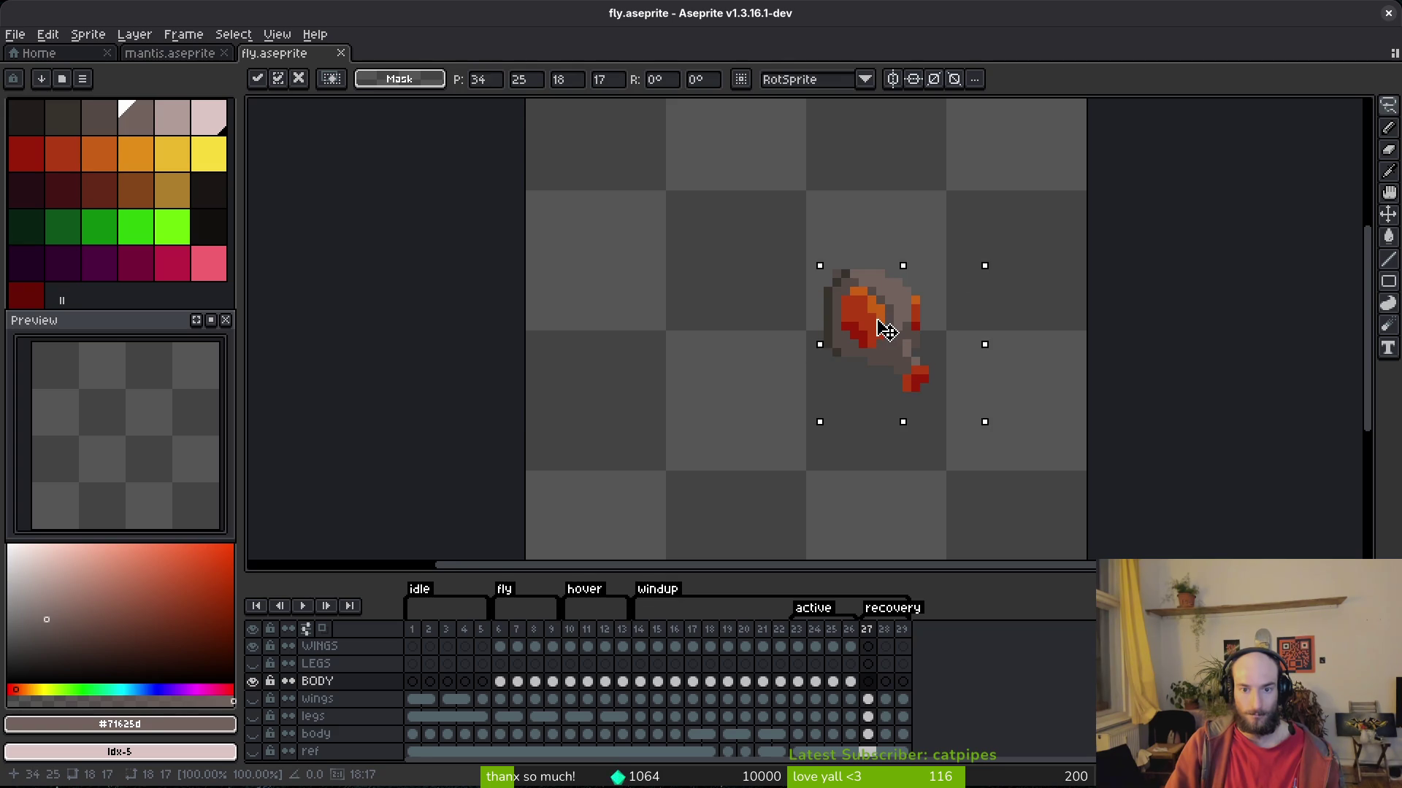
key("Return")
Draw the curled body outline on frame 27 in dark brown sampled from the head.
key("i")
left_click(849, 270)
key("b")
scroll(832, 292, "up", 2)
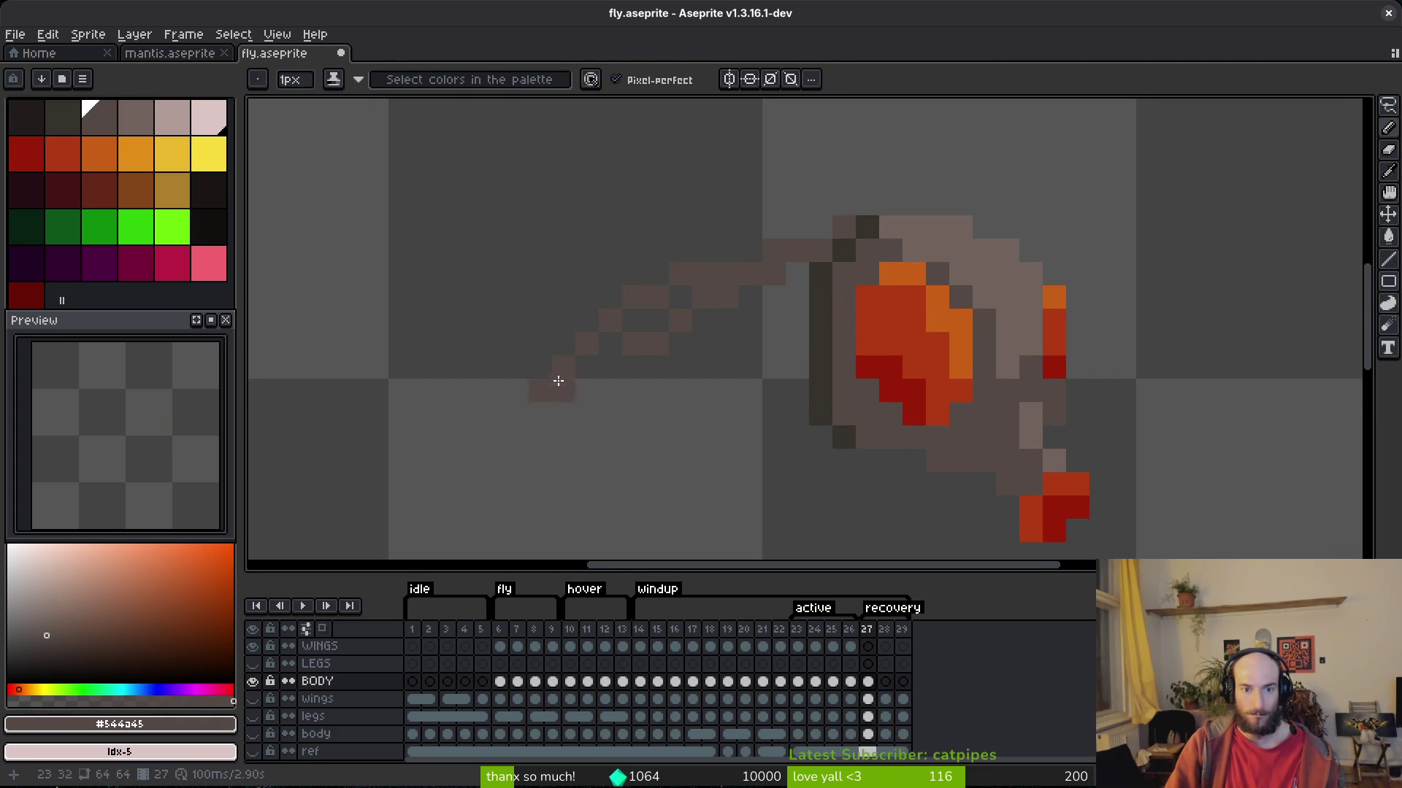
scroll(632, 326, "down", 1)
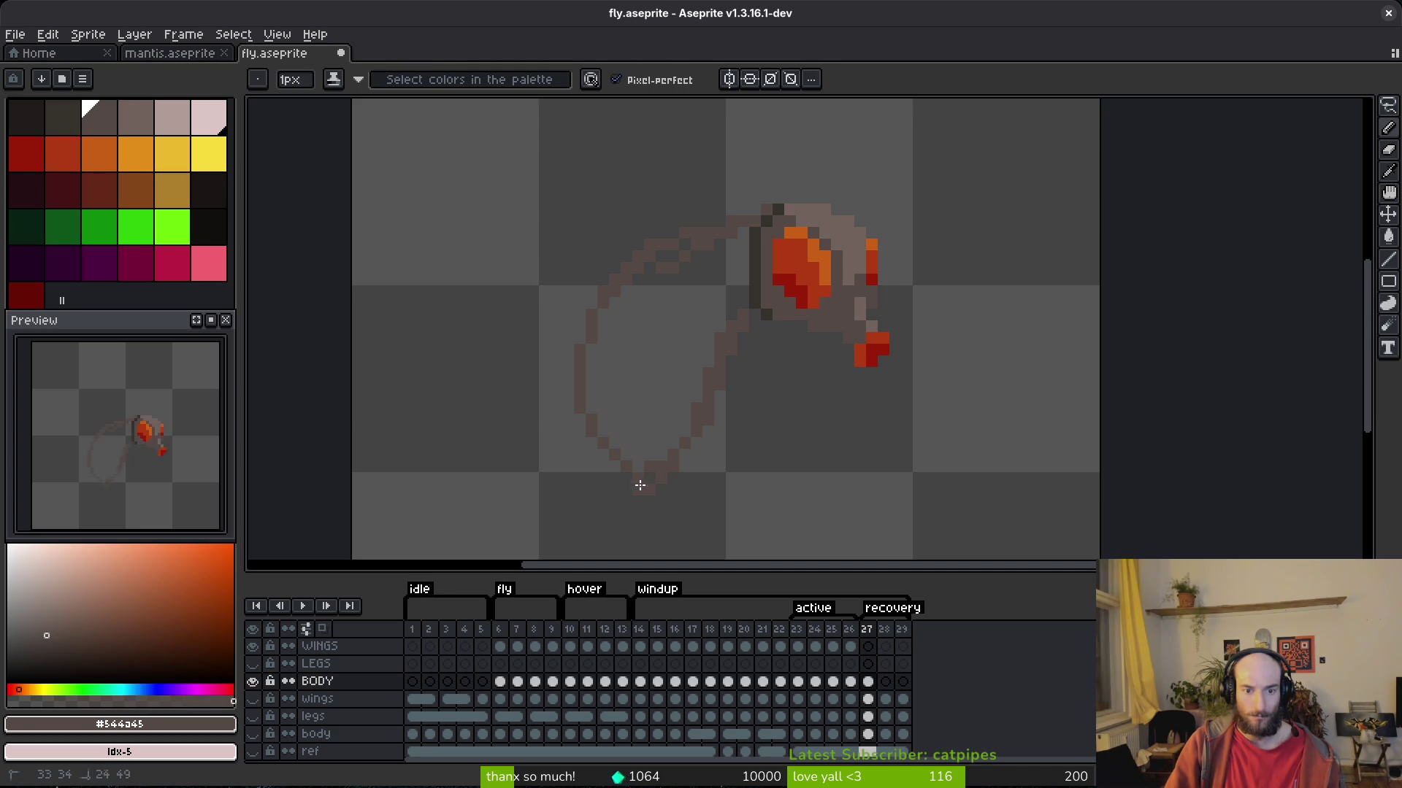
key("e")
scroll(661, 479, "up", 3)
key("b")
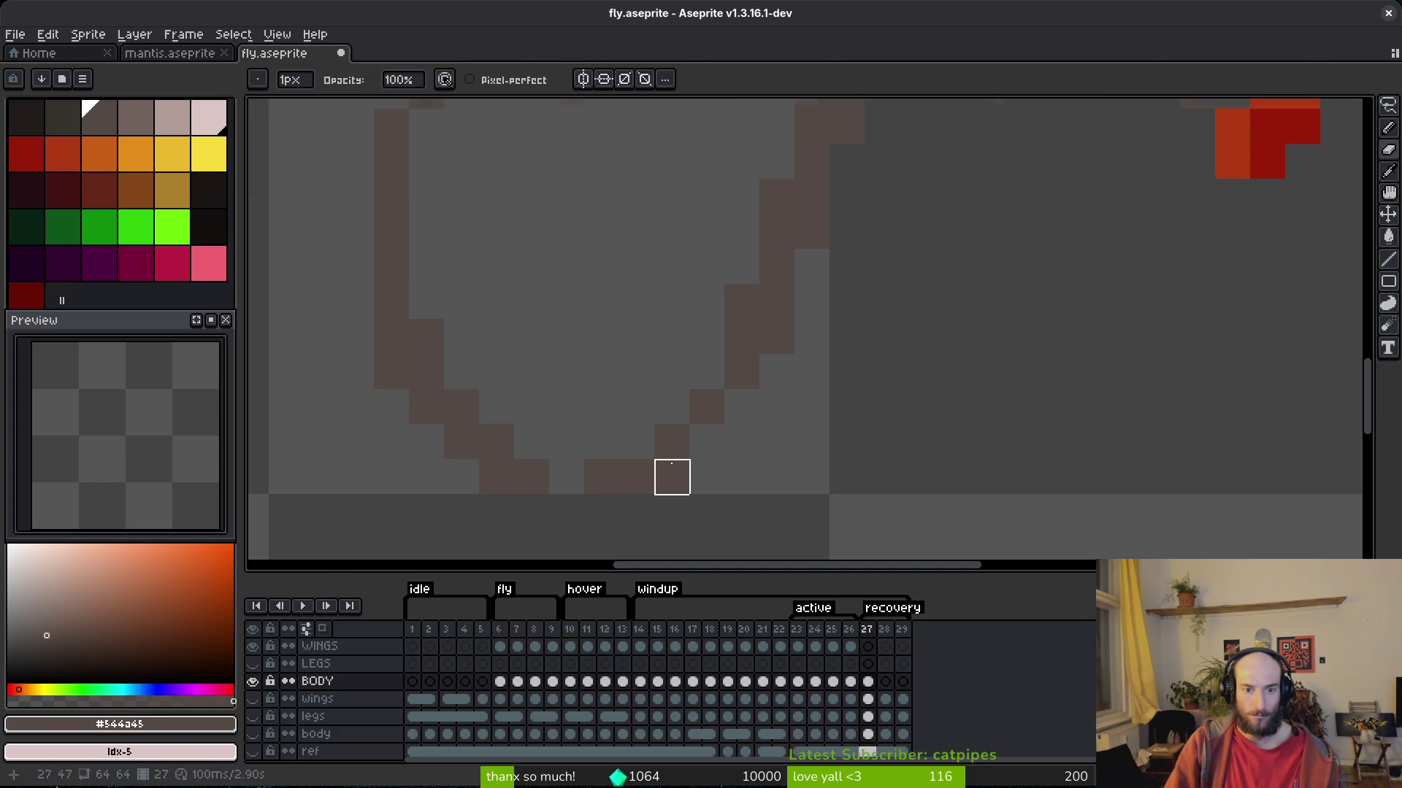
scroll(611, 319, "down", 2)
Flood-fill and touch up the curled body, then save the sprite.
key("g")
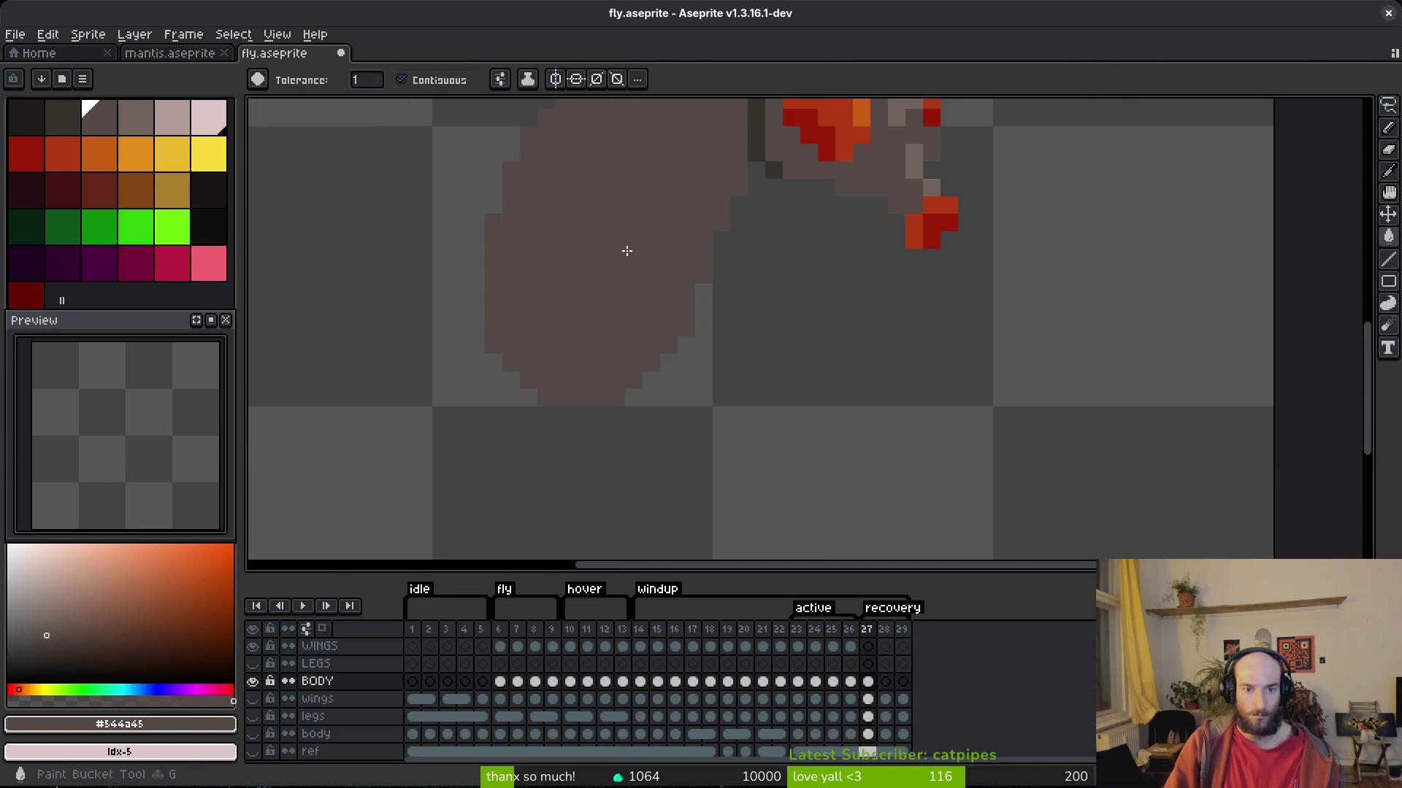
scroll(720, 304, "down", 2)
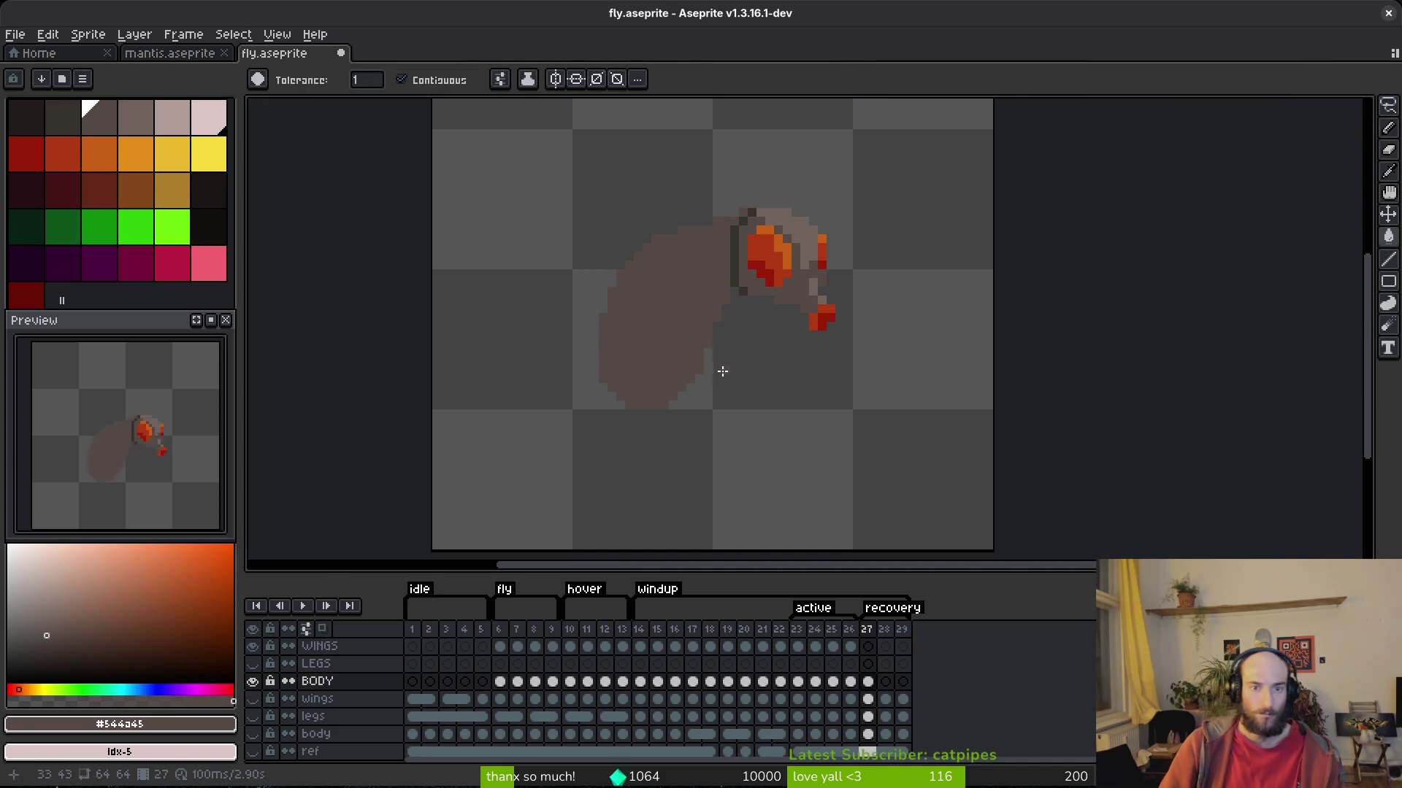
scroll(655, 392, "up", 3)
key("e")
key("ctrl+s")
scroll(730, 423, "down", 3)
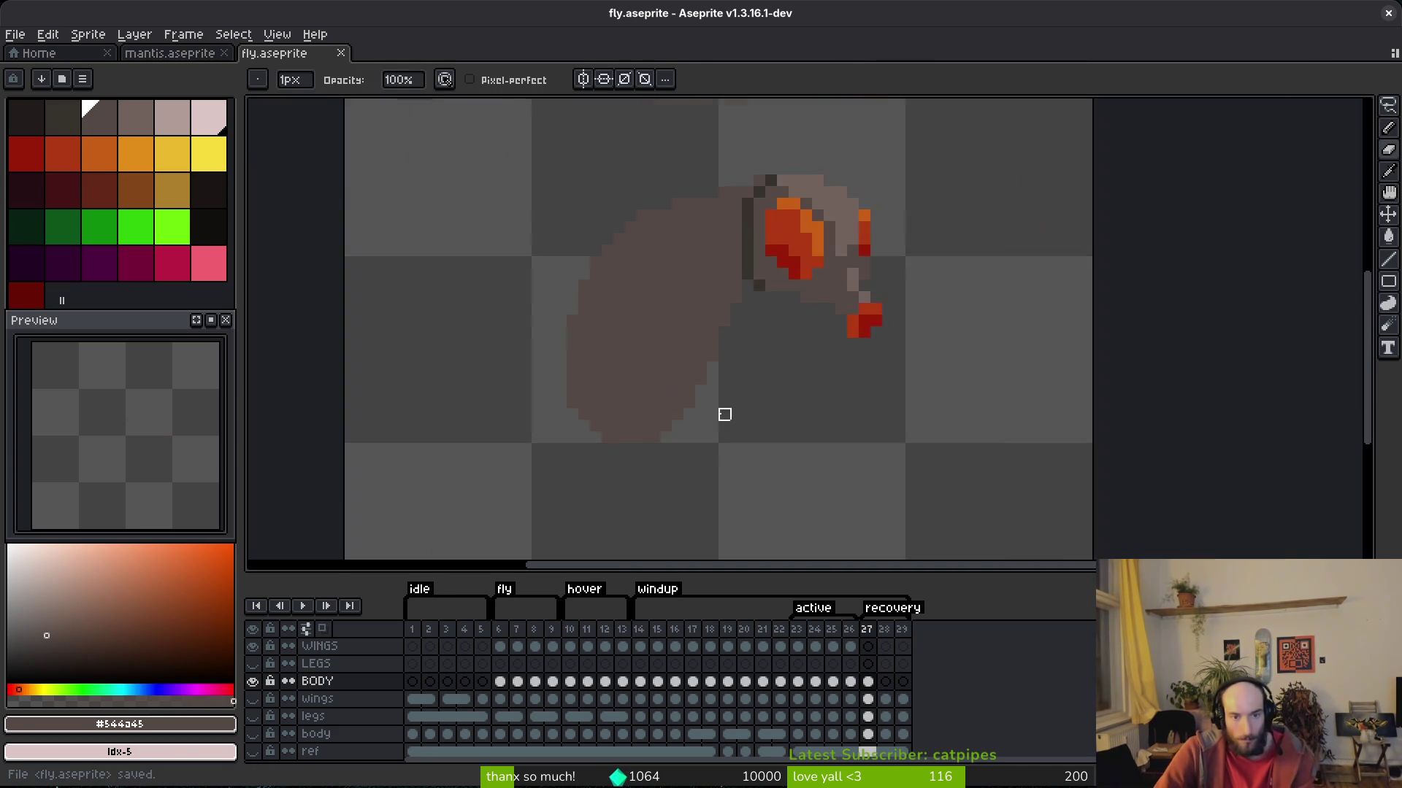
scroll(525, 511, "up", 4)
scroll(519, 515, "down", 1)
scroll(501, 388, "down", 1)
key("ctrl+s")
scroll(678, 401, "up", 2)
scroll(679, 394, "down", 2)
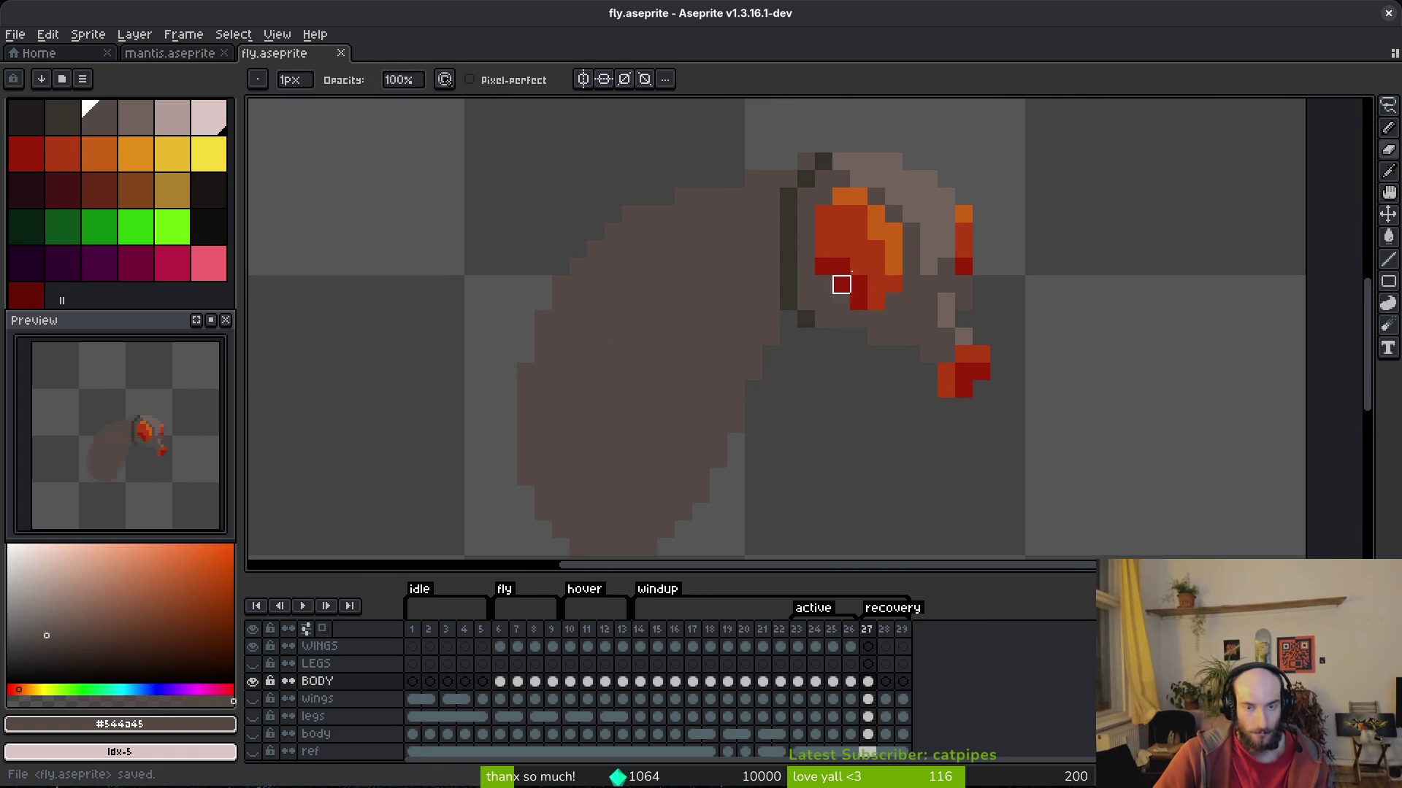
Add a darkest-brown shading line beside the head running down the body.
key("i")
left_click(783, 259)
key("b")
left_click(771, 252)
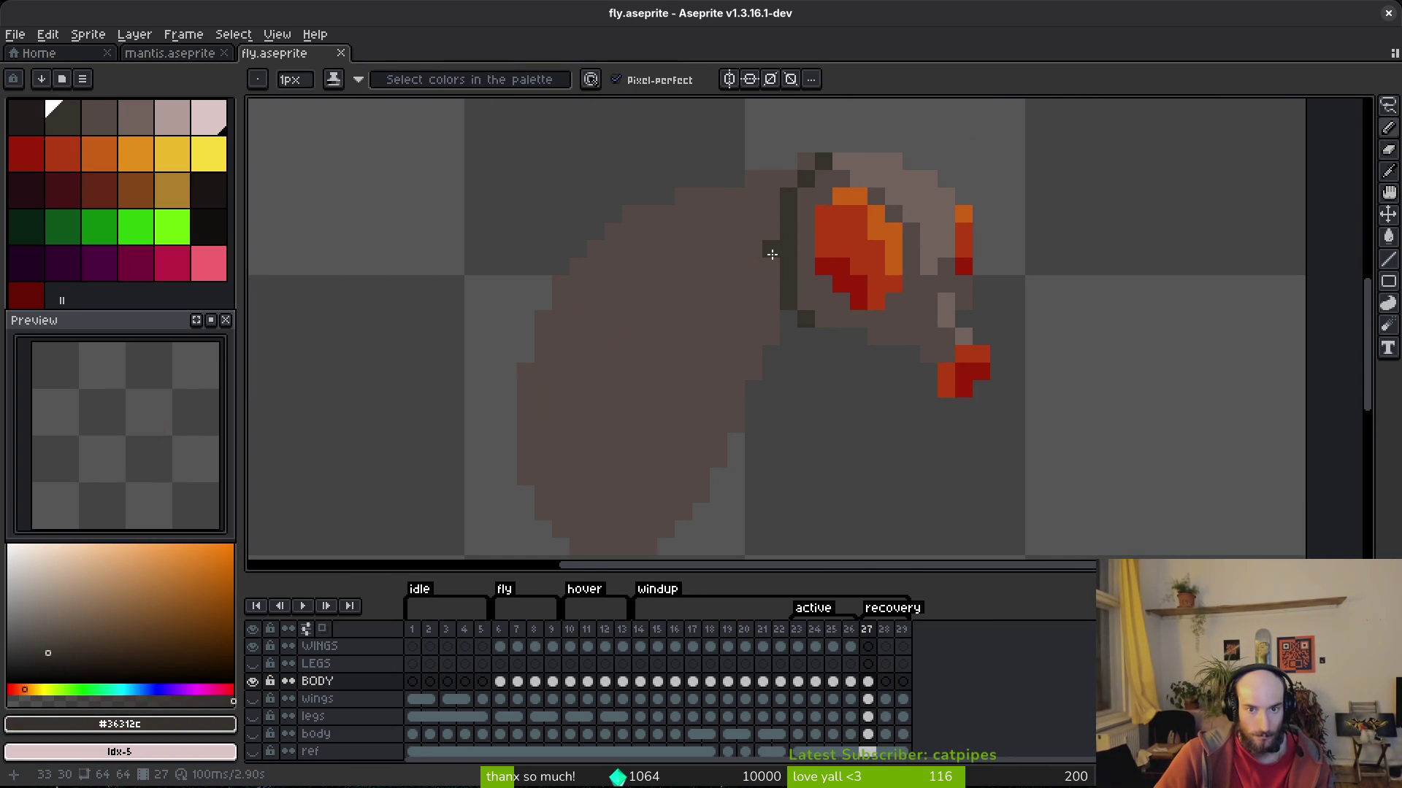
mouse_move(772, 261)
left_mouse_down()
mouse_move(768, 322)
mouse_move(738, 331)
mouse_move(742, 345)
left_mouse_up()
scroll(738, 330, "down", 5)
scroll(756, 333, "up", 3)
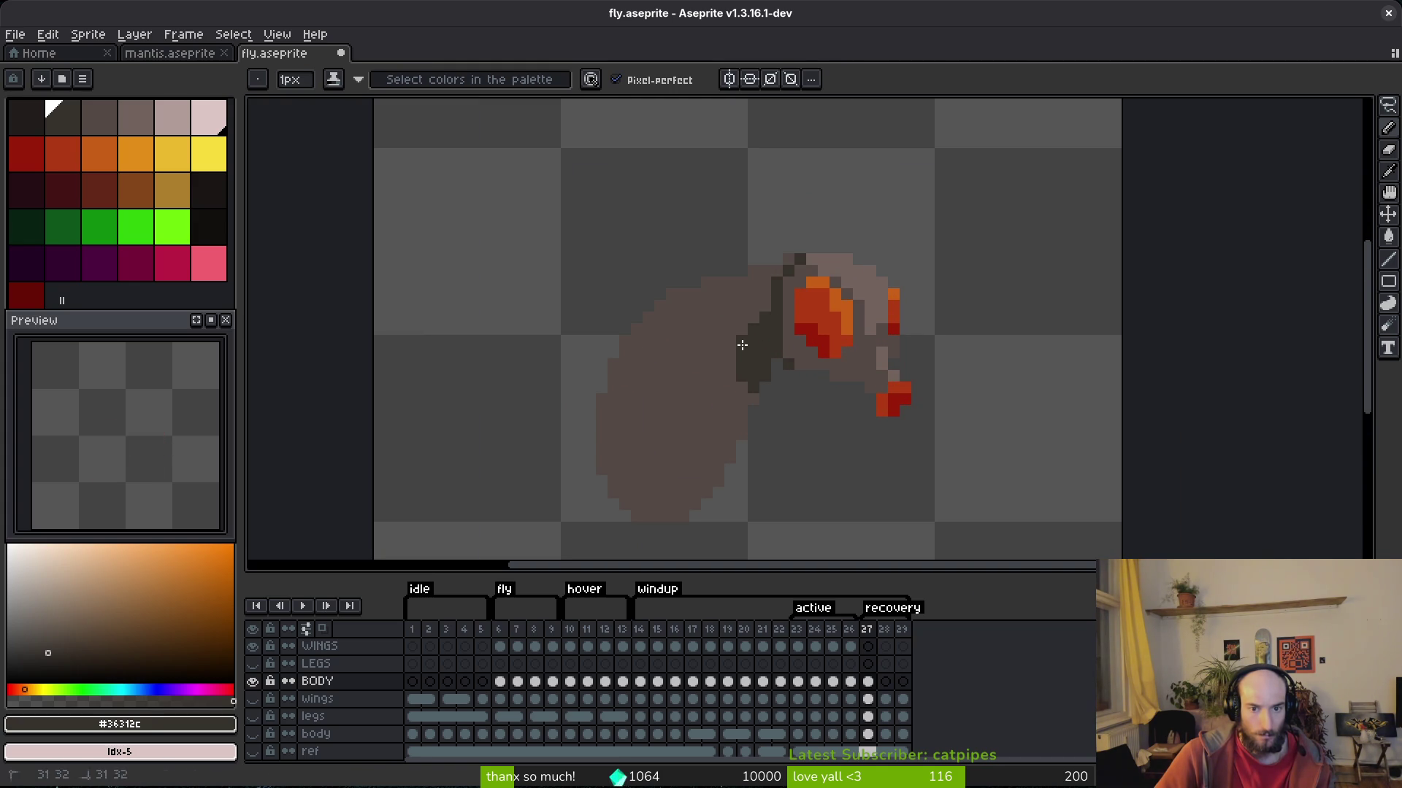
scroll(763, 367, "down", 4)
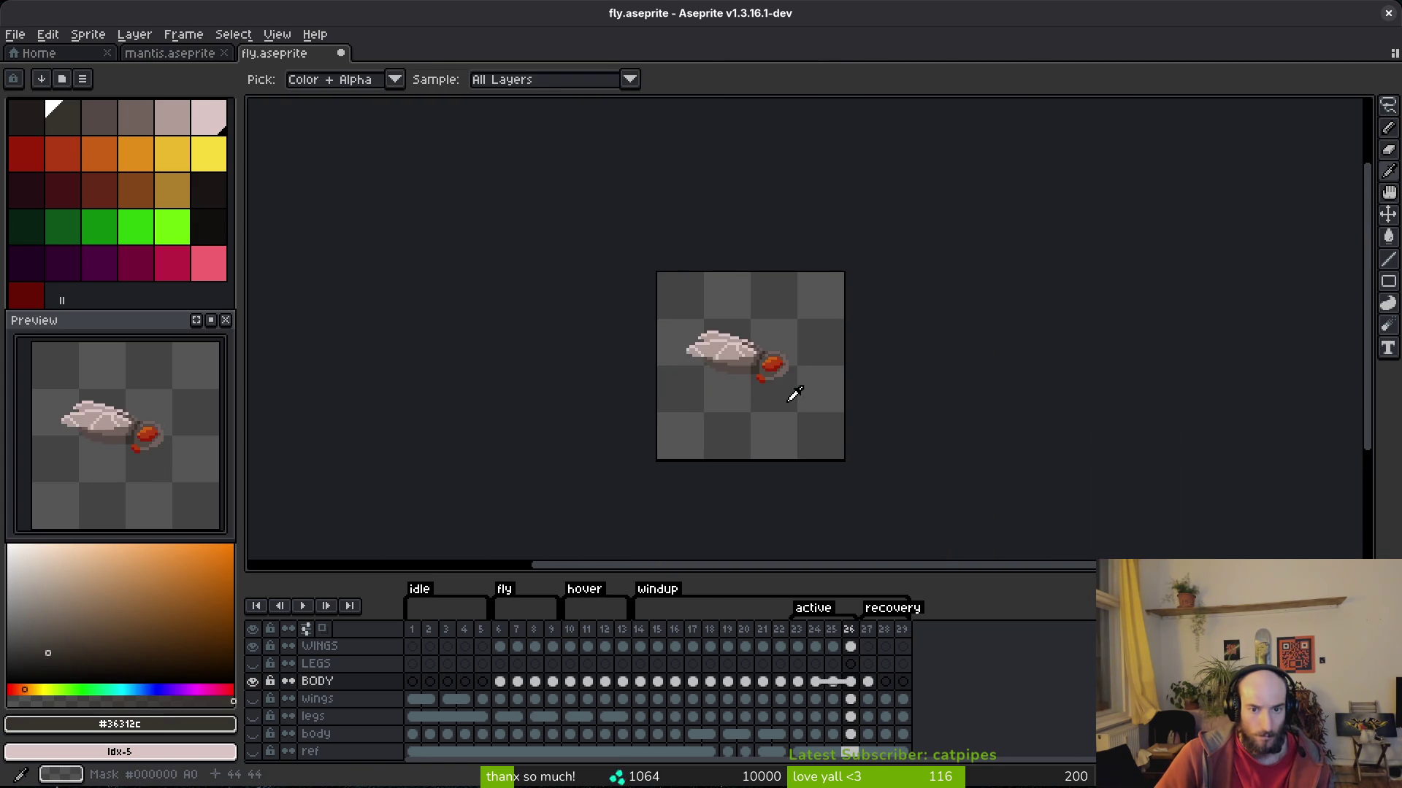
scroll(756, 381, "up", 4)
Draw a mid-brown line down the body and fill the dark body area mid-brown.
left_click(839, 269, "alt")
scroll(803, 292, "up", 3)
left_click(744, 269)
mouse_move(744, 268)
left_mouse_down()
mouse_move(659, 460)
mouse_move(599, 545)
left_mouse_up()
scroll(679, 358, "down", 2)
key("g")
left_click(613, 207)
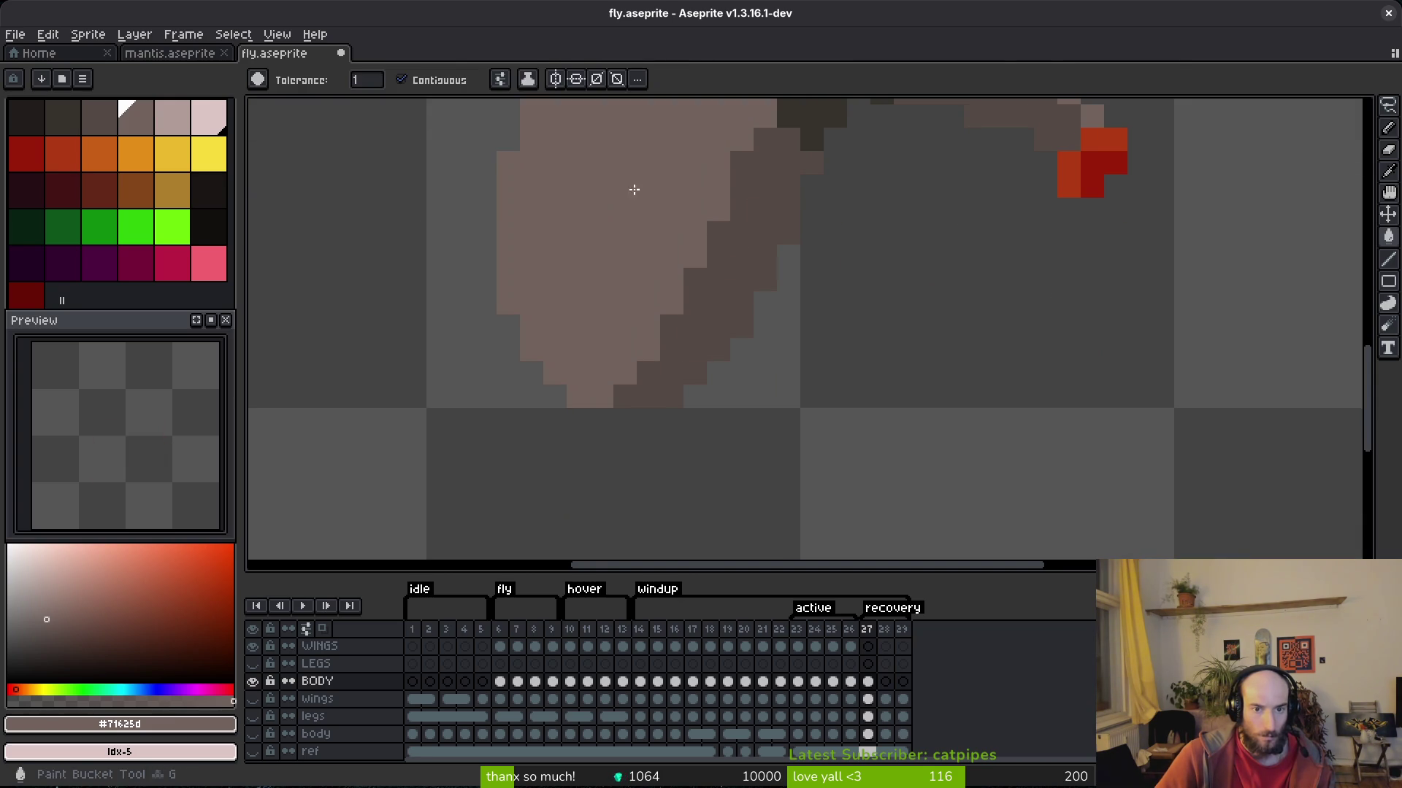
scroll(635, 249, "up", 3)
scroll(653, 291, "down", 2)
scroll(719, 391, "up", 1)
Paint a dark-brown shading strip along the inner curve and save the sprite.
left_click(720, 391, "alt")
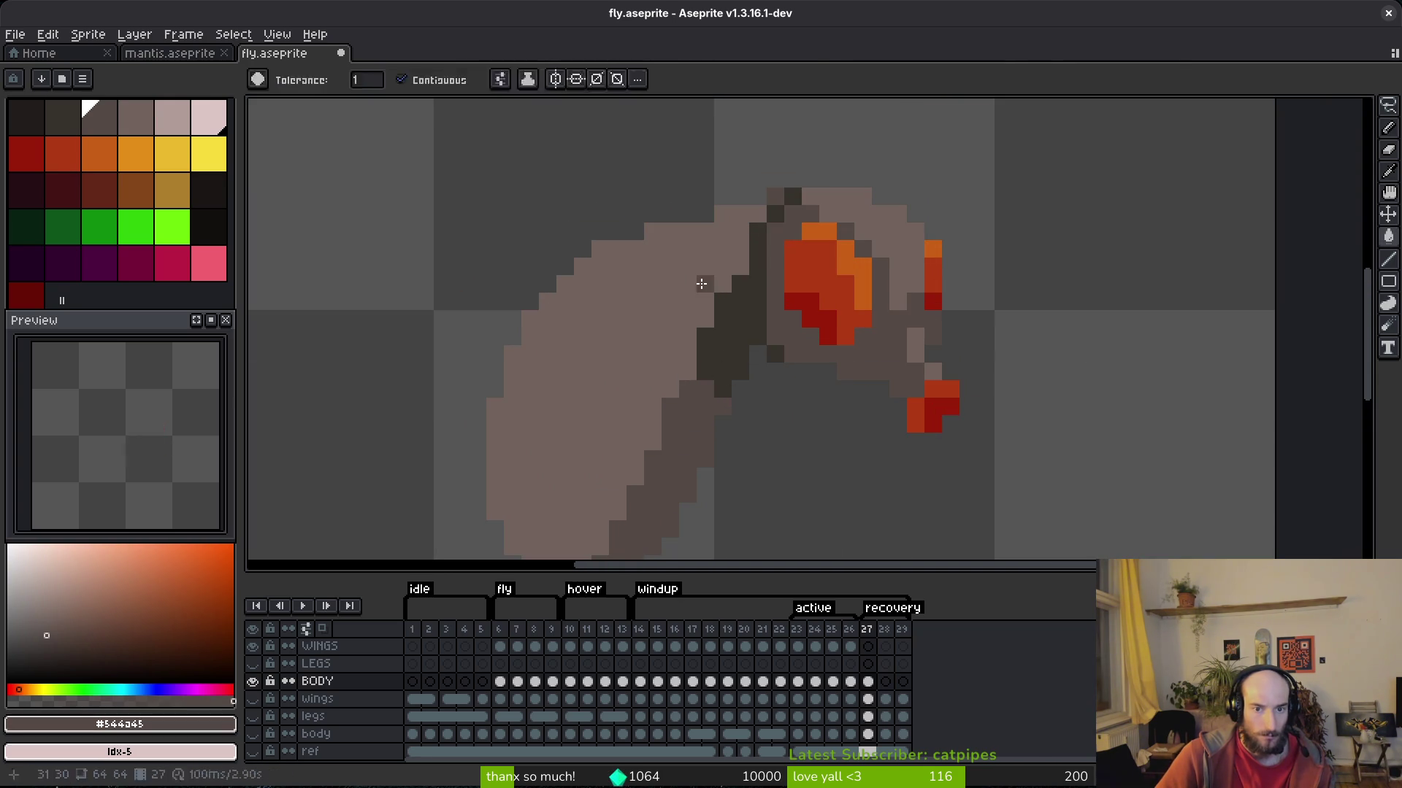
key("b")
left_click_drag(702, 315, 706, 261)
key("g")
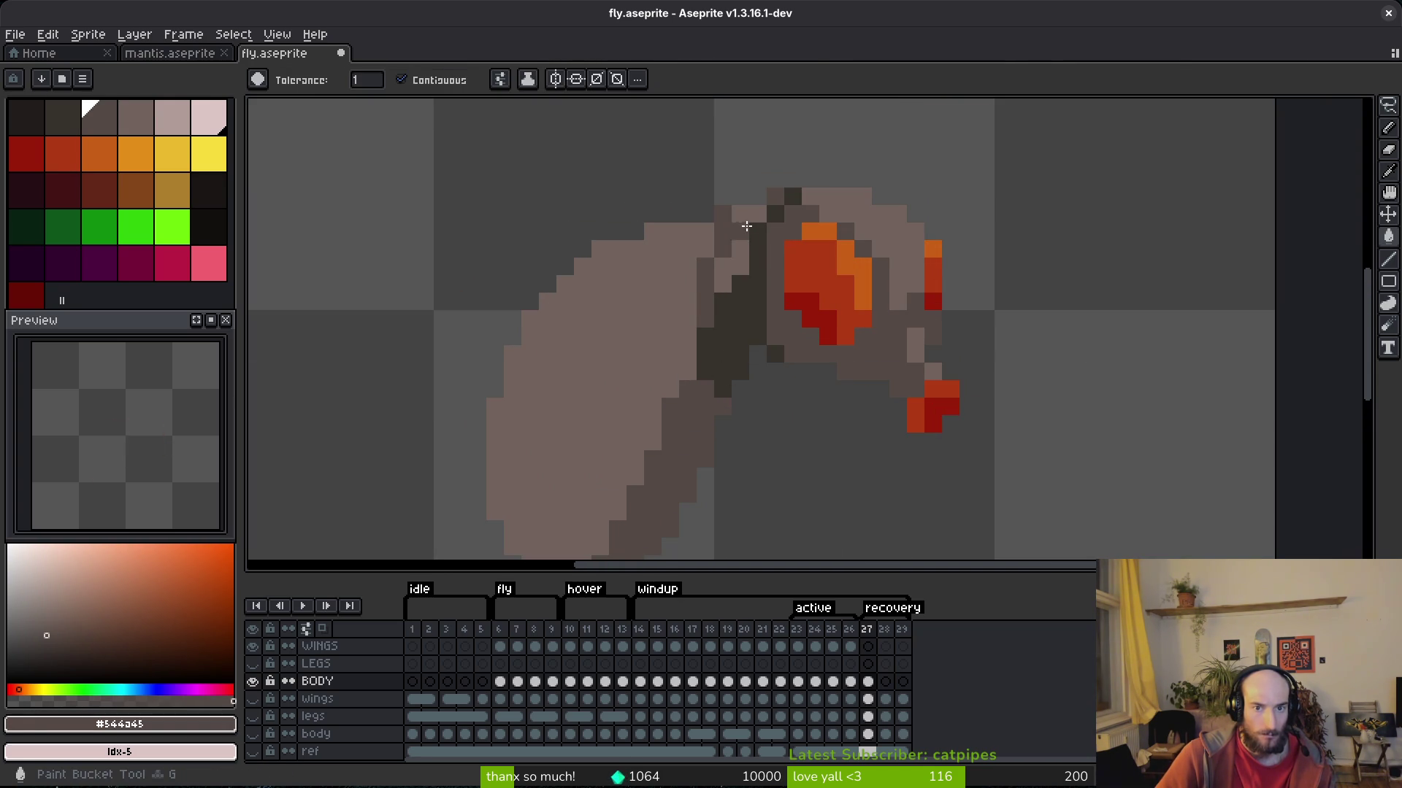
left_click(724, 227)
left_click(728, 217, "alt")
left_click(726, 219)
key("ctrl+z")
key("b")
key("ctrl+s")
scroll(727, 297, "down", 5)
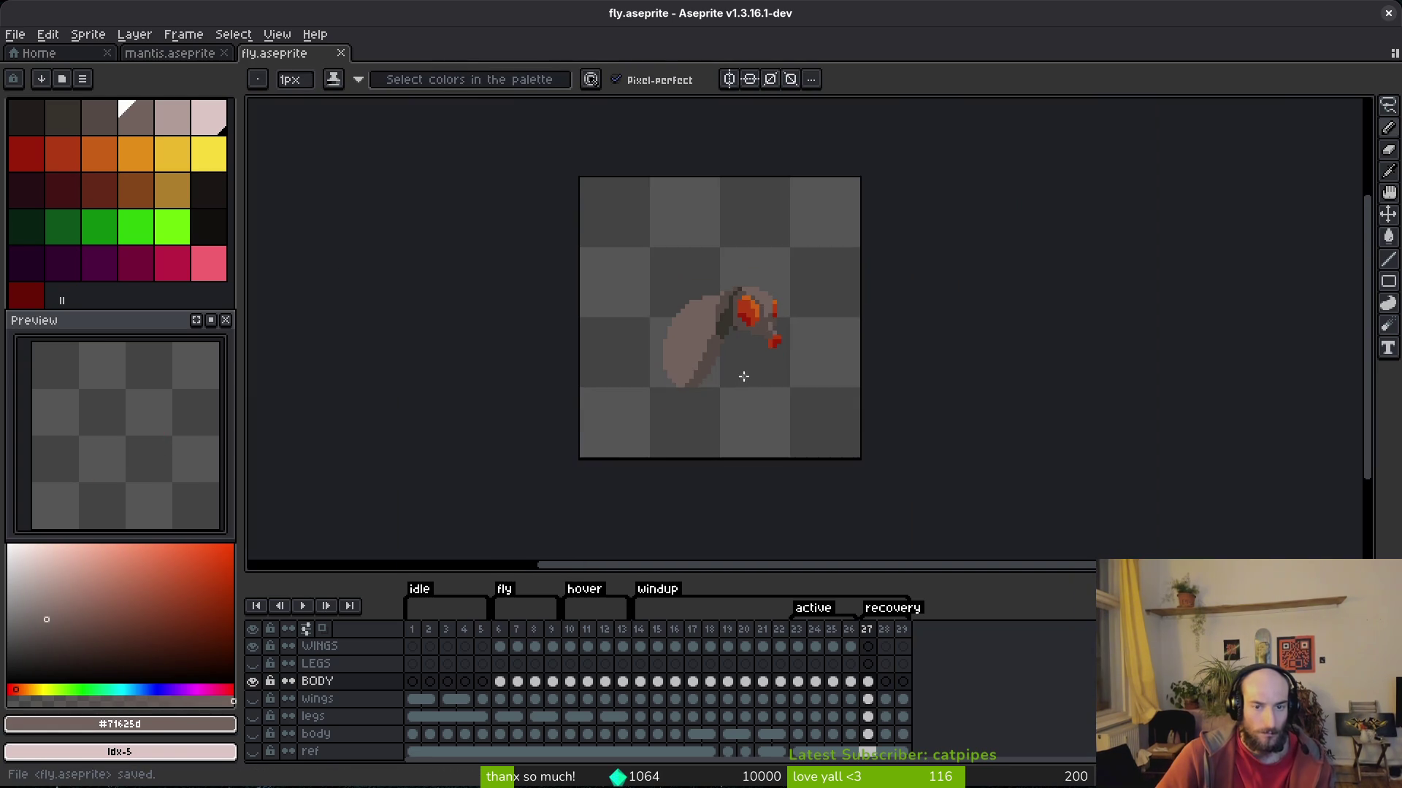
scroll(723, 302, "up", 3)
left_click(721, 305, "alt")
Darken pixels in frame 27's body shading with sampled dark brown, undo one stroke, and save.
left_click(712, 299)
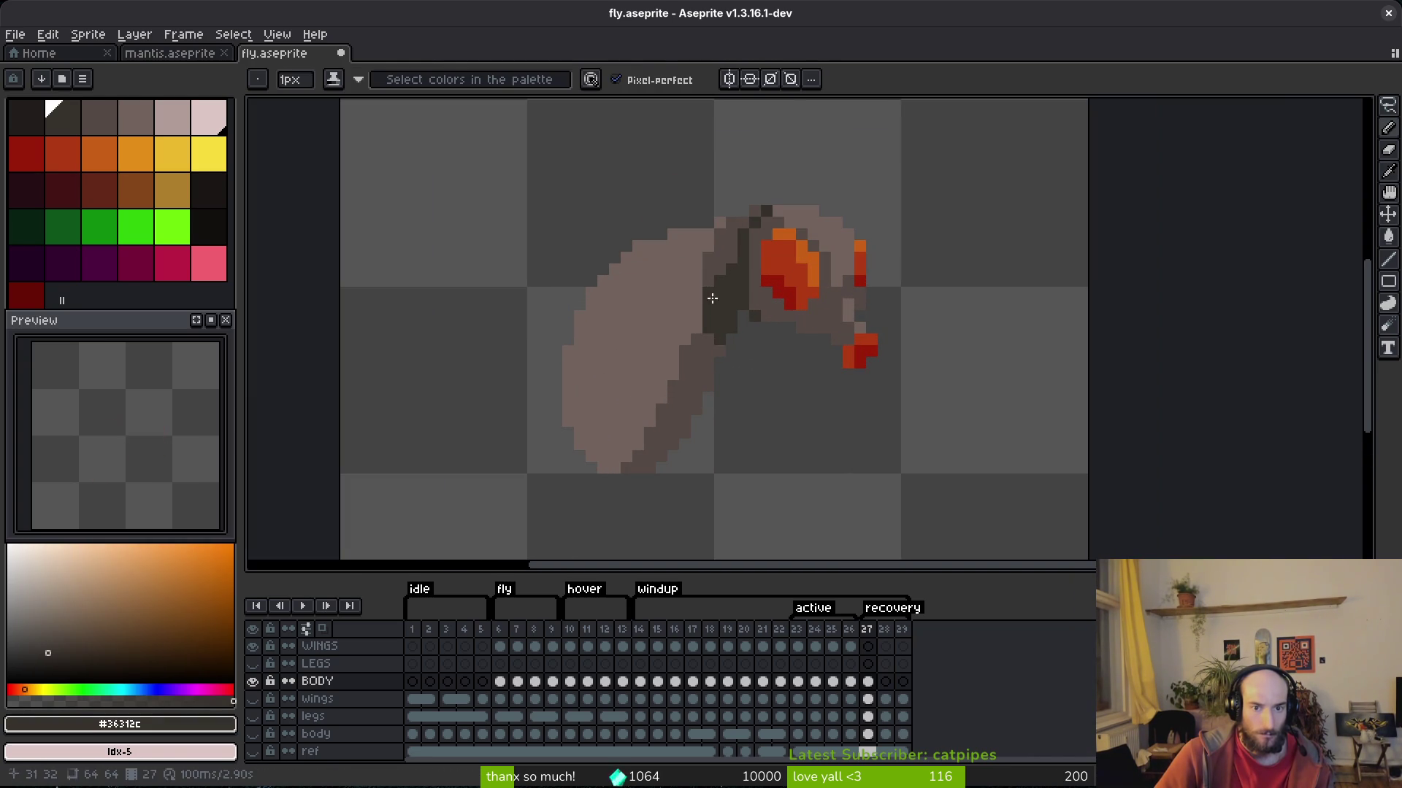
left_click(714, 342)
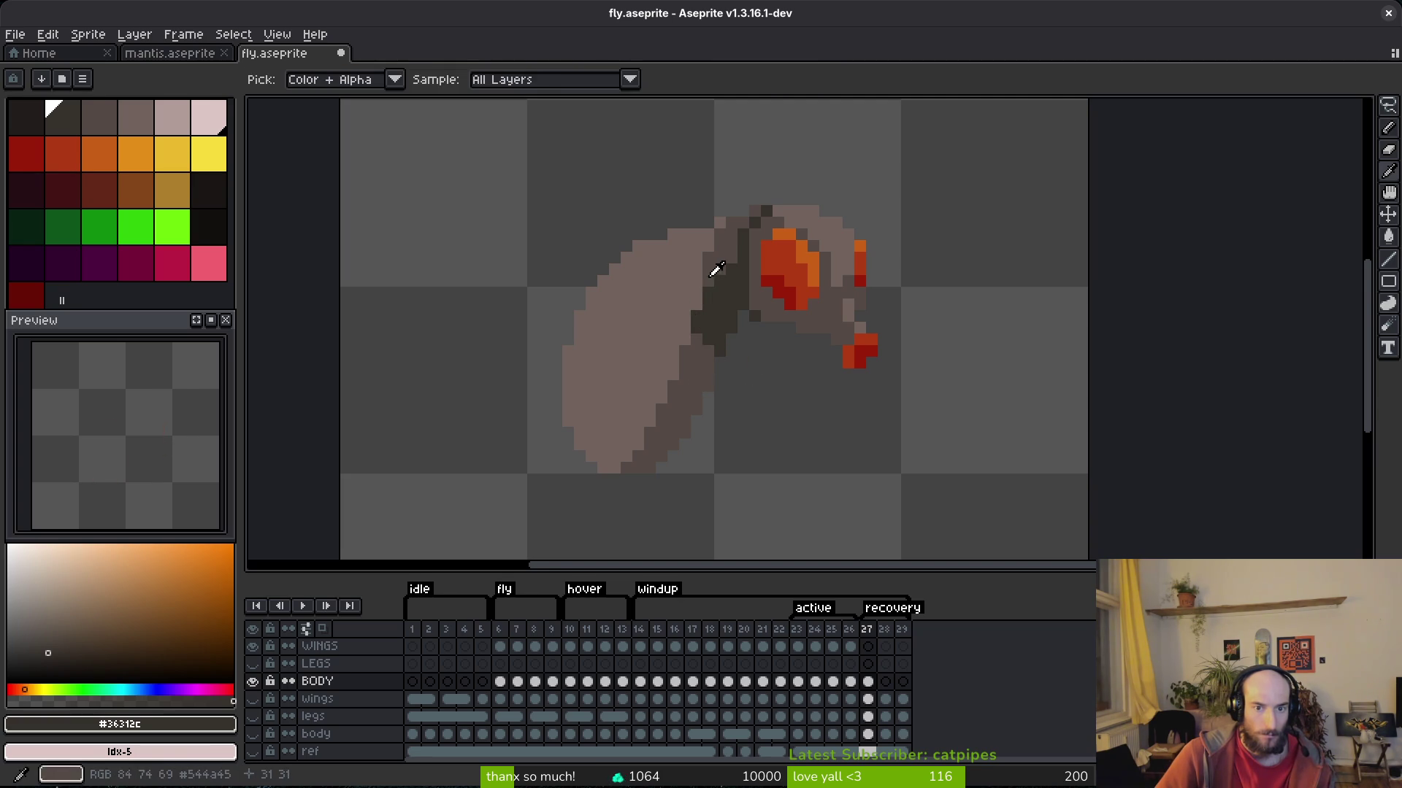
left_click(699, 302, "alt")
scroll(722, 289, "up", 4)
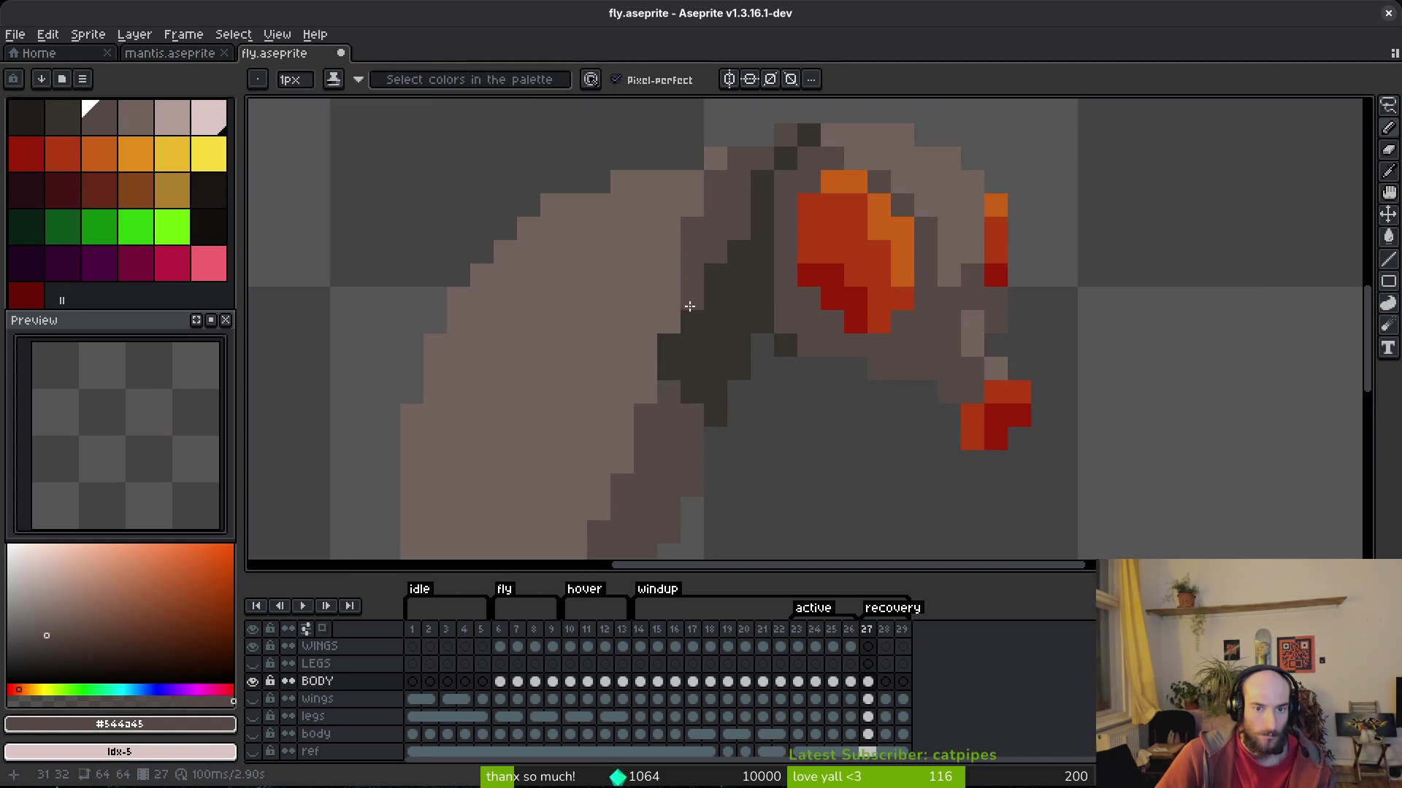
scroll(697, 401, "down", 6)
key("ctrl+z")
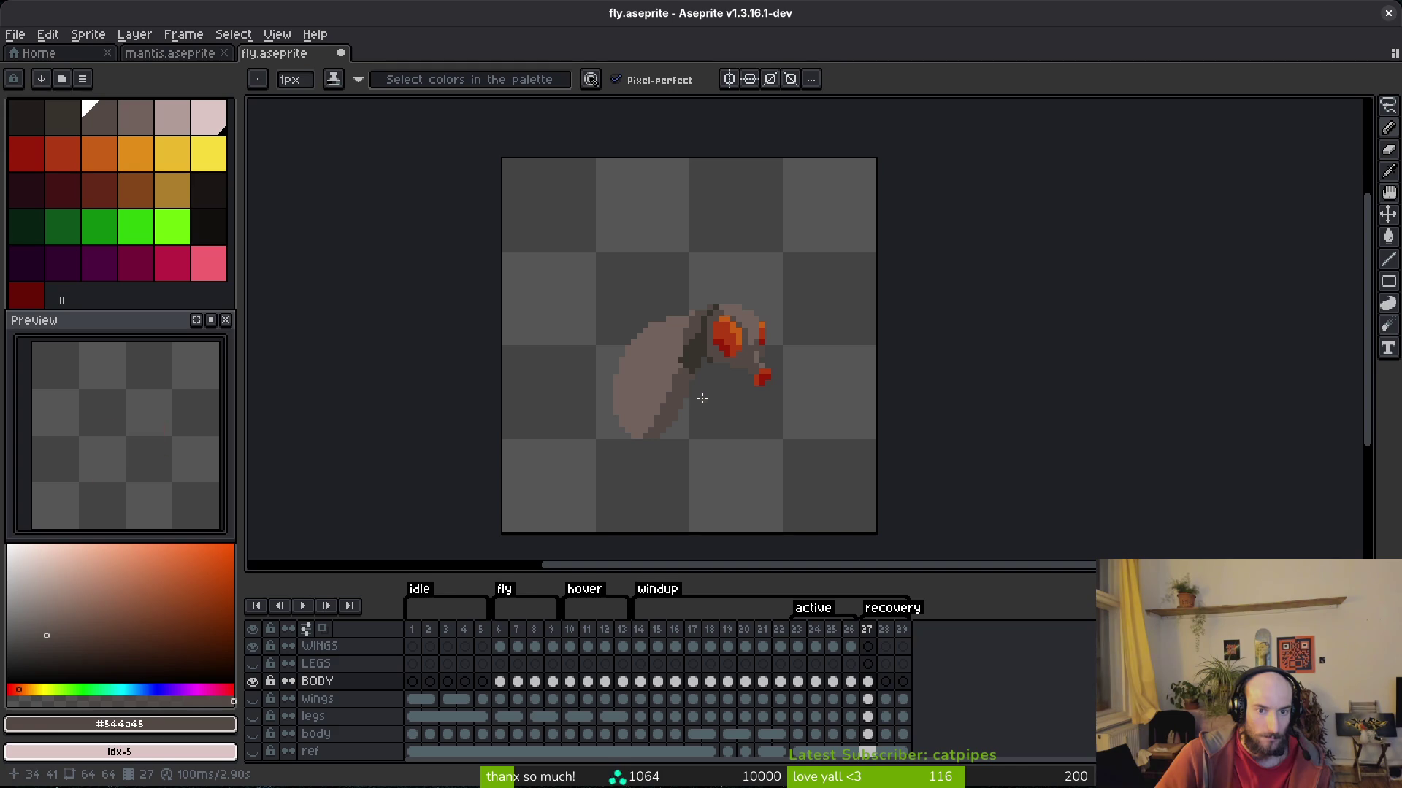
scroll(699, 394, "up", 3)
key("ctrl+s")
Paint another pixel on the fly's body and save, then undo it with the pencil active.
scroll(697, 403, "down", 3)
scroll(698, 402, "up", 2)
left_click(678, 285)
scroll(754, 362, "down", 2)
key("ctrl+s")
scroll(726, 357, "up", 1)
scroll(719, 368, "down", 1)
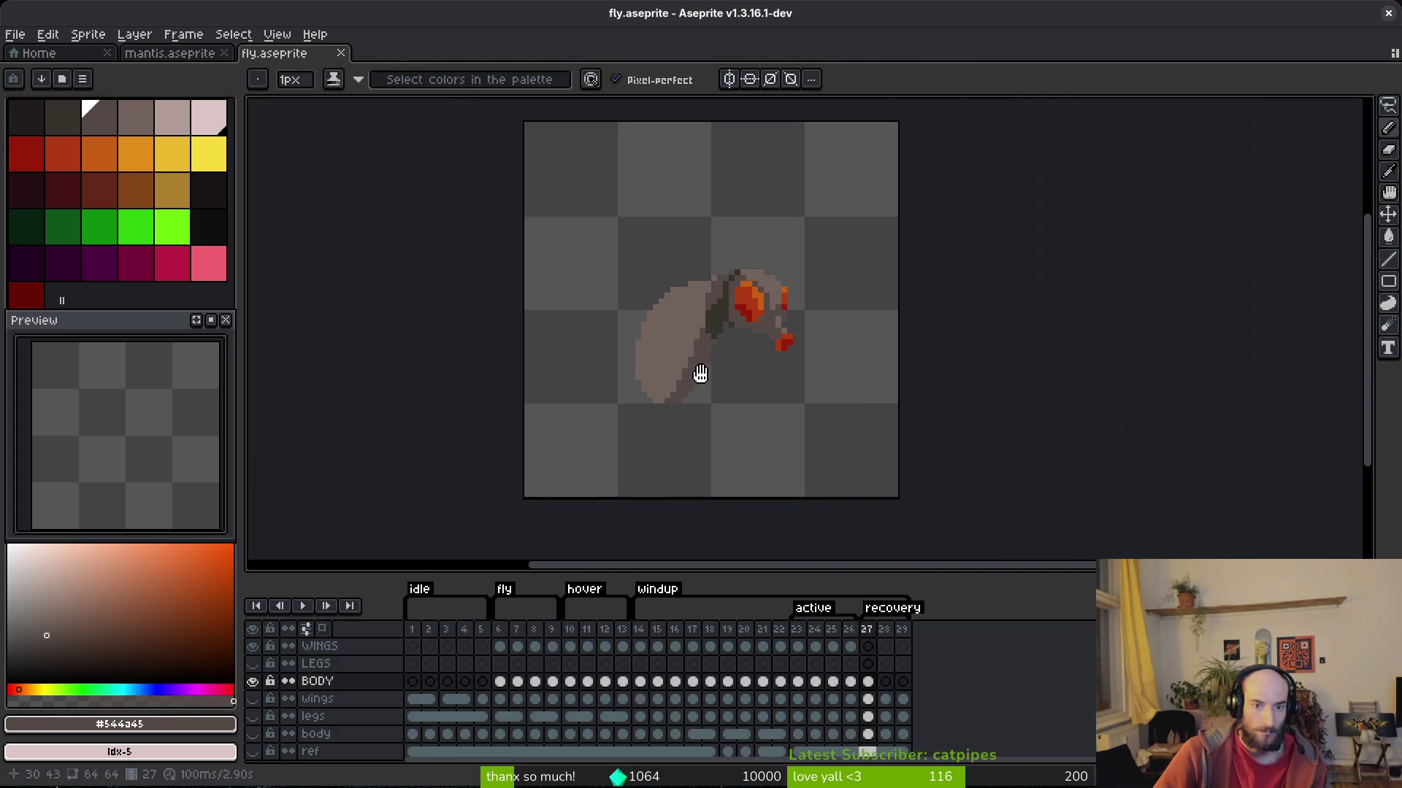
scroll(704, 378, "up", 2)
key("b")
key("ctrl+z")
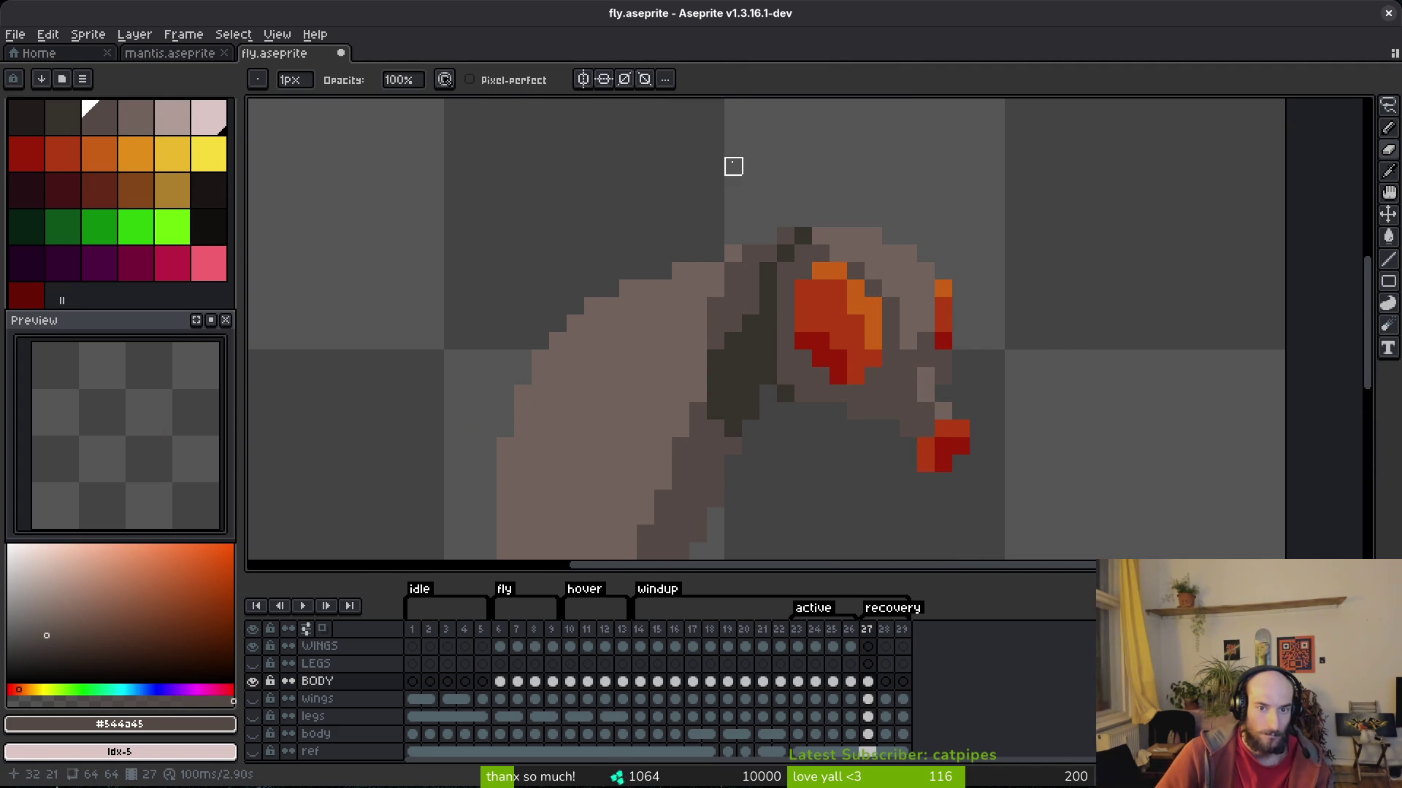
scroll(733, 167, "down", 3)
scroll(745, 200, "up", 2)
Sample the mid body colour #71625d, darken one pixel of the red eye, and save.
key("alt")
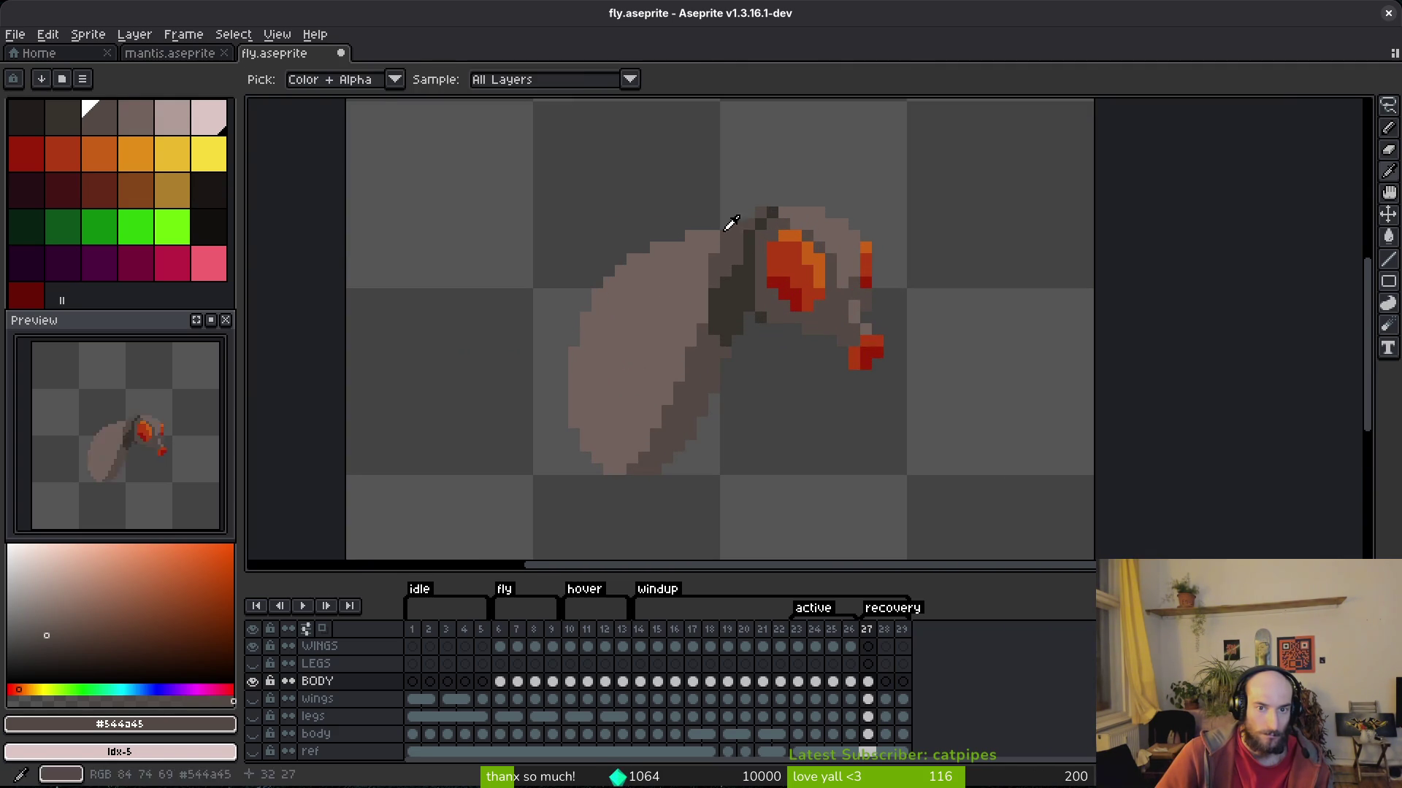
left_click(731, 228, "alt")
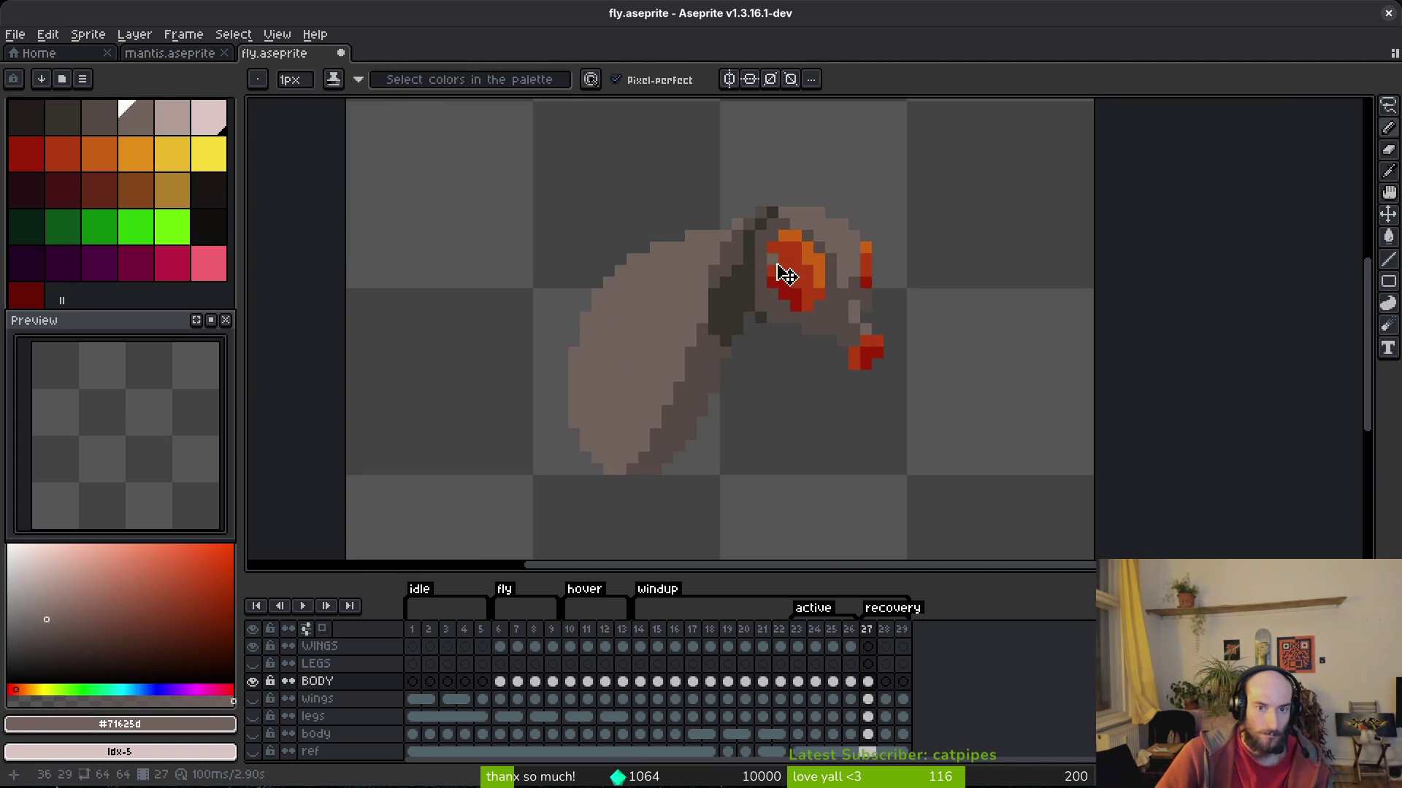
key("ctrl+s")
scroll(778, 270, "down", 3)
scroll(776, 287, "up", 3)
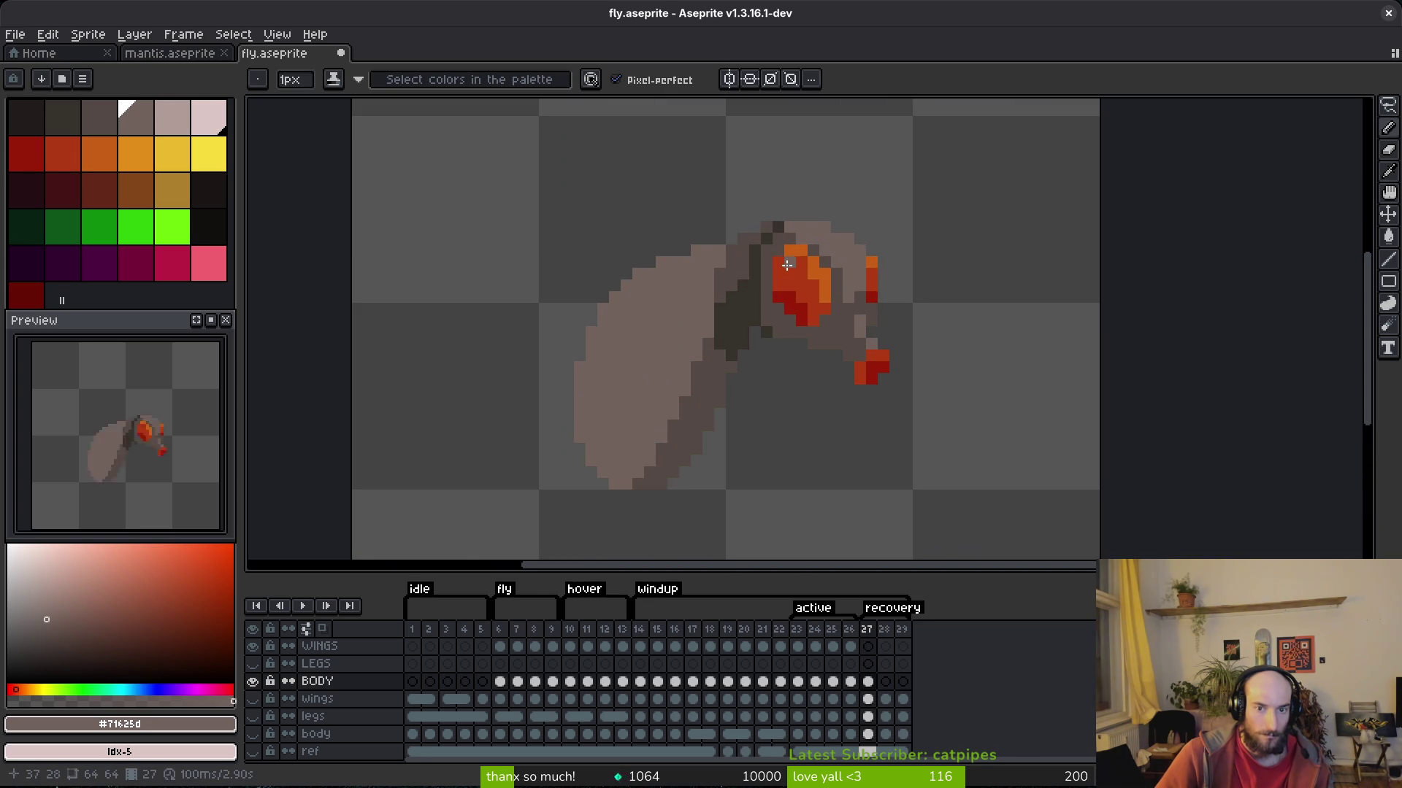
key("ctrl+s")
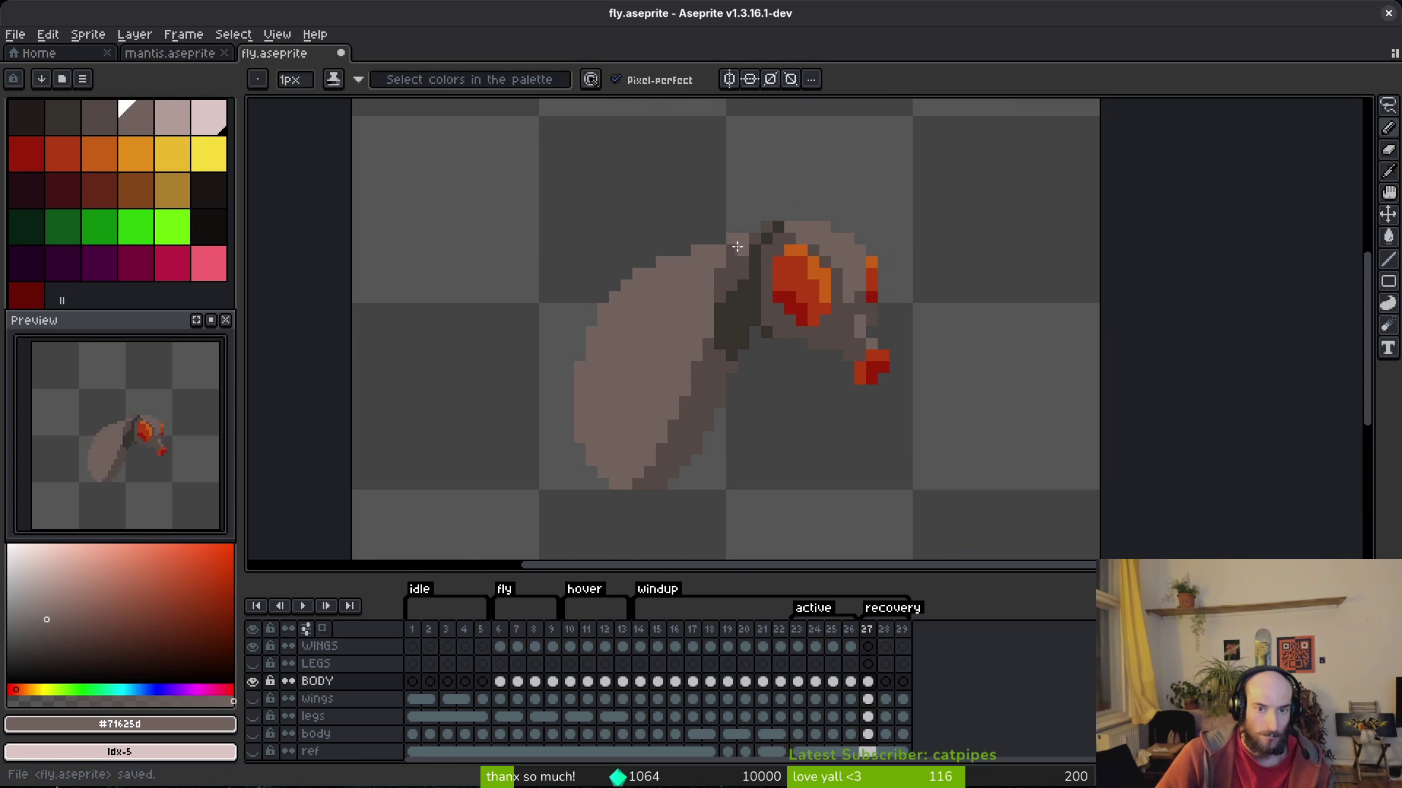
scroll(766, 315, "down", 3)
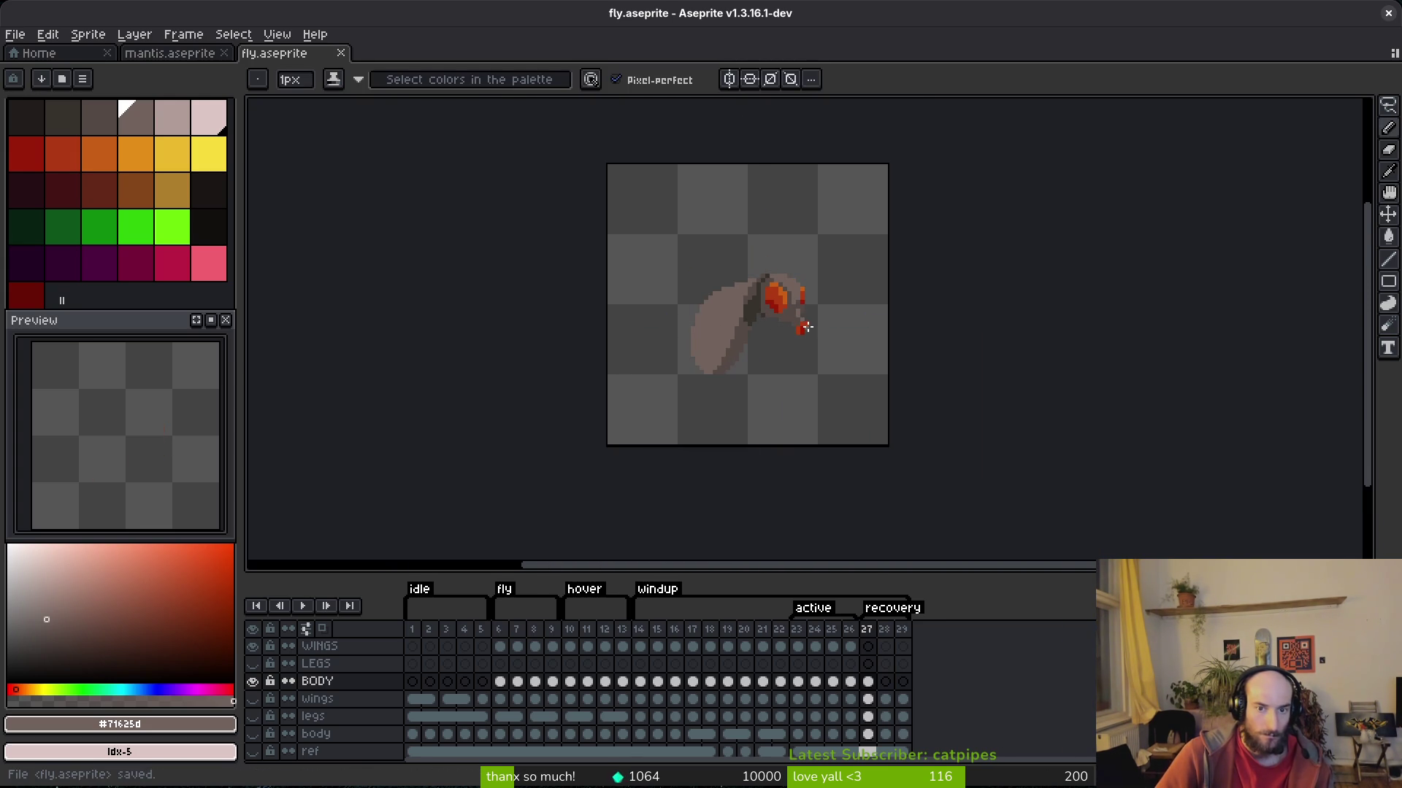
scroll(781, 295, "up", 3)
left_click(790, 285)
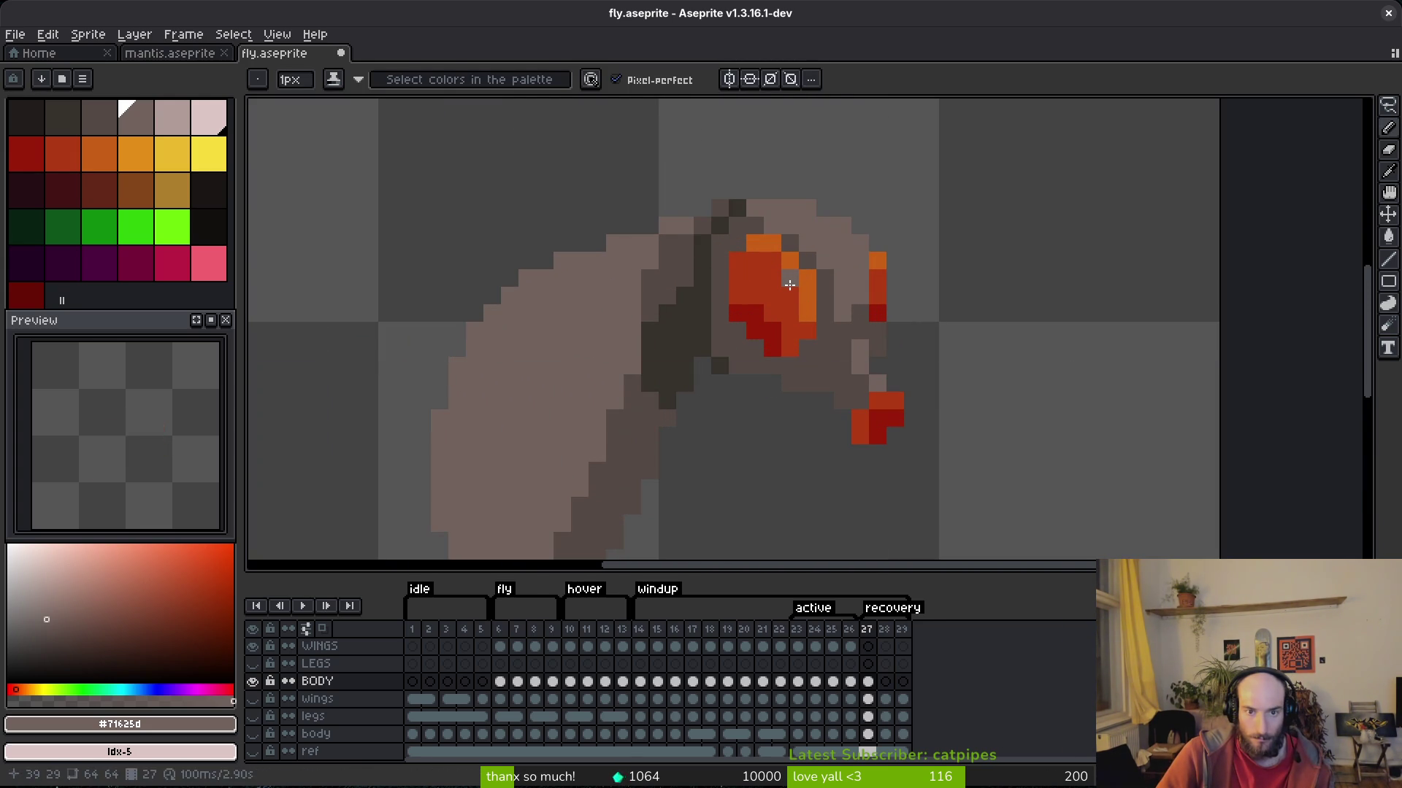
key("ctrl+s")
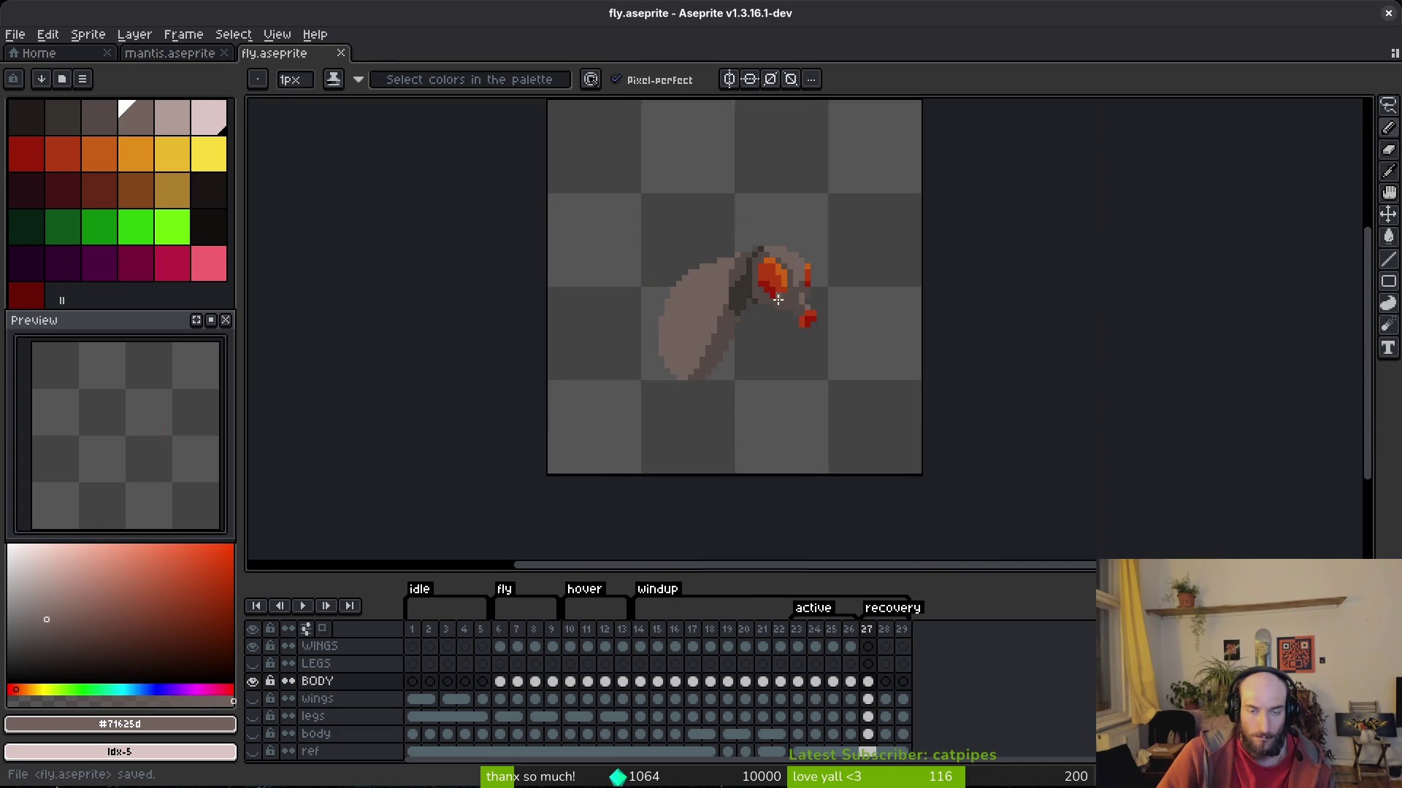
scroll(759, 322, "down", 3)
Compare with frame 26, then add a #36312c shadow pixel below the neck and save.
key("Left")
key("Right")
scroll(777, 307, "up", 3)
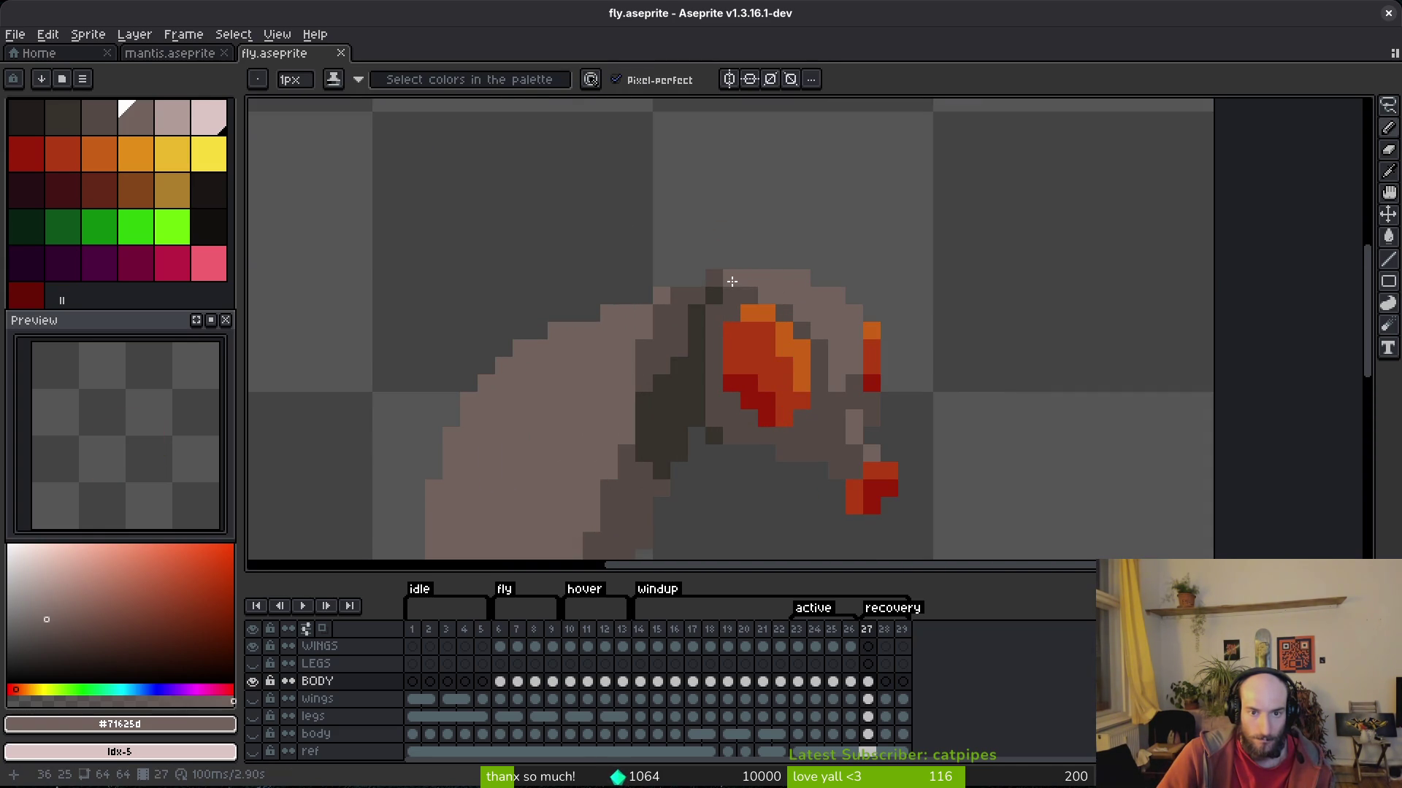
scroll(797, 308, "down", 4)
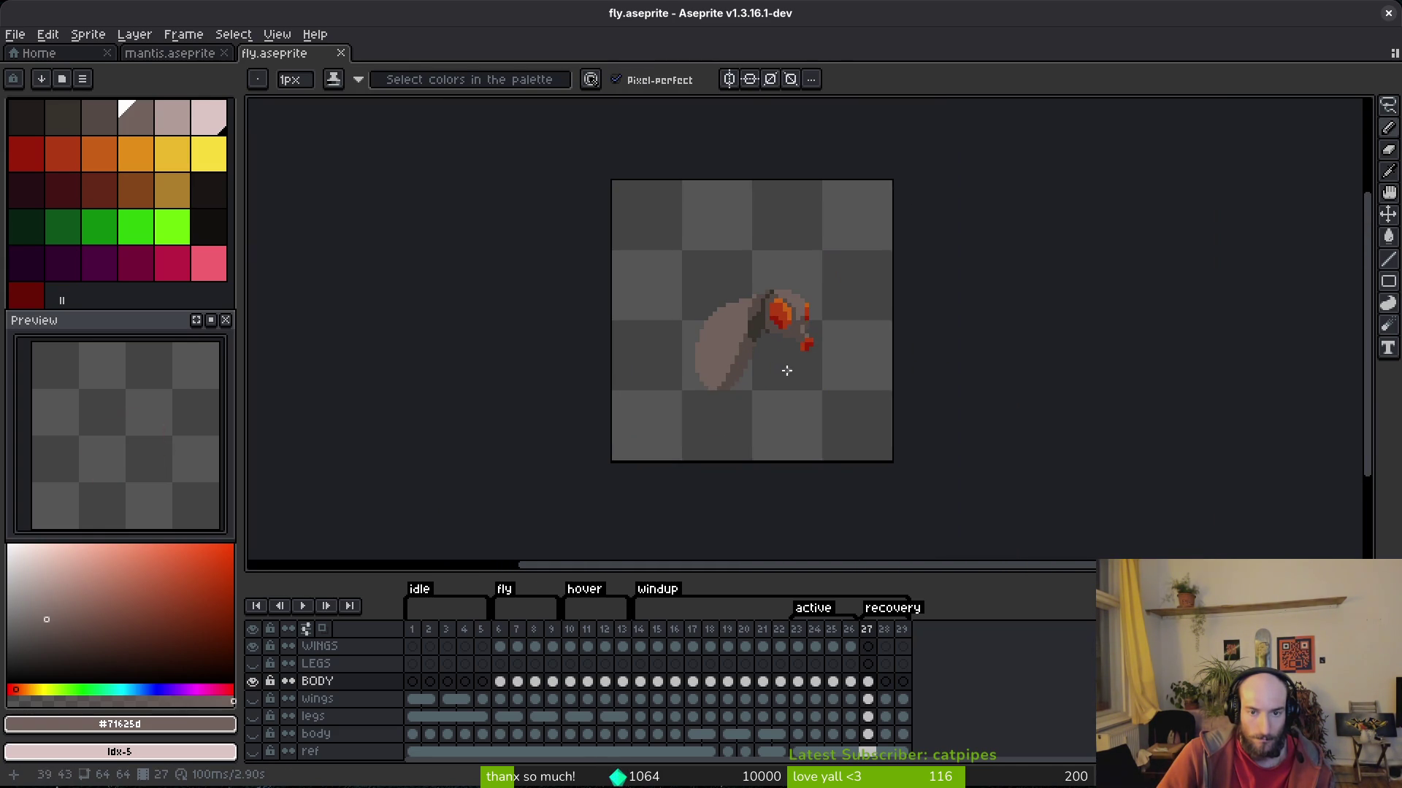
scroll(792, 374, "up", 3)
scroll(795, 343, "up", 1)
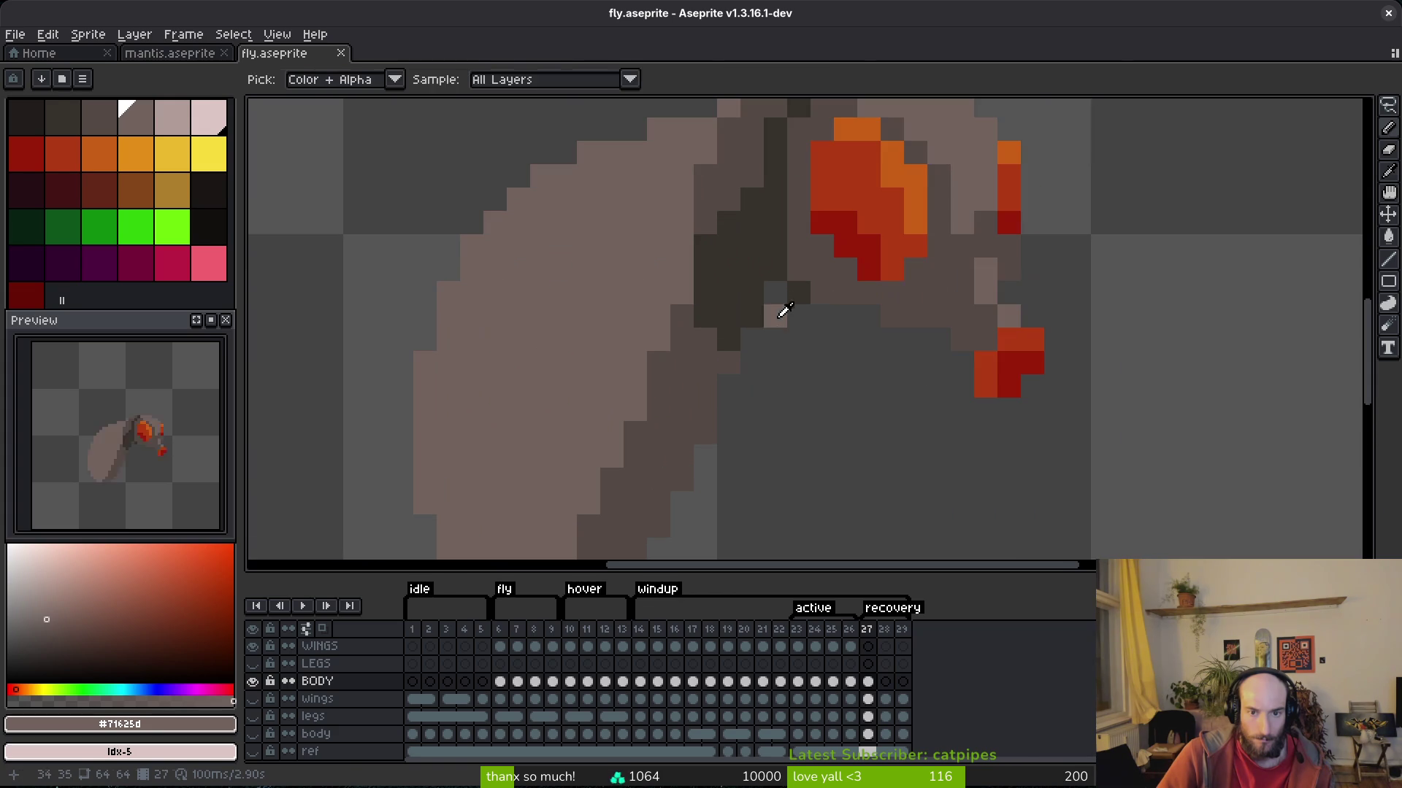
left_click(791, 291, "alt")
left_click(752, 338)
scroll(751, 330, "down", 5)
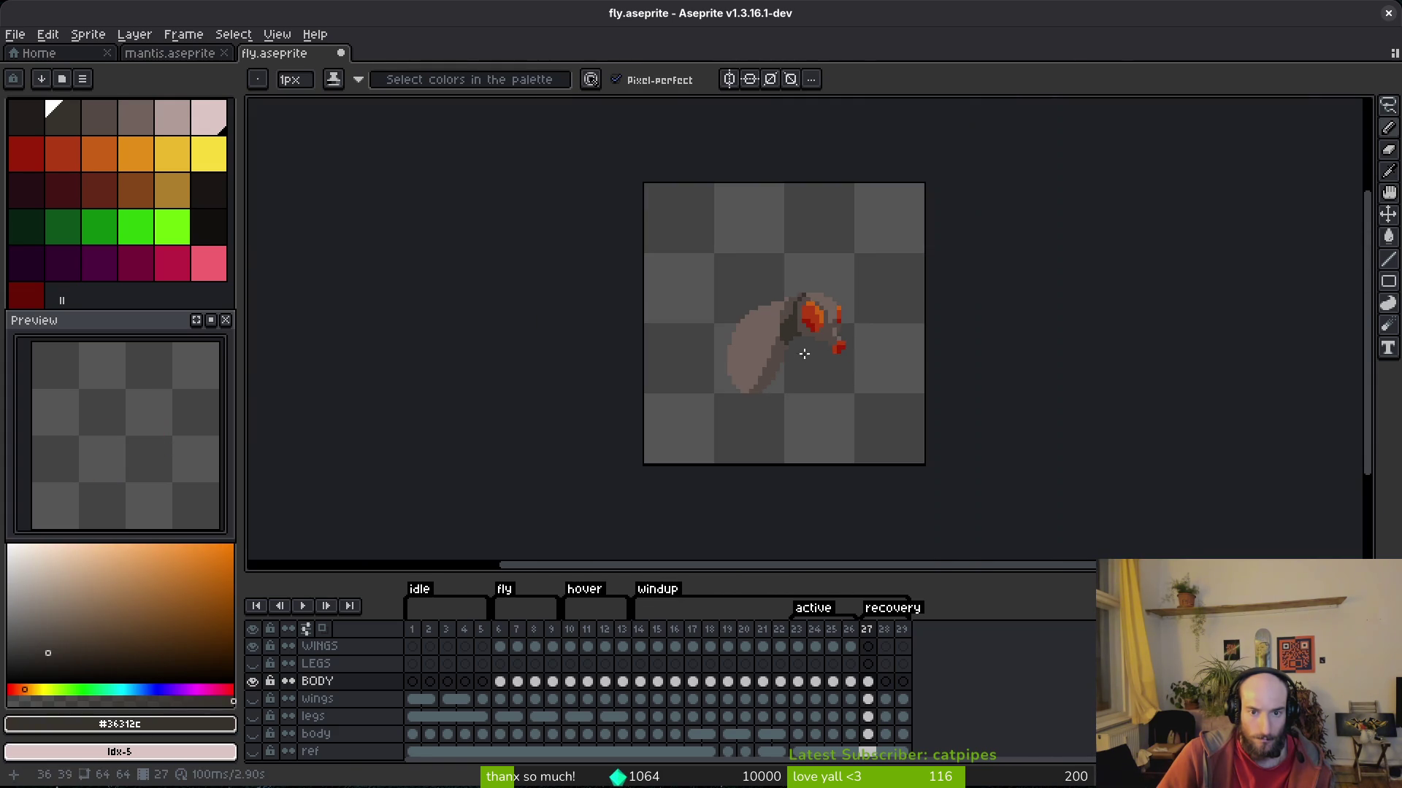
scroll(773, 300, "up", 4)
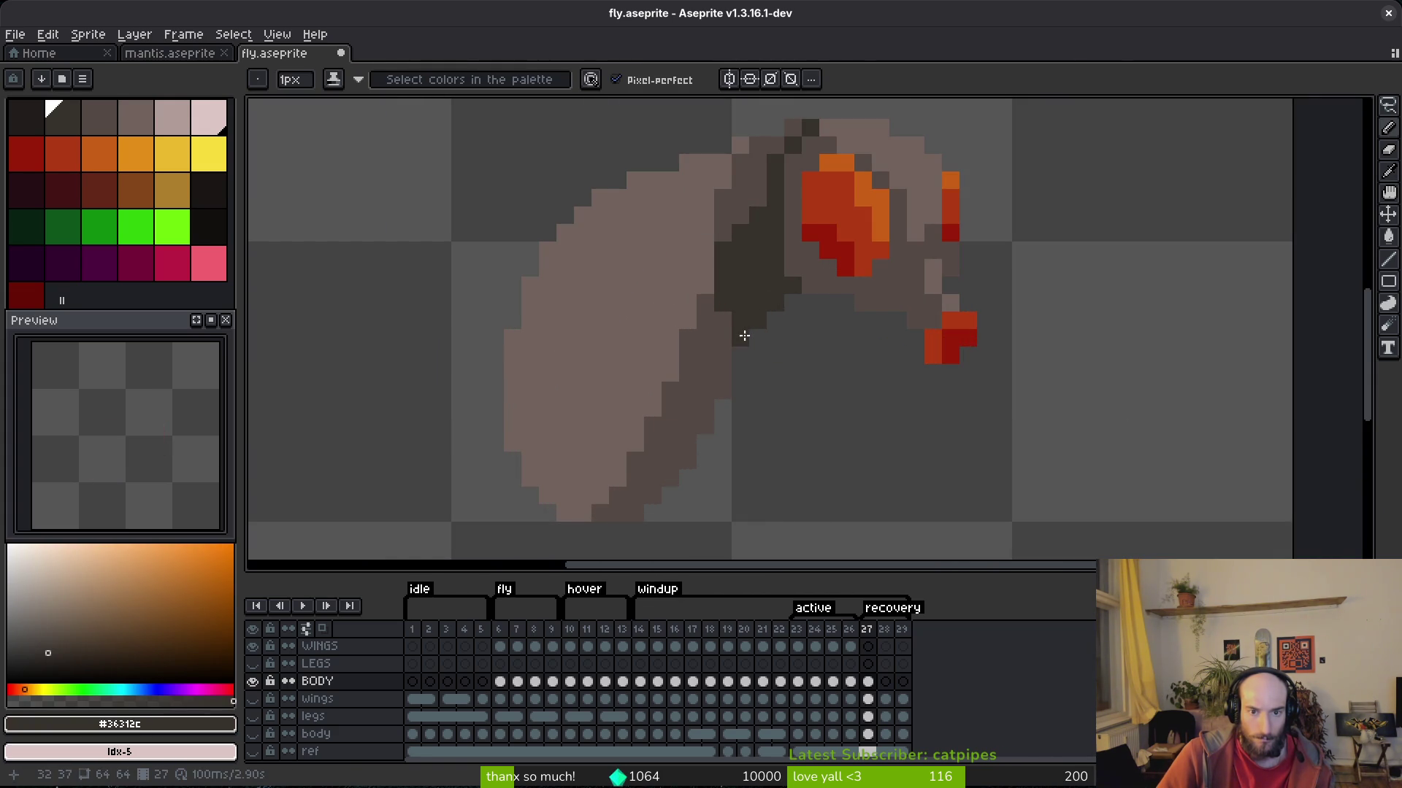
scroll(799, 382, "down", 5)
scroll(806, 386, "up", 4)
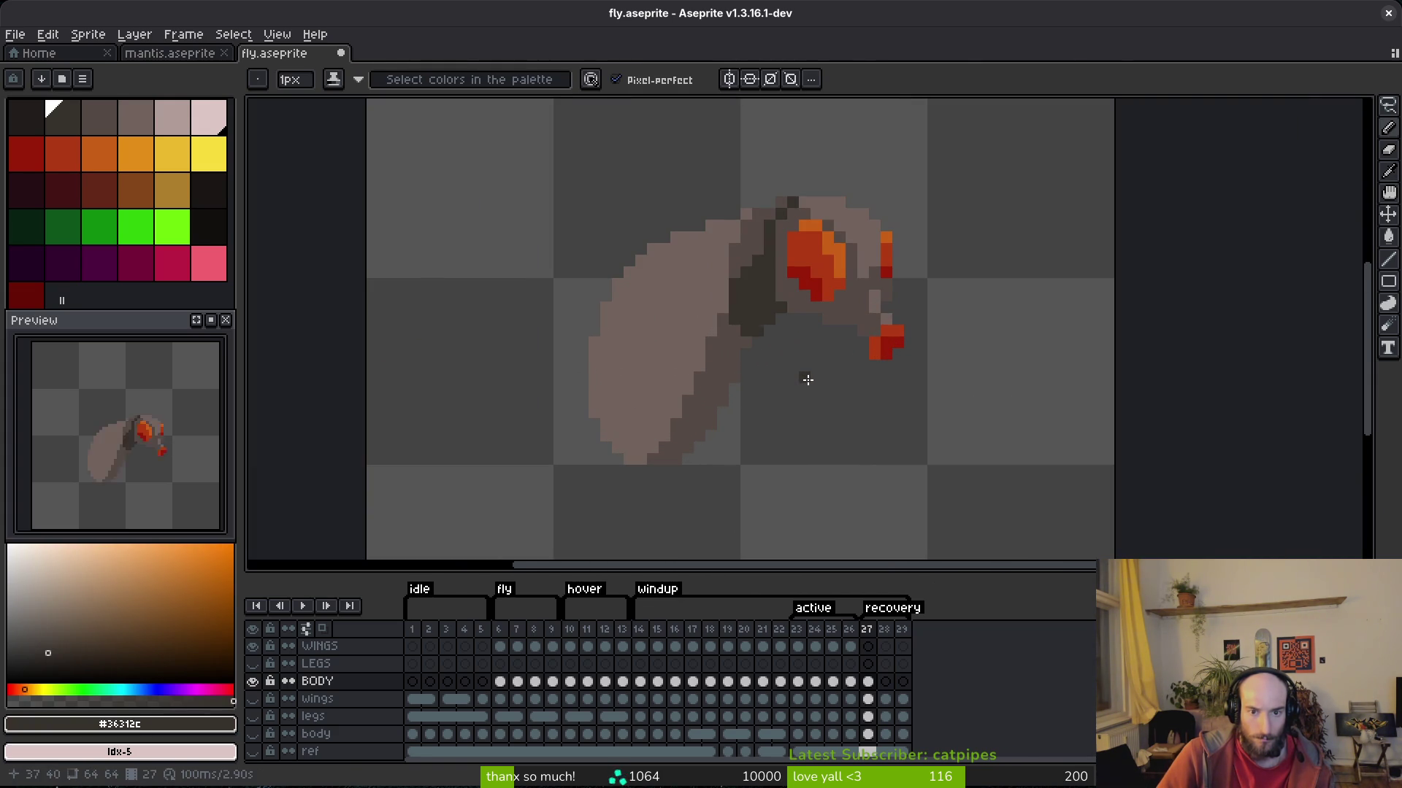
key("ctrl+s")
Save the fly sprite again and return to the pencil tool.
scroll(759, 351, "up", 4)
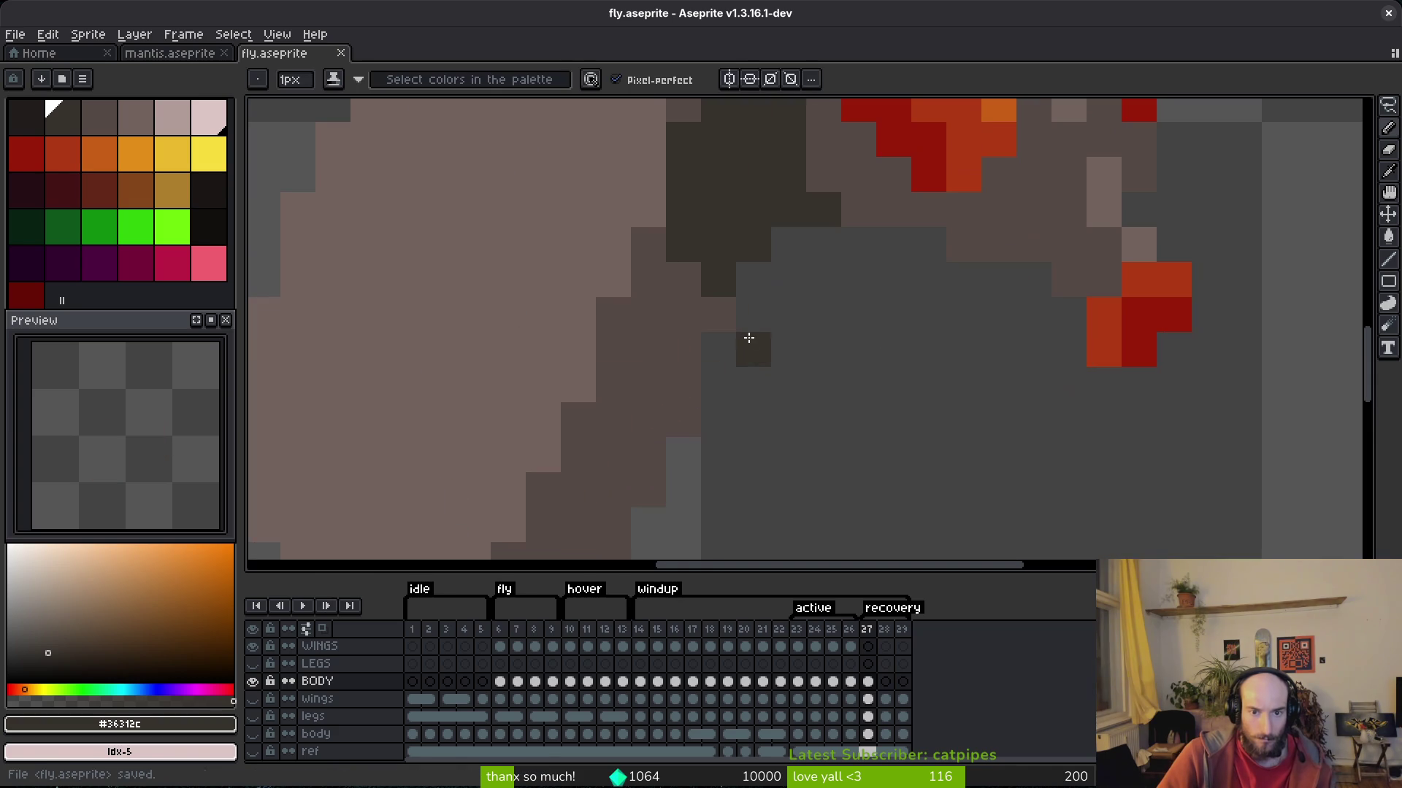
scroll(754, 362, "down", 3)
scroll(748, 369, "up", 3)
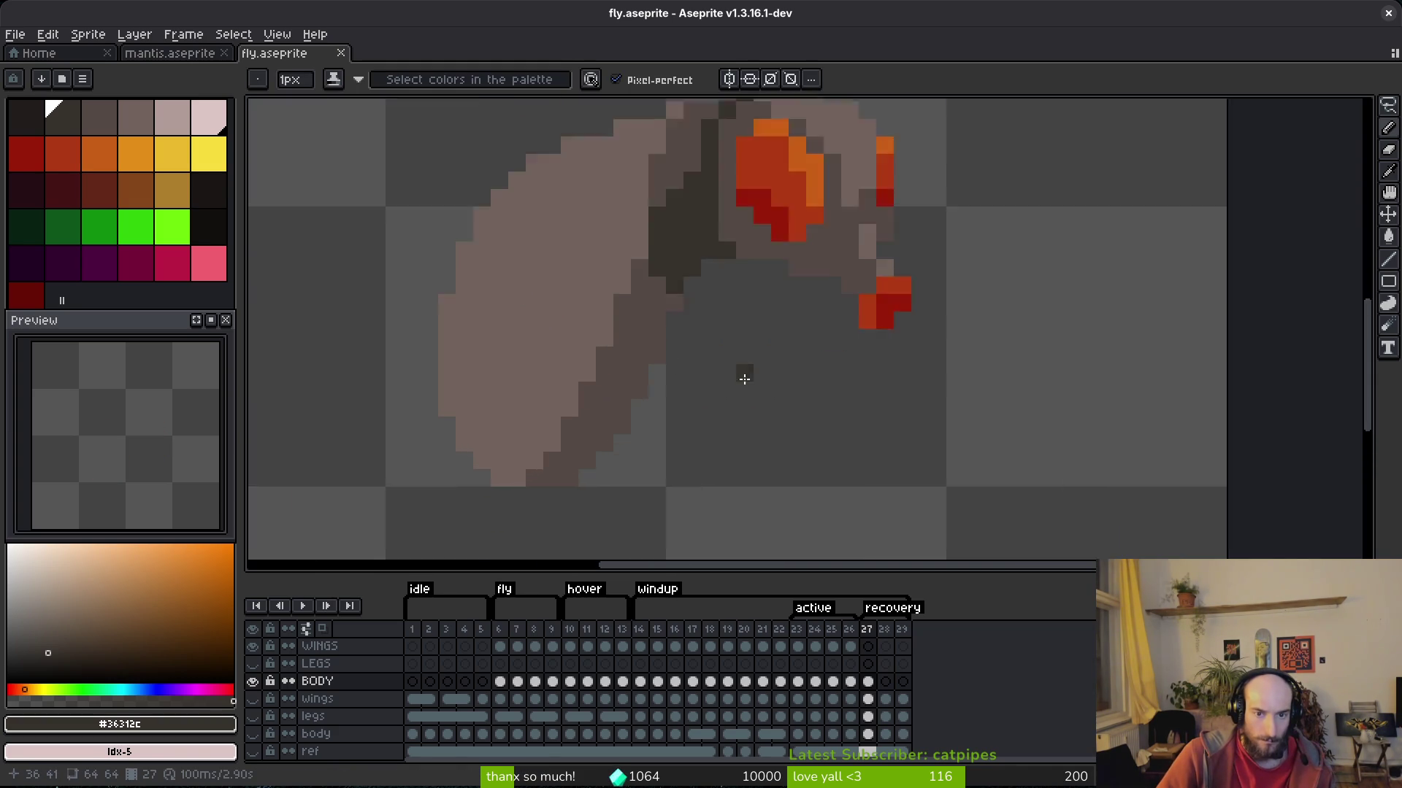
scroll(738, 370, "down", 3)
key("ctrl+s")
scroll(763, 401, "down", 2)
key("i")
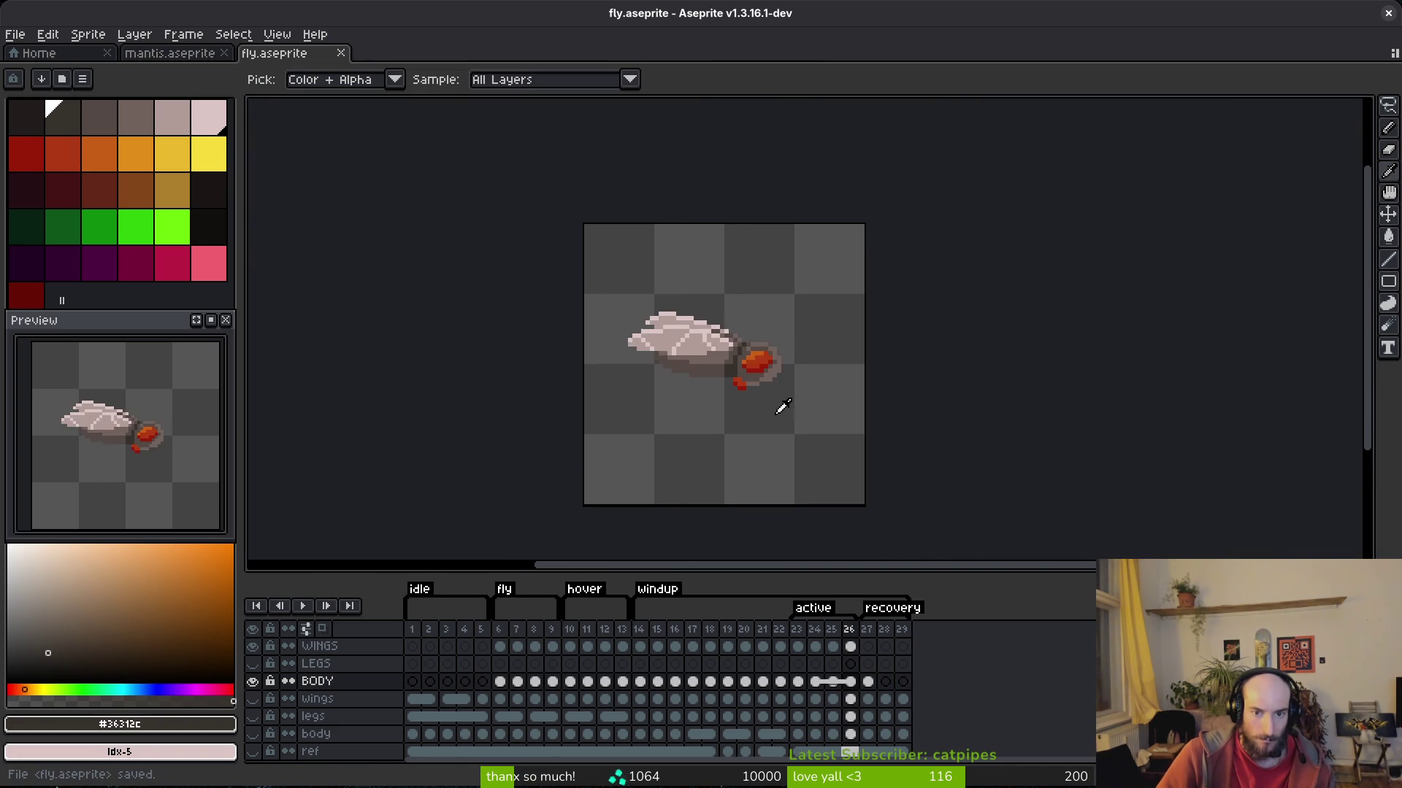
key("b")
scroll(723, 394, "up", 2)
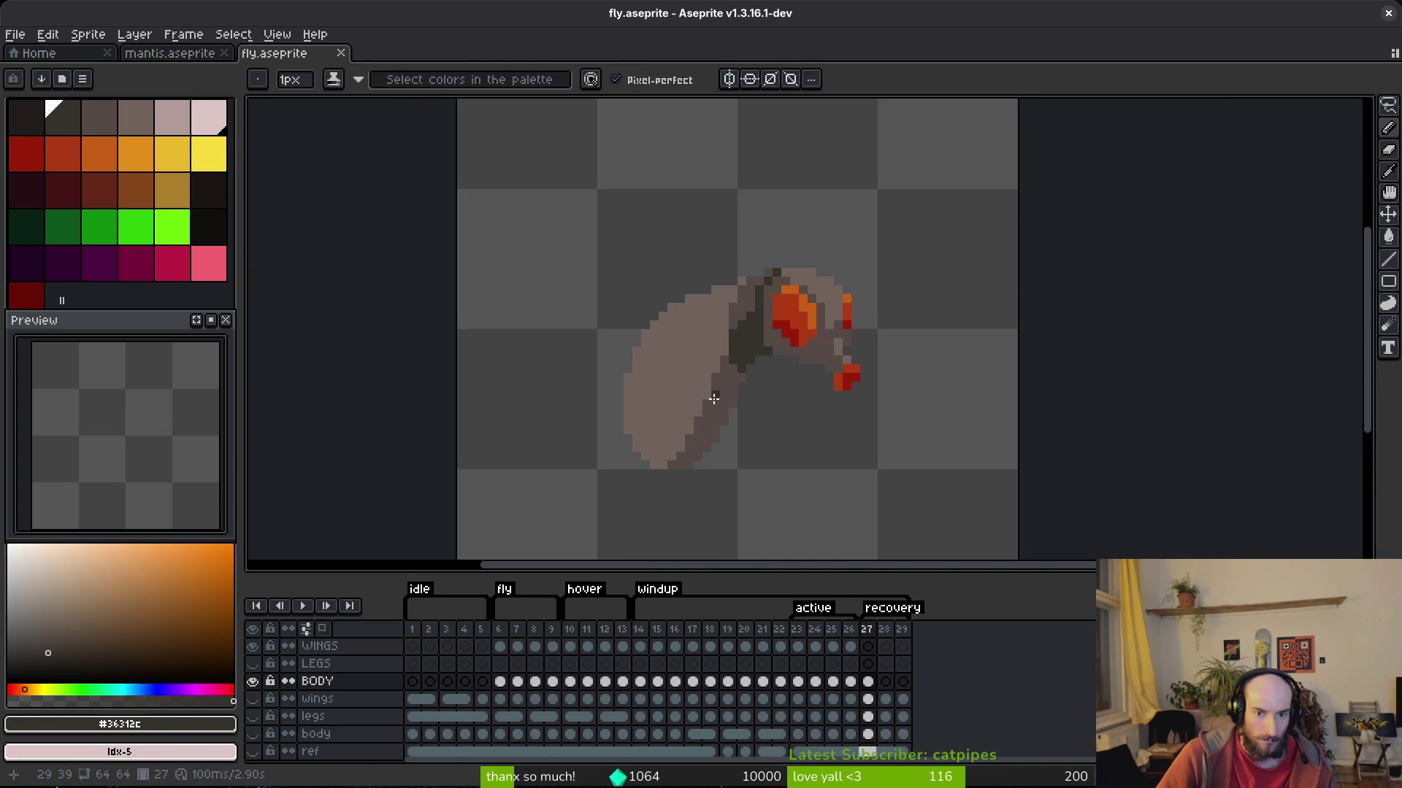
Lasso the fly's head in frame 22's BODY cel and paste it into frame 28.
left_click(881, 683)
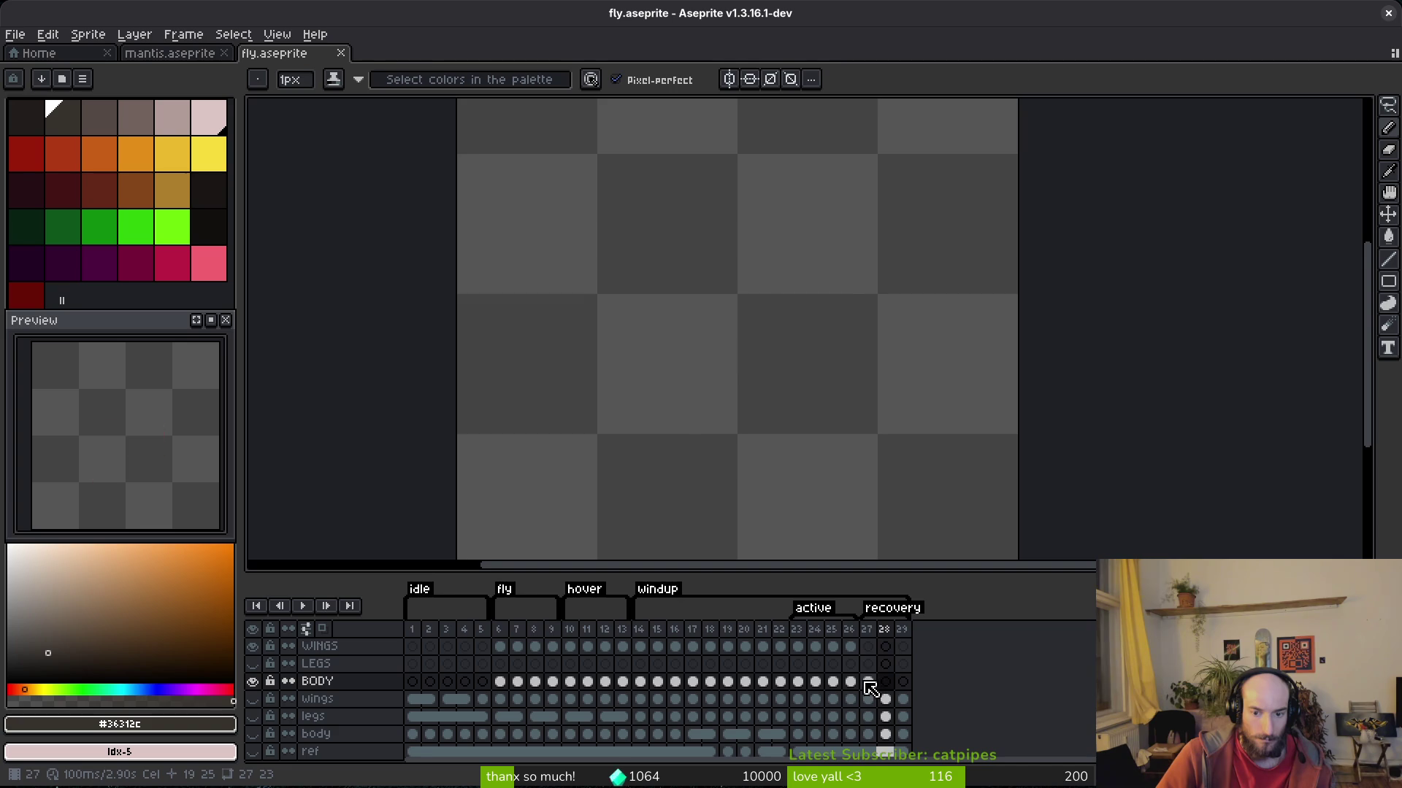
left_click(870, 681)
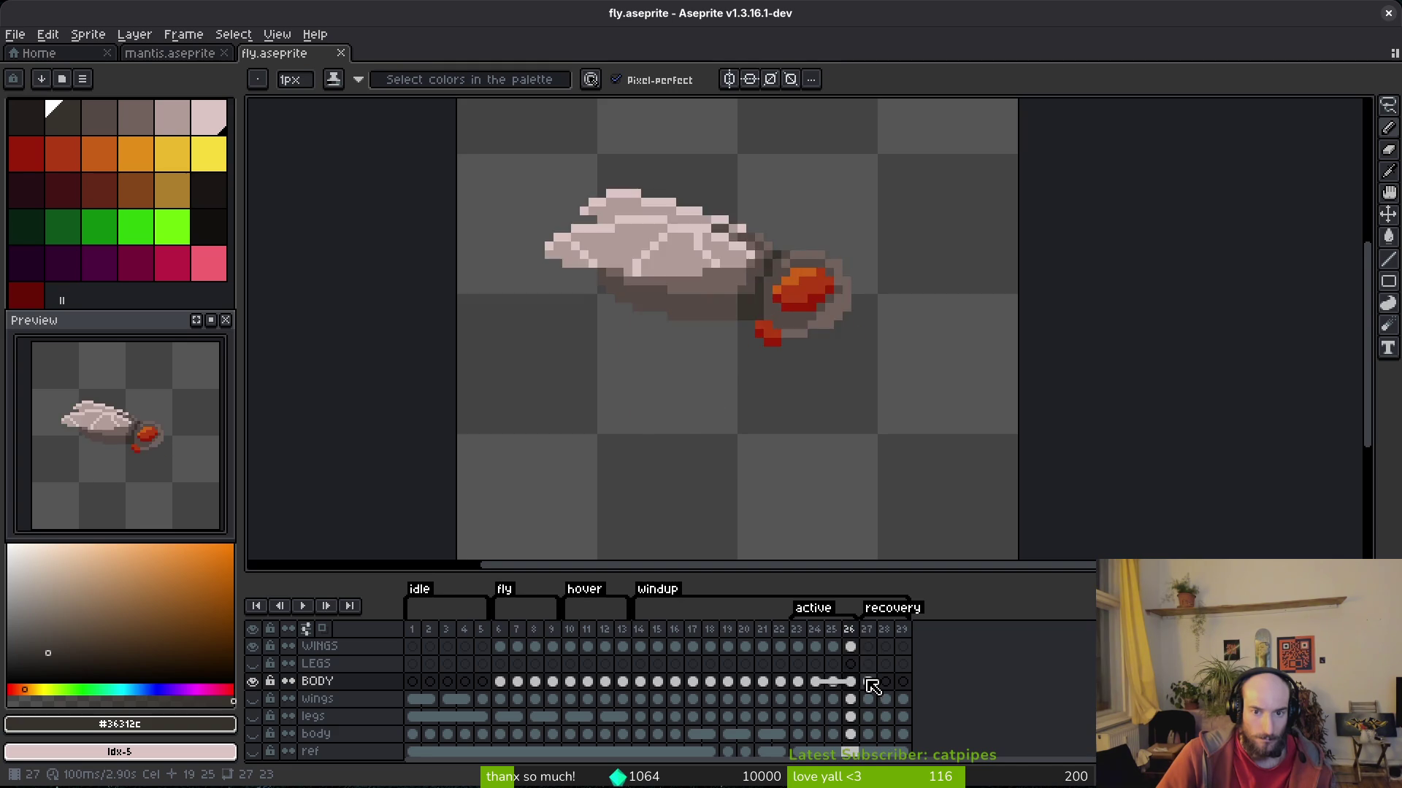
left_click(788, 684)
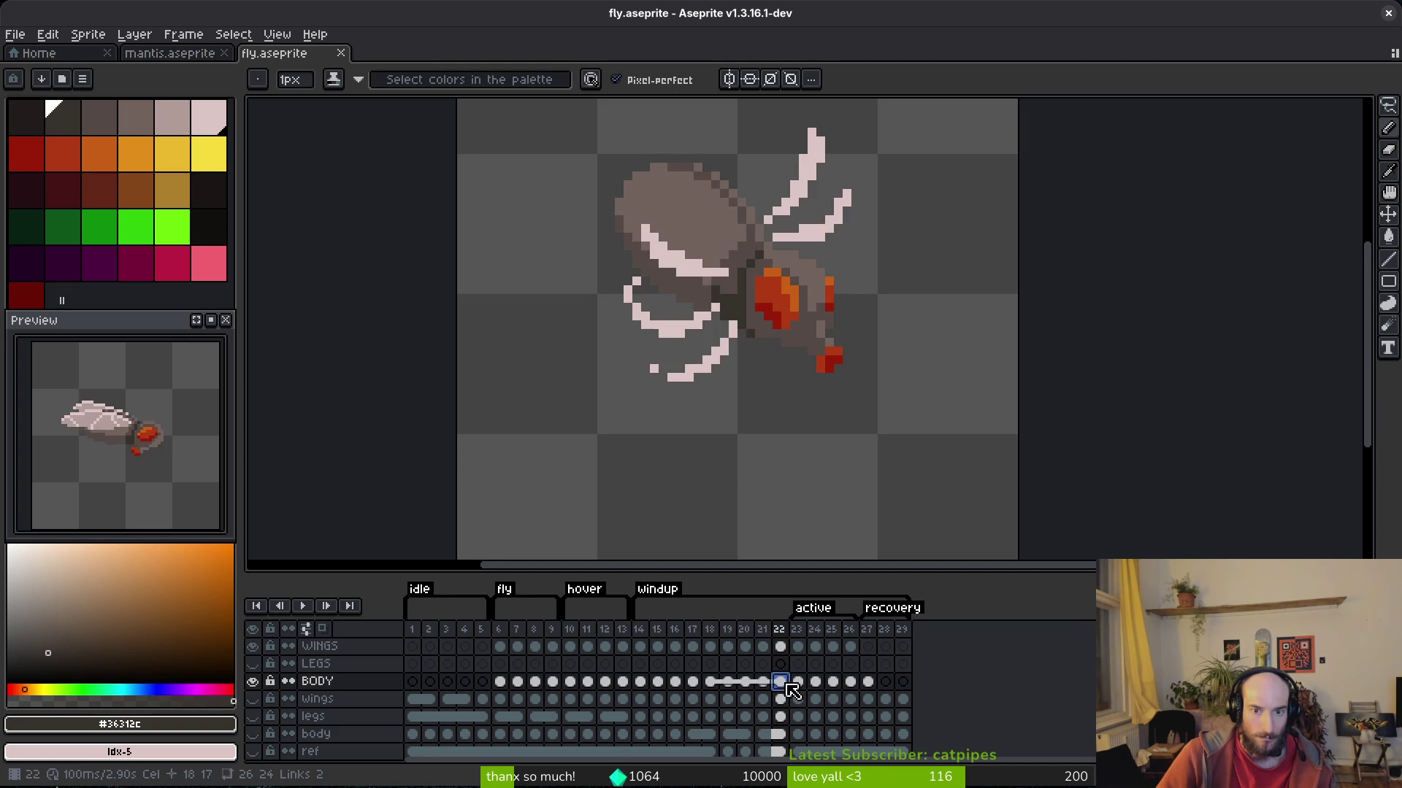
left_click(867, 683)
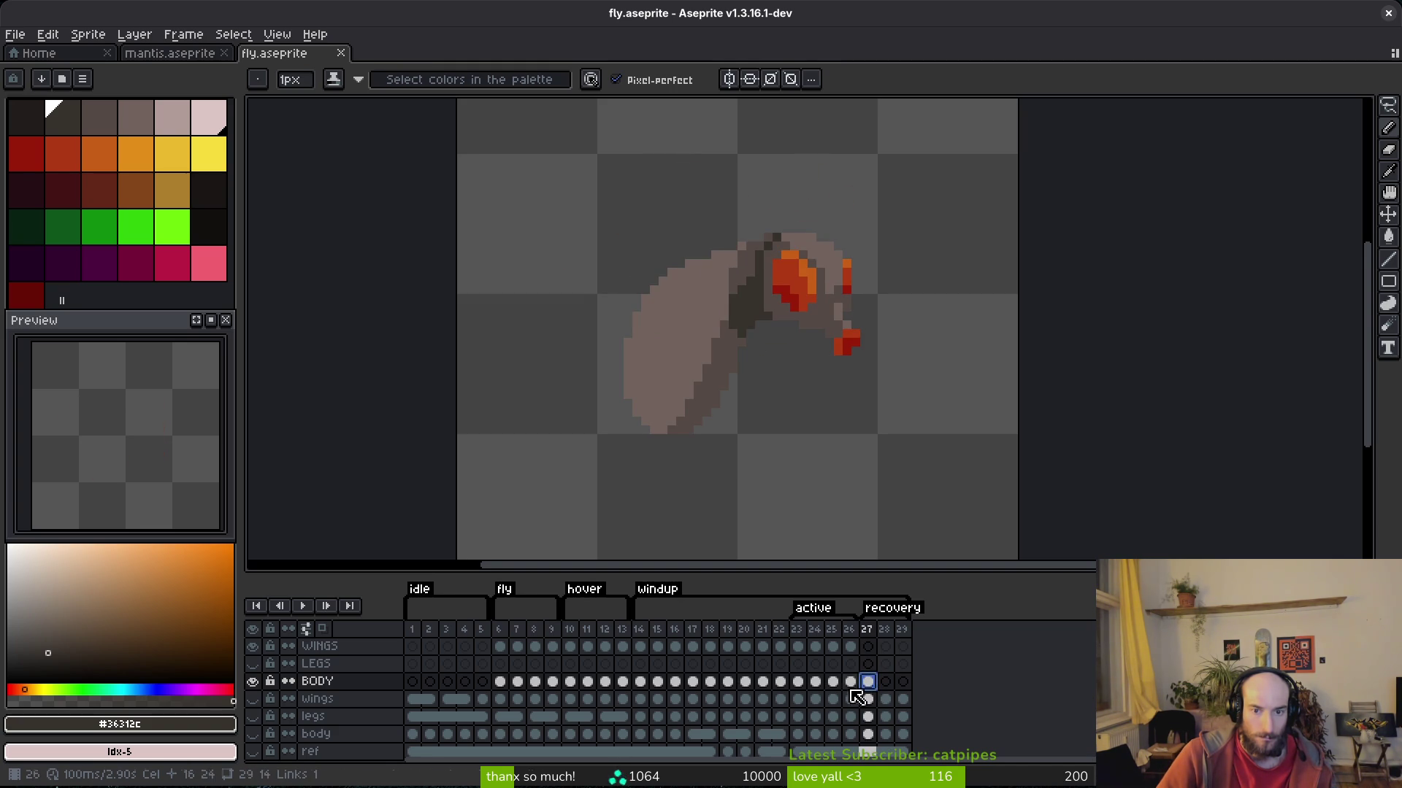
left_click(780, 681)
key("q")
mouse_move(892, 307)
left_mouse_down()
mouse_move(803, 253)
mouse_move(741, 325)
mouse_move(896, 321)
left_mouse_up()
left_click(886, 682)
key("ctrl+v")
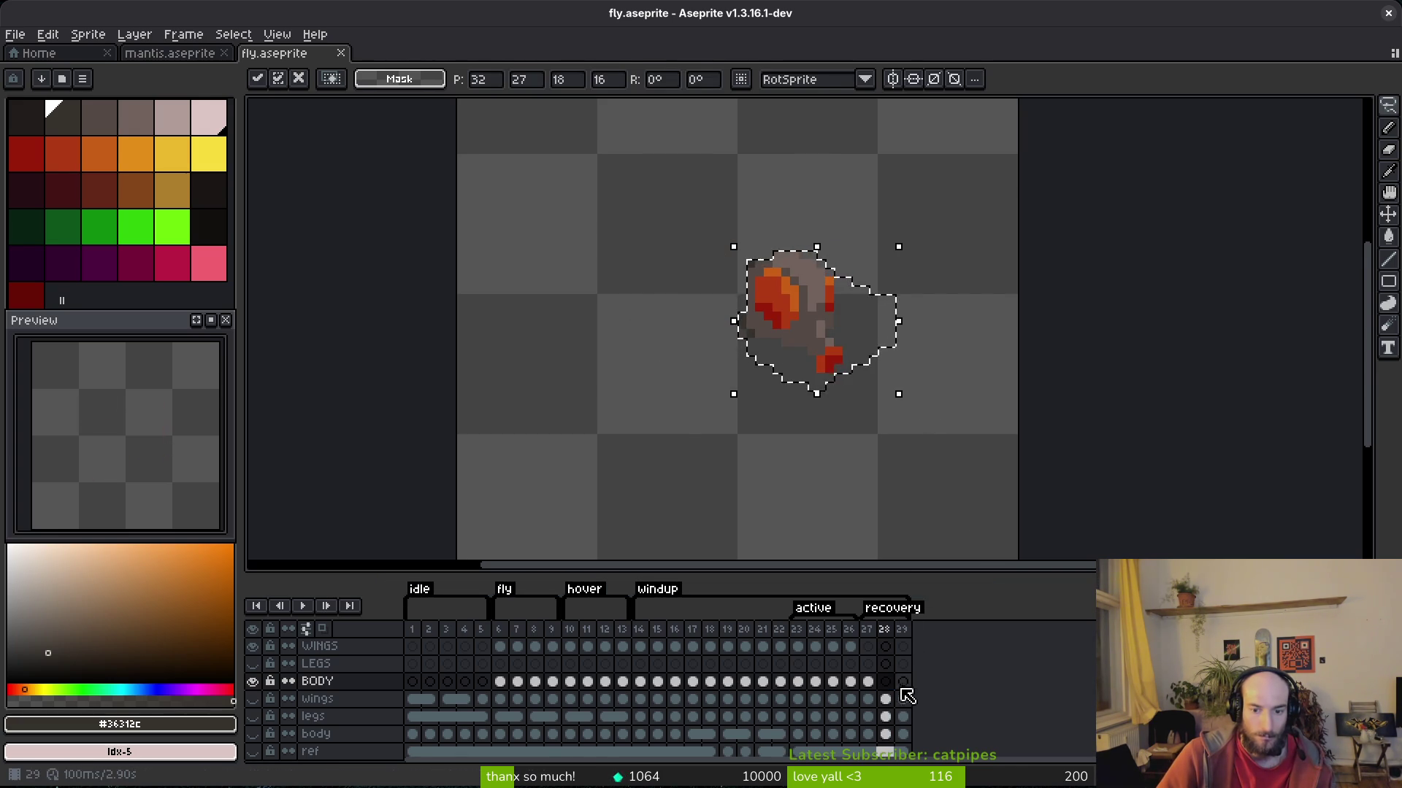
Nudge the pasted head one pixel up-right in frame 28, checking it against frame 27.
key("Left")
key("Right")
key("Left")
key("Right")
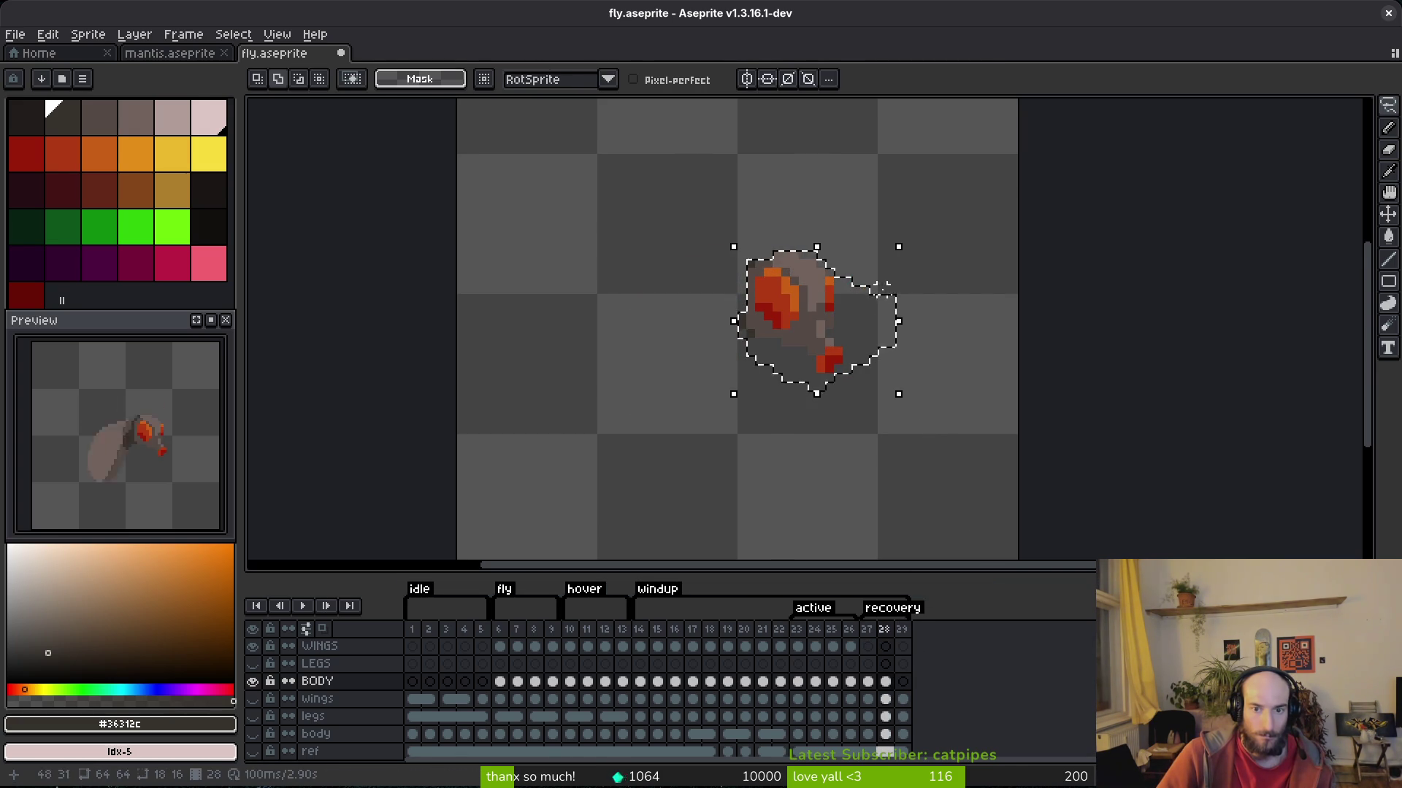
left_click_drag(857, 322, 866, 315)
key("ctrl+d")
key("i")
key("Left")
key("Right")
key("Right")
key("Left")
key("m")
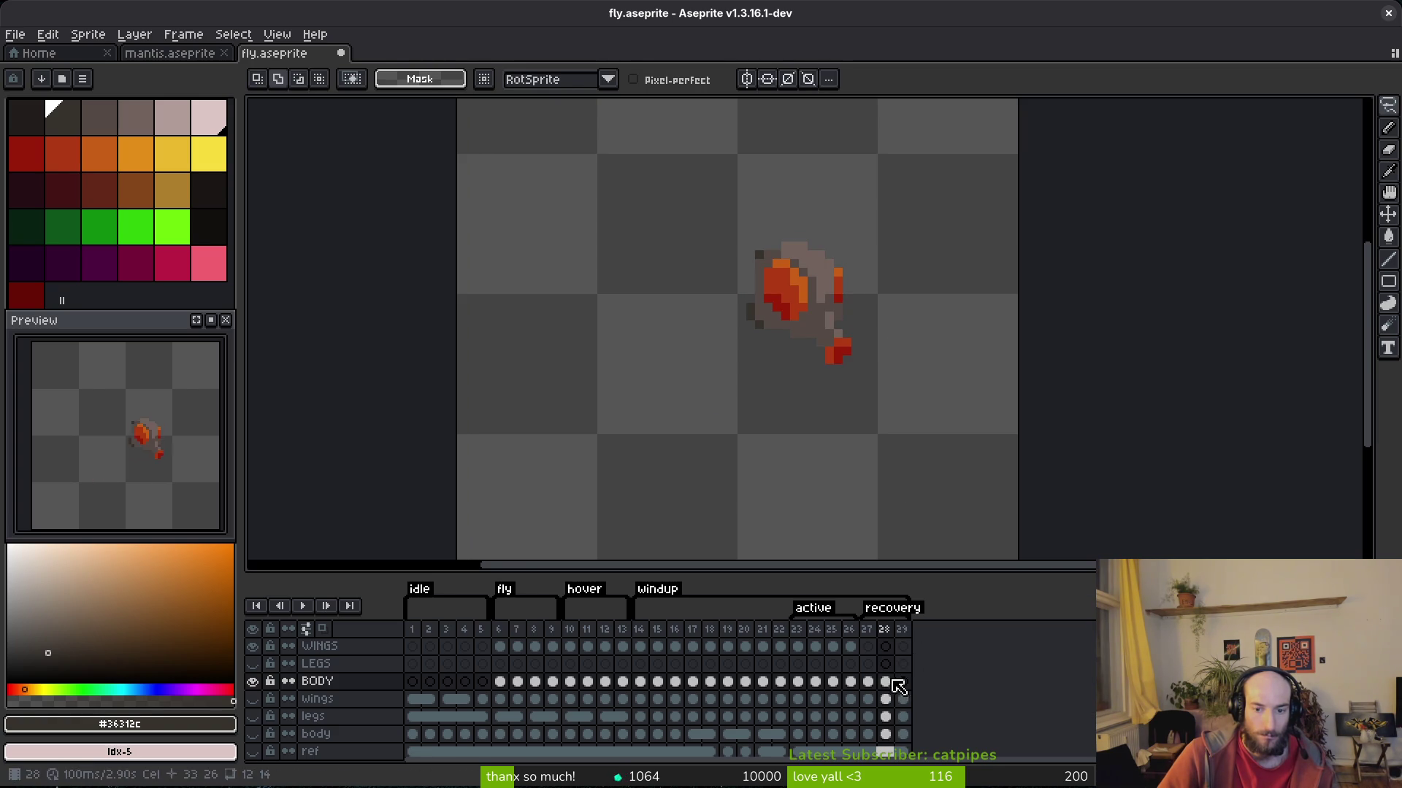
left_click(903, 682)
Select the body in frame 29 and nudge it up one pixel.
left_click_drag(670, 209, 935, 394)
mouse_move(730, 248)
left_mouse_down()
mouse_move(948, 372)
mouse_move(738, 247)
left_mouse_up()
left_click_drag(949, 299, 949, 290)
key("ctrl+d")
key("i")
key("Left")
key("m")
Flip between frames 28 and 29, viewing frame 22's winged body for reference.
key("i")
key("Left")
key("Right")
key("Right")
key("Left")
key("Left")
key("Left")
key("Right")
key("Right")
key("Right")
key("Left")
key("Left")
key("Right")
key("Right")
key("m")
left_click(779, 681)
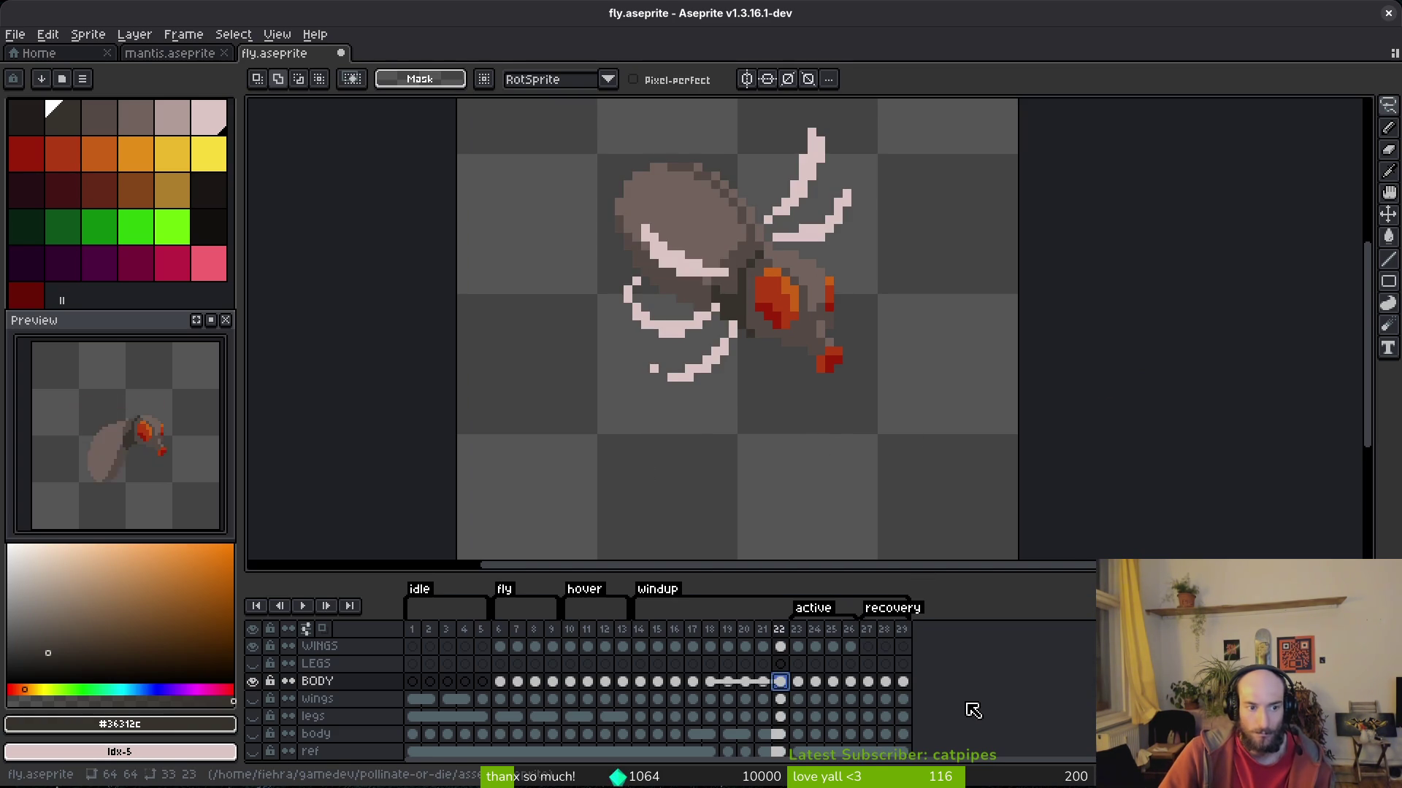
left_click(903, 681)
Shift the selected head one pixel down and one pixel right, comparing frames 28 and 29.
left_click_drag(917, 229, 979, 329)
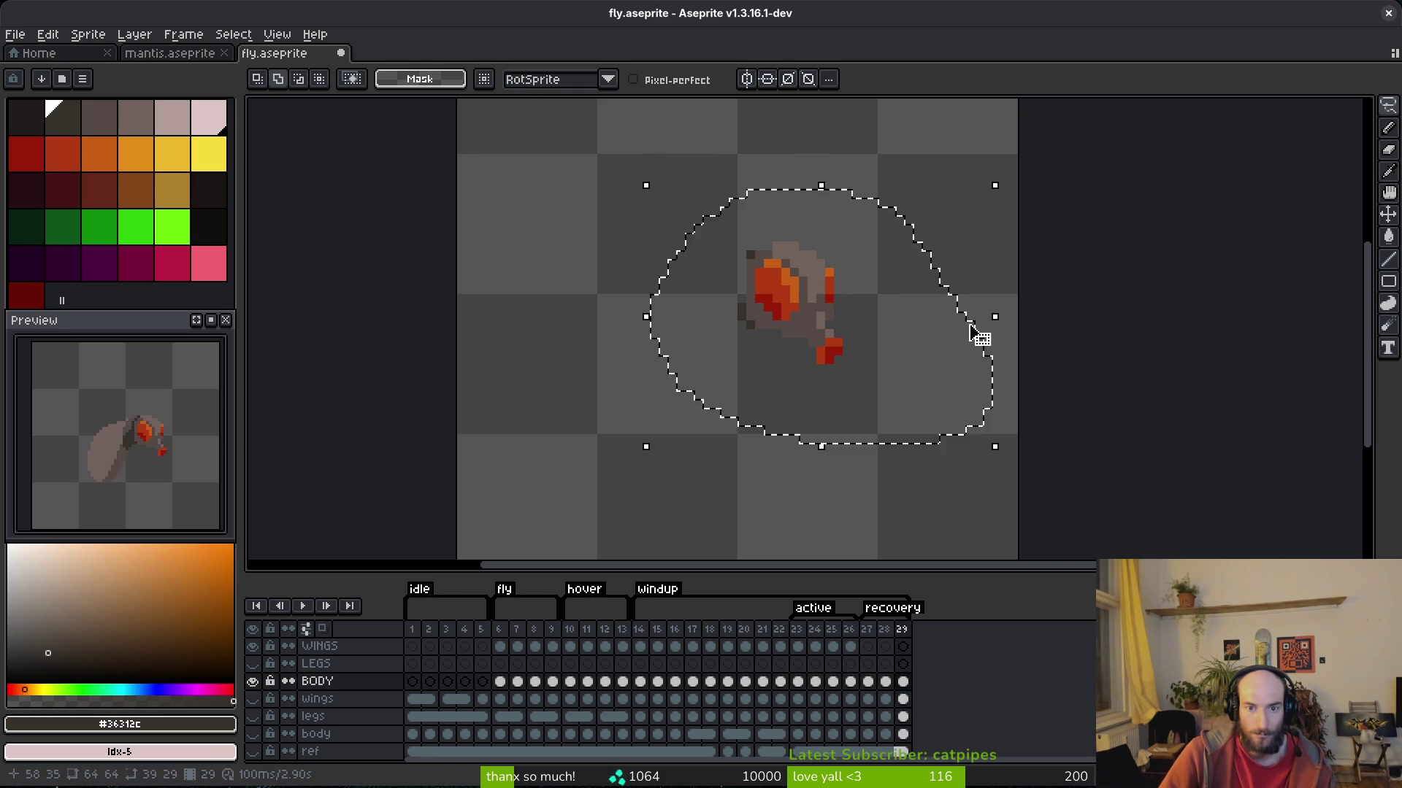
key("ctrl+d")
key("comma")
key("i")
key("period")
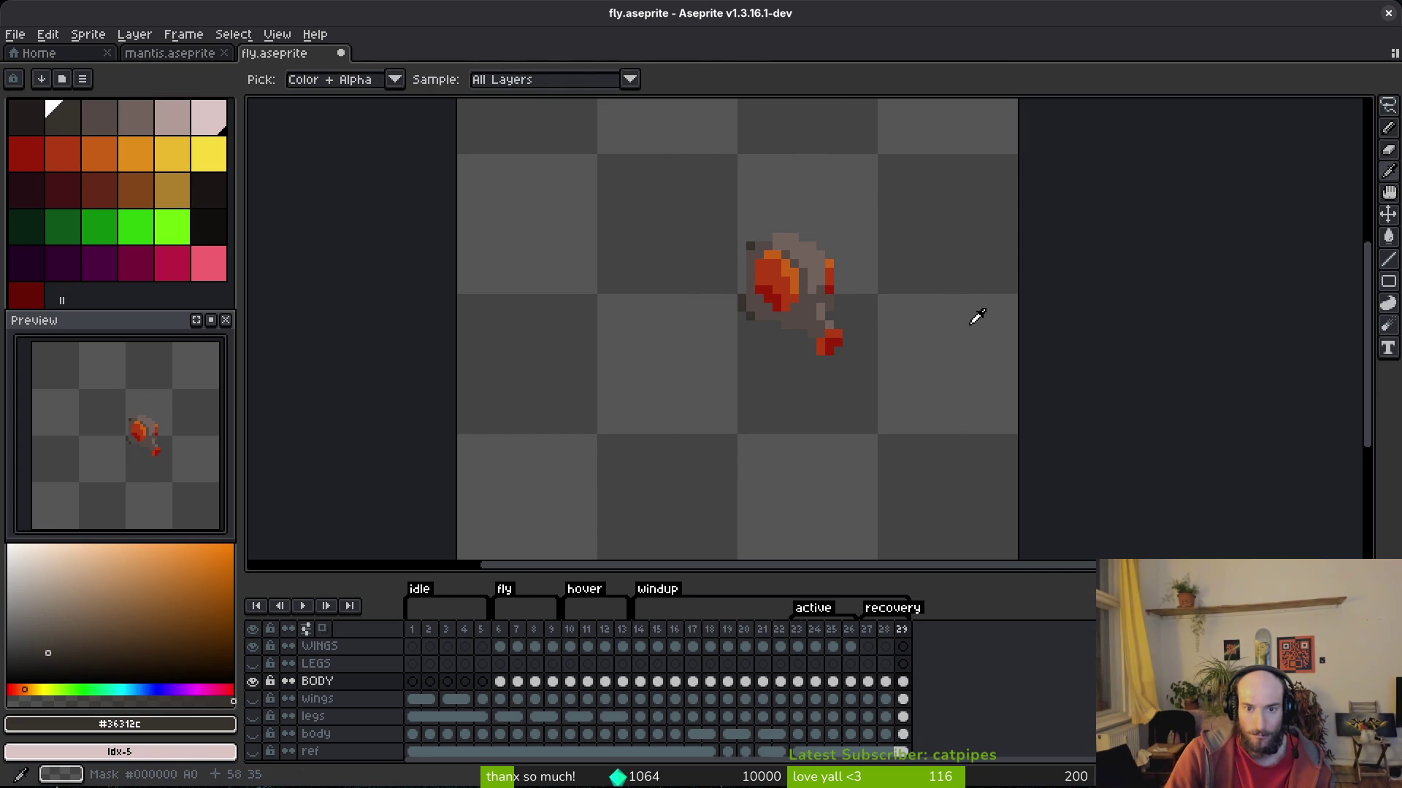
key("comma")
key("comma")
key("period")
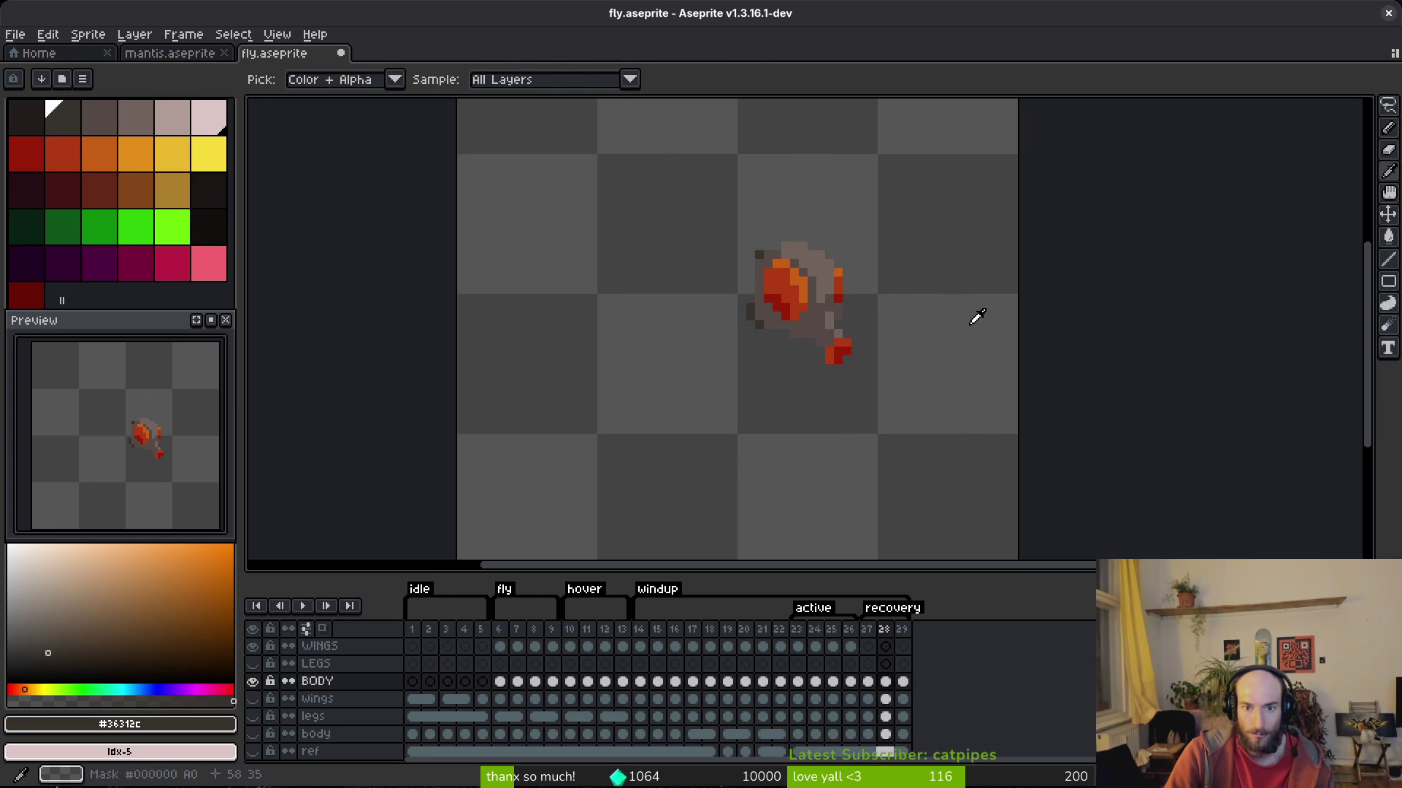
key("period")
key("Down")
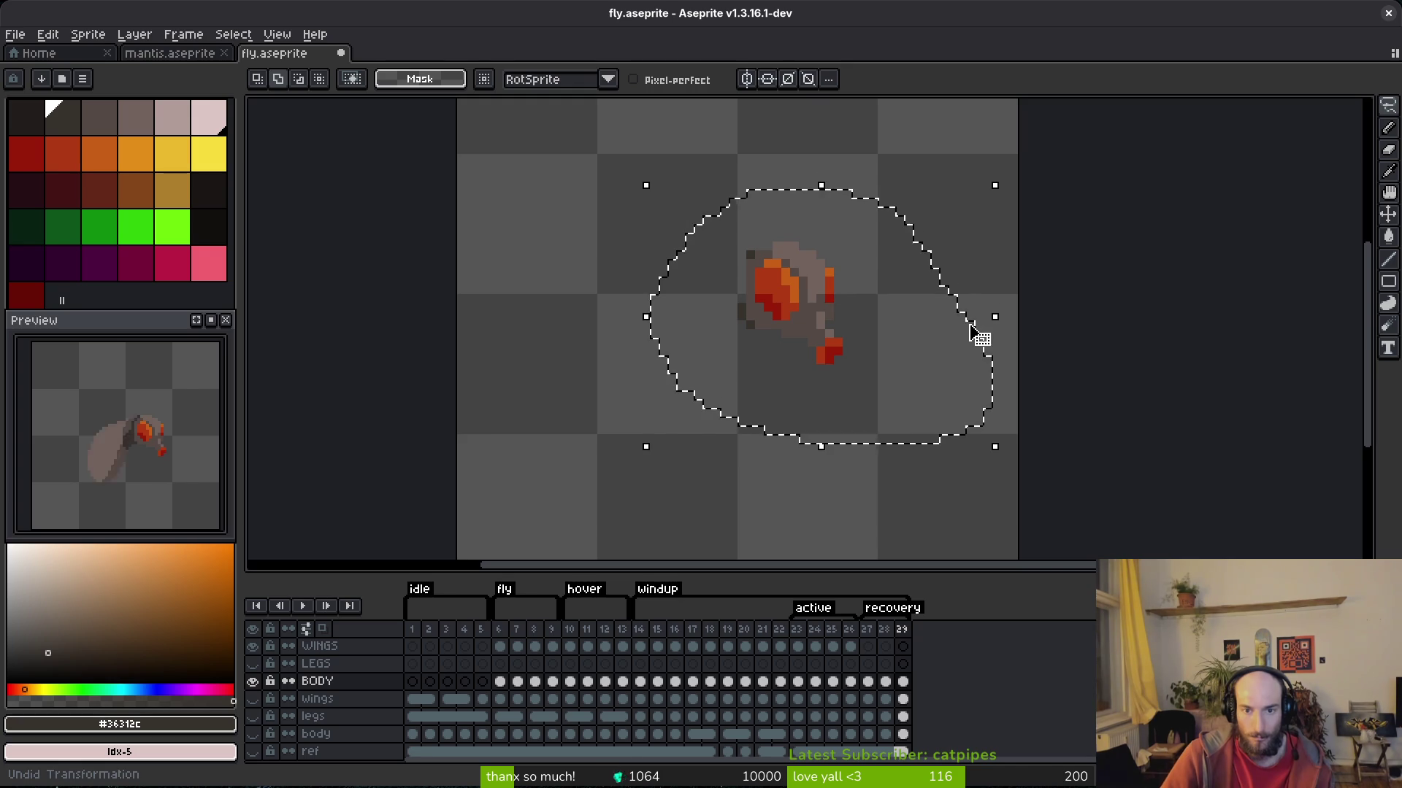
key("Right")
key("ctrl+d")
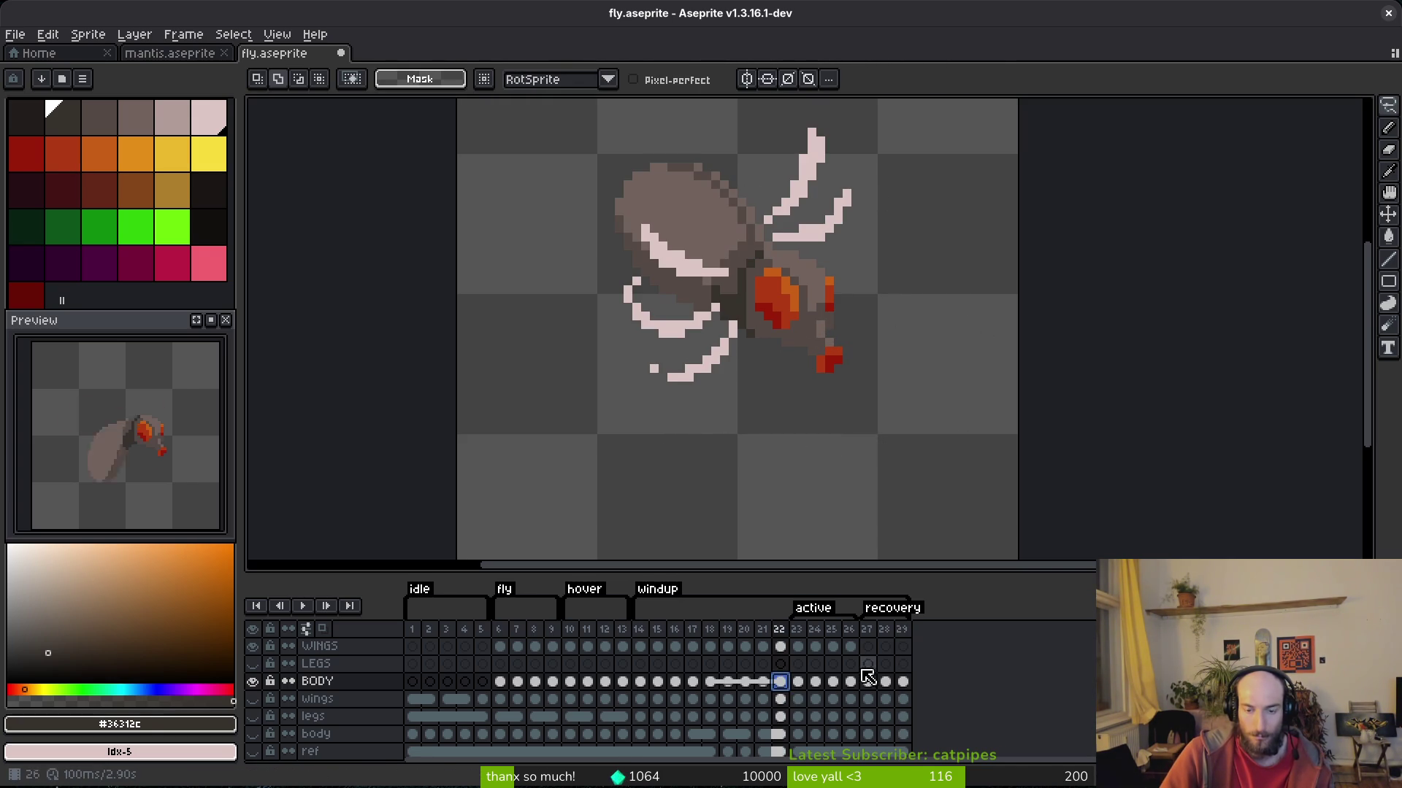
Scrub frames 26–29 to compare poses and reselect the head on frame 28.
left_click(907, 681)
key("Left")
key("Left")
key("Right")
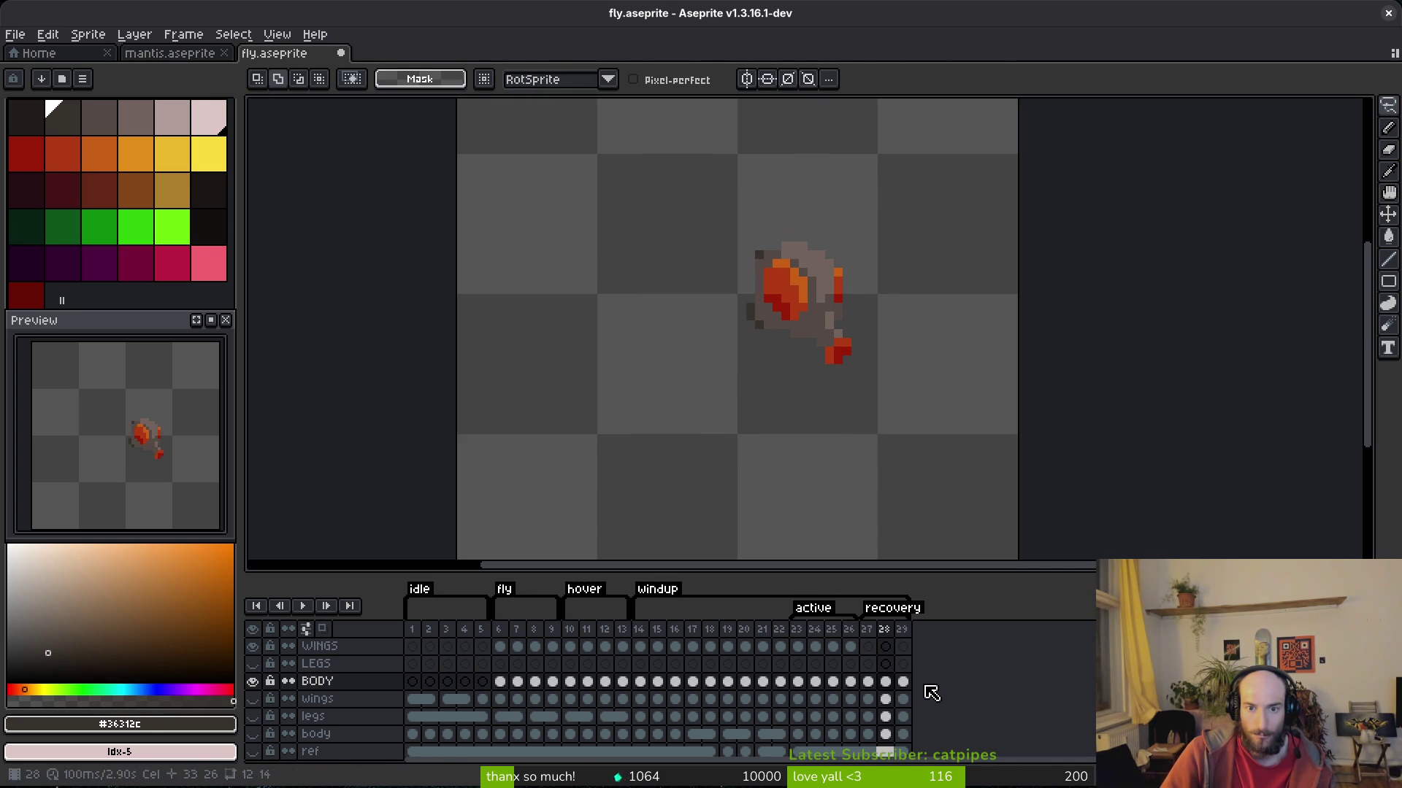
key("i")
key("Left")
key("Left")
key("Right")
key("Right")
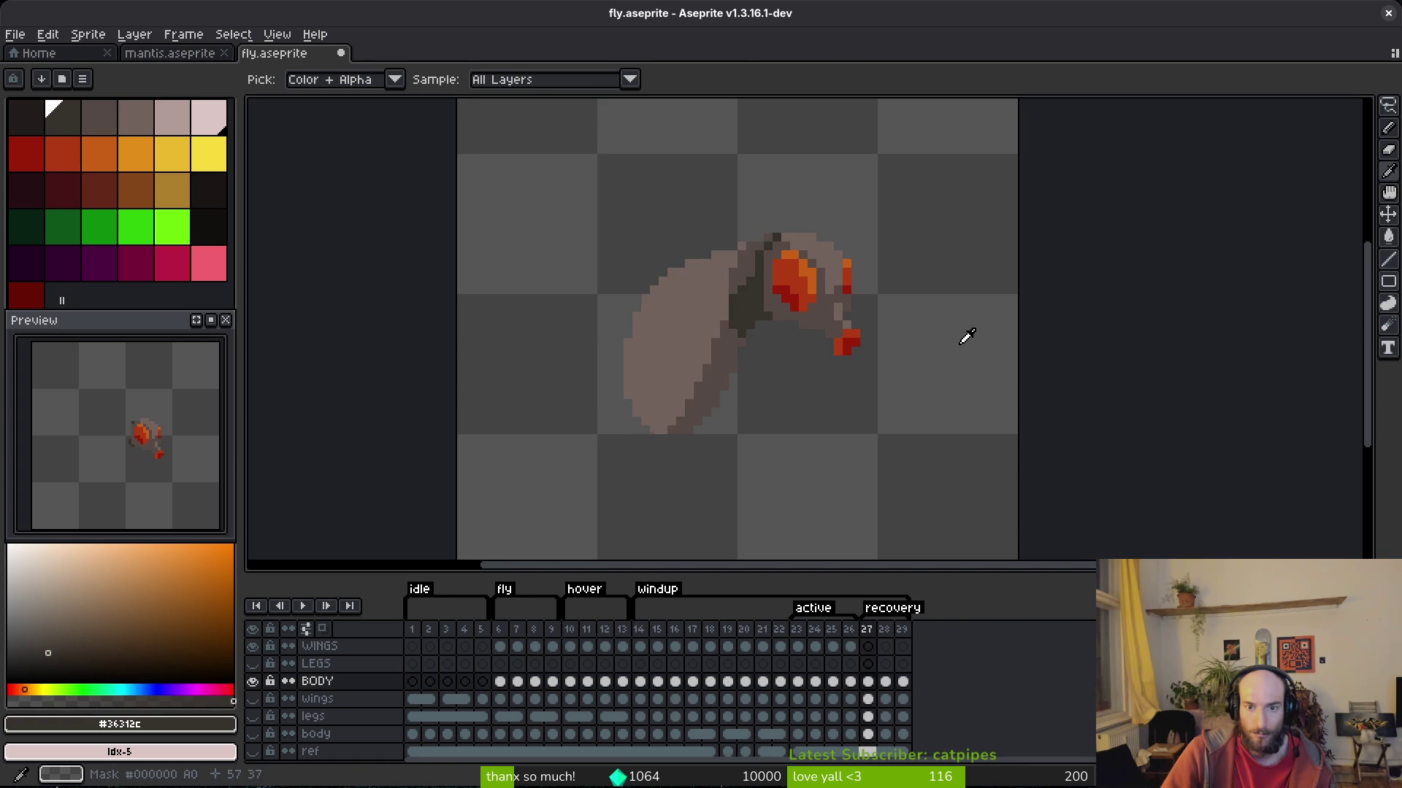
key("q")
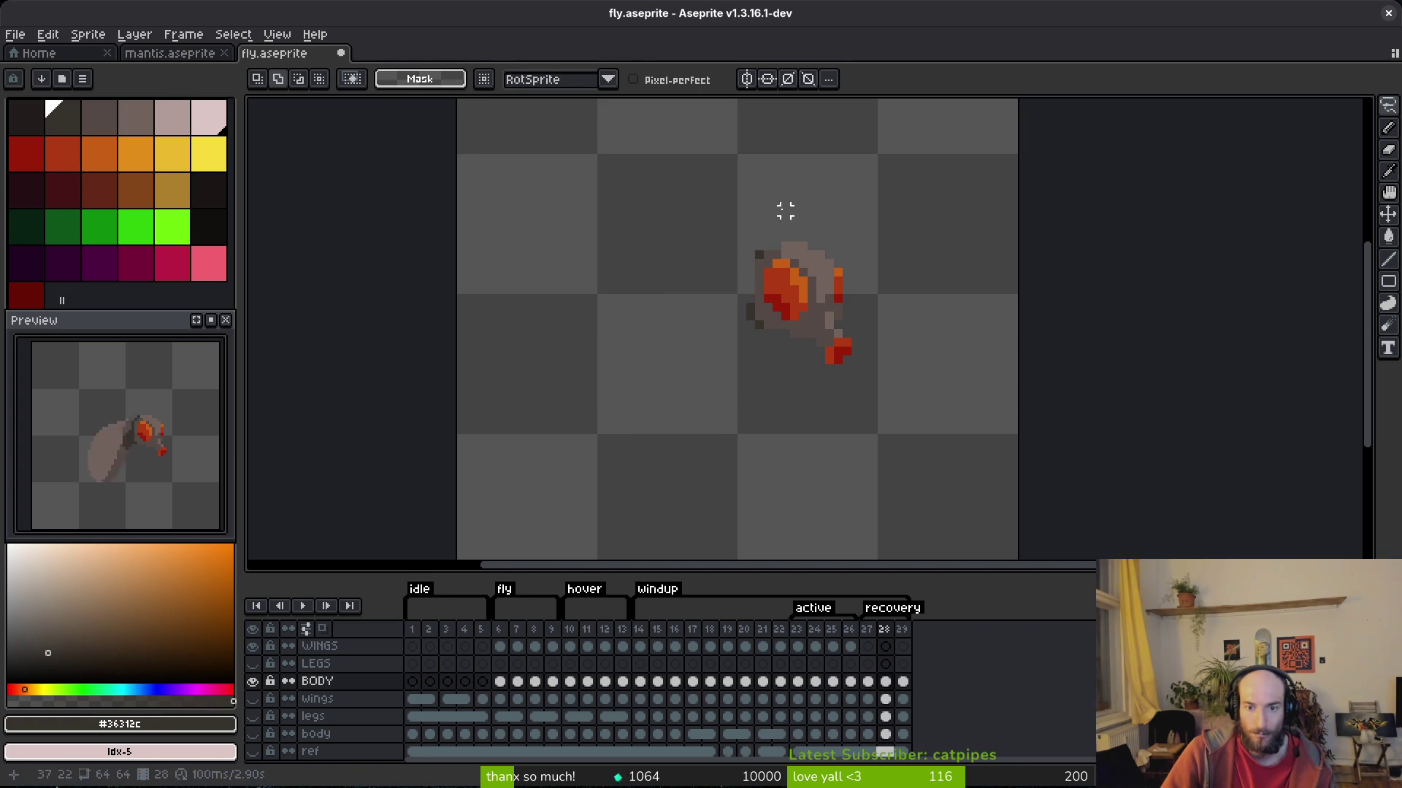
mouse_move(713, 219)
left_mouse_down()
mouse_move(876, 251)
mouse_move(935, 245)
left_mouse_up()
key("ctrl+d")
key("Right")
Return to frame 27's full body and sample its mid grey-brown colour.
key("i")
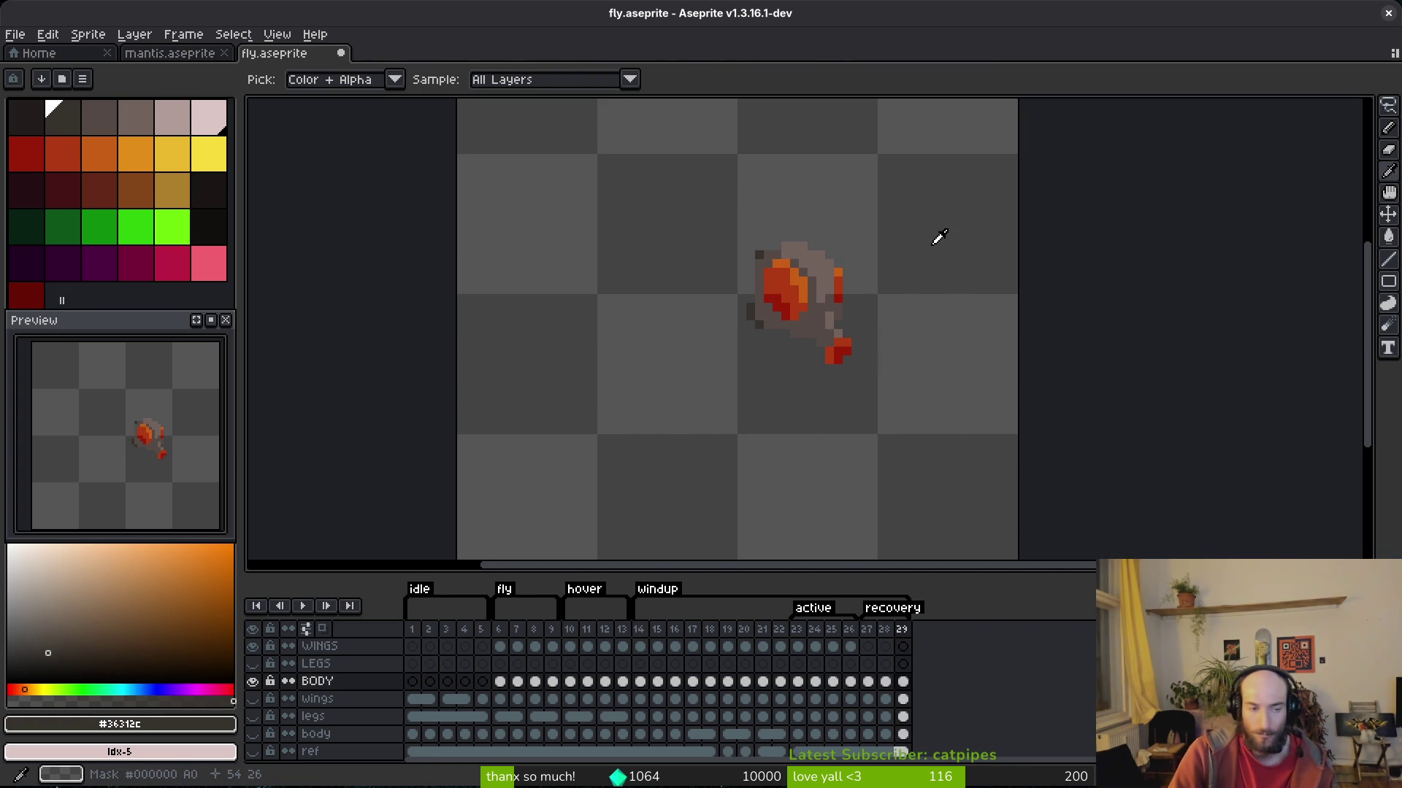
key("q")
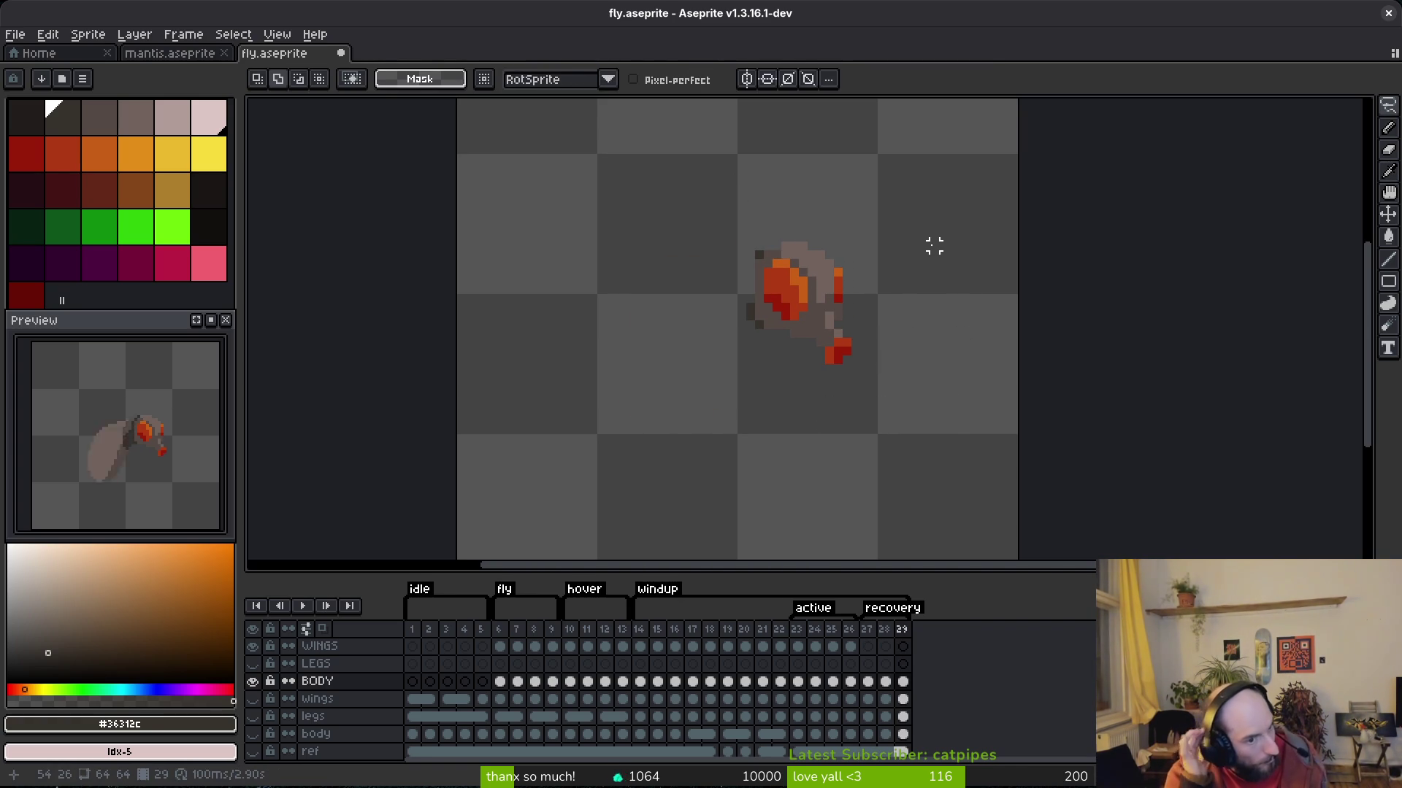
key("Left")
key("i")
key("Left")
key("q")
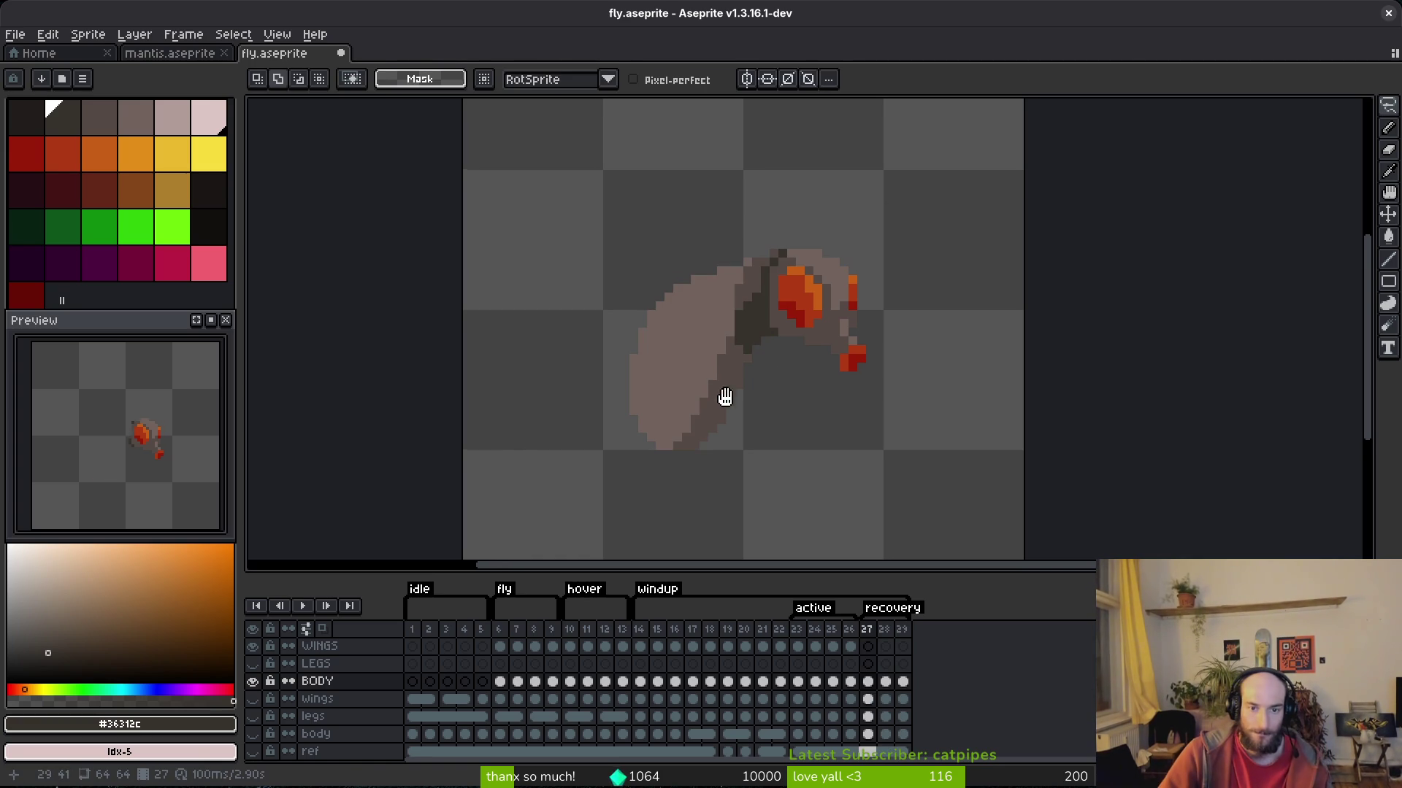
scroll(714, 379, "up", 1)
left_click(730, 344, "alt")
On frame 28, draw the body outline down-left from the head using the #36312c and #544a45 colours.
key("b")
key("Right")
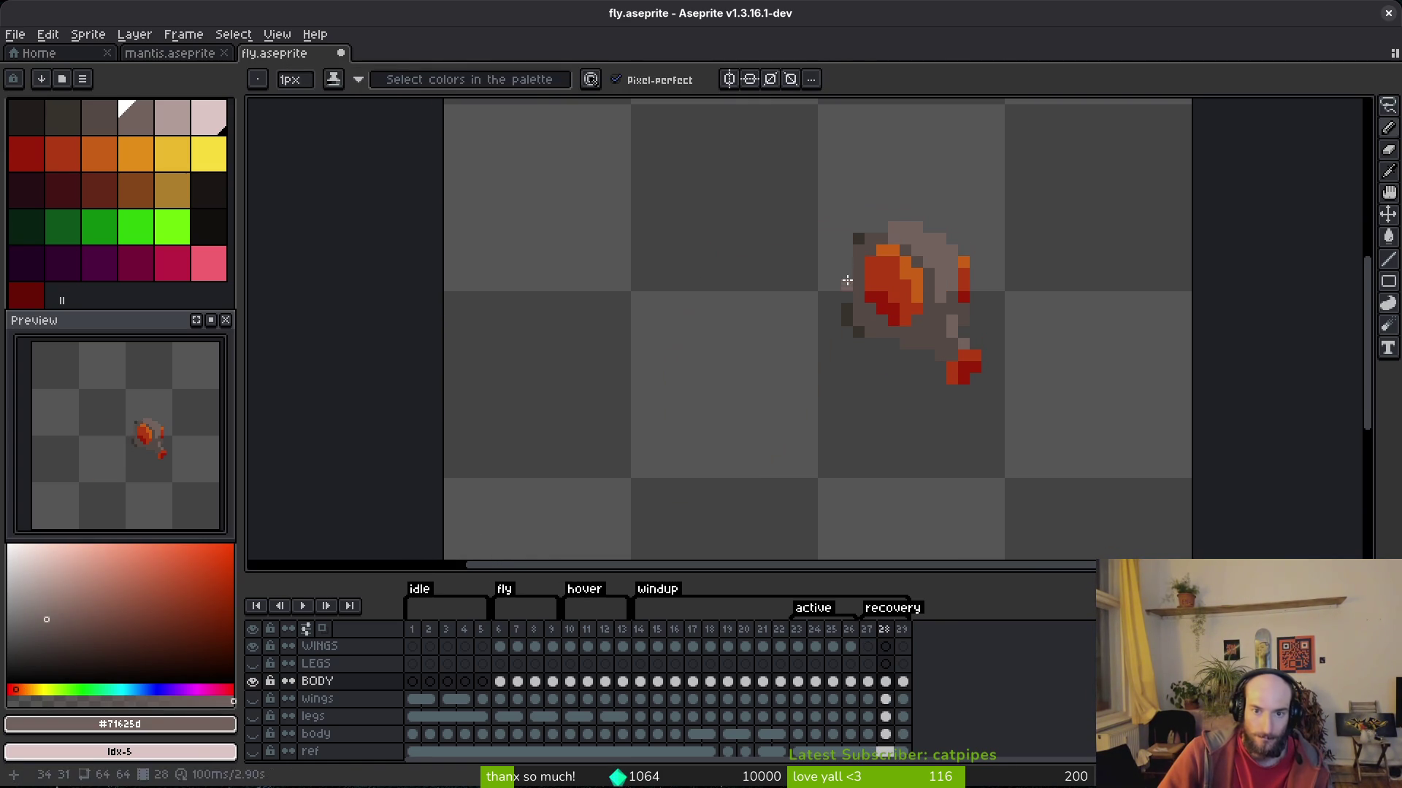
left_click(851, 254, "alt")
left_click_drag(852, 254, 846, 288)
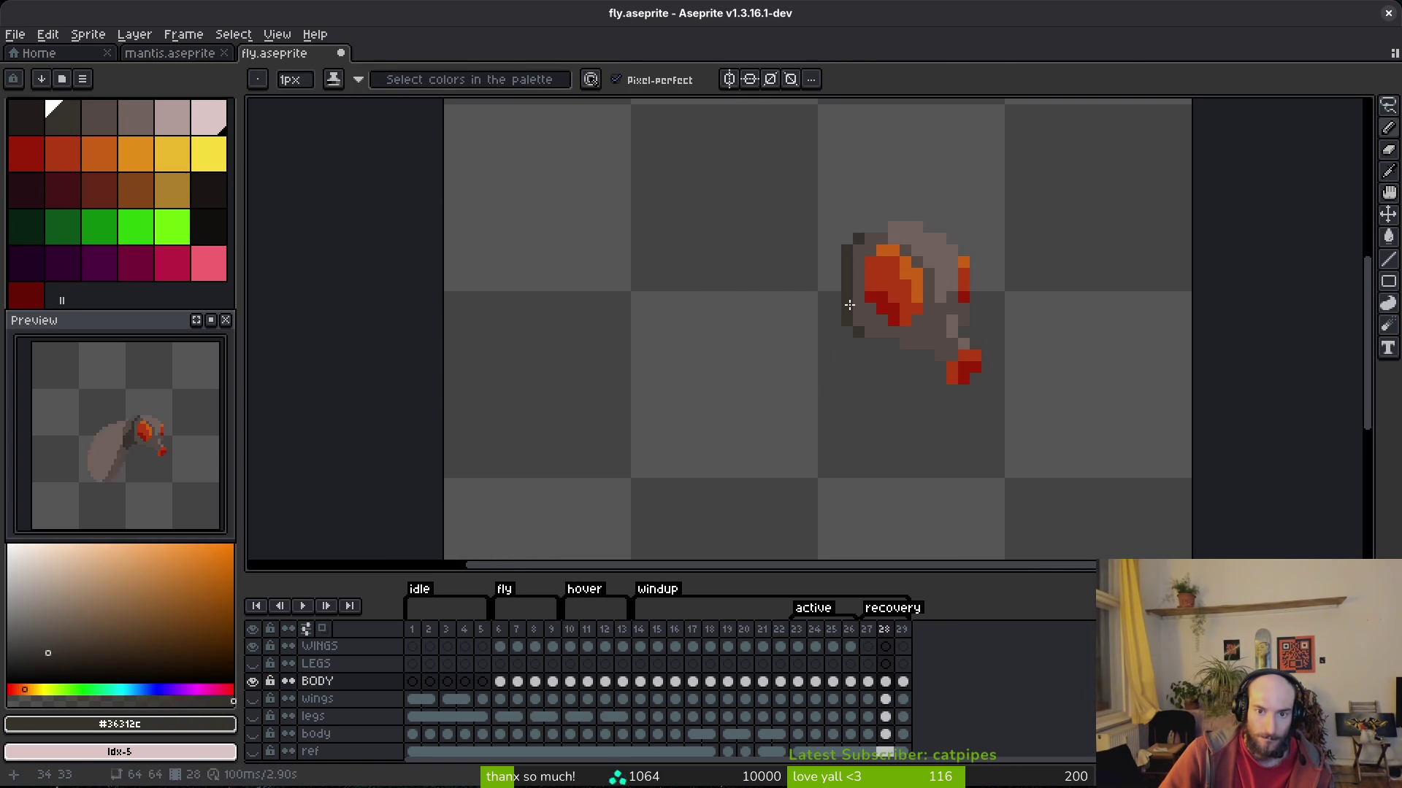
key("Left")
left_click(807, 297, "alt")
key("Right")
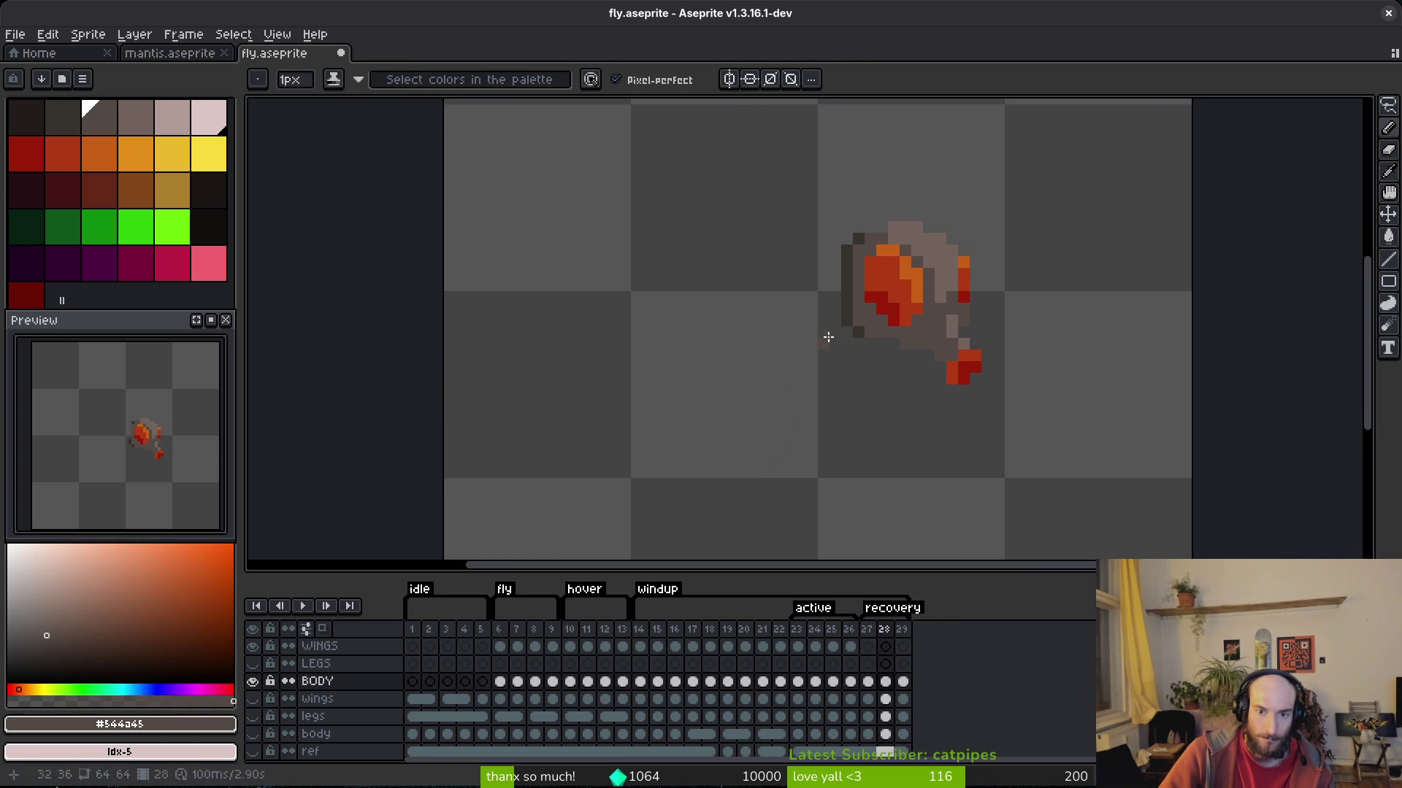
mouse_move(836, 333)
left_mouse_down()
mouse_move(723, 438)
mouse_move(632, 438)
left_mouse_up()
left_click(322, 629)
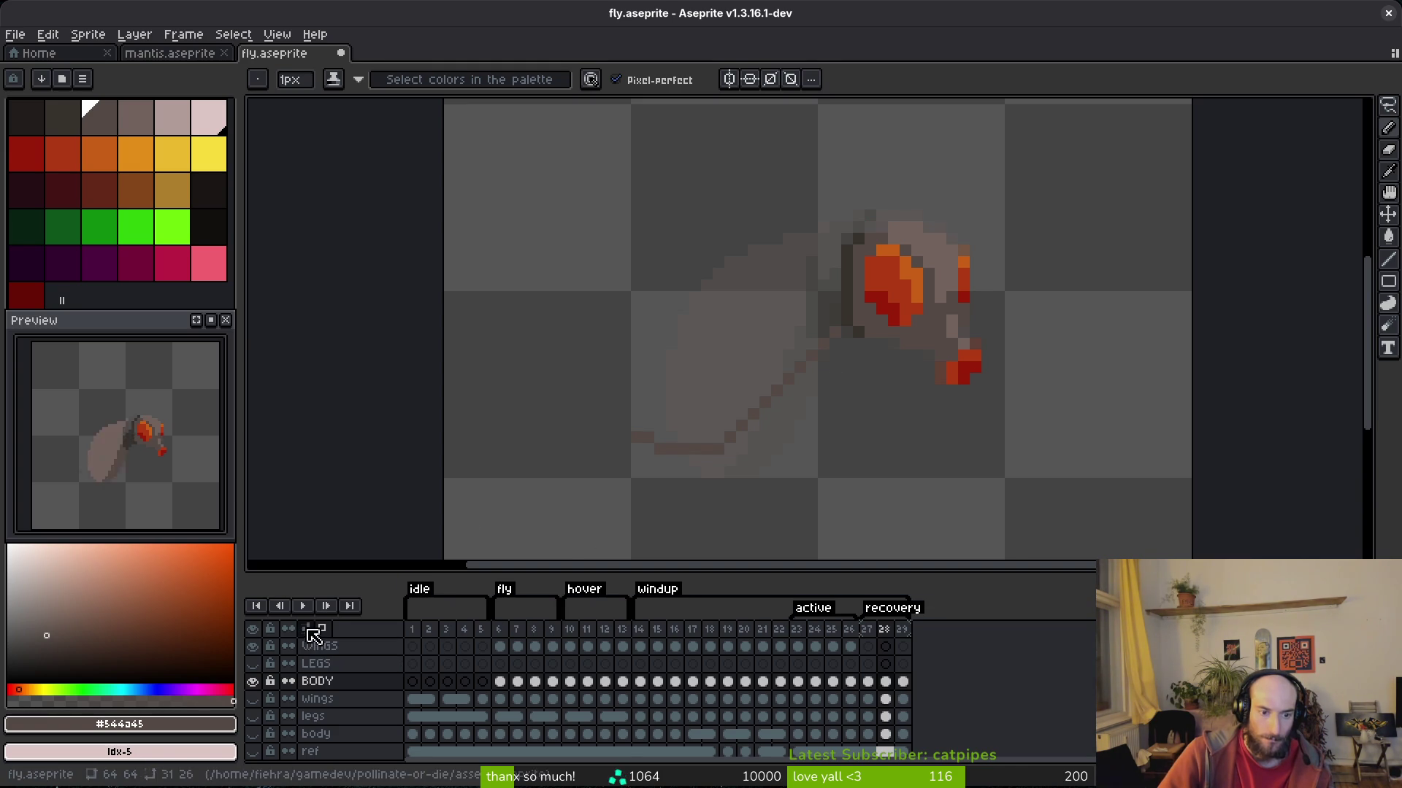
Tint the onion skin red and blue, and recenter the view on the whole fly.
left_click(305, 628)
left_click(357, 438)
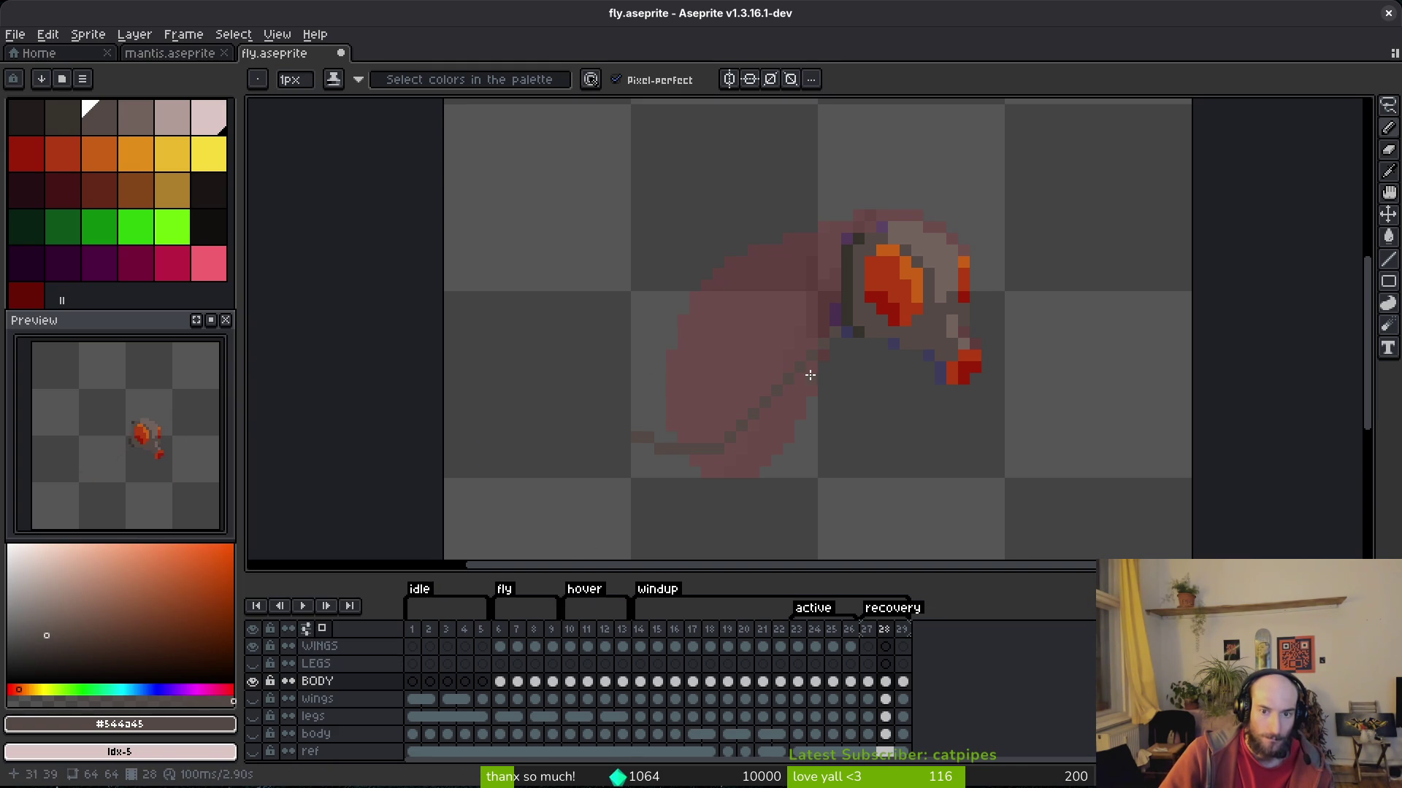
scroll(803, 358, "up", 3)
left_click_drag(758, 375, 860, 272)
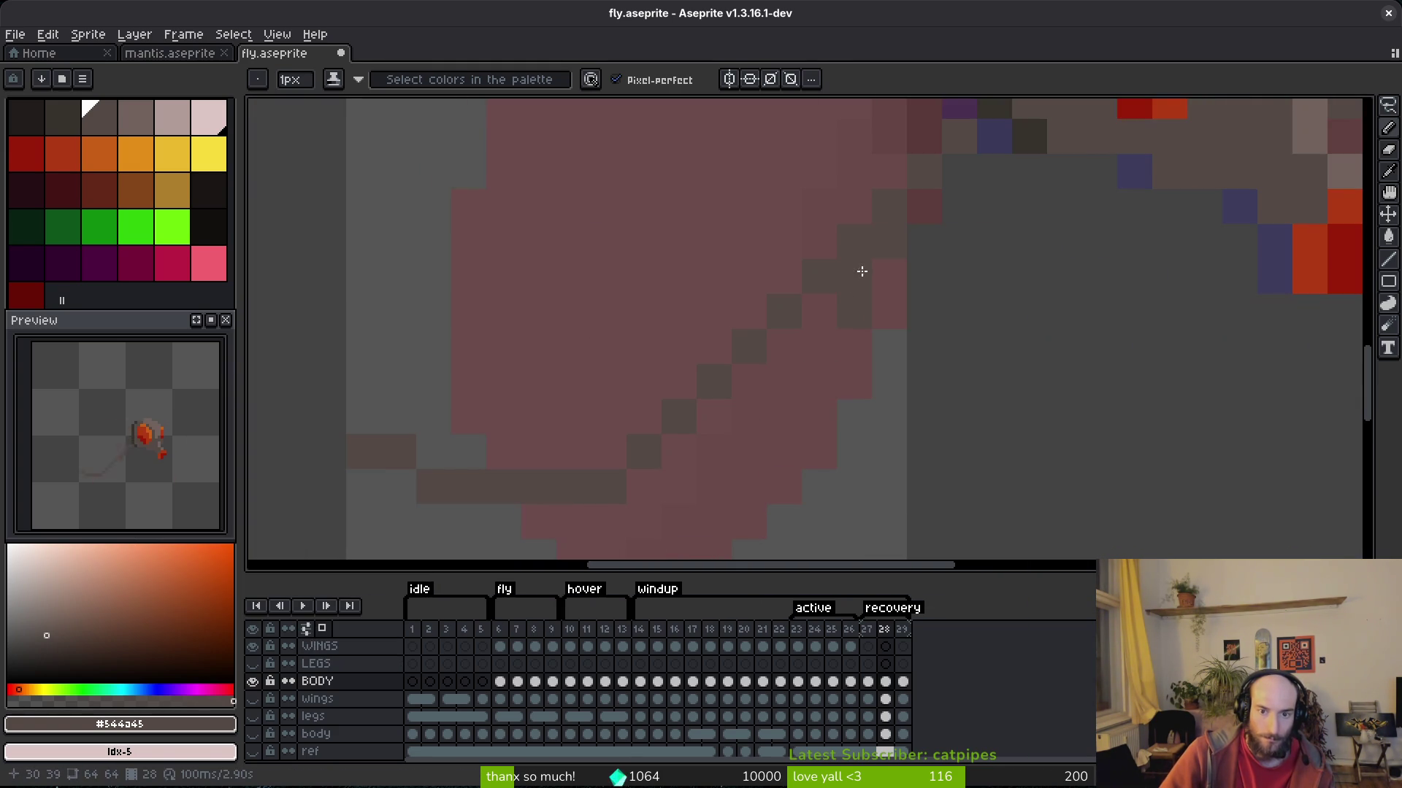
scroll(809, 336, "down", 3)
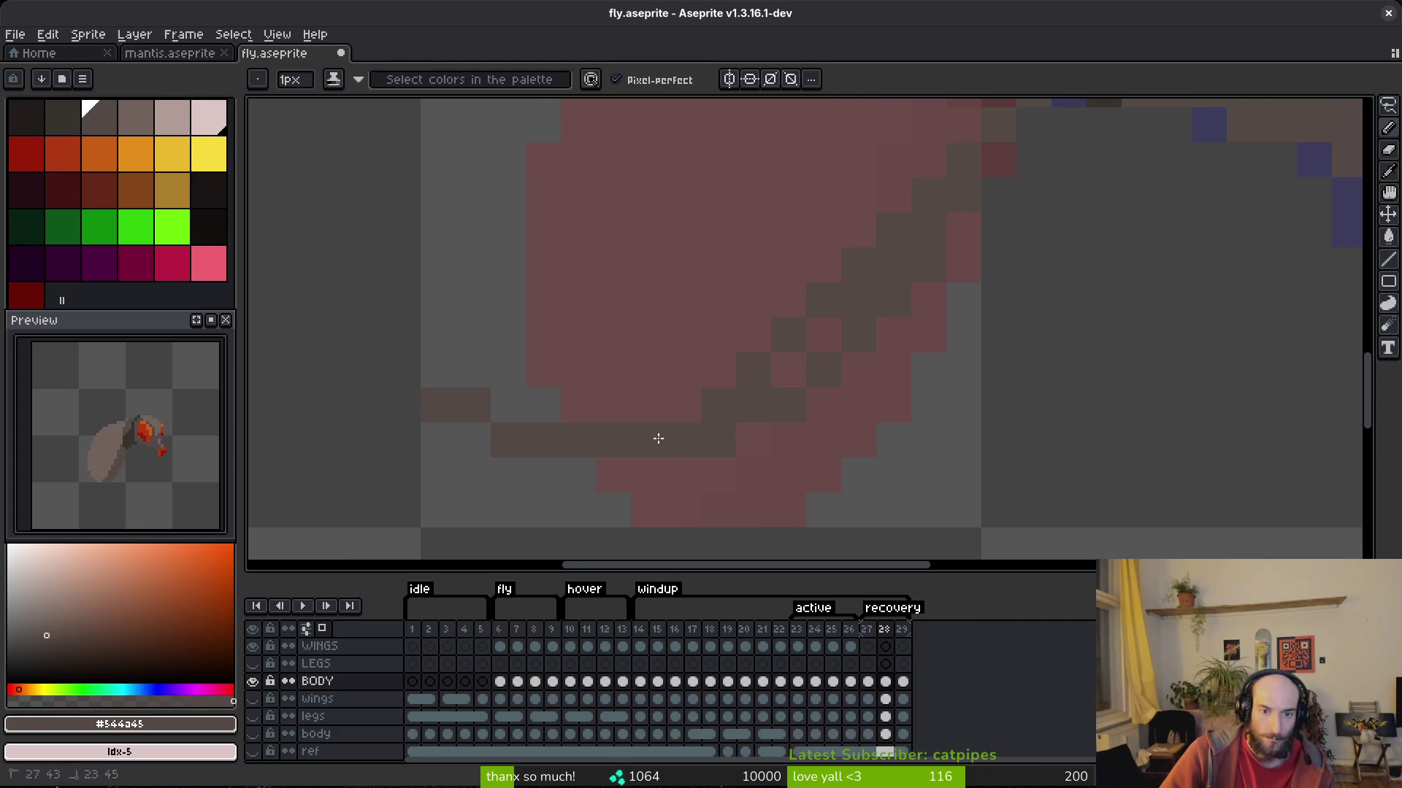
scroll(518, 321, "down", 2)
left_click_drag(566, 380, 567, 392)
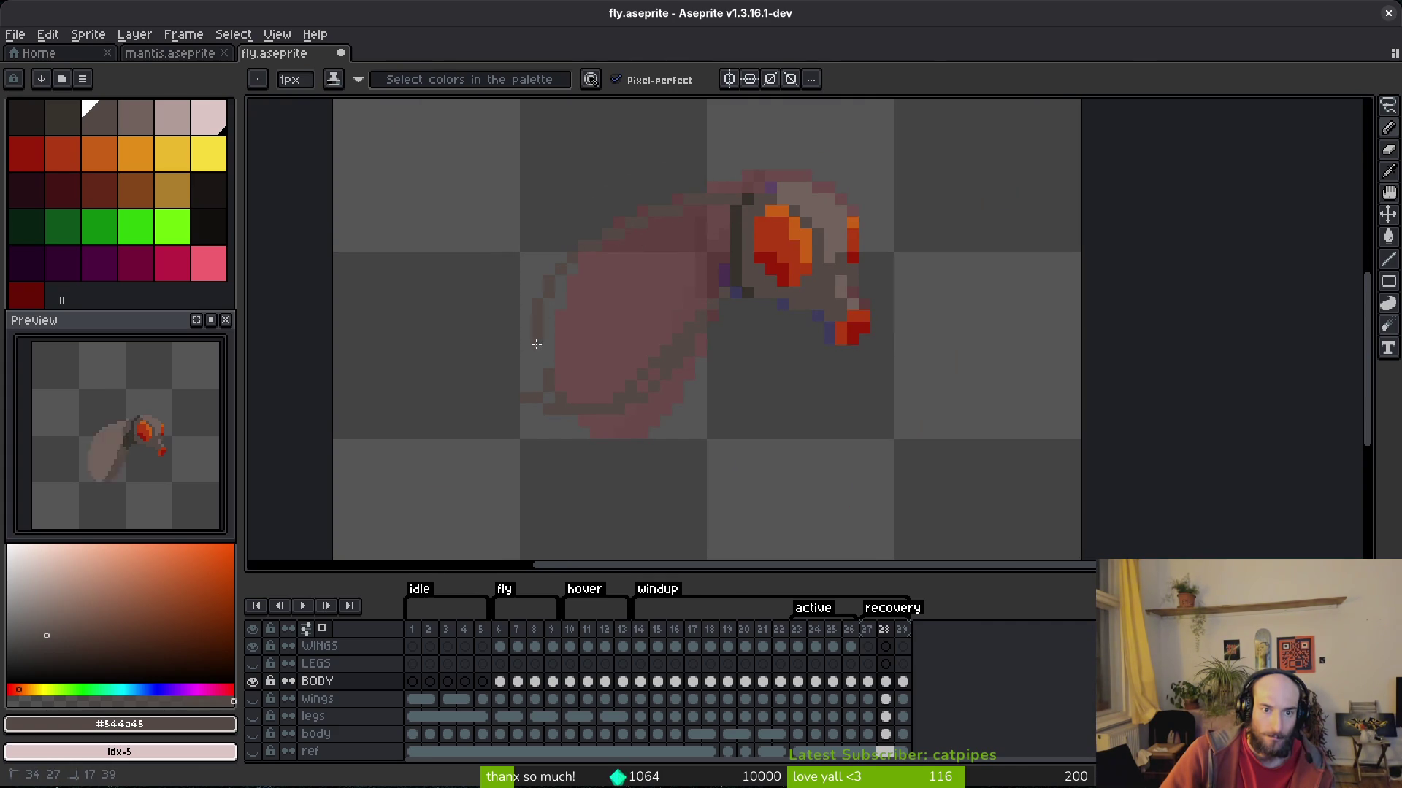
Flood-fill the outlined body grey-brown and erase the stray dark pixel beside it.
key("f")
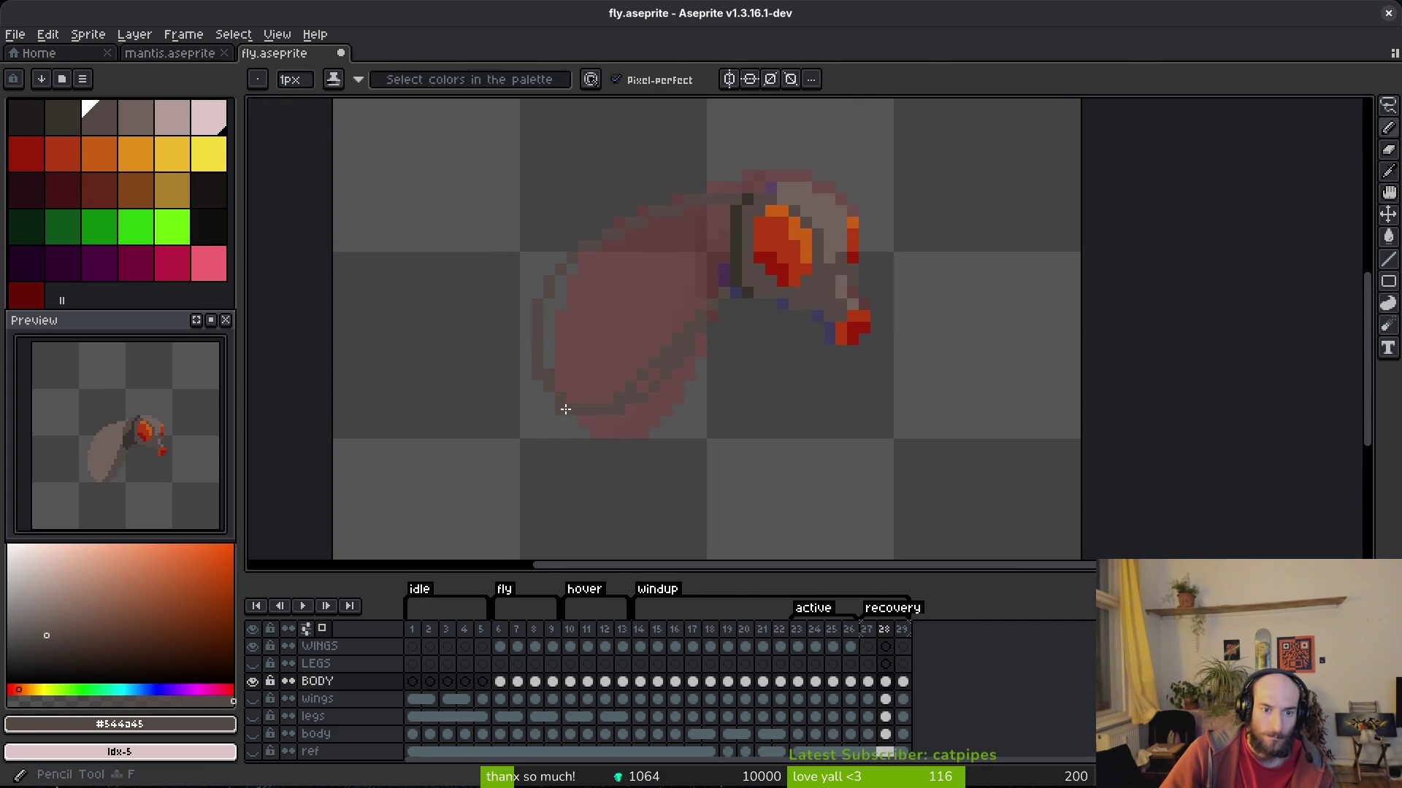
left_click(585, 343)
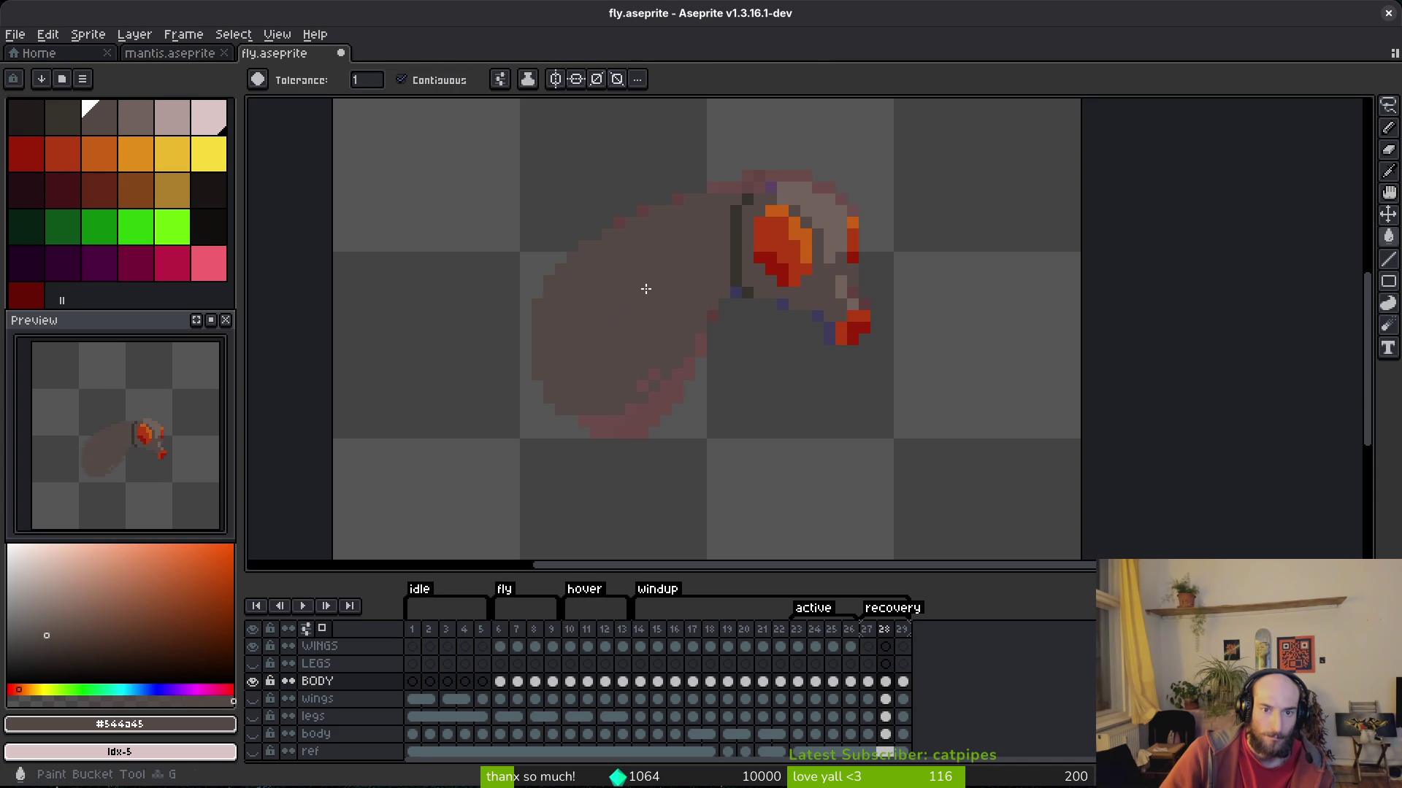
scroll(655, 363, "down", 2)
scroll(656, 363, "up", 4)
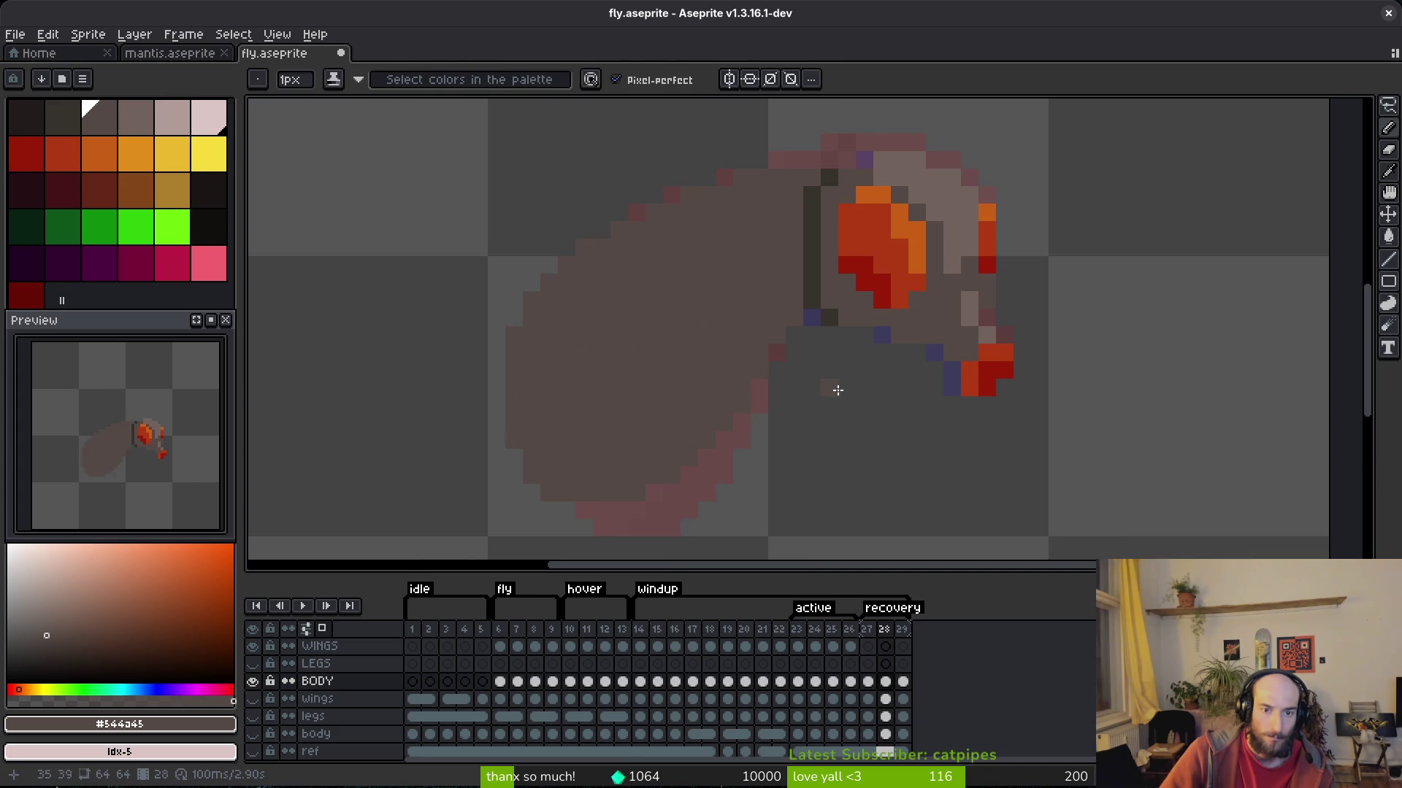
key("e")
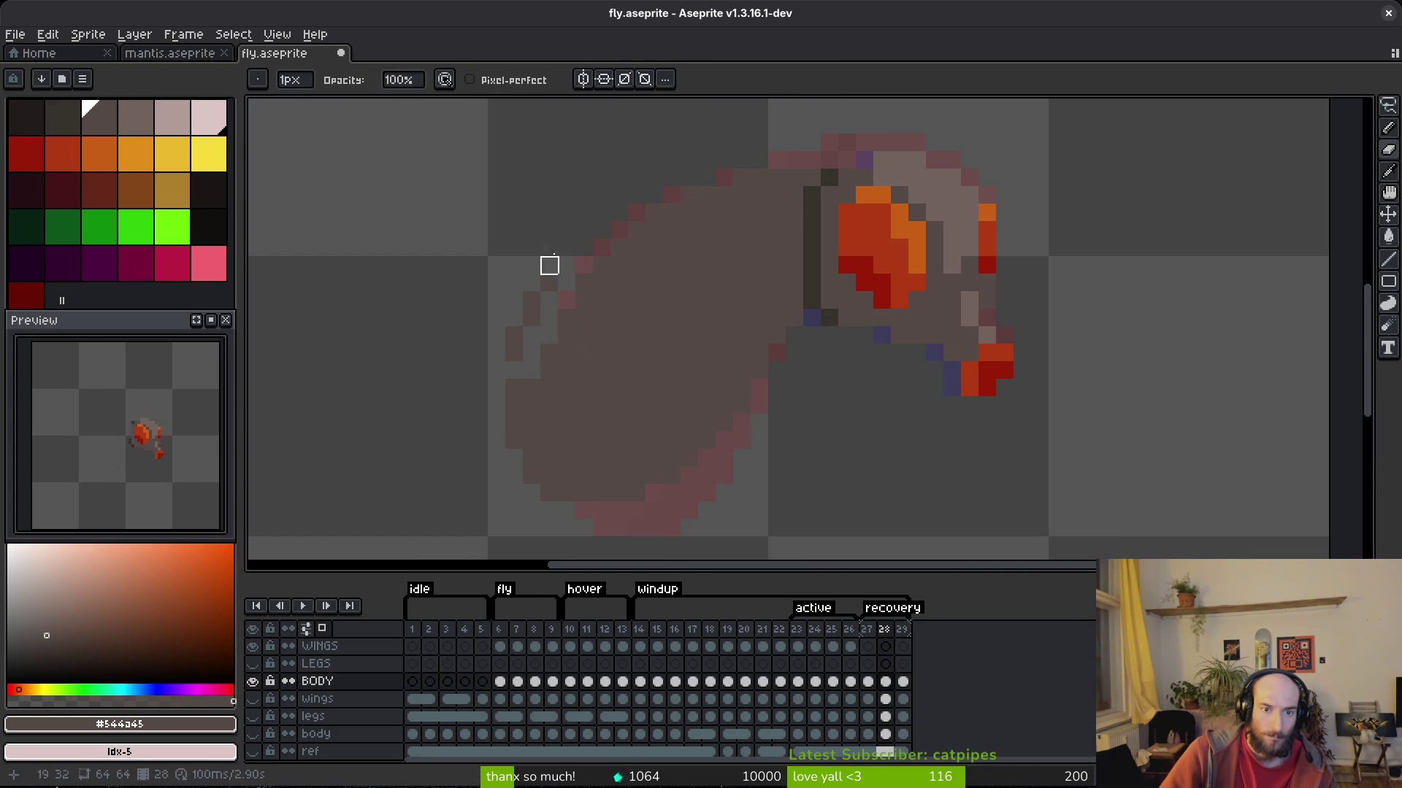
left_click(513, 334)
Check frame 28 against frame 29, then append an empty frame 30 after frame 29.
key("b")
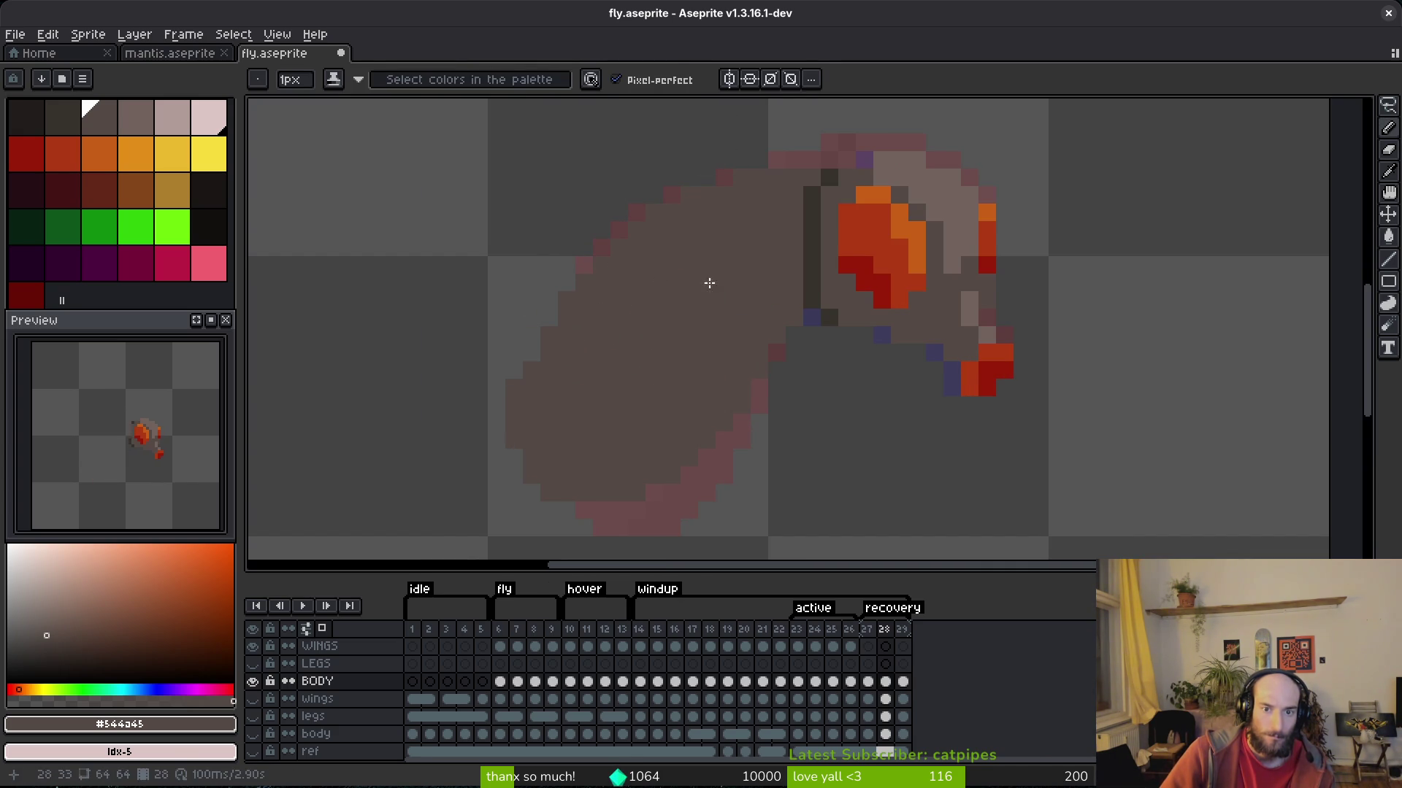
key("i")
key("Right")
key("Left")
key("Right")
key("Left")
key("b")
scroll(751, 306, "up", 1)
scroll(751, 300, "down", 3)
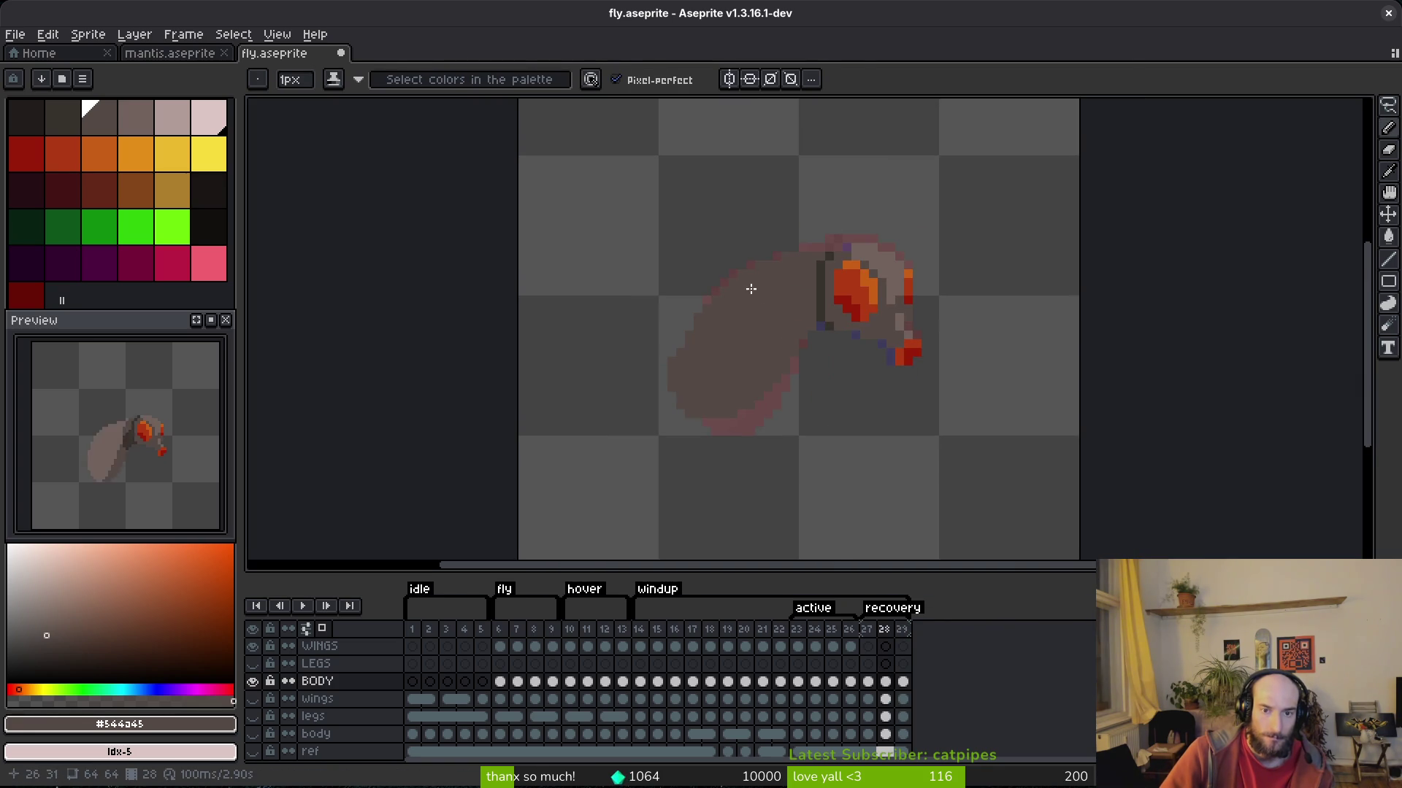
left_click(904, 682)
key("alt+n")
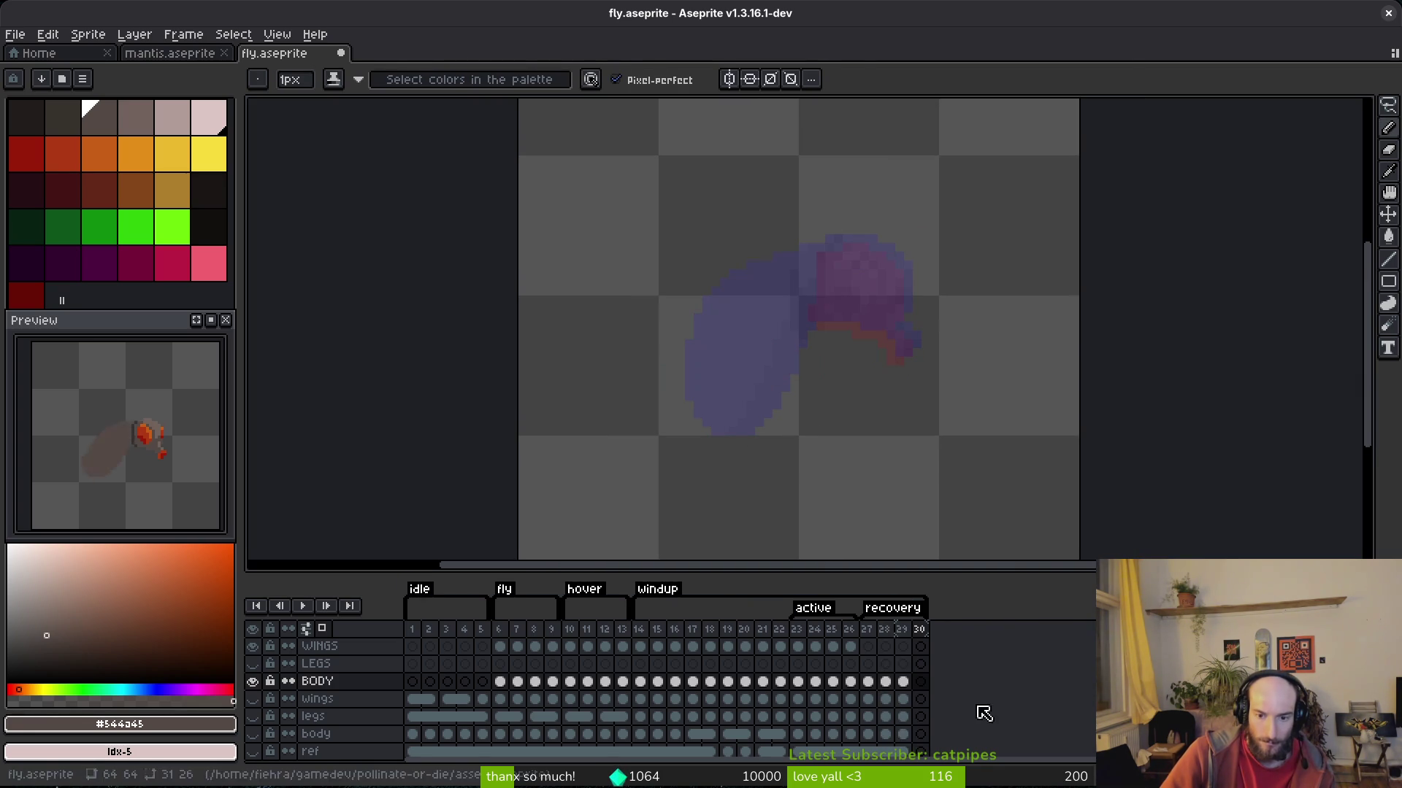
Copy frame 22's body cel into the empty frame 30.
left_click(780, 681)
key("ctrl+c")
left_click(921, 682)
key("ctrl+v")
left_click(884, 628)
Darken a pink pixel on the fly's head in frame 28.
key("i")
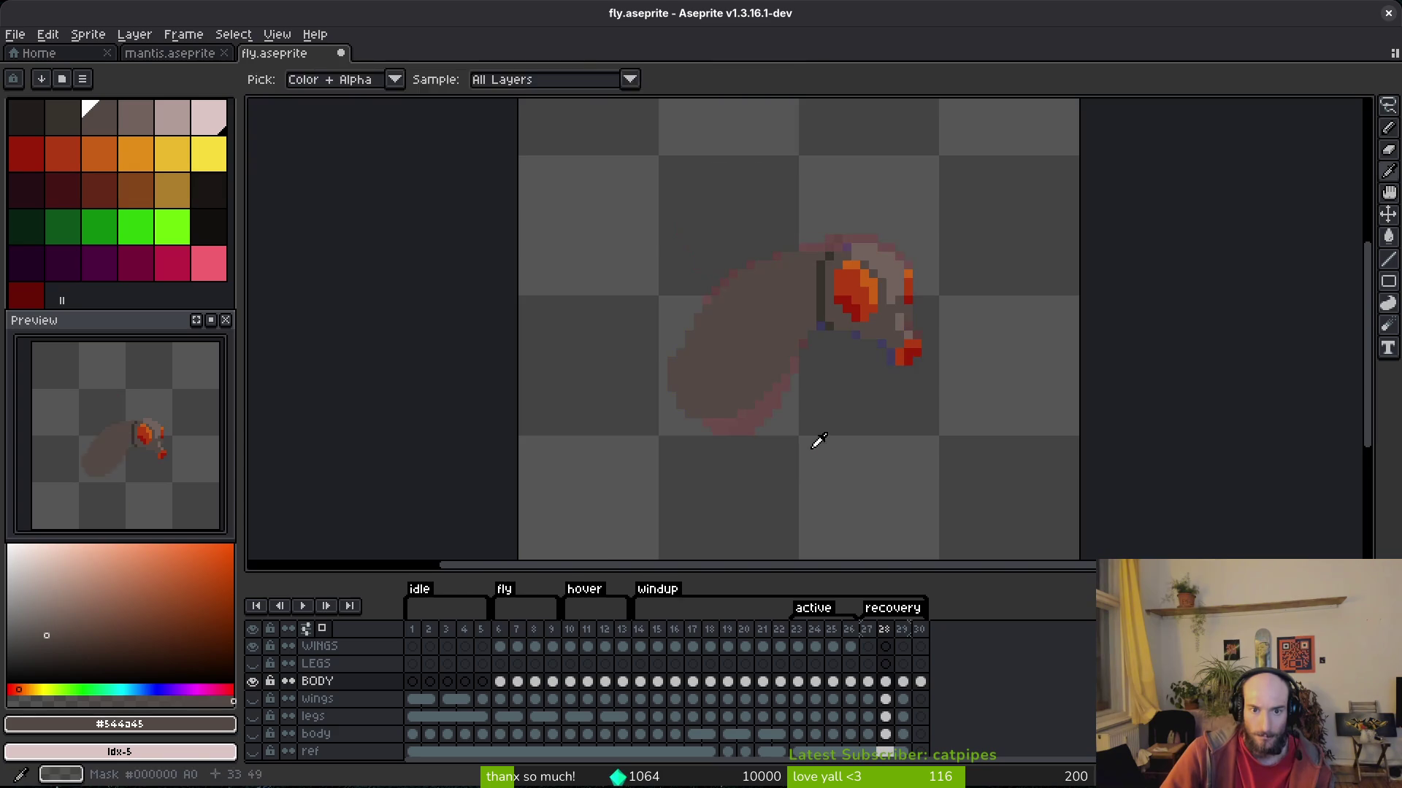
key("b")
scroll(719, 336, "up", 1)
scroll(832, 241, "down", 4)
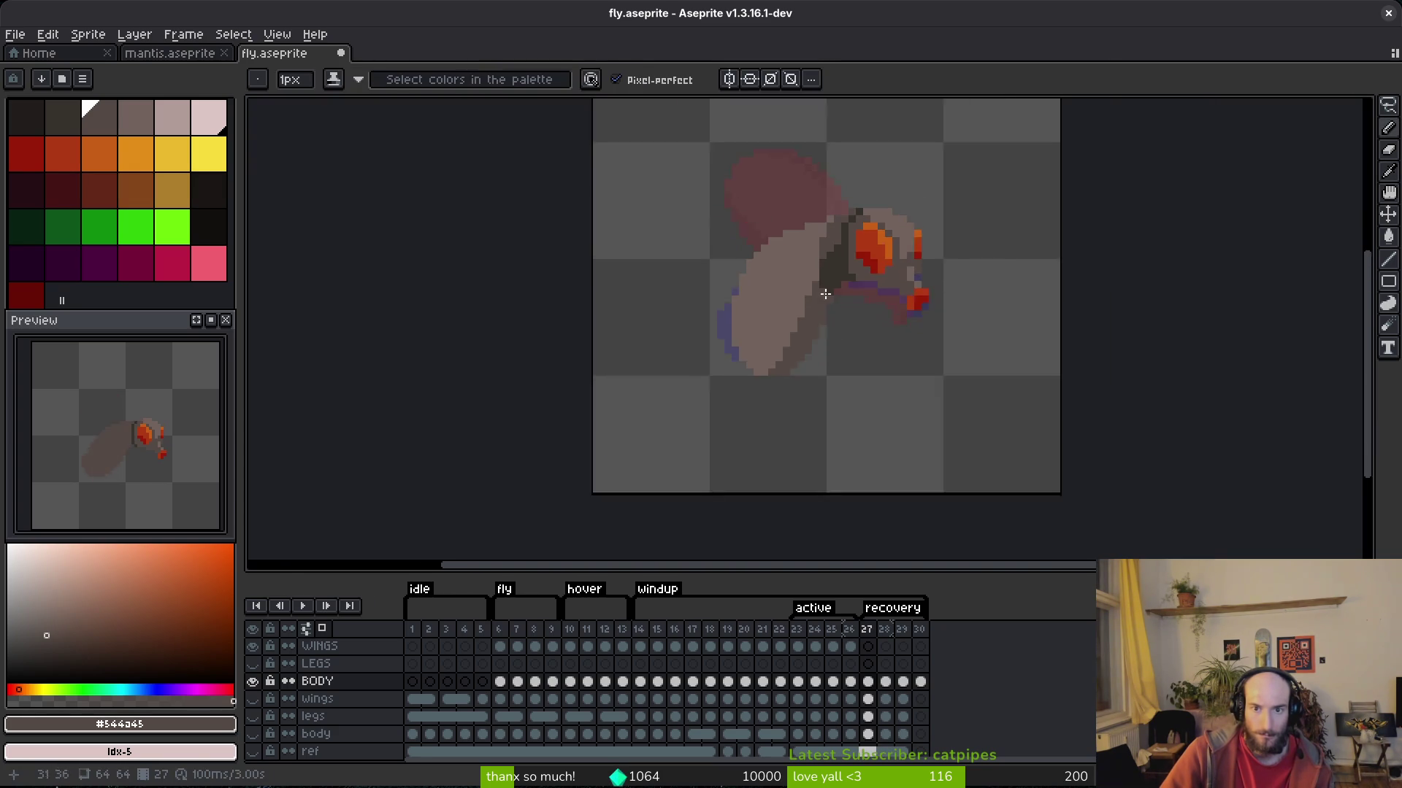
scroll(927, 350, "up", 4)
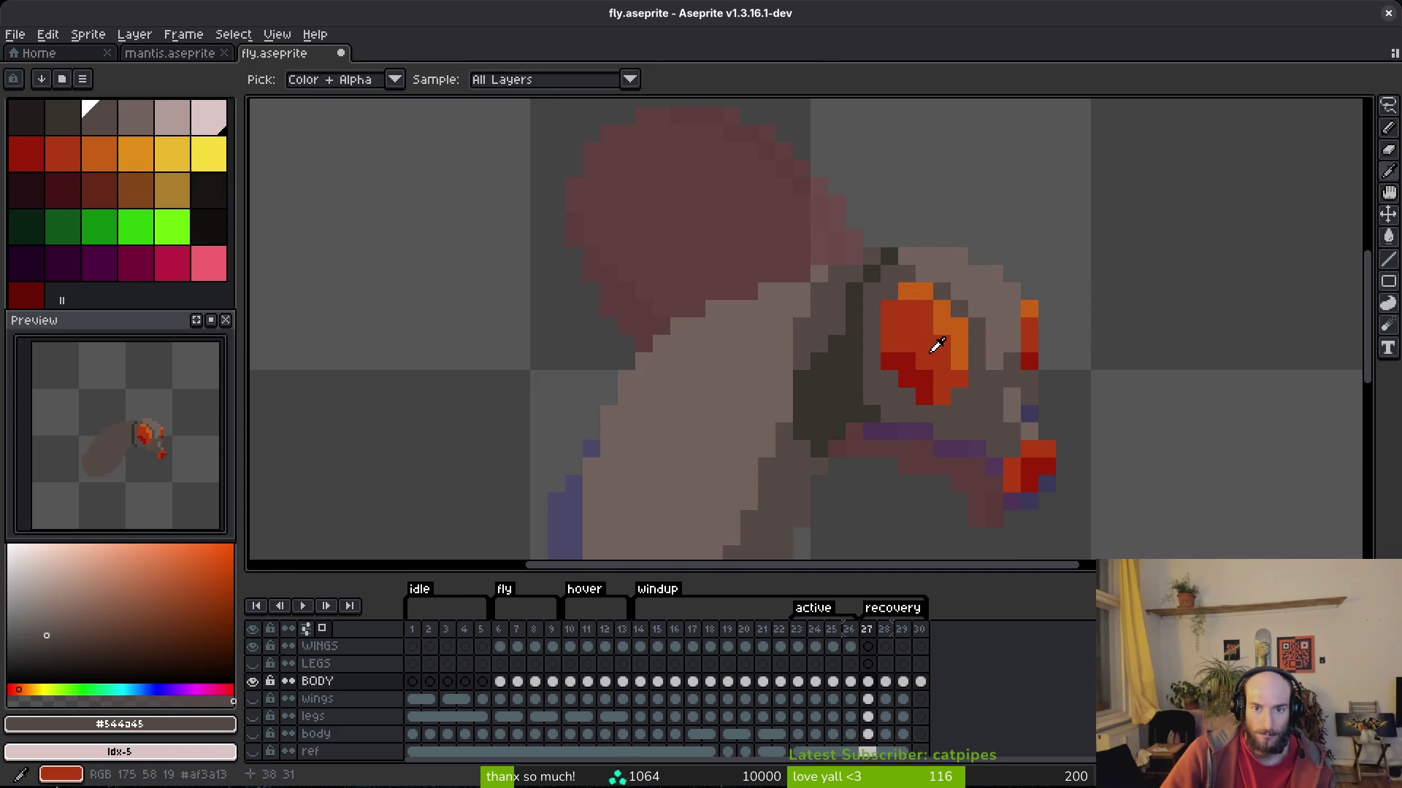
left_click(888, 274)
key("alt")
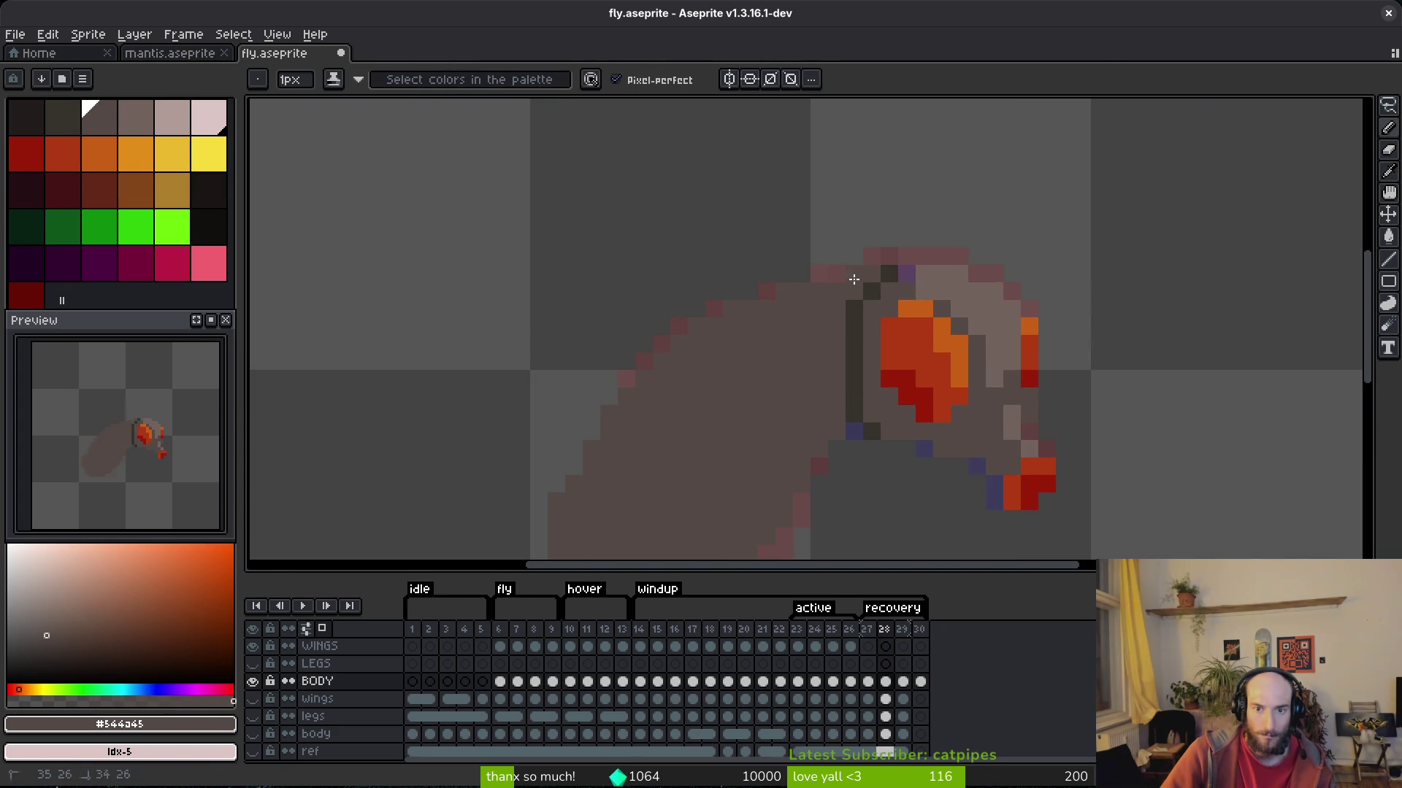
Flip between frames 27 and 28 to compare the body with and without wings.
key("Left")
scroll(862, 380, "down", 5)
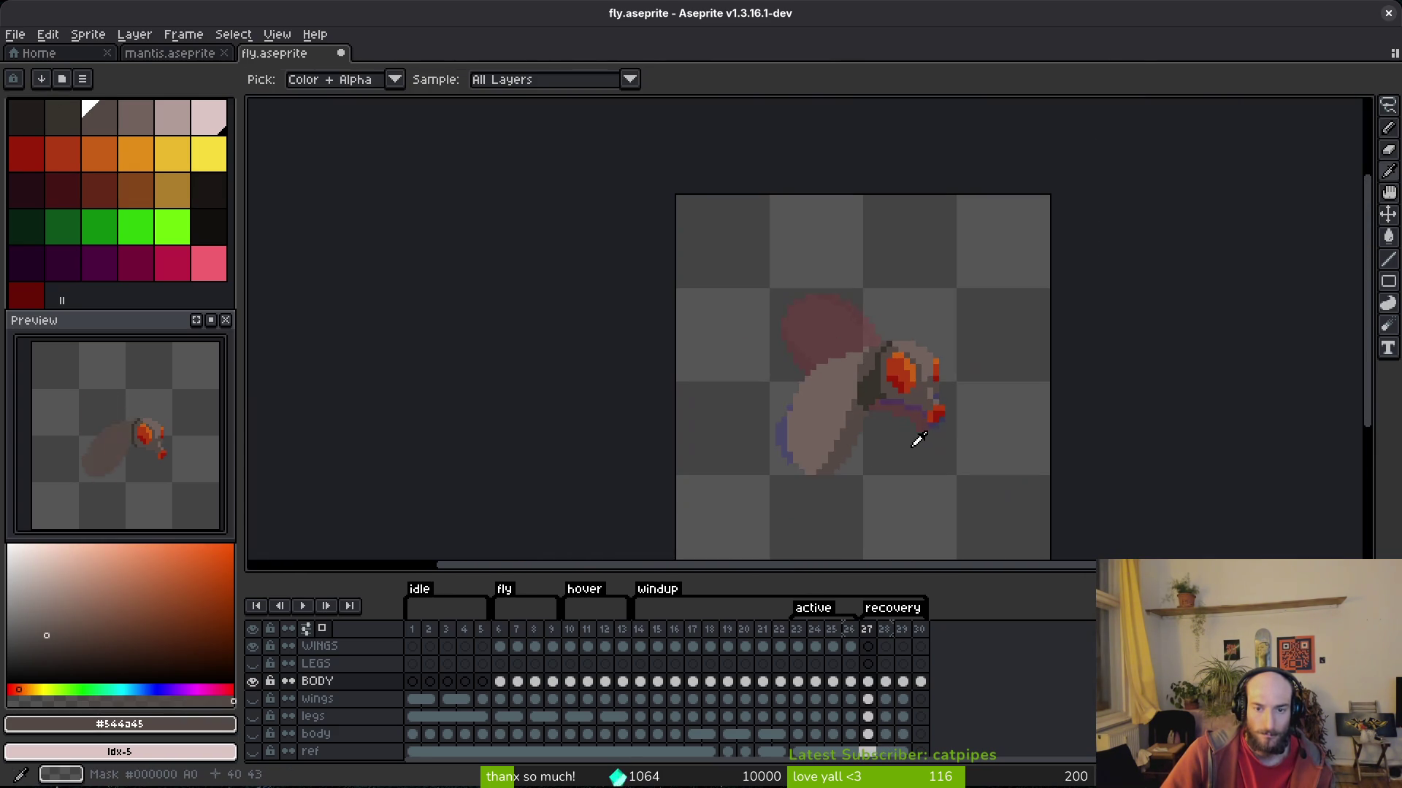
key("Left")
key("Right")
key("Right")
key("Left")
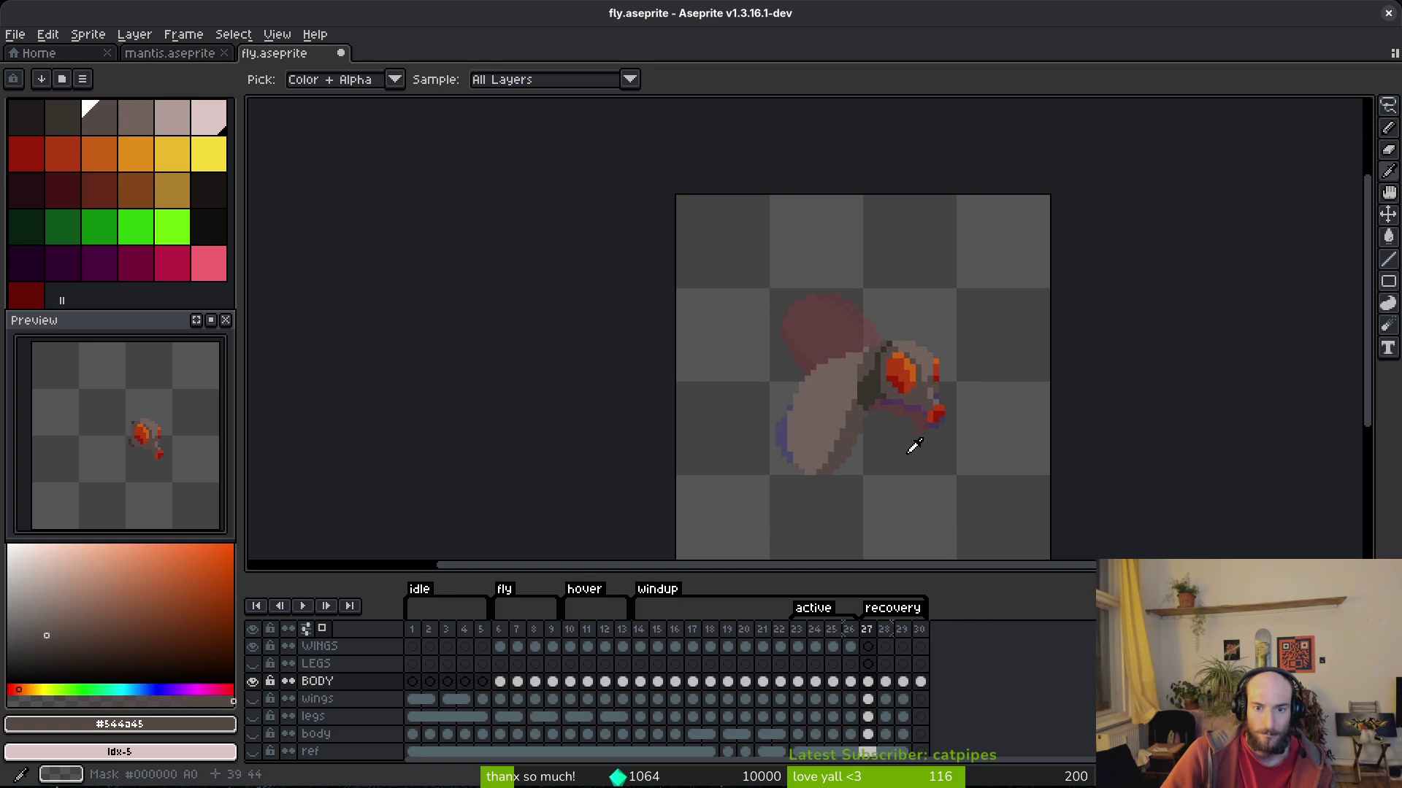
key("Right")
key("b")
scroll(862, 372, "up", 5)
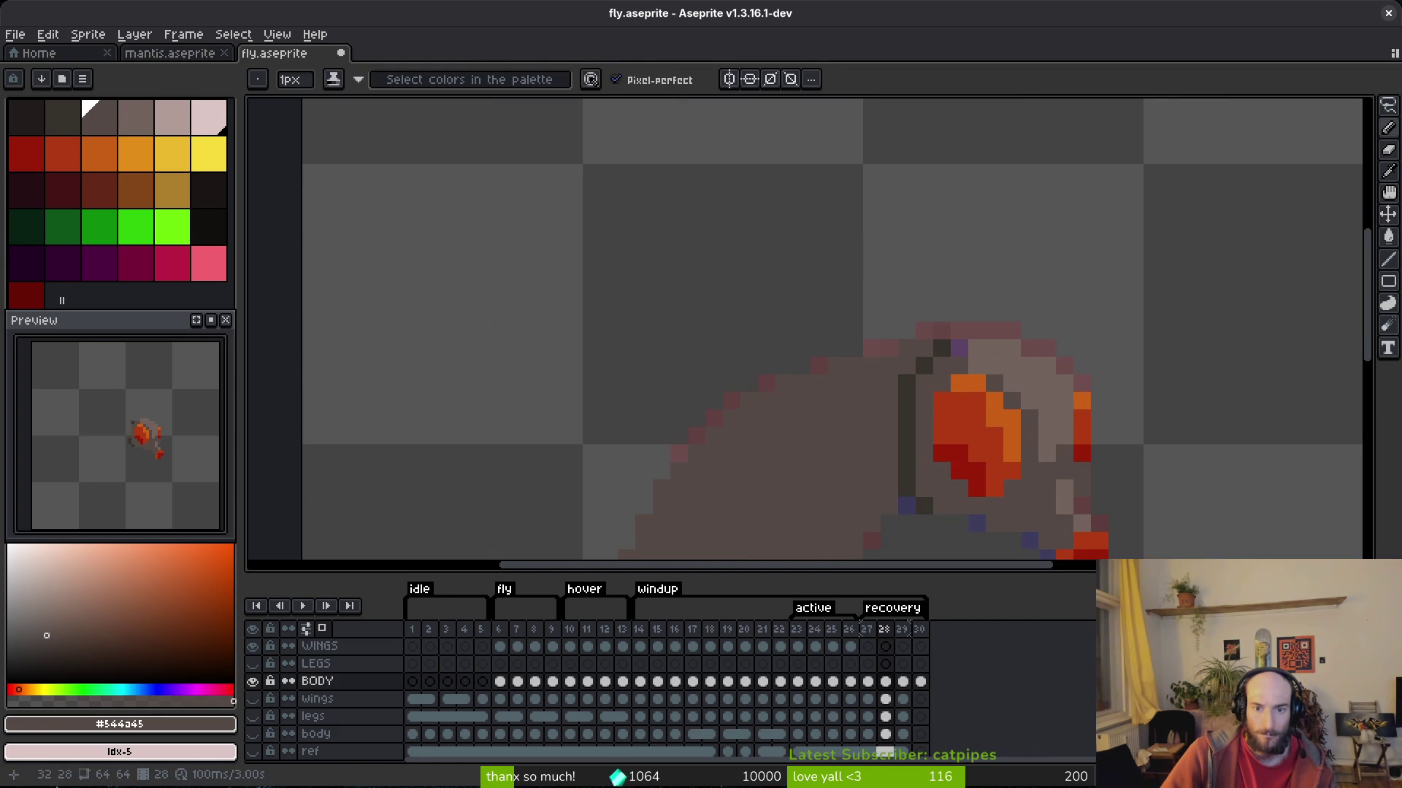
scroll(905, 351, "down", 3)
key("Left")
key("i")
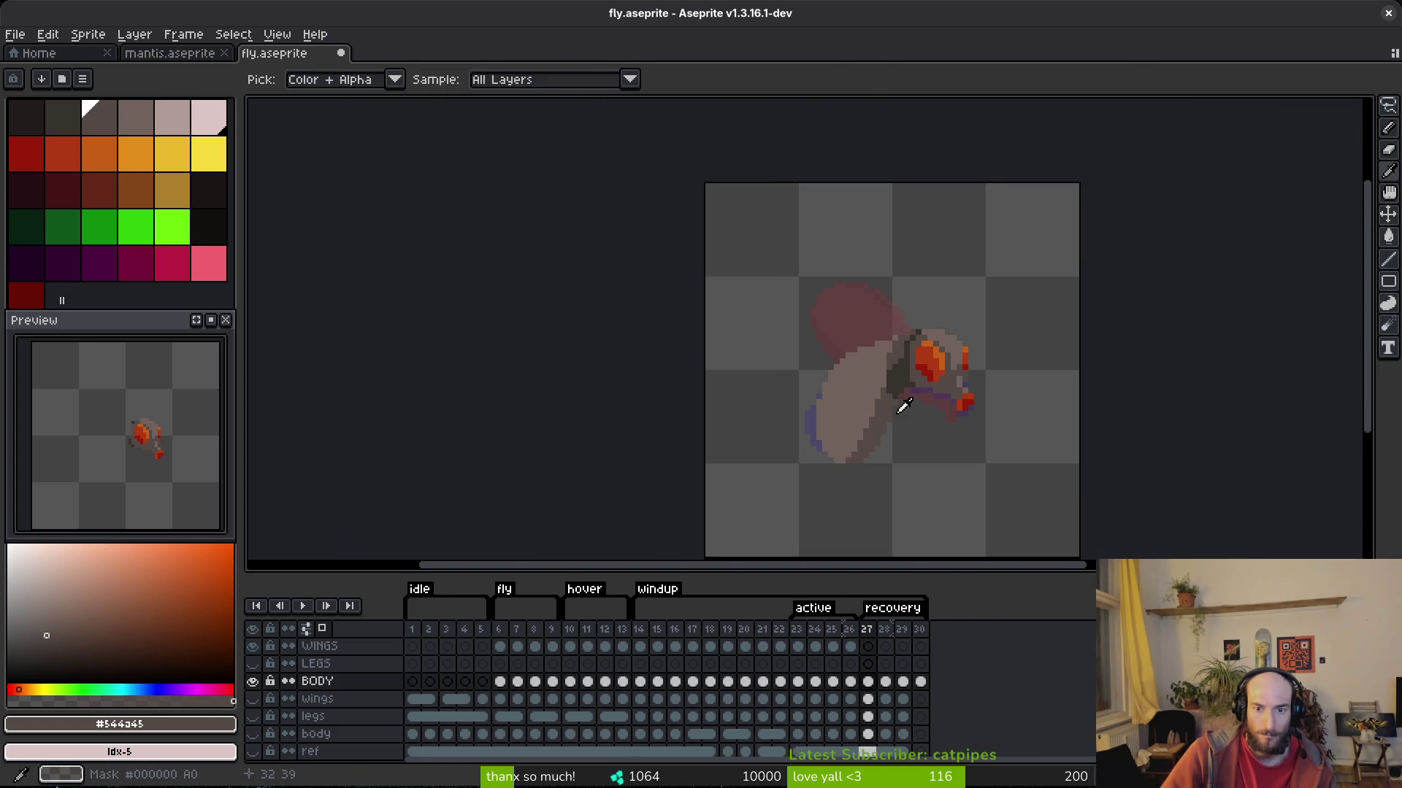
Select frame 27's body and head, nudge them one pixel right, deselect, and compare with frame 28.
key("m")
left_click_drag(1070, 268, 721, 548)
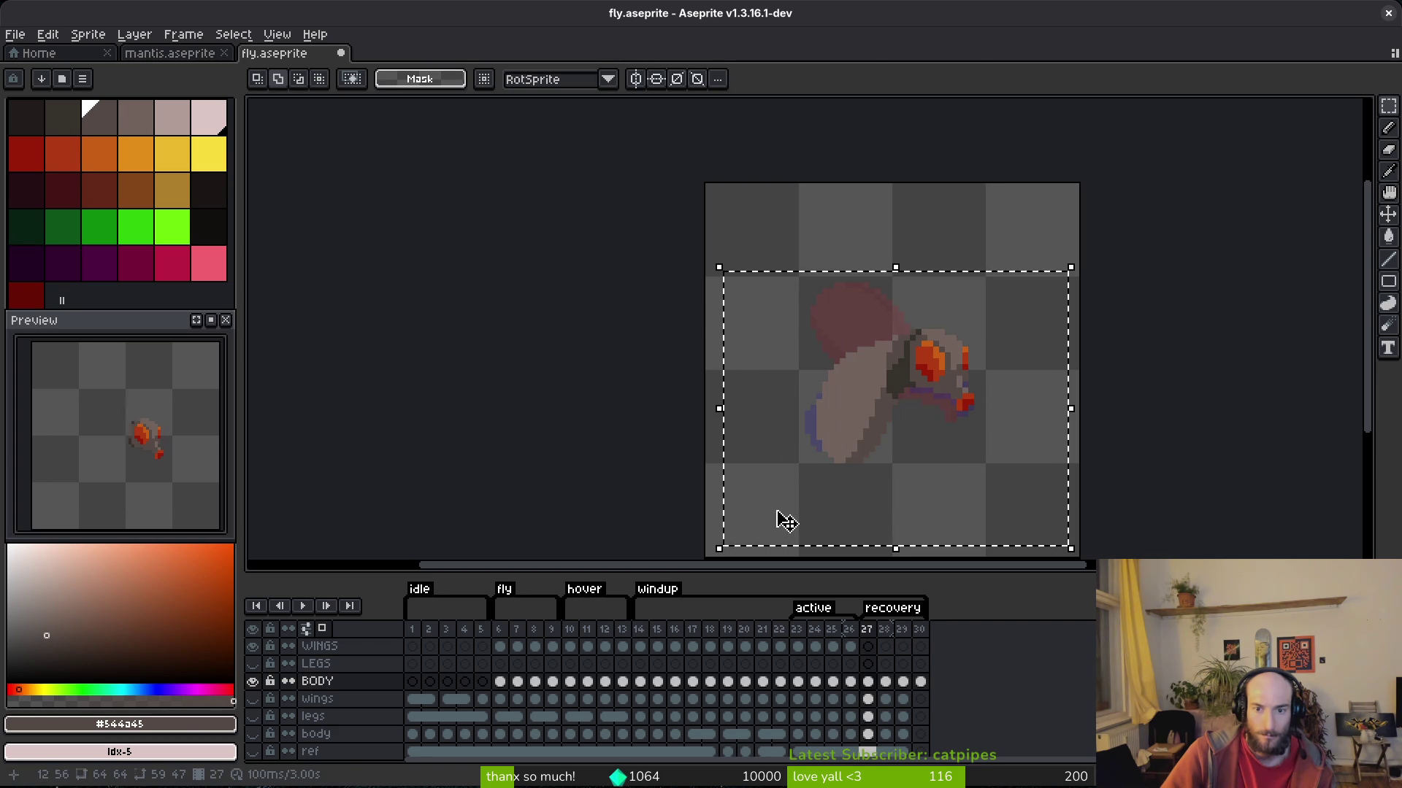
key("Right")
key("ctrl+d")
key("i")
key("Right")
key("Left")
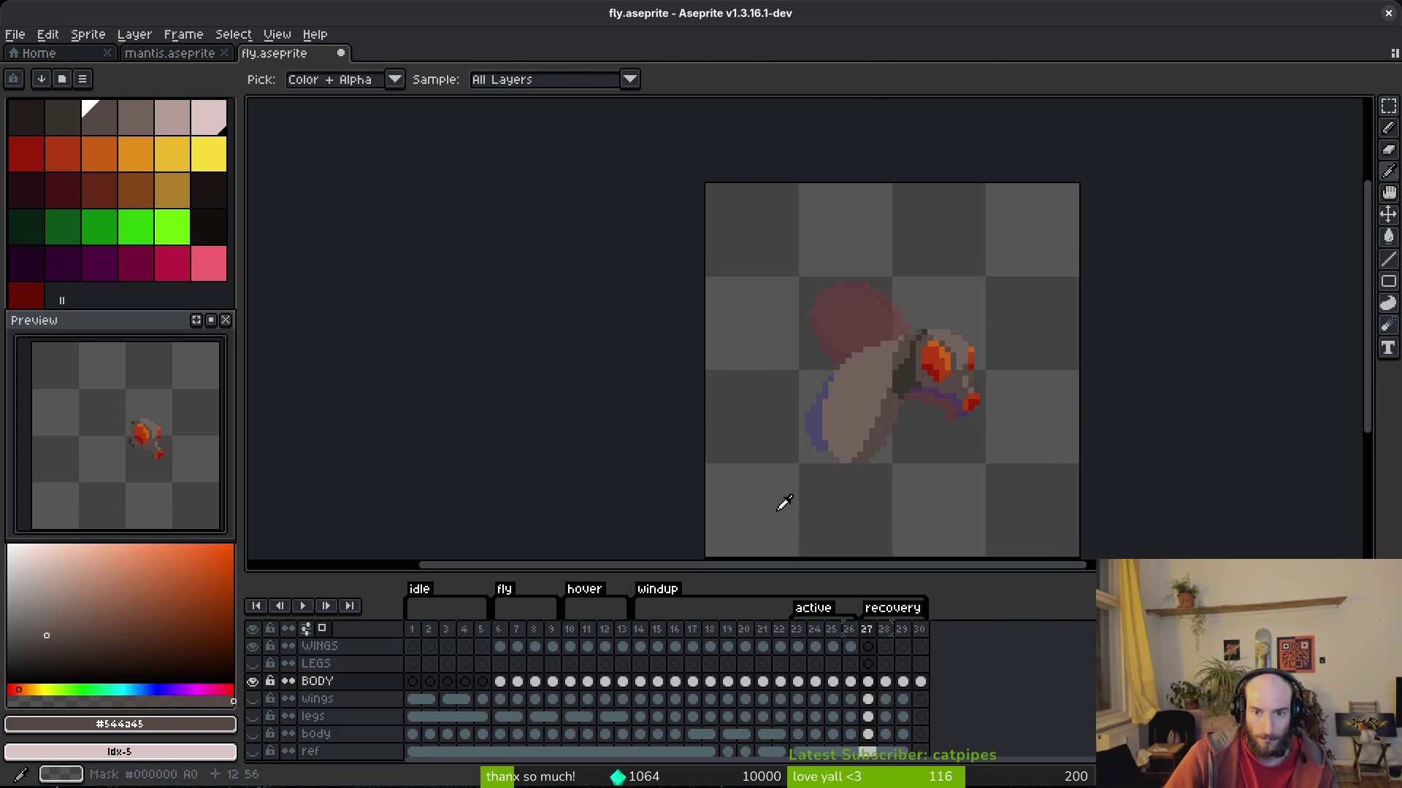
key("Right")
key("Right")
key("Left")
key("Left")
key("Right")
scroll(864, 372, "up", 2)
key("b")
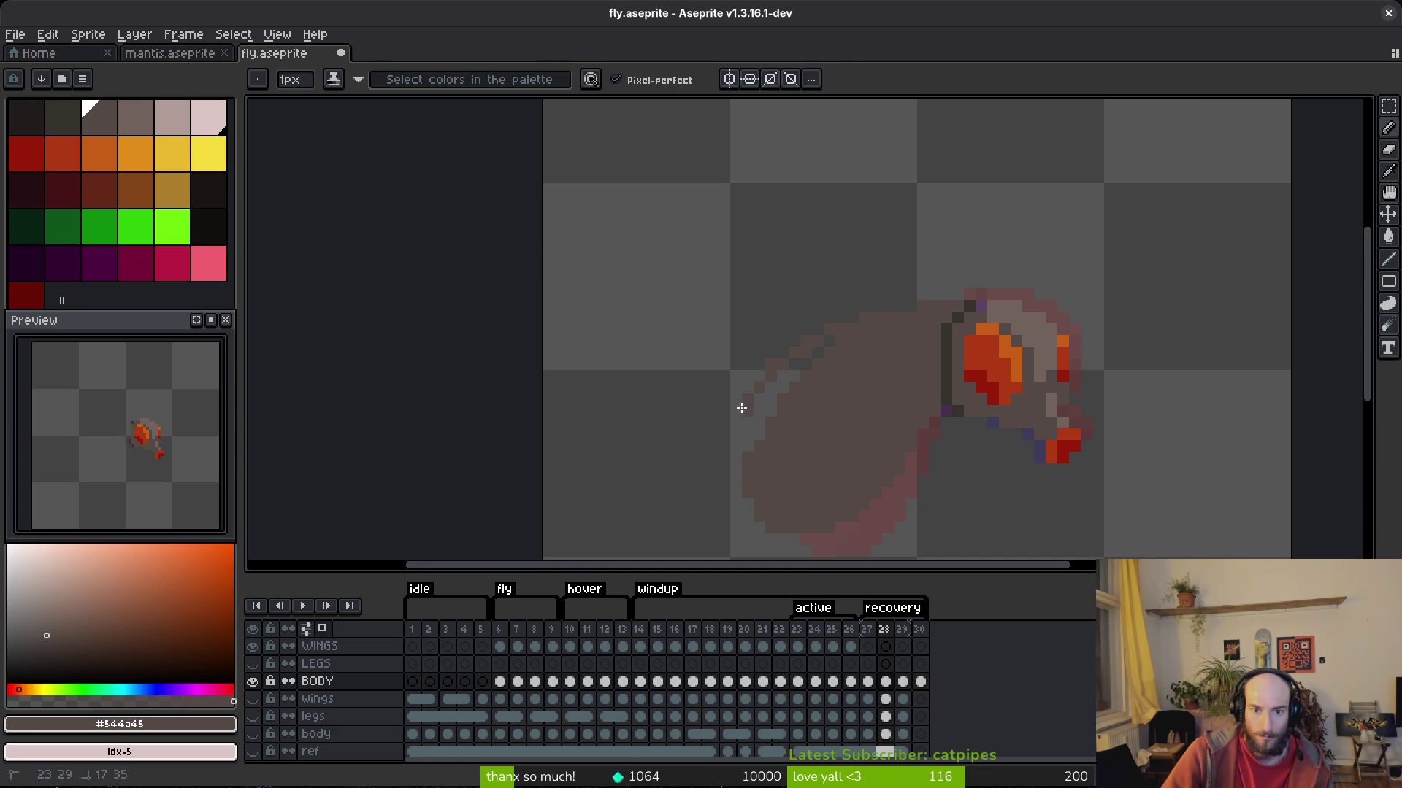
Erase frame 28's body pixels along the wing's lower edge.
key("b")
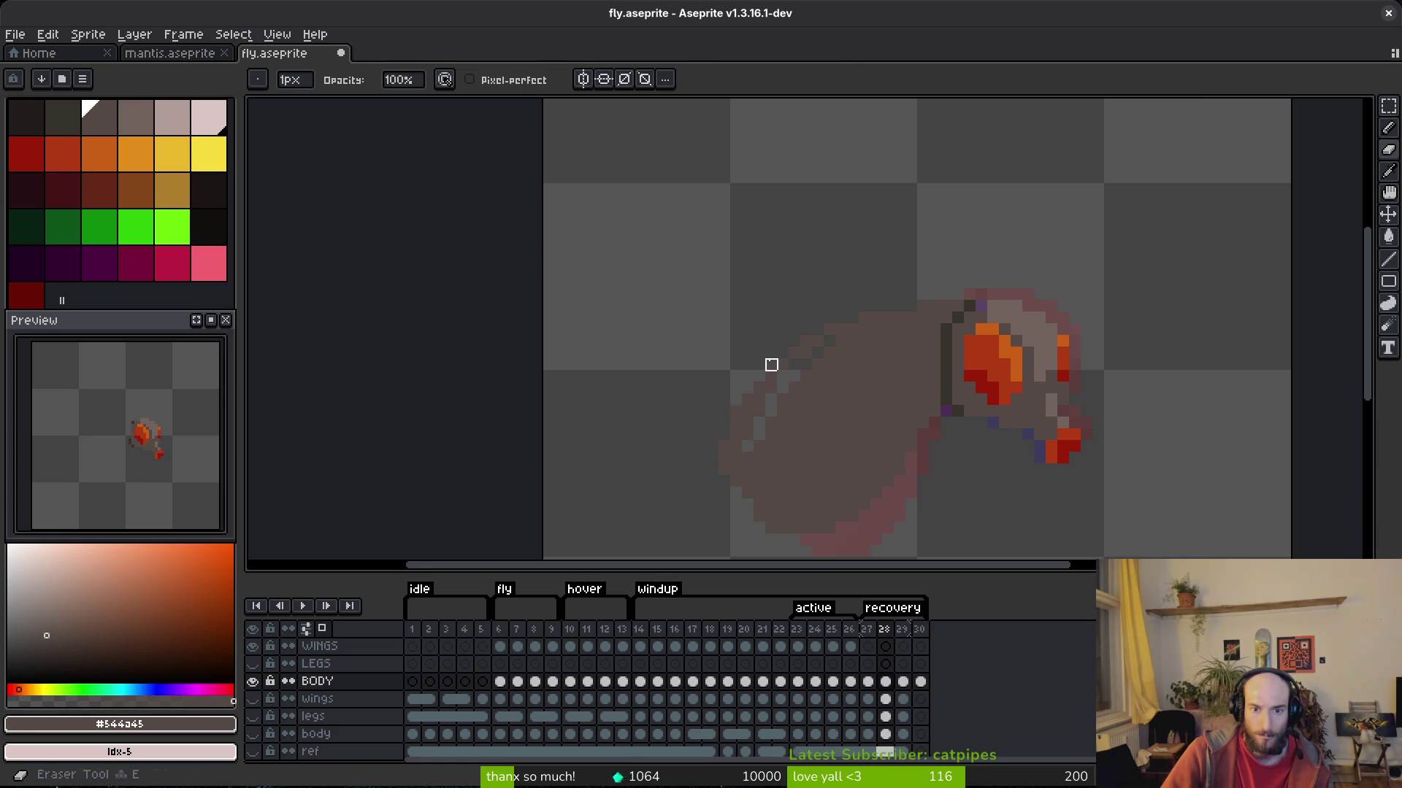
scroll(770, 350, "up", 3)
scroll(620, 387, "down", 4)
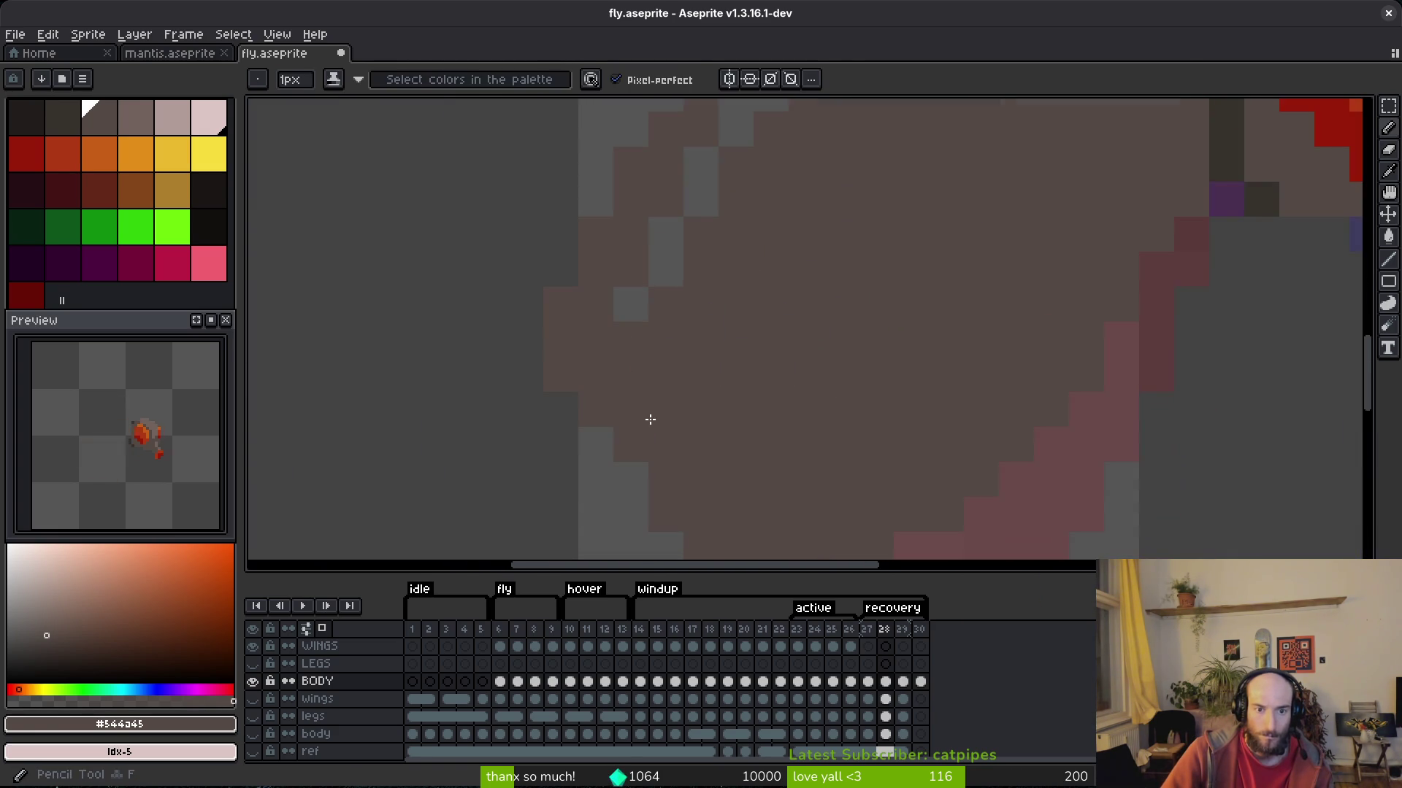
scroll(769, 379, "up", 3)
left_click_drag(713, 456, 836, 346)
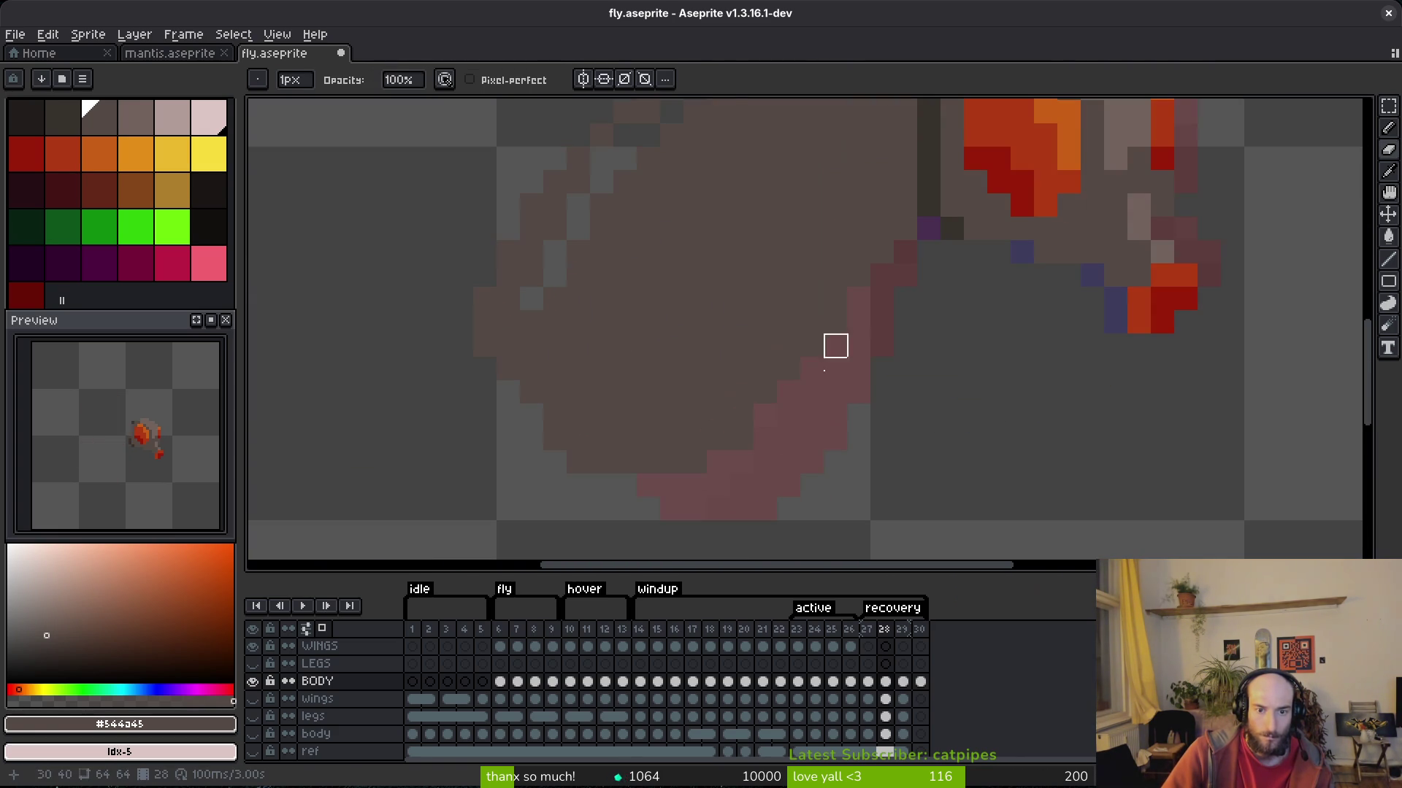
mouse_move(879, 297)
left_mouse_down()
mouse_move(554, 463)
mouse_move(626, 438)
left_mouse_up()
key("f")
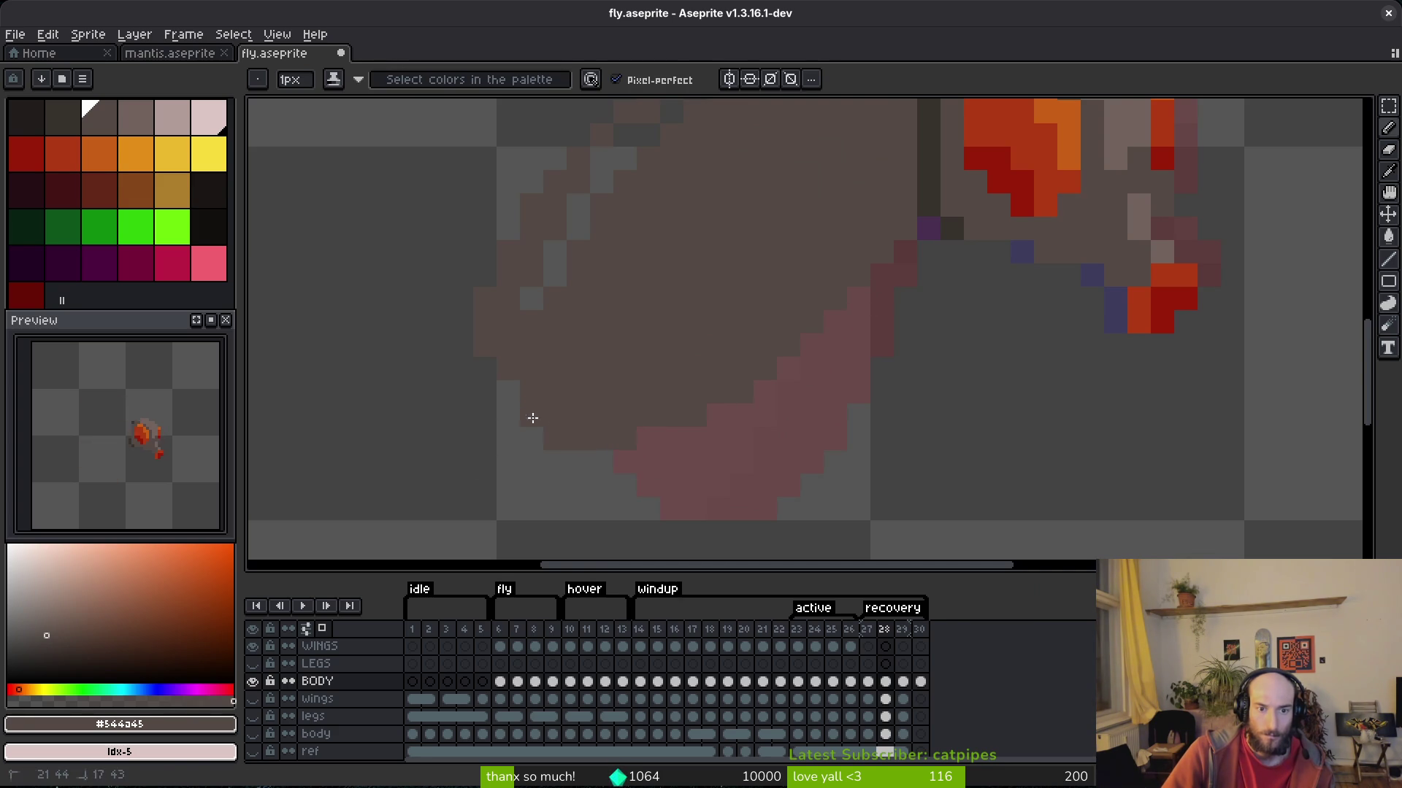
scroll(519, 401, "up", 3)
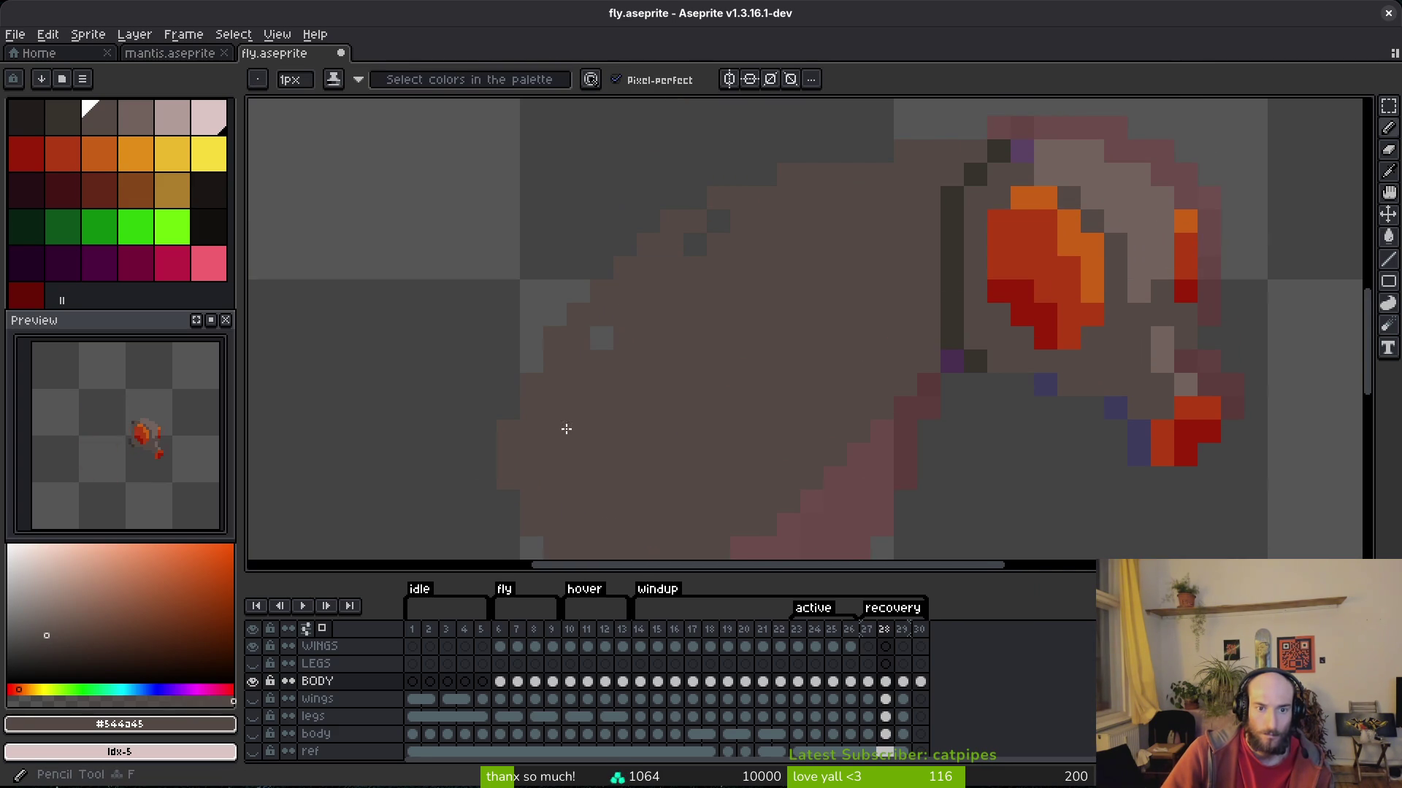
scroll(787, 411, "down", 5)
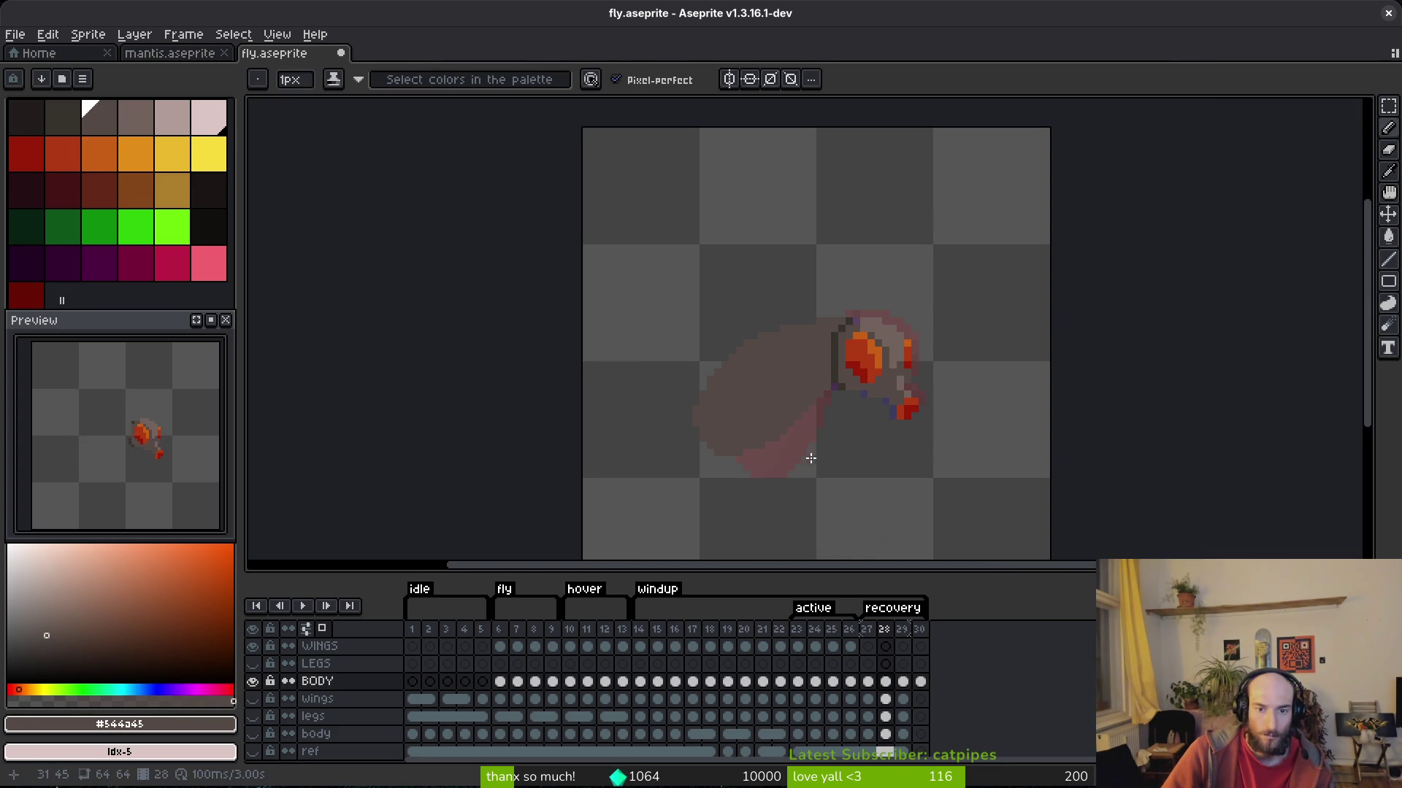
On frame 29, sample the dark outline and base body colours, checking frame 22 for reference.
key("period")
scroll(785, 382, "up", 2)
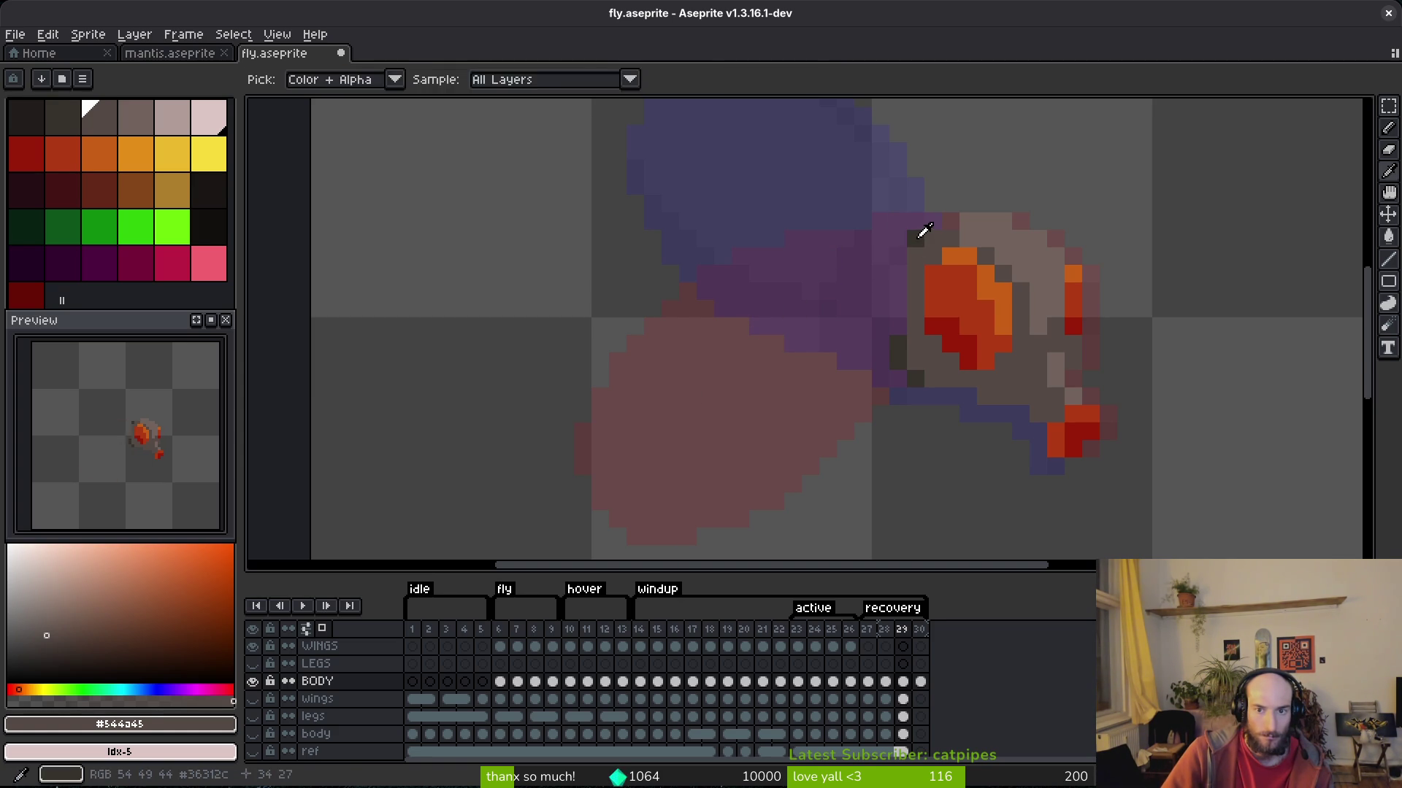
left_click(917, 234, "alt")
left_click(898, 256)
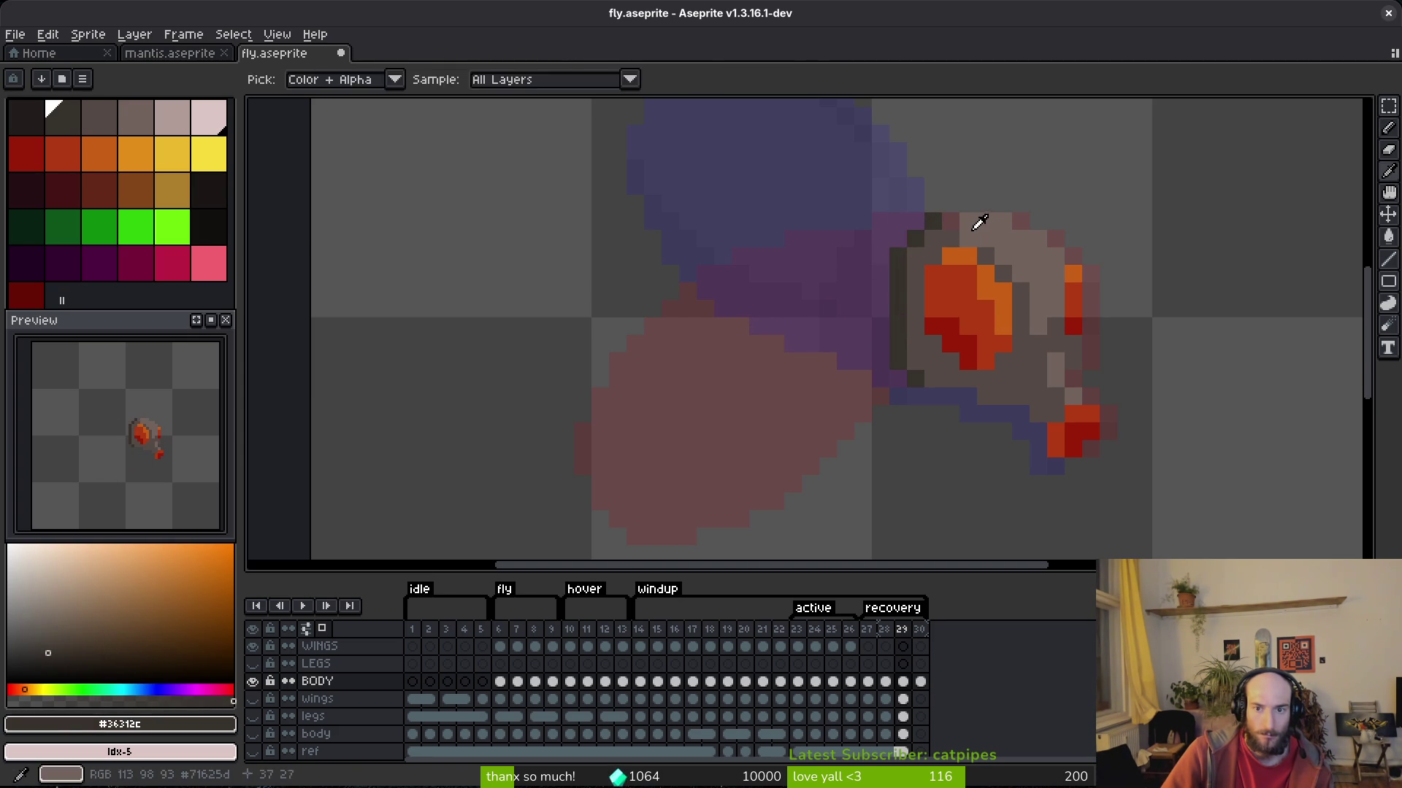
left_click(953, 238, "alt")
left_click(907, 230, "alt")
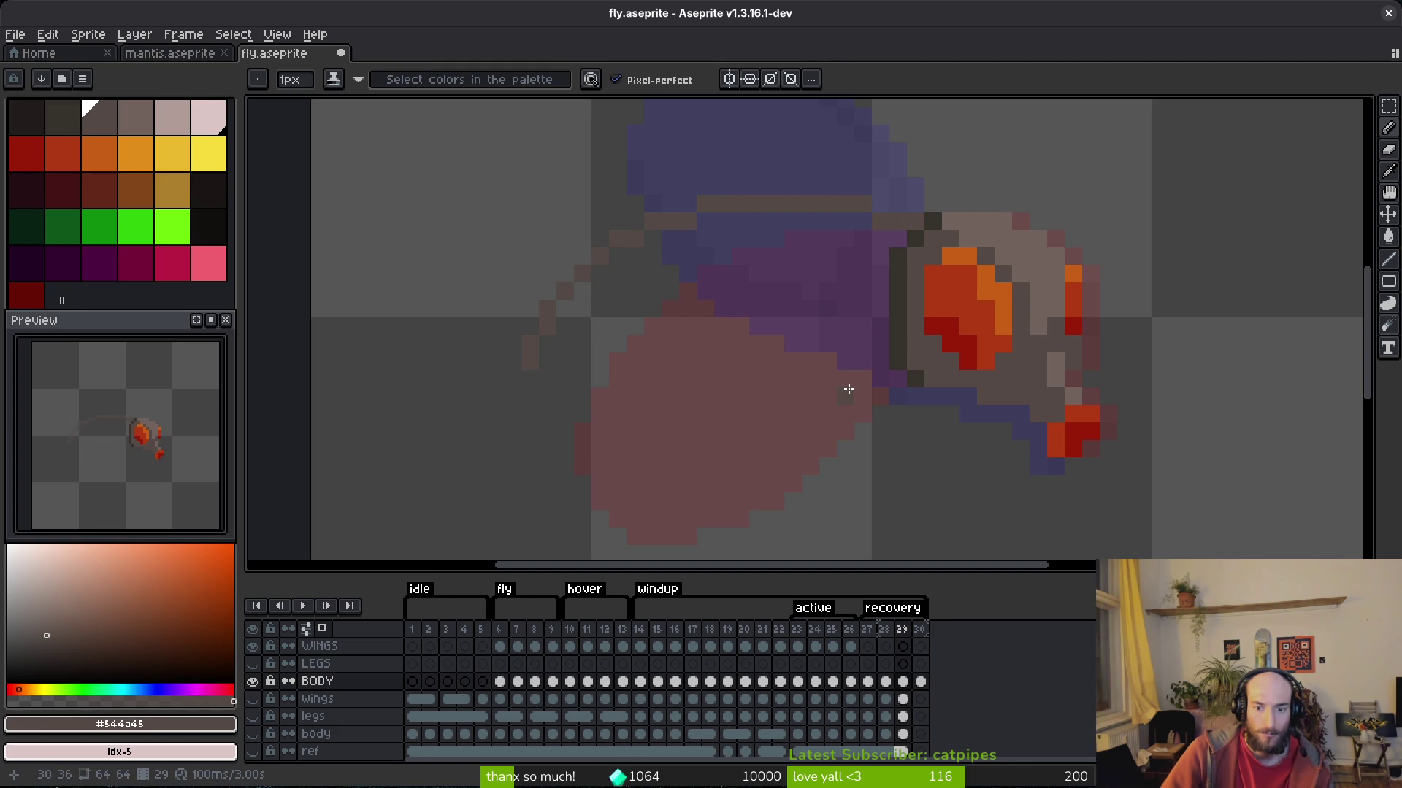
left_click(781, 682)
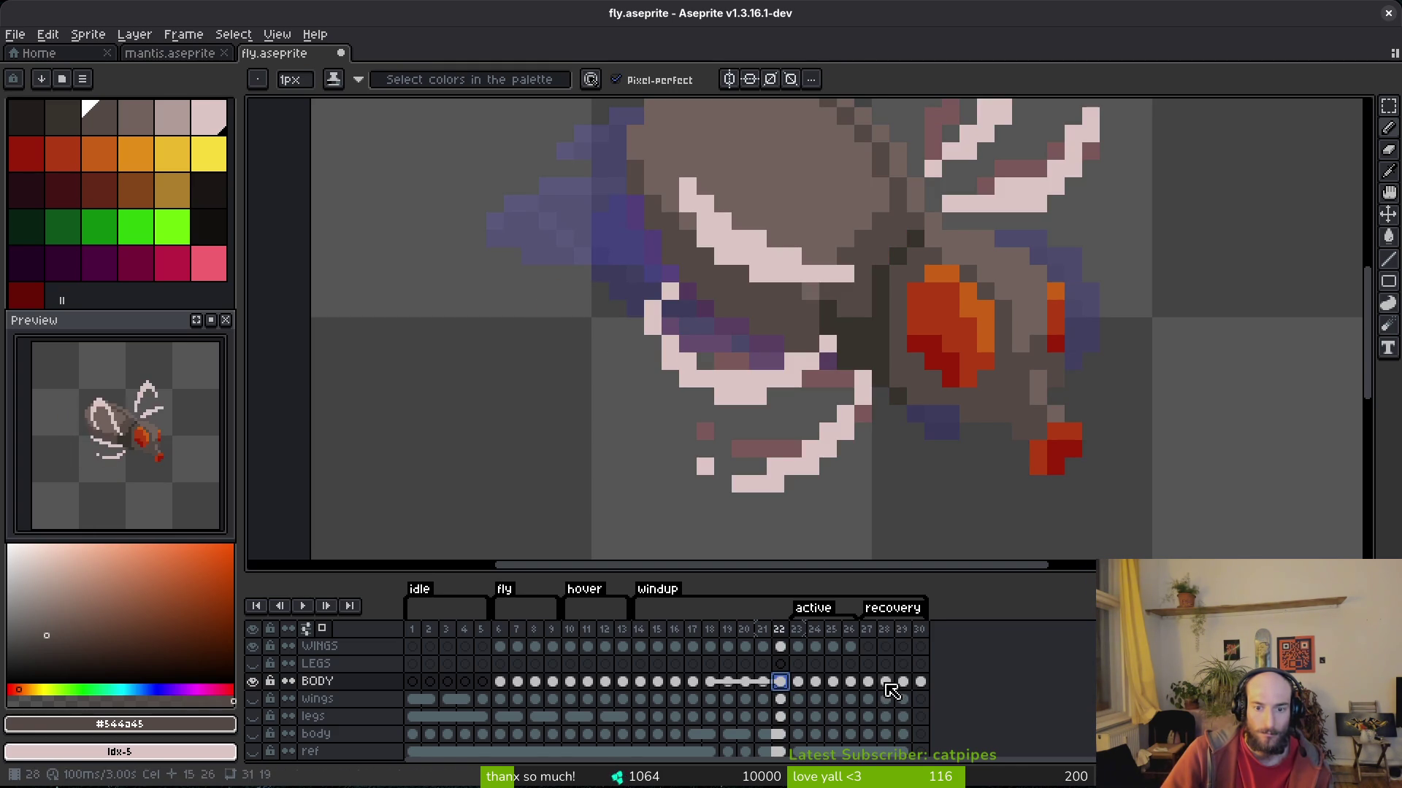
scroll(938, 306, "down", 5)
key("Right")
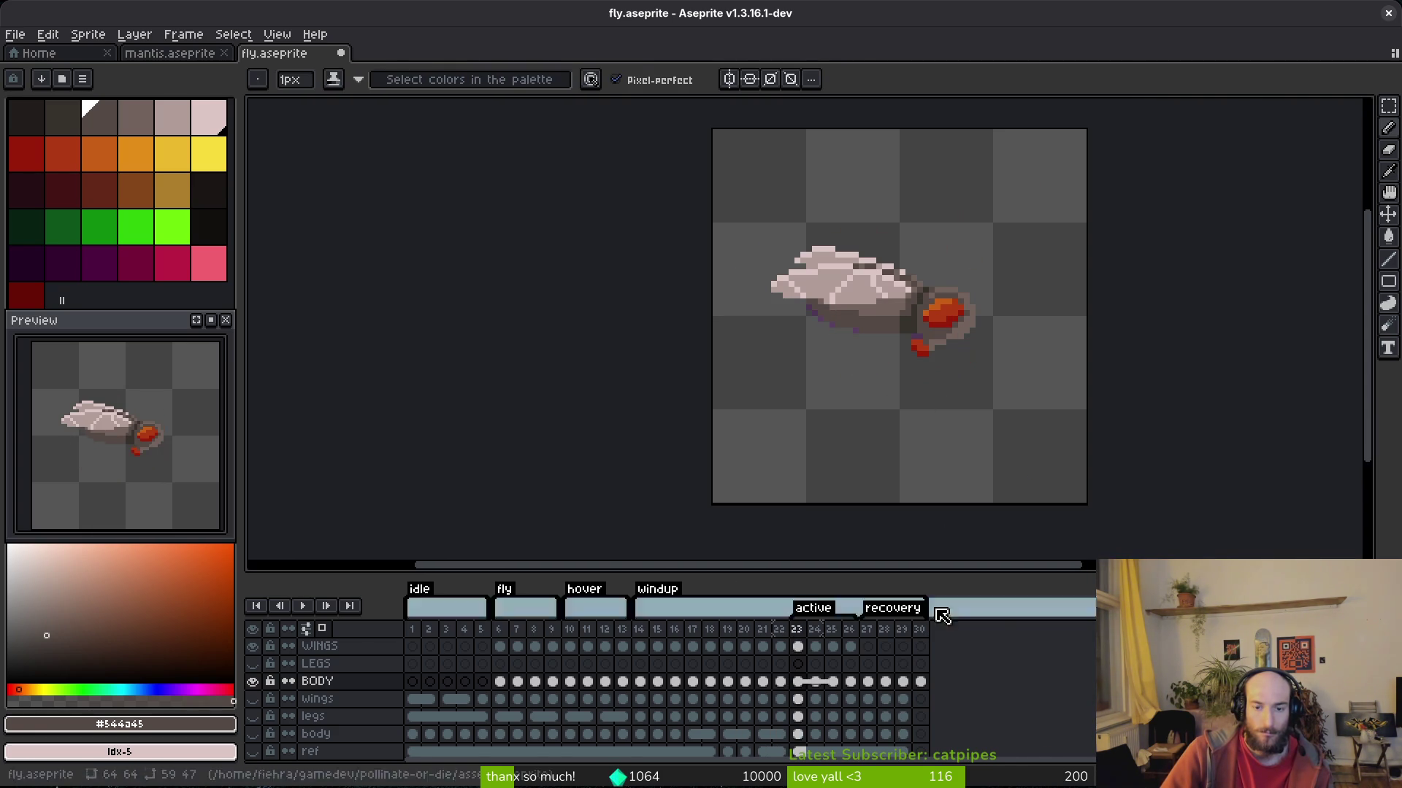
left_click(905, 682)
Draw a brown body outline across the purple wing on frame 29.
scroll(876, 296, "up", 5)
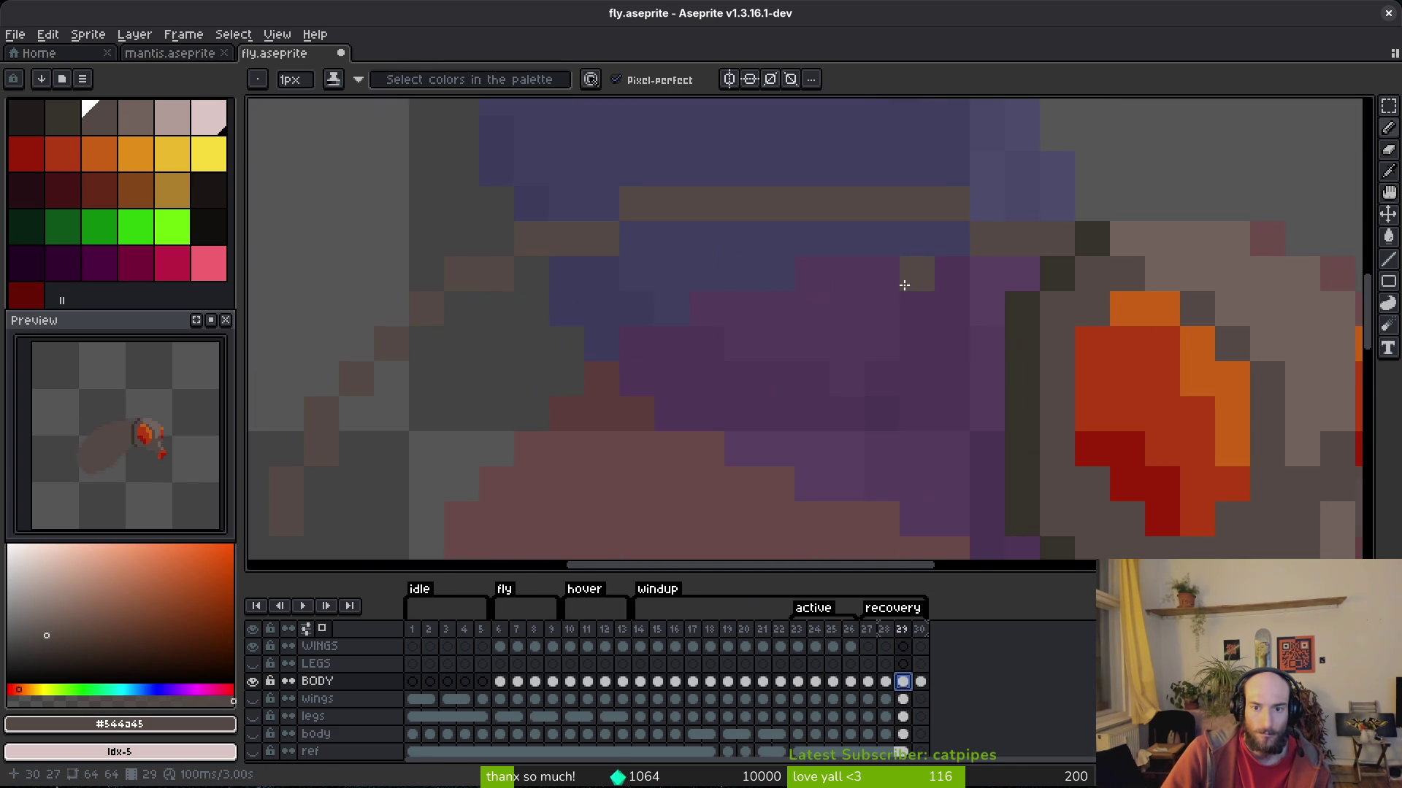
scroll(882, 304, "down", 3)
scroll(890, 286, "up", 2)
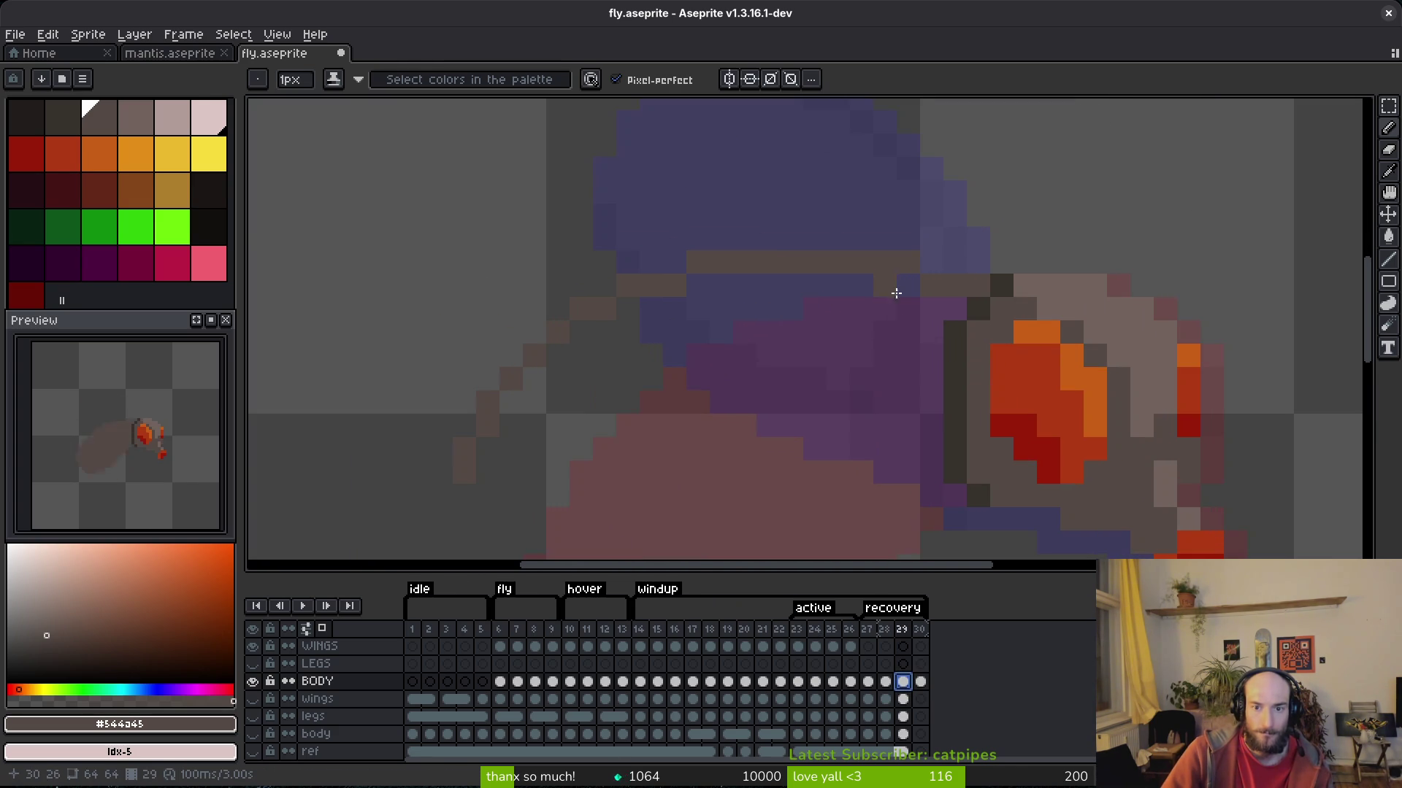
left_click_drag(905, 250, 724, 226)
left_click_drag(562, 250, 534, 335)
scroll(676, 300, "down", 1)
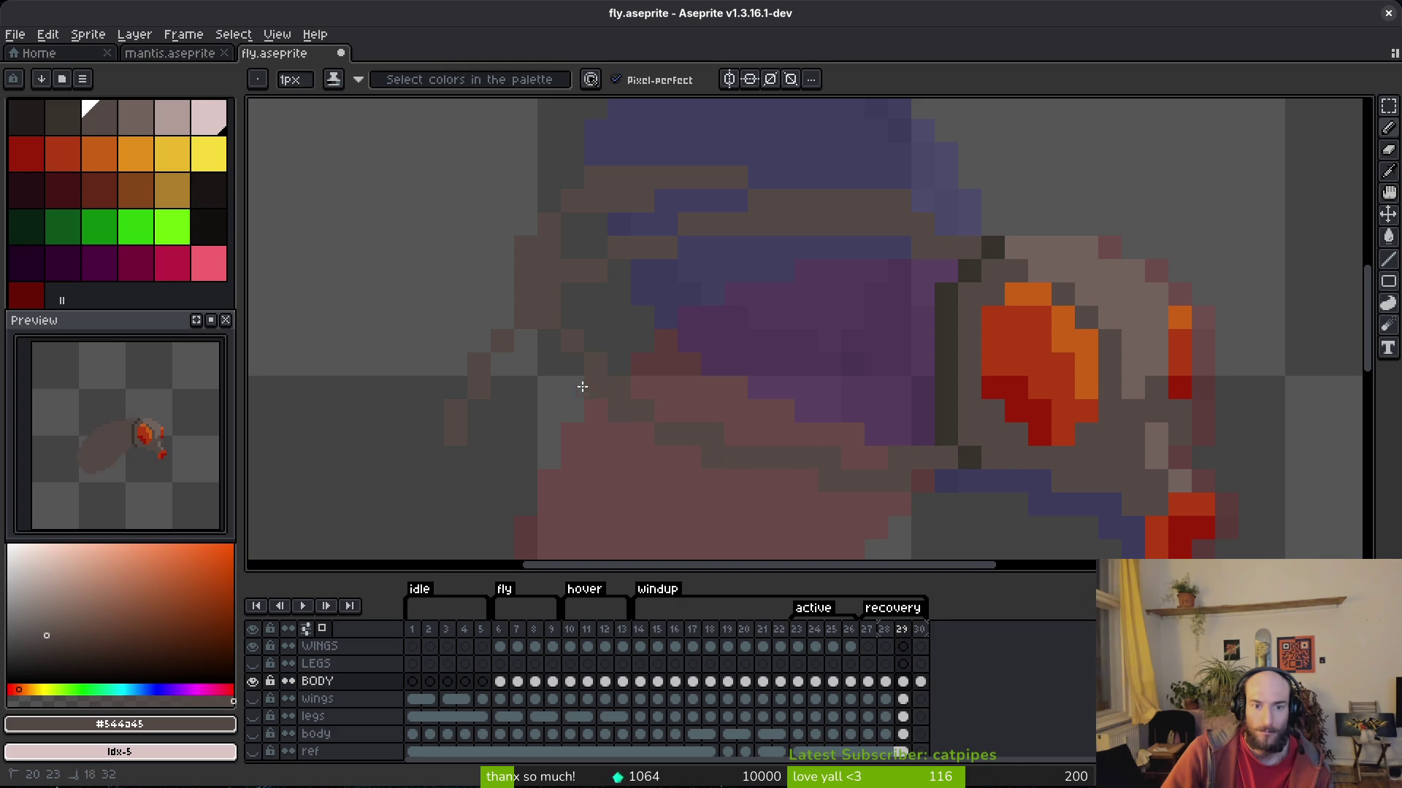
scroll(713, 312, "down", 2)
left_click_drag(545, 308, 555, 227)
key("ctrl+z")
Add a brown row across the body top, fill the purple body area brown, and save fly.aseprite.
key("e")
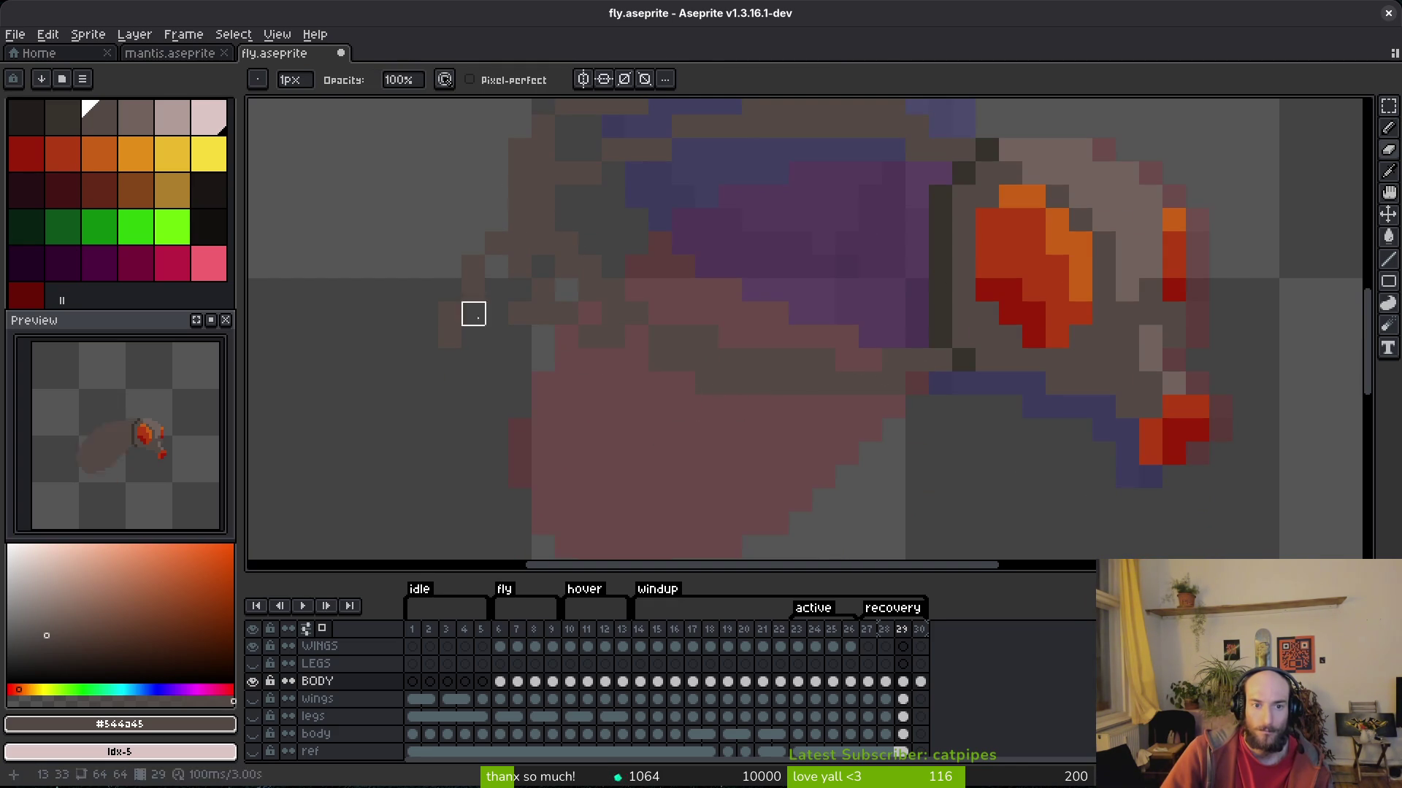
scroll(611, 343, "up", 2)
scroll(610, 344, "right", 1)
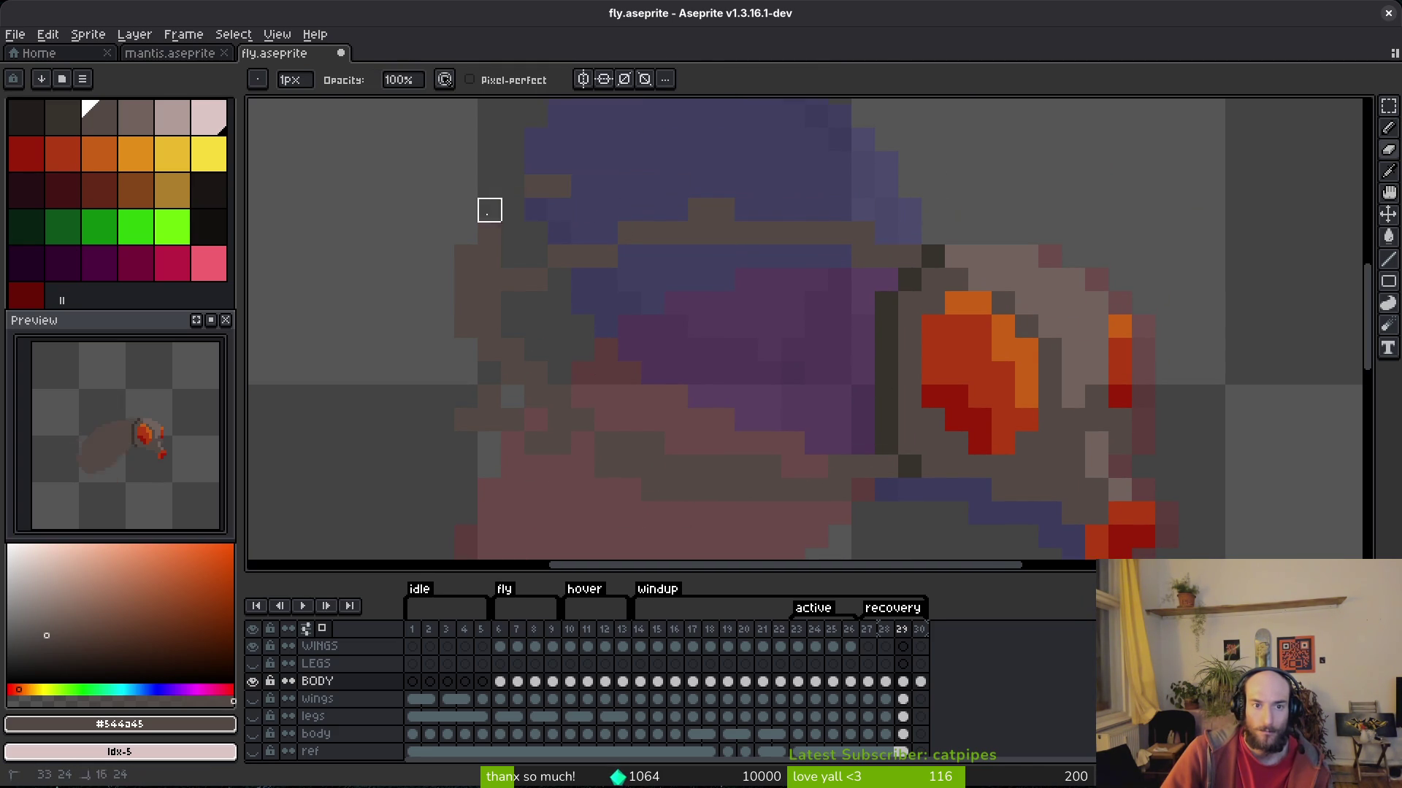
key("b")
left_click_drag(525, 210, 660, 221)
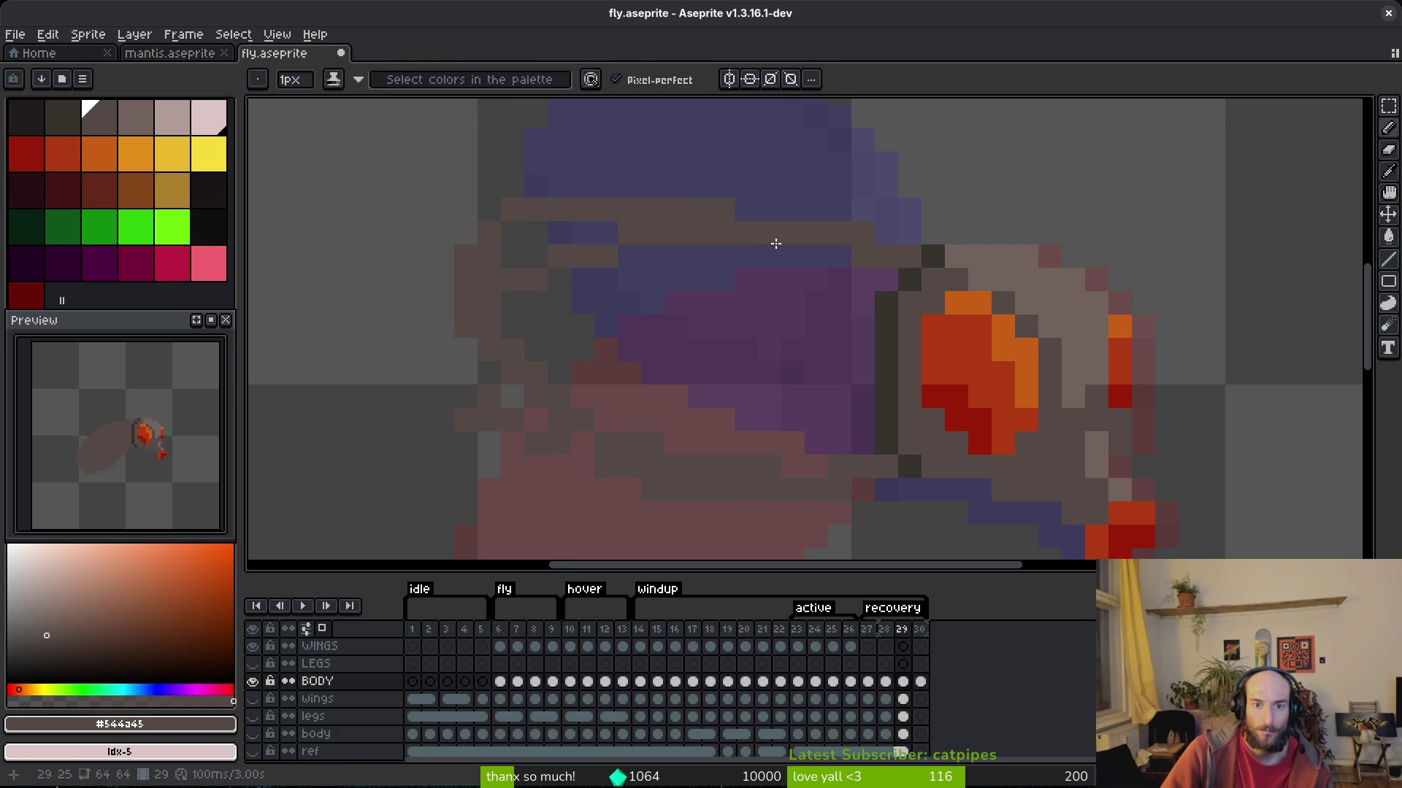
left_click(760, 316)
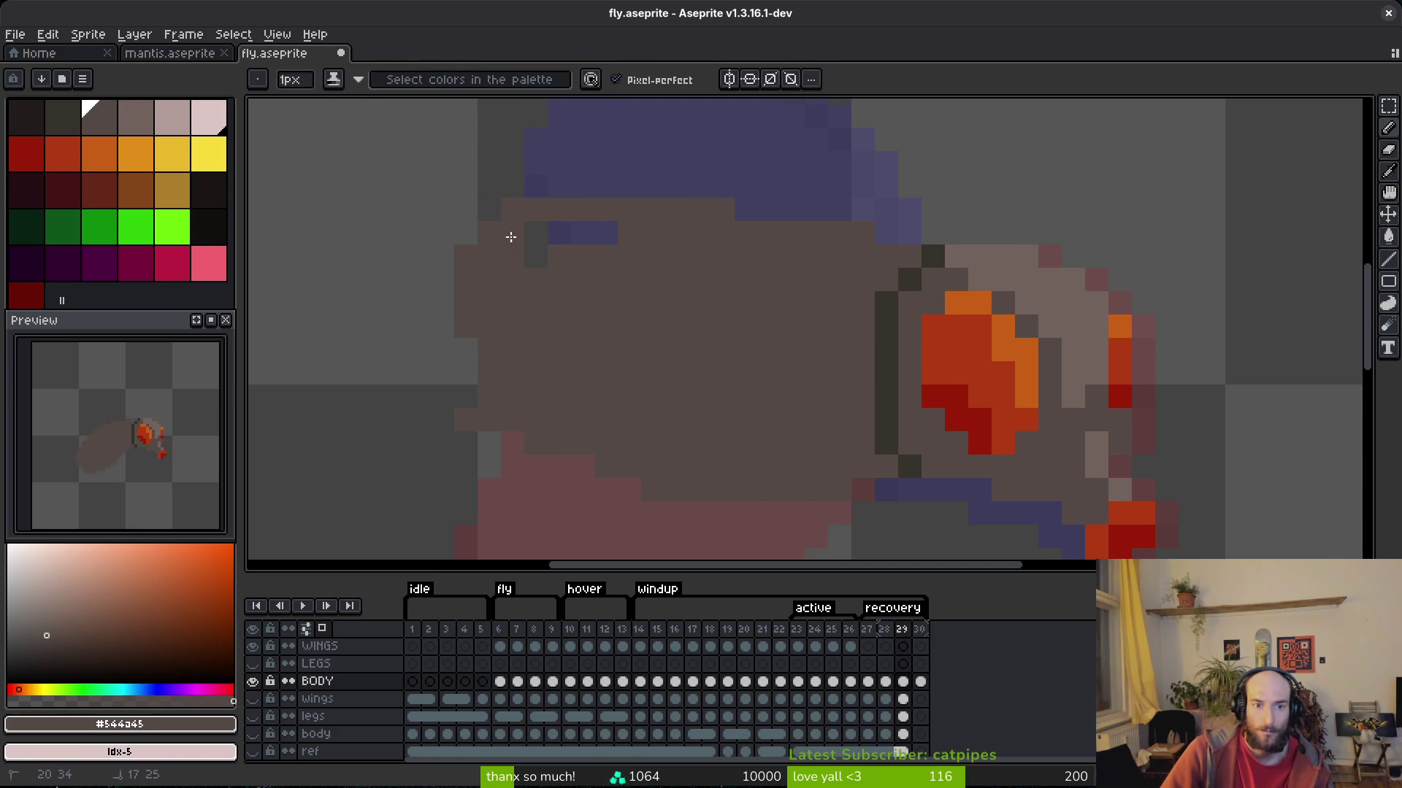
key("b")
key("ctrl+s")
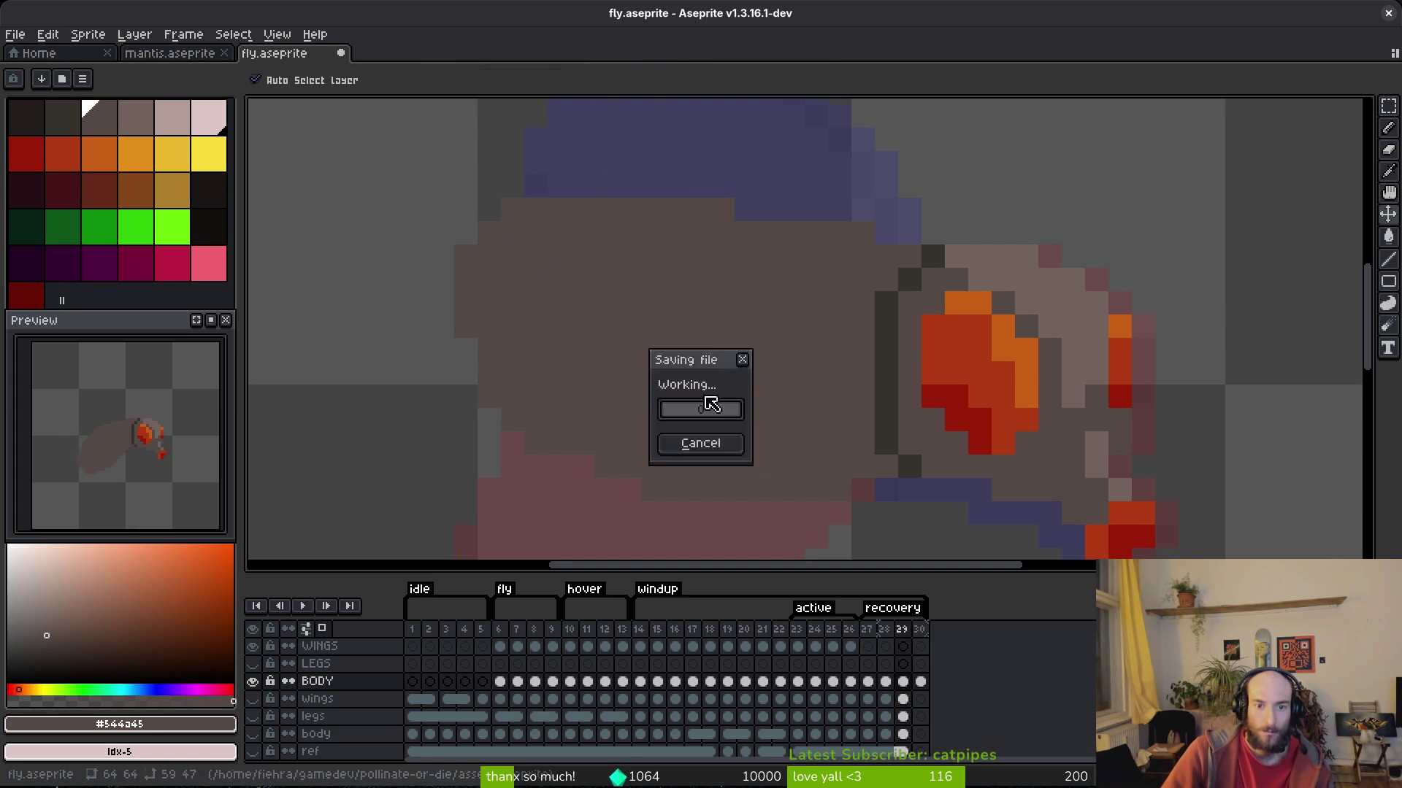
Erase the stray brown row over the wing on frame 29 and play the animation to review it.
left_click_drag(587, 210, 443, 234)
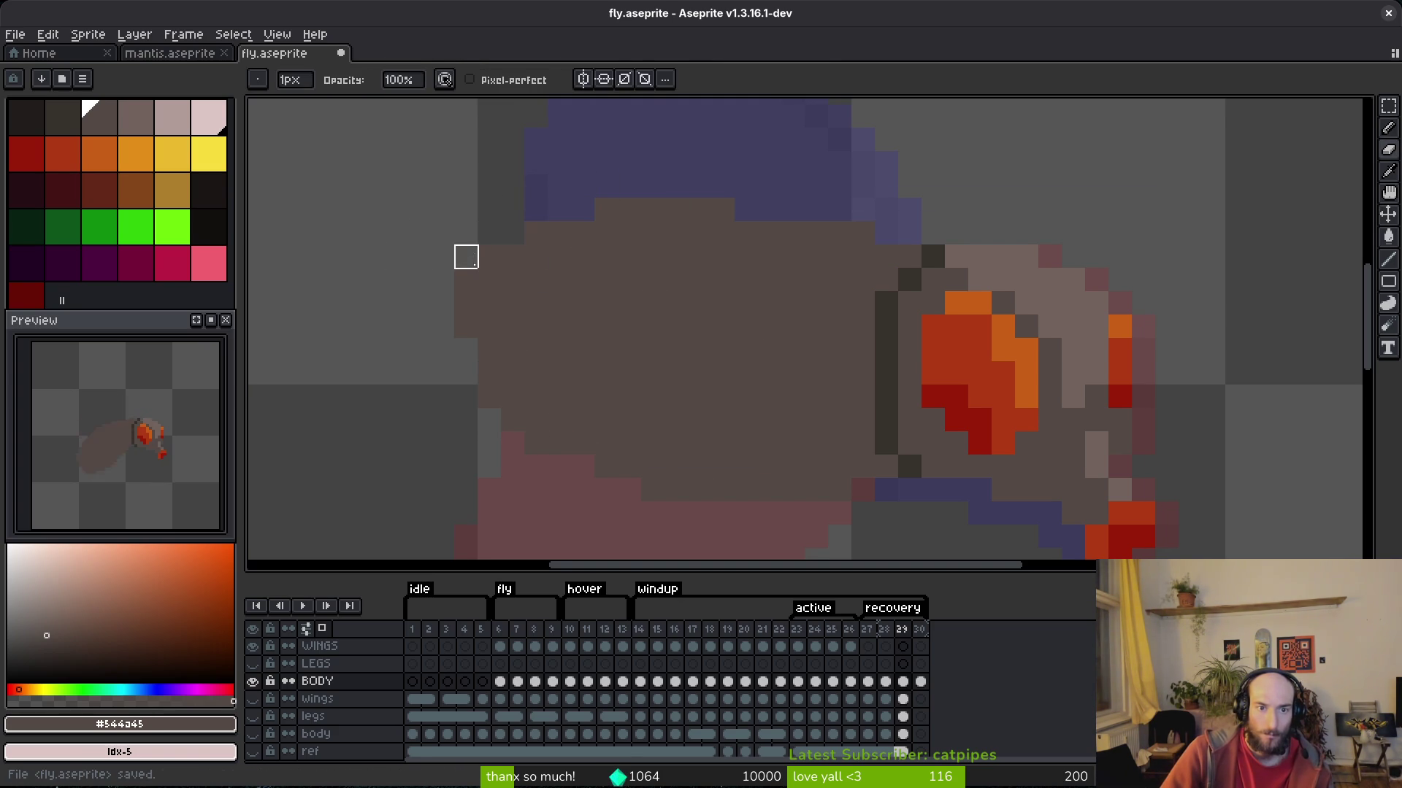
key("b")
scroll(510, 397, "down", 3)
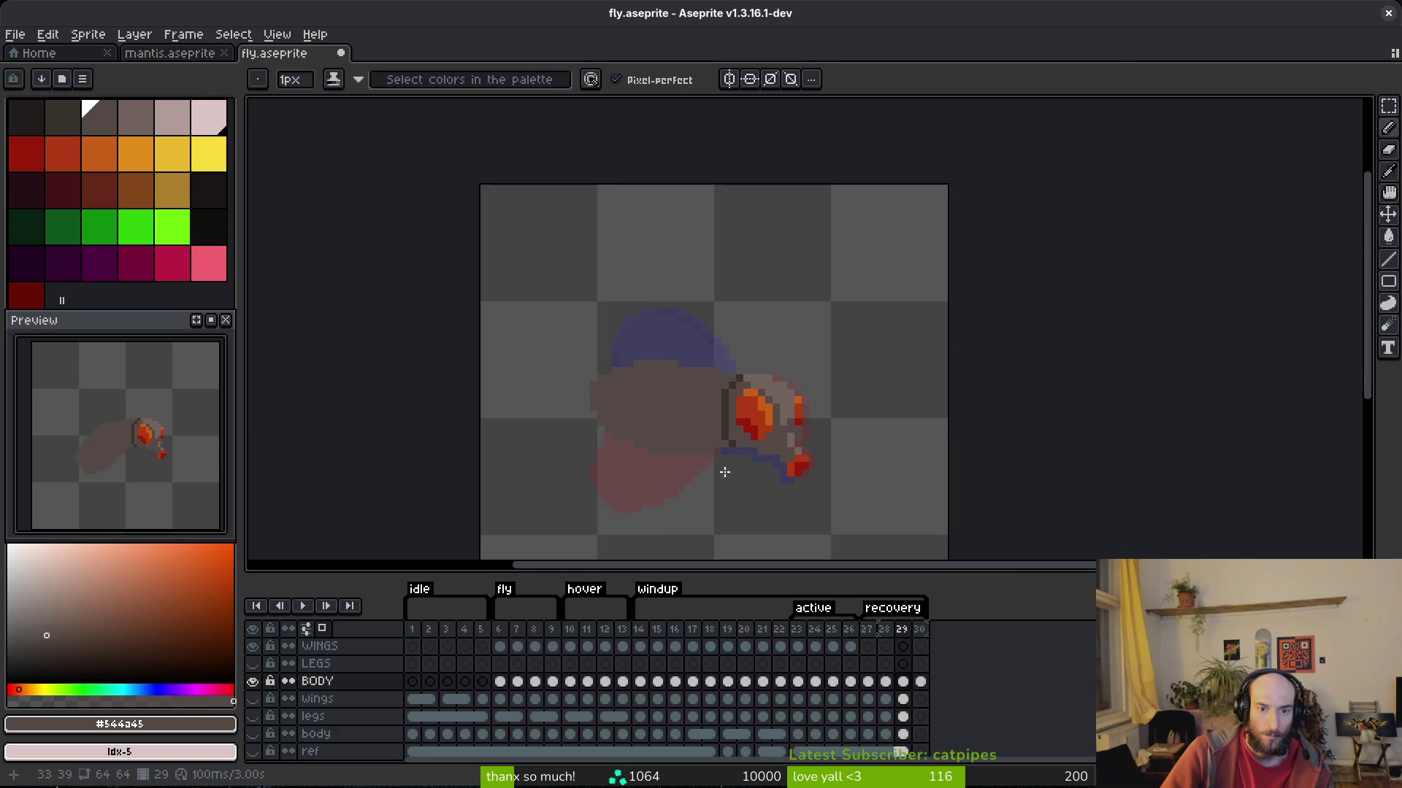
scroll(724, 472, "up", 3)
scroll(694, 469, "down", 3)
key("alt")
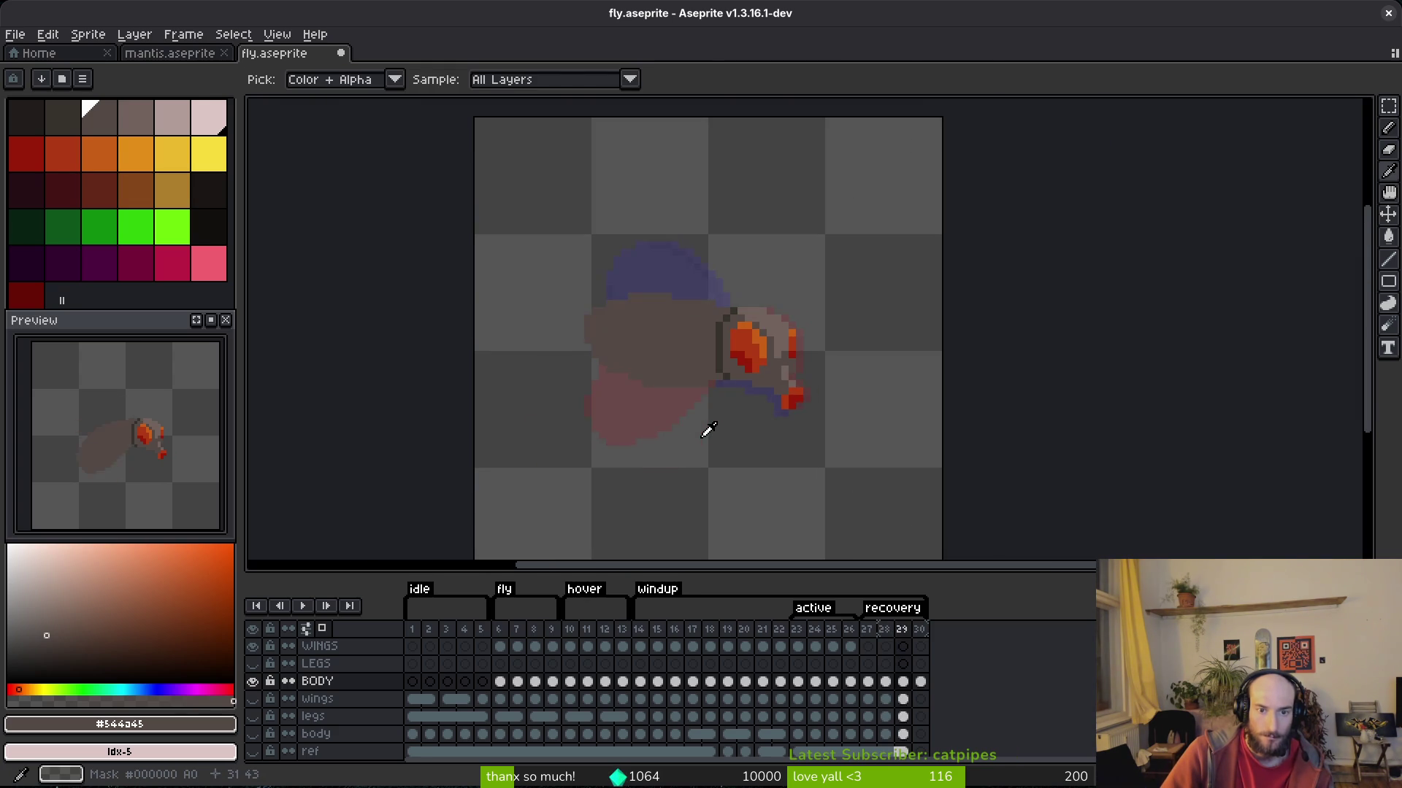
key("Return")
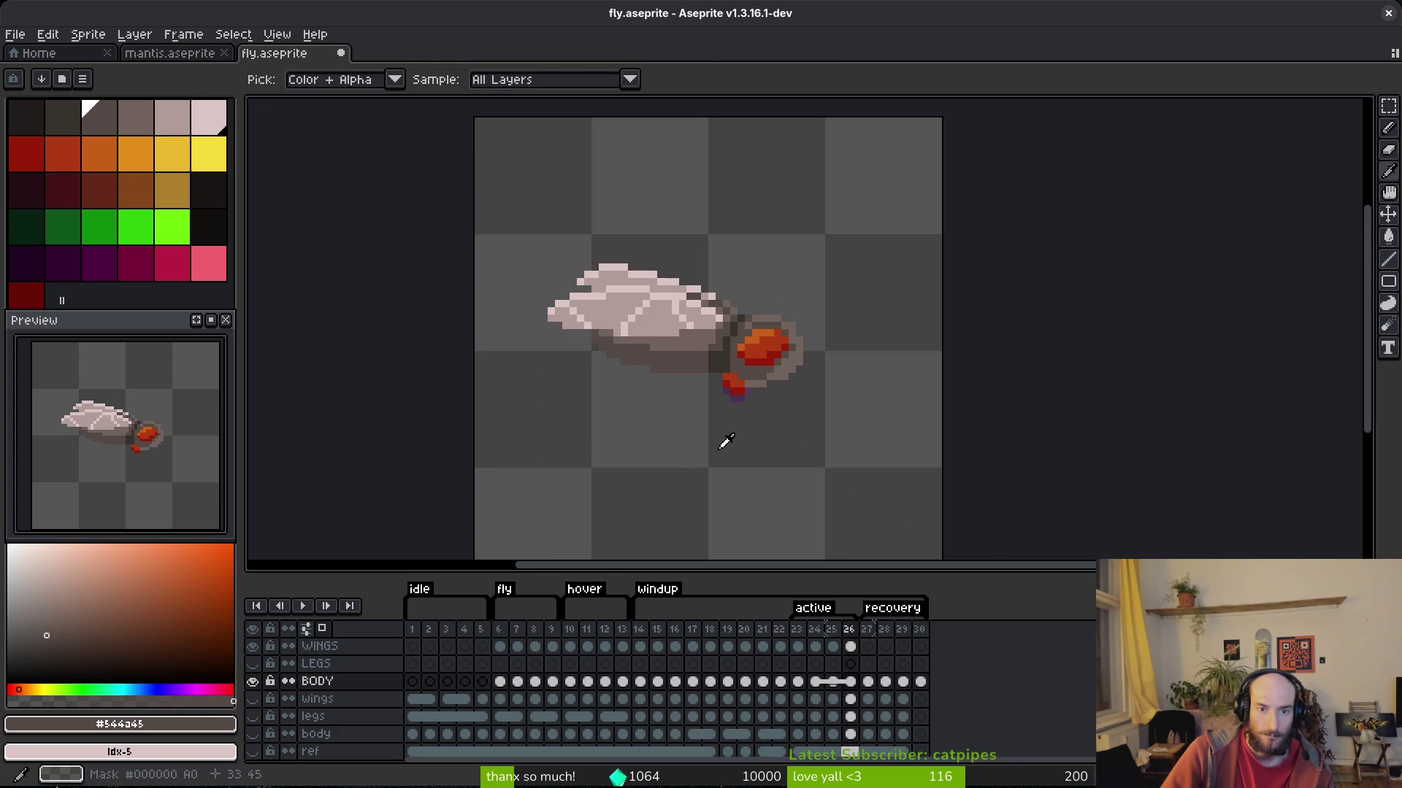
scroll(725, 441, "up", 3)
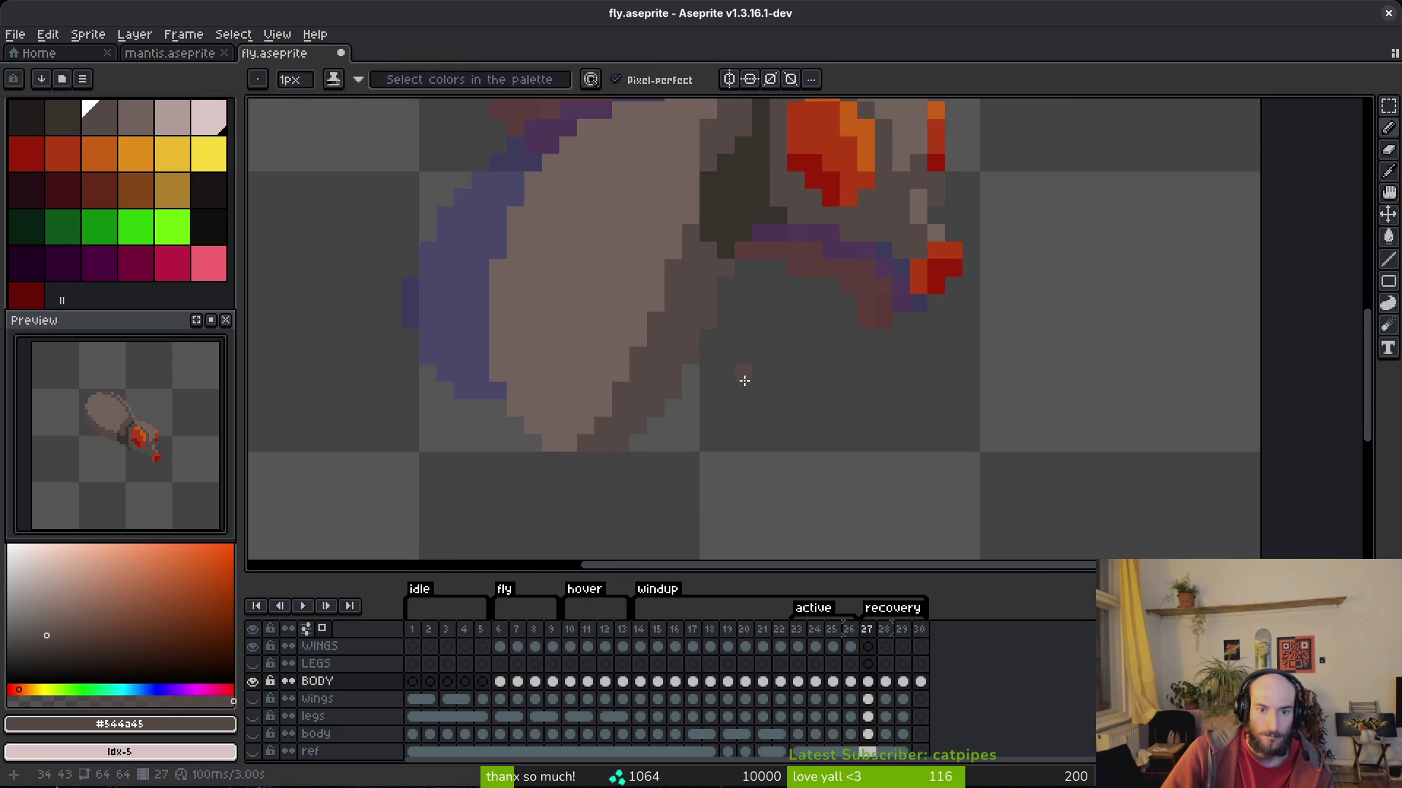
scroll(587, 328, "down", 1)
Select the body in frame 27, then lasso frame 28's body and apply a transform to it.
key("m")
left_click_drag(475, 306, 742, 485)
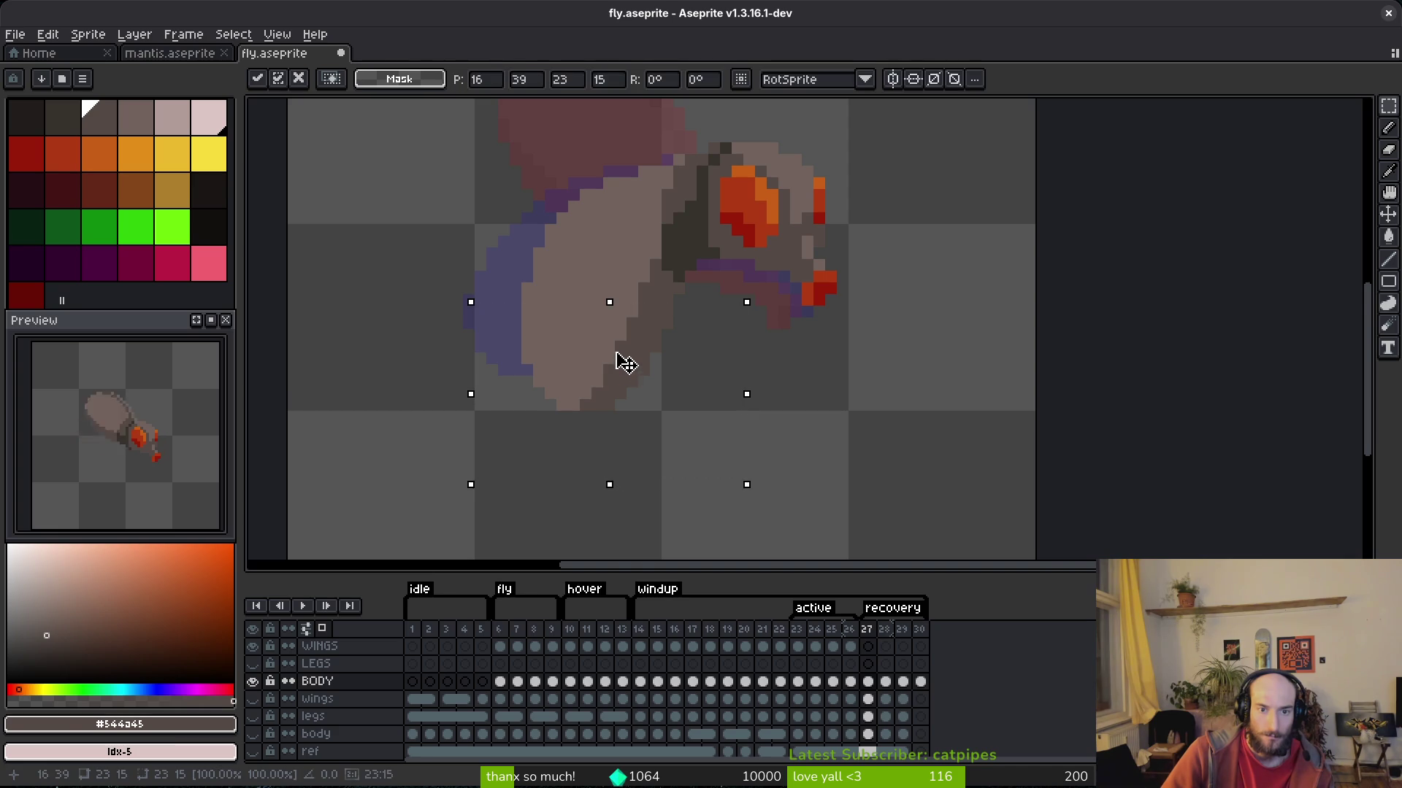
scroll(629, 334, "down", 1)
key("period")
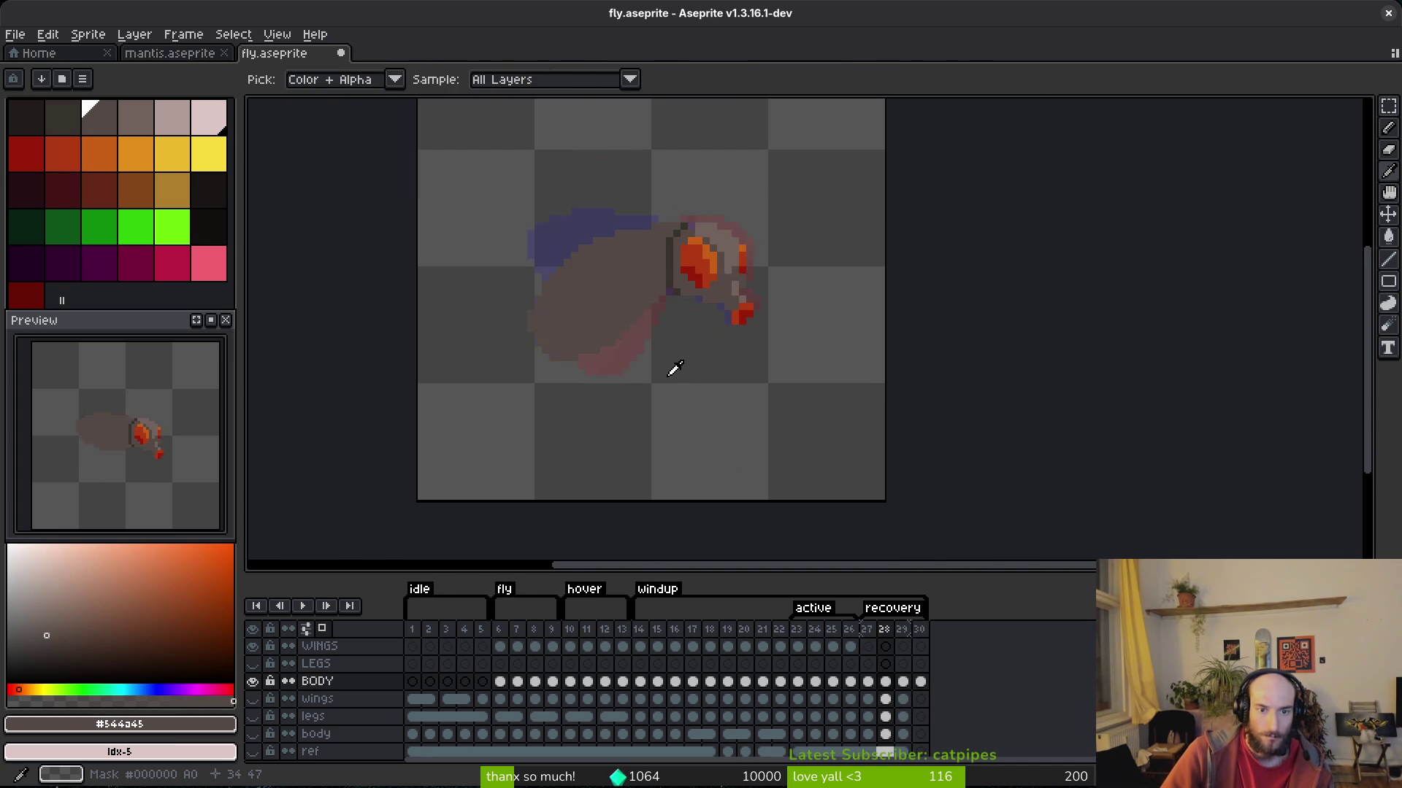
scroll(673, 365, "up", 1)
left_click_drag(619, 326, 679, 376)
key("q")
mouse_move(602, 296)
left_mouse_down()
mouse_move(730, 401)
mouse_move(741, 387)
left_mouse_up()
key("ctrl+t")
key("Return")
scroll(657, 306, "up", 1)
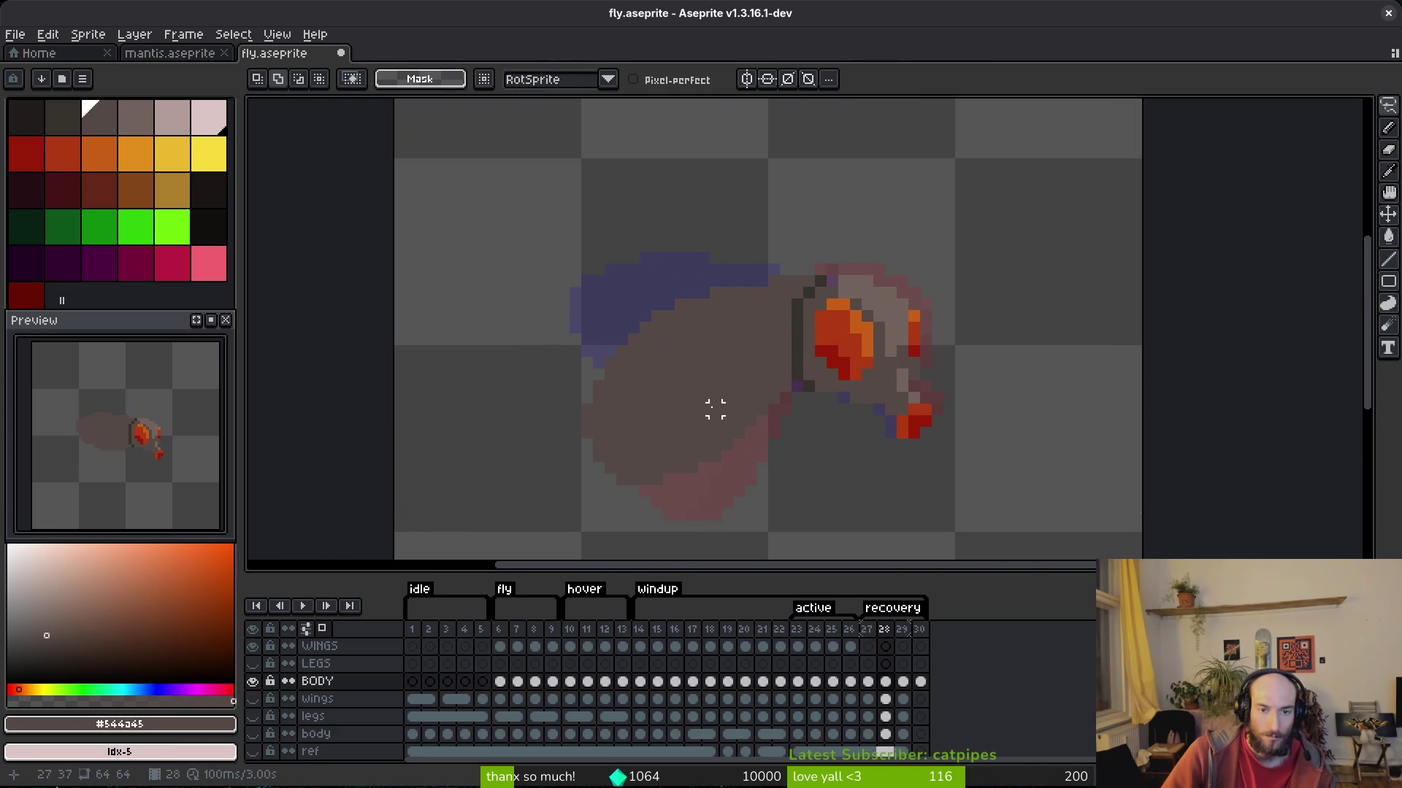
Step through frame 29 and settle on frame 30 with the copied body and head.
key("period")
key("b")
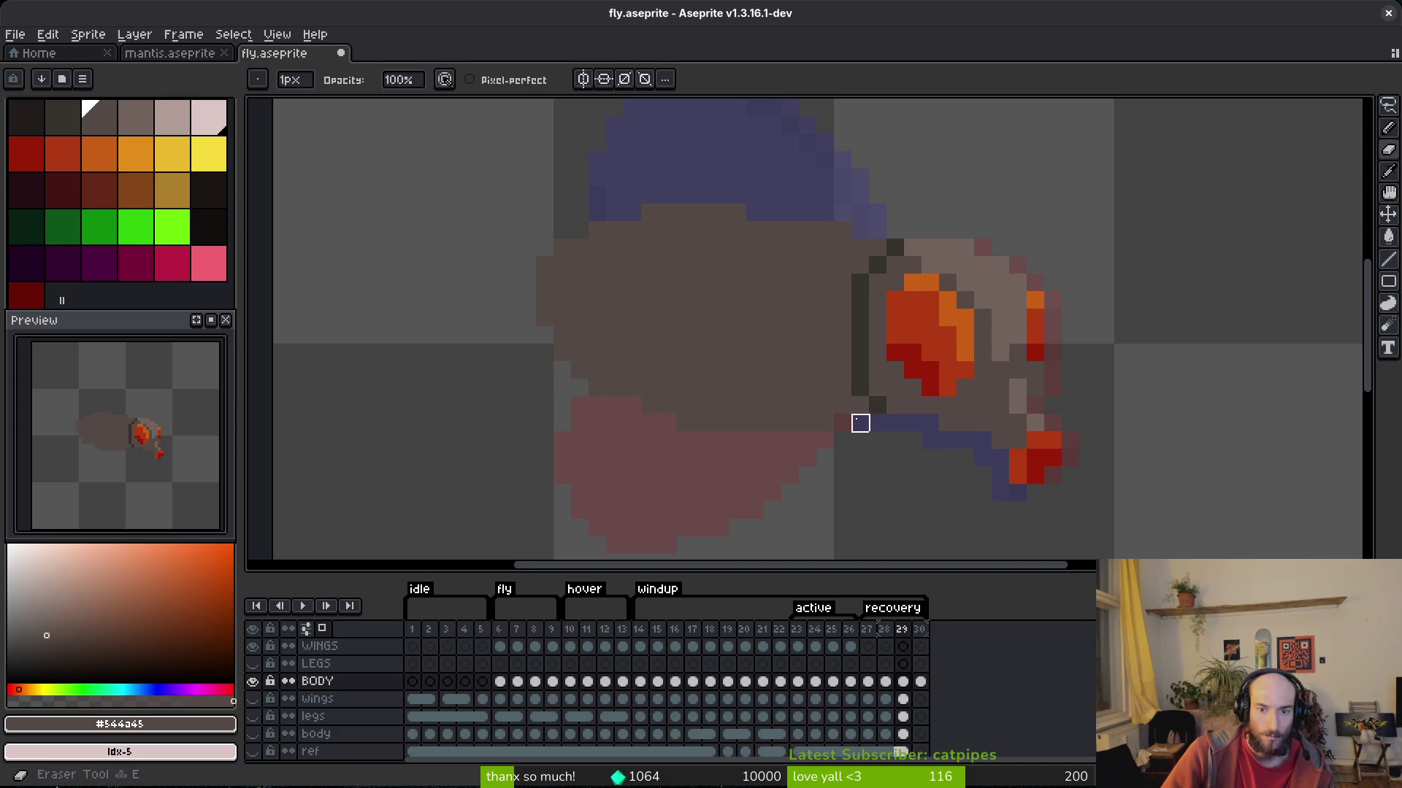
scroll(861, 419, "down", 3)
key("alt")
key("period")
key("comma")
key("comma")
key("period")
key("period")
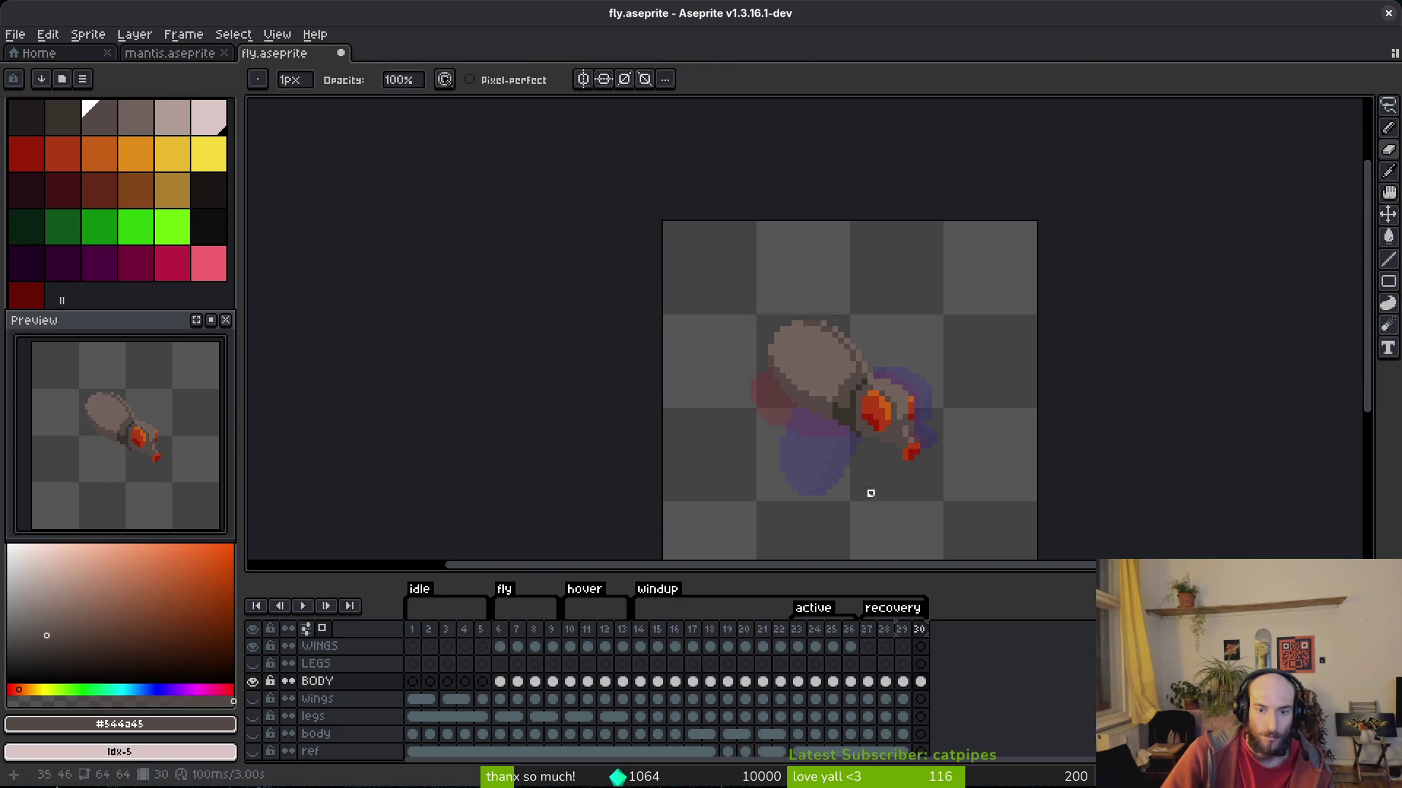
Review the body poses in frames 22 and 30, then save the fly sprite.
left_click(784, 685)
left_click(657, 681)
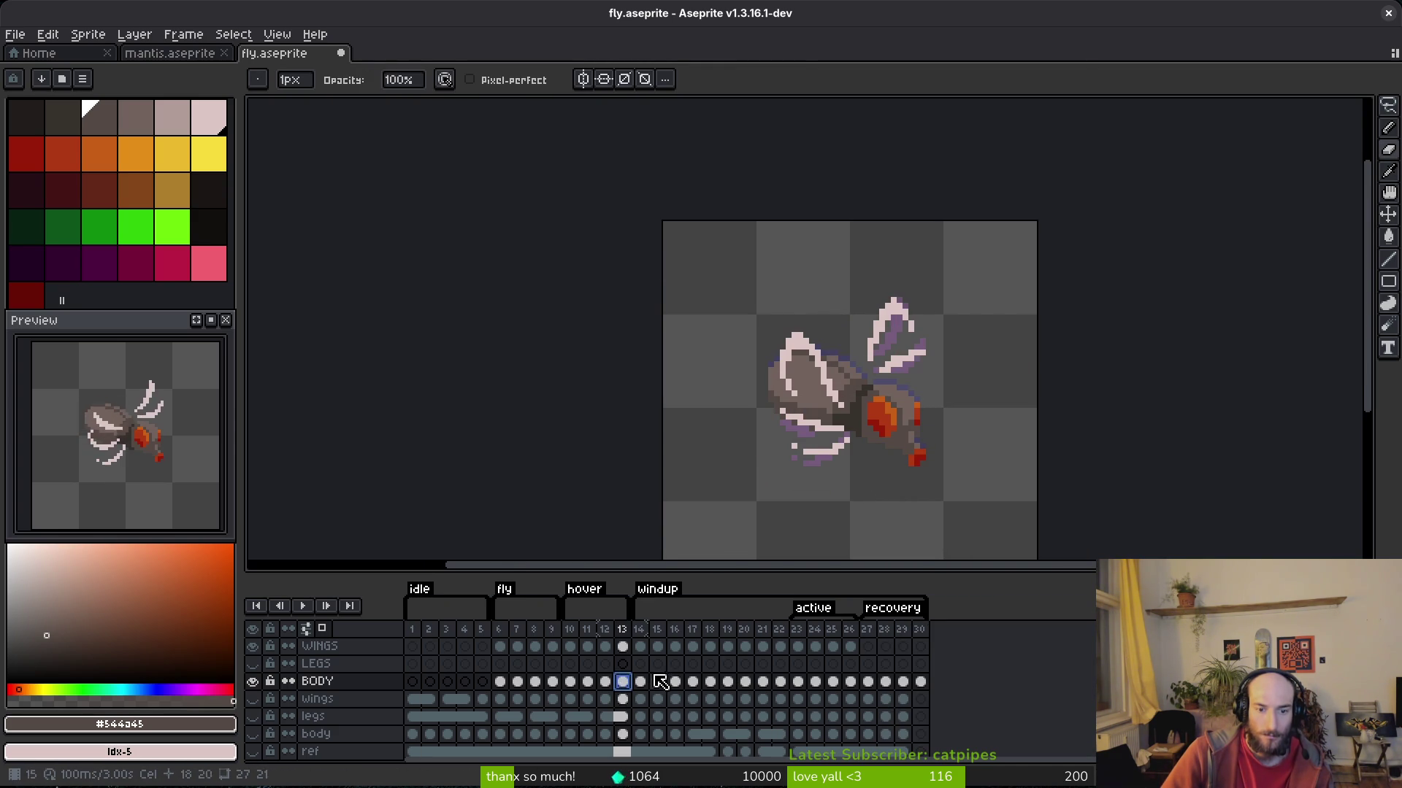
left_click(921, 681)
key("ctrl")
key("ctrl+s")
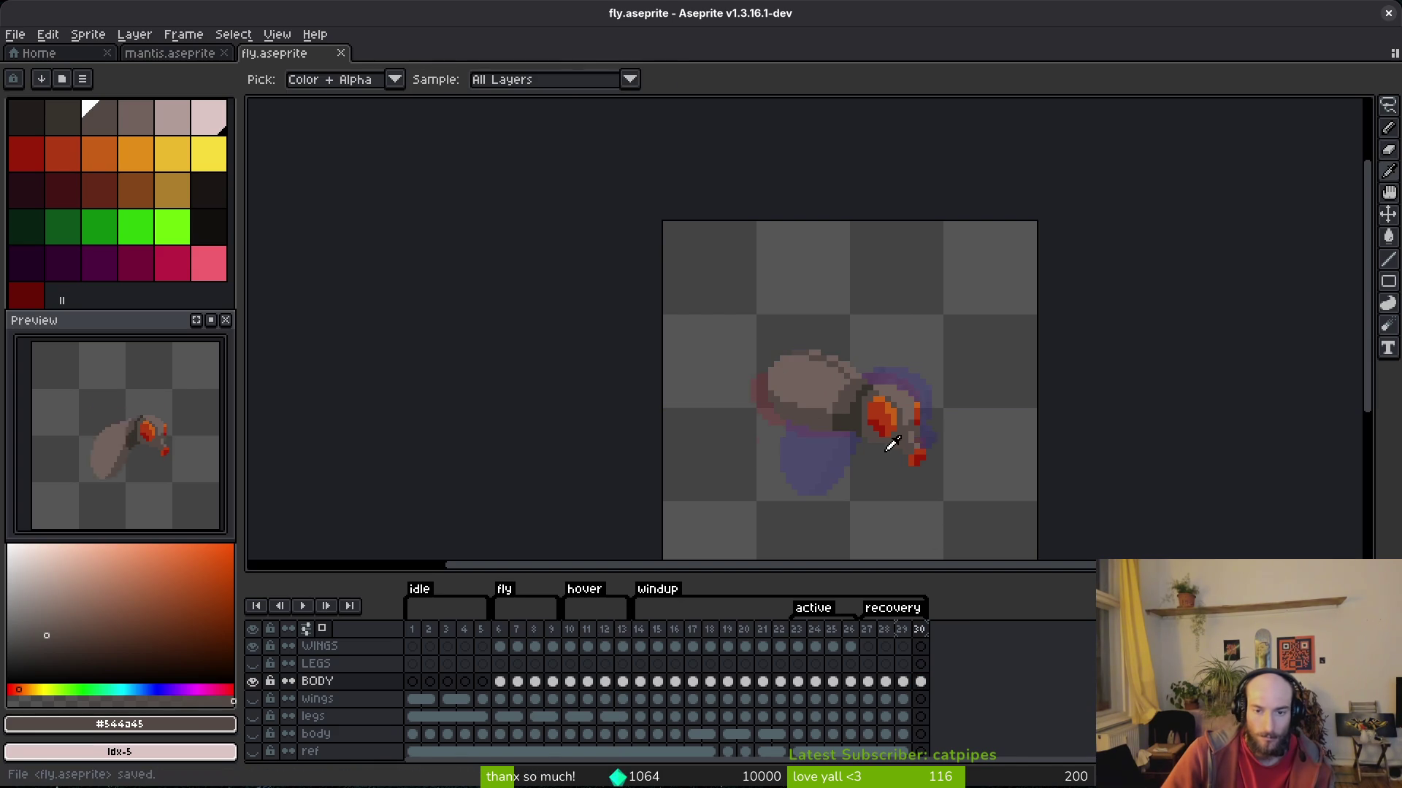
Zoom in on frame 29 and retouch the grey body with the eraser and Shading-ink pencil.
key("Left")
key("Left")
key("Left")
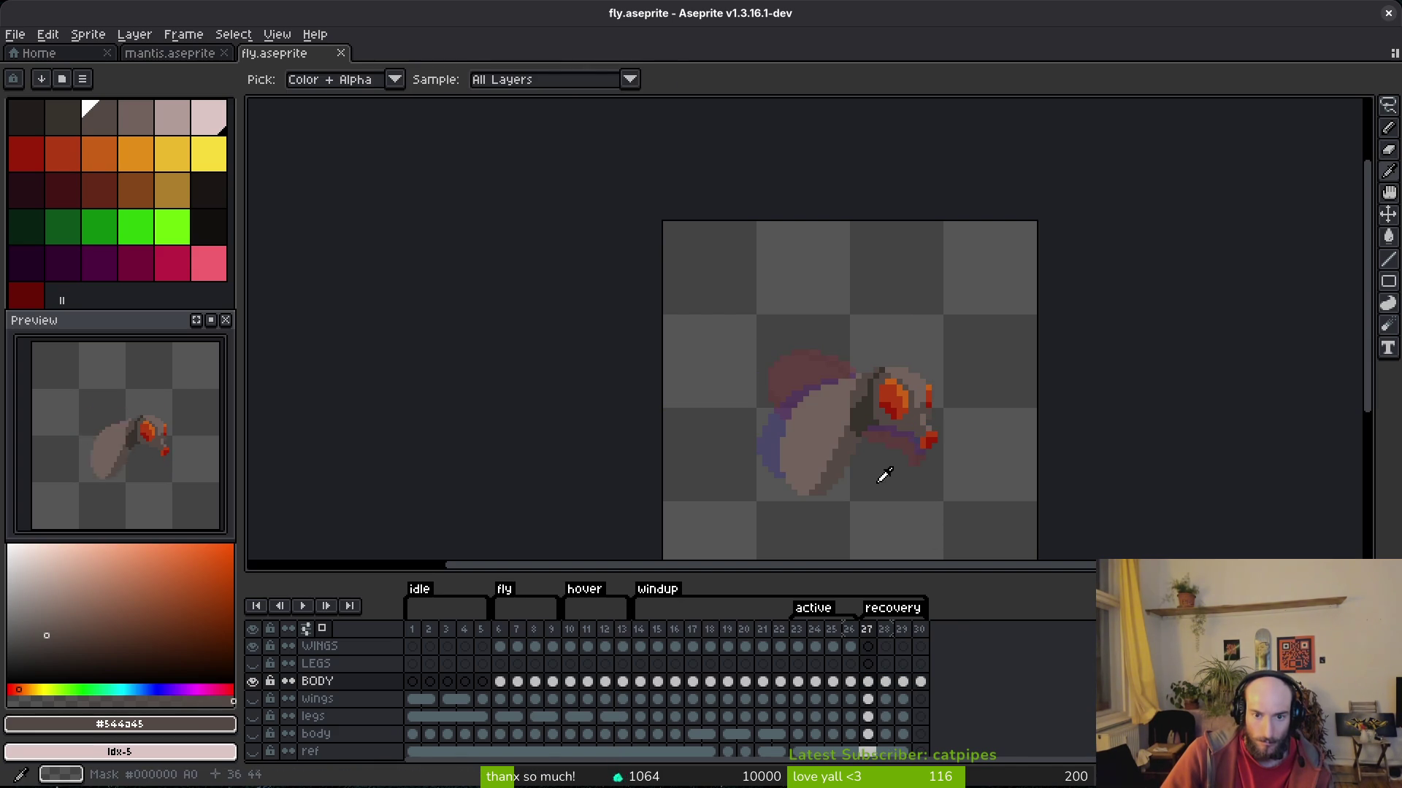
key("Right")
key("Right")
key("b")
scroll(813, 394, "up", 2)
key("e")
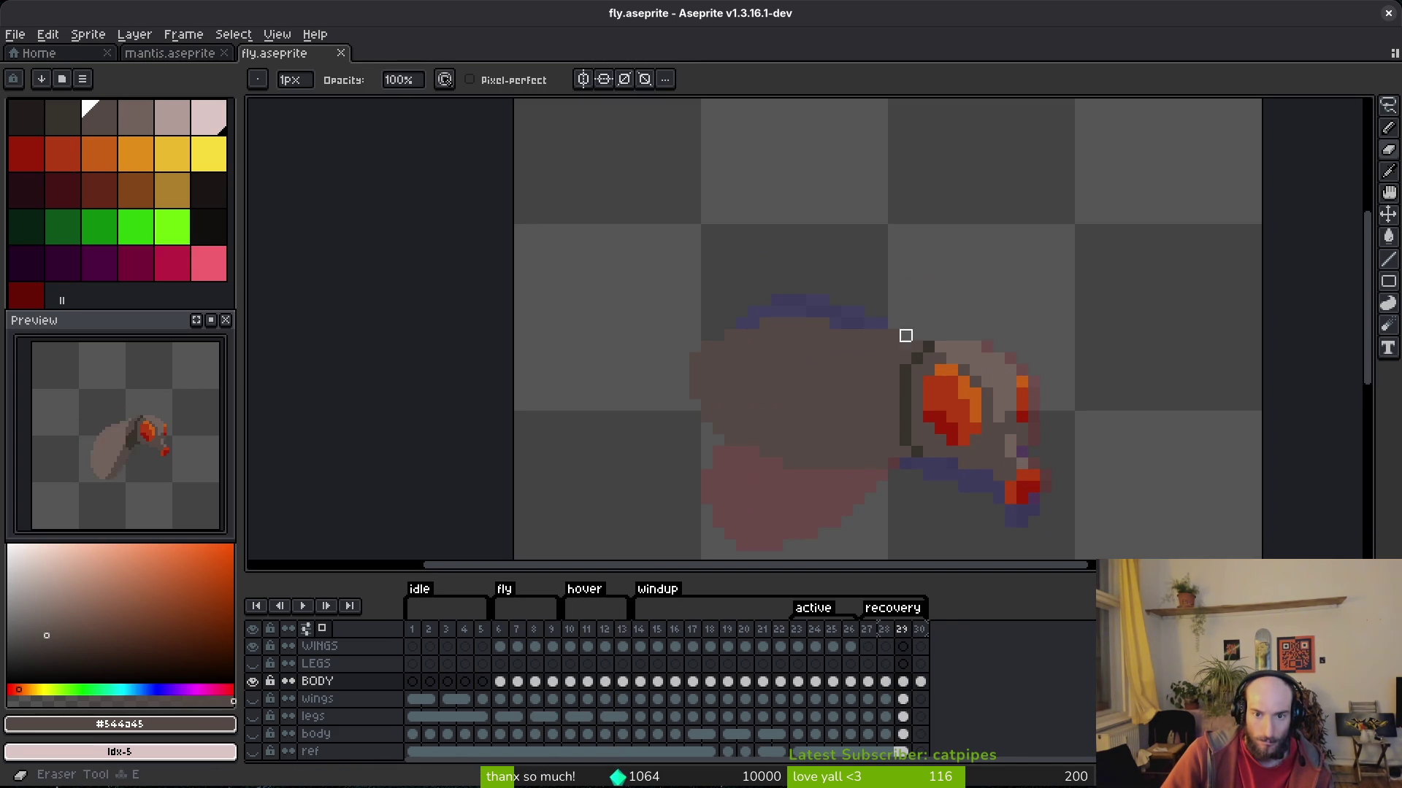
scroll(671, 359, "up", 2)
key("b")
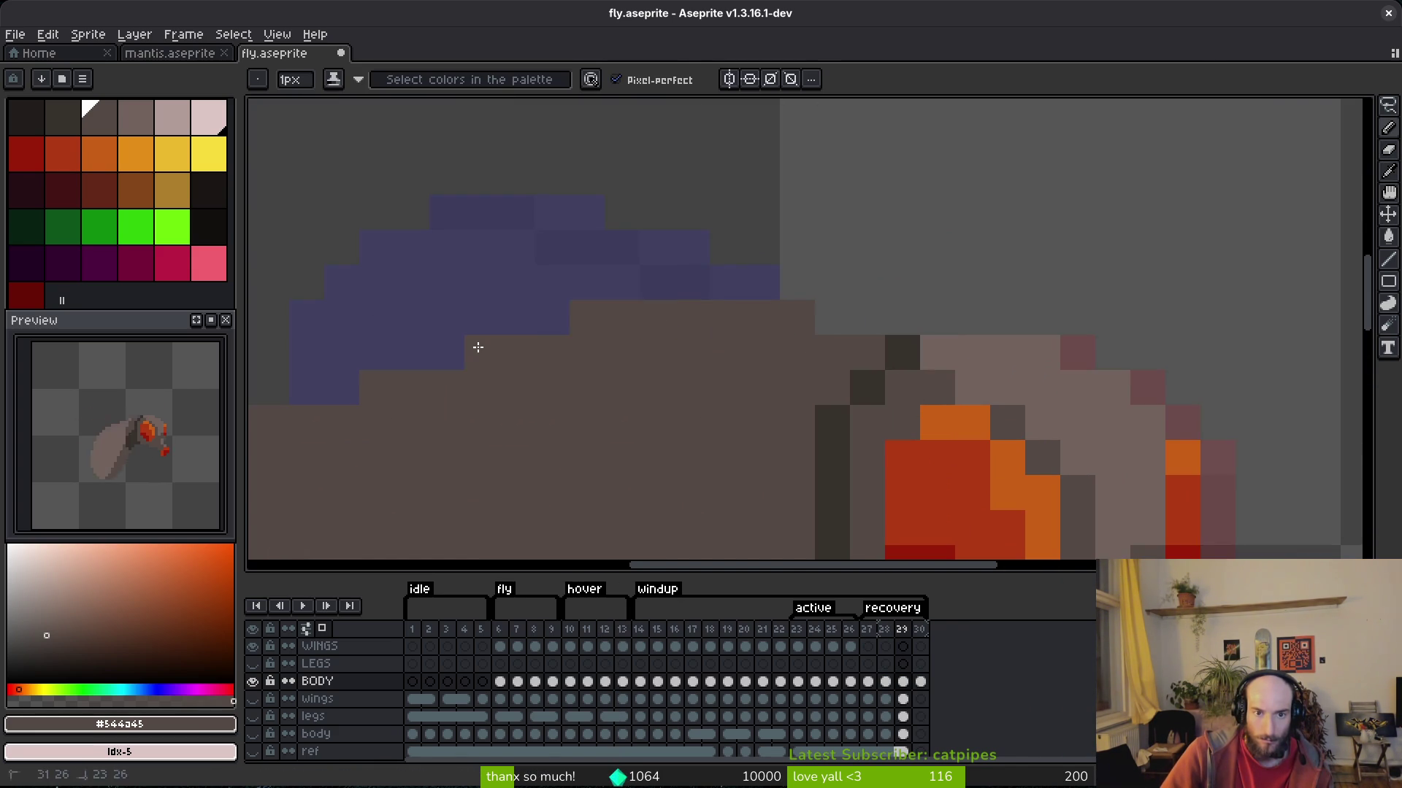
scroll(485, 338, "up", 1)
scroll(667, 369, "left", 3)
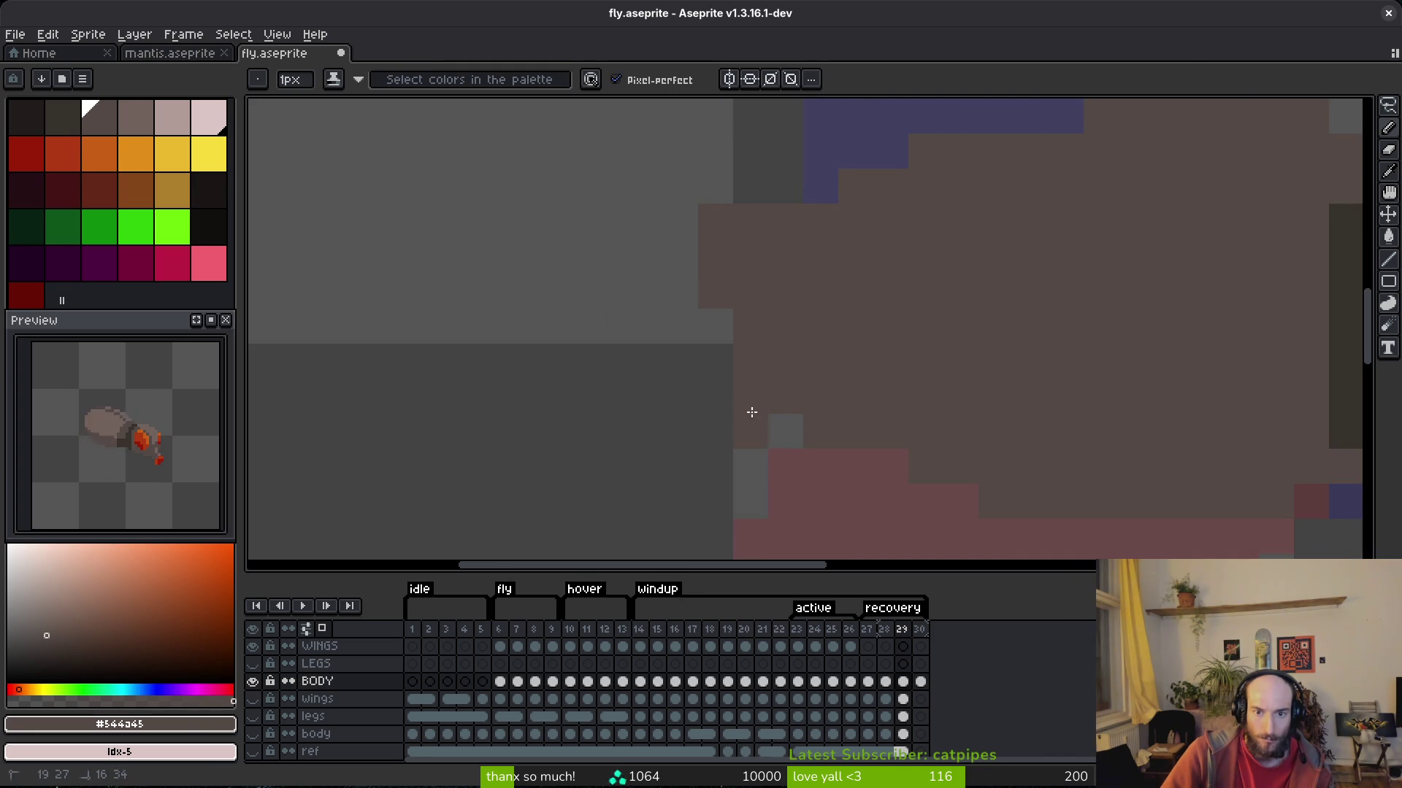
scroll(1108, 438, "right", 2)
scroll(1009, 454, "down", 1)
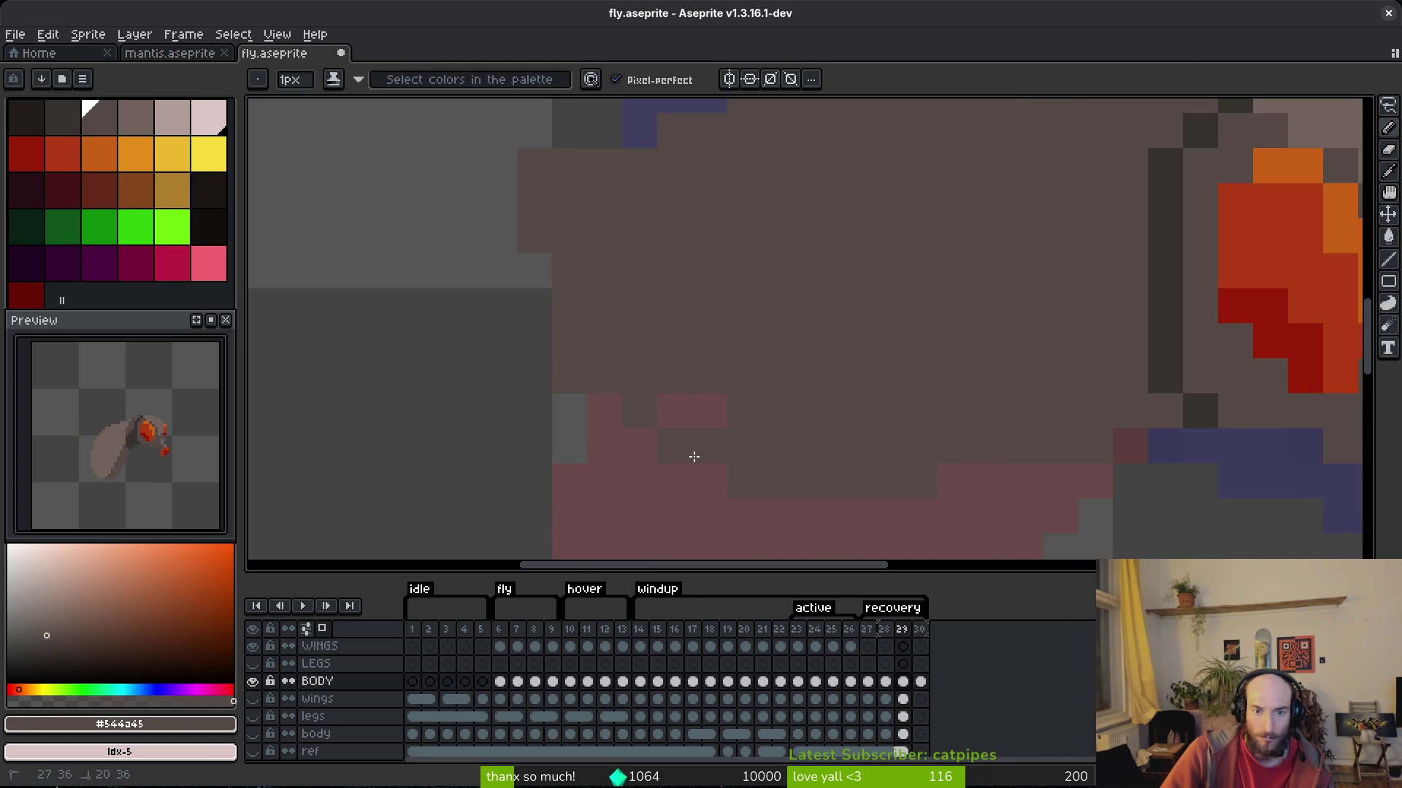
key("e")
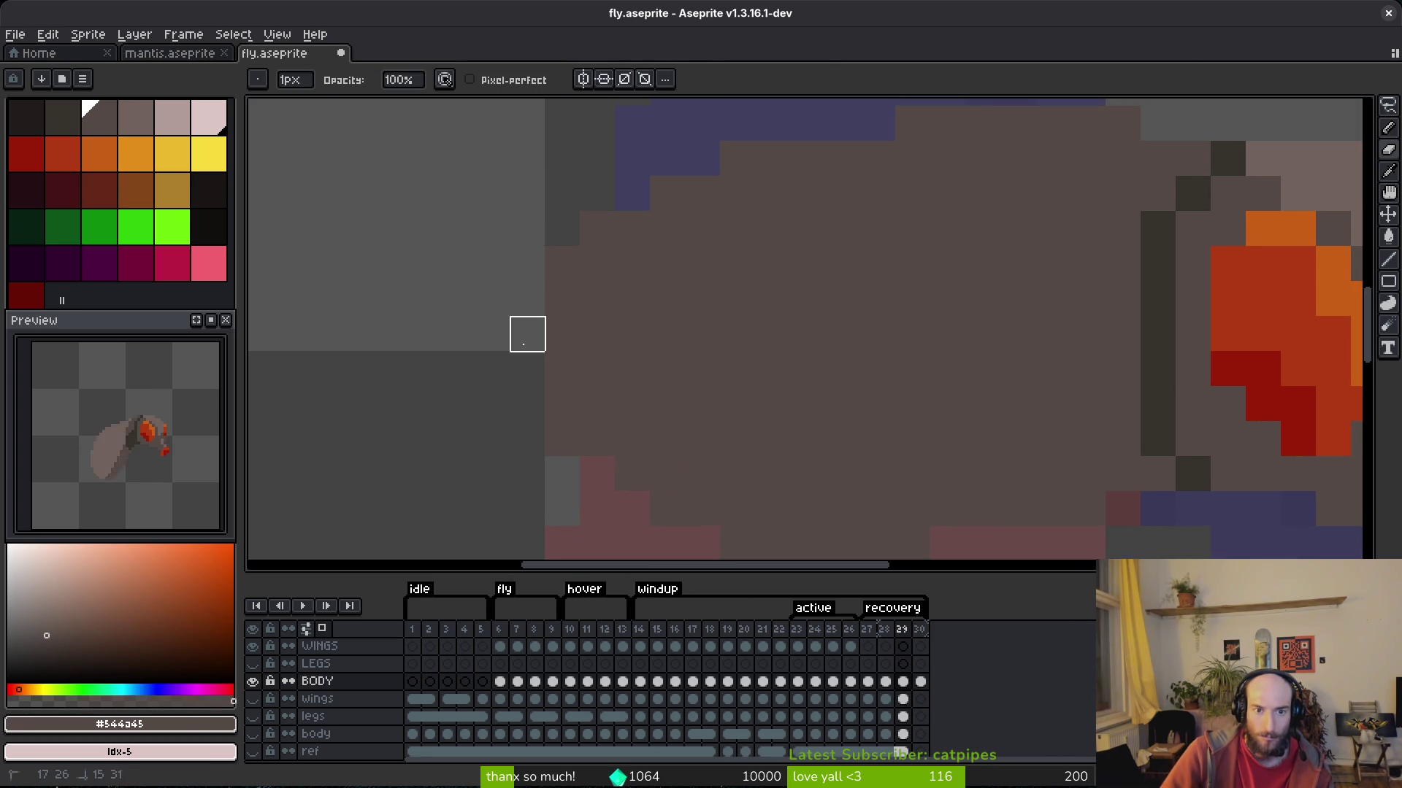
scroll(789, 260, "down", 2)
scroll(788, 260, "up", 2)
key("b")
scroll(589, 306, "up", 1)
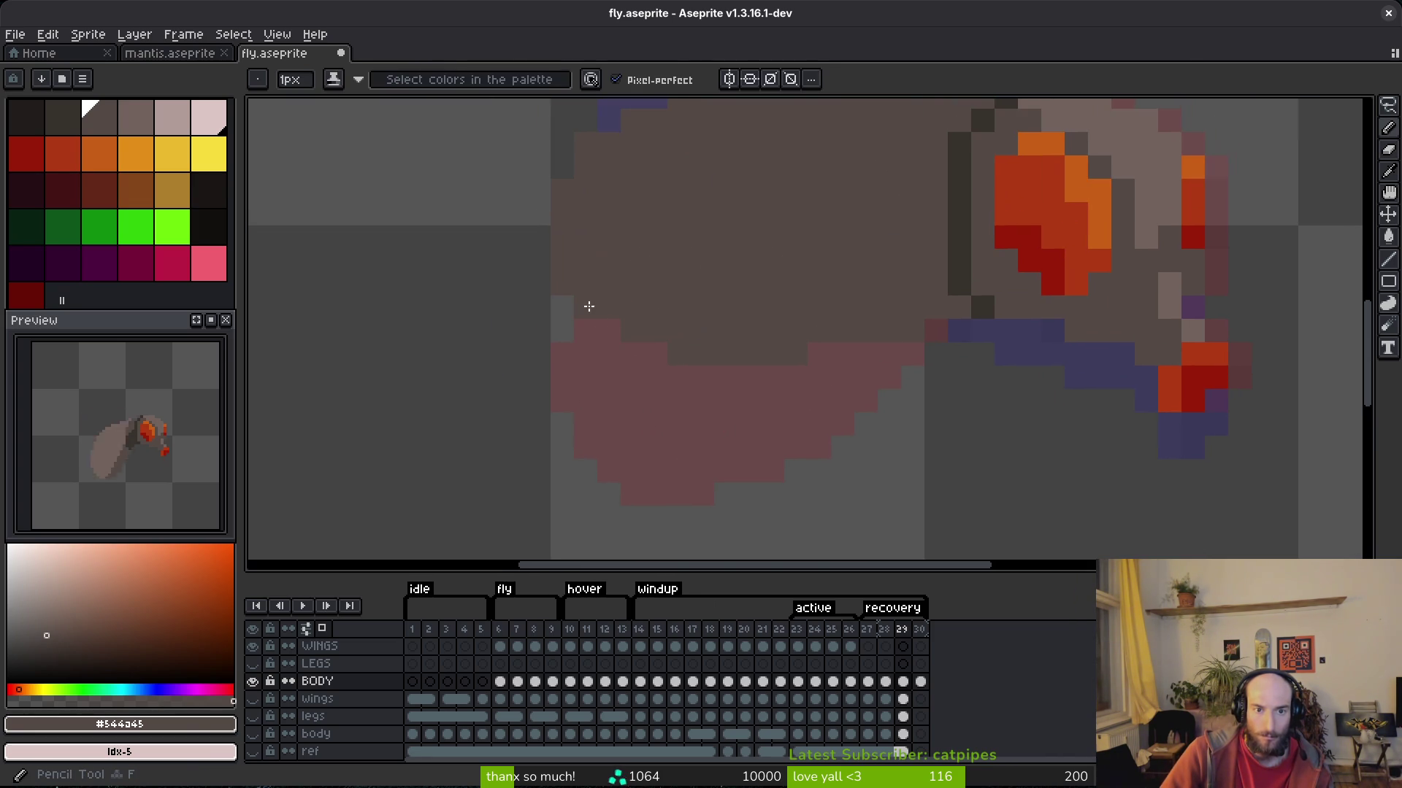
scroll(650, 338, "down", 3)
Flip between frames 28, 29 and 30 to compare the body shading.
key("i")
key("Right")
key("Left")
key("Right")
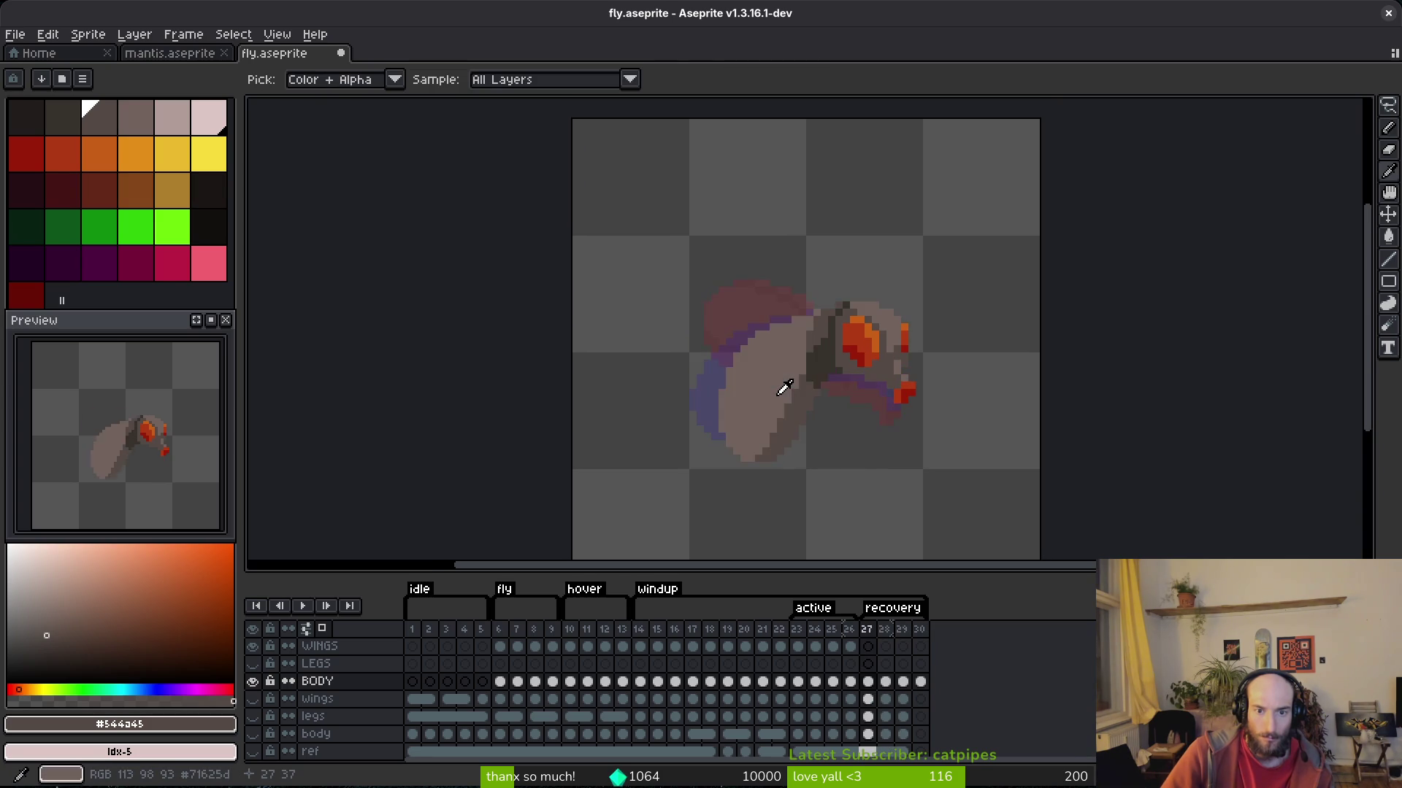
key("Left")
key("b")
key("Right")
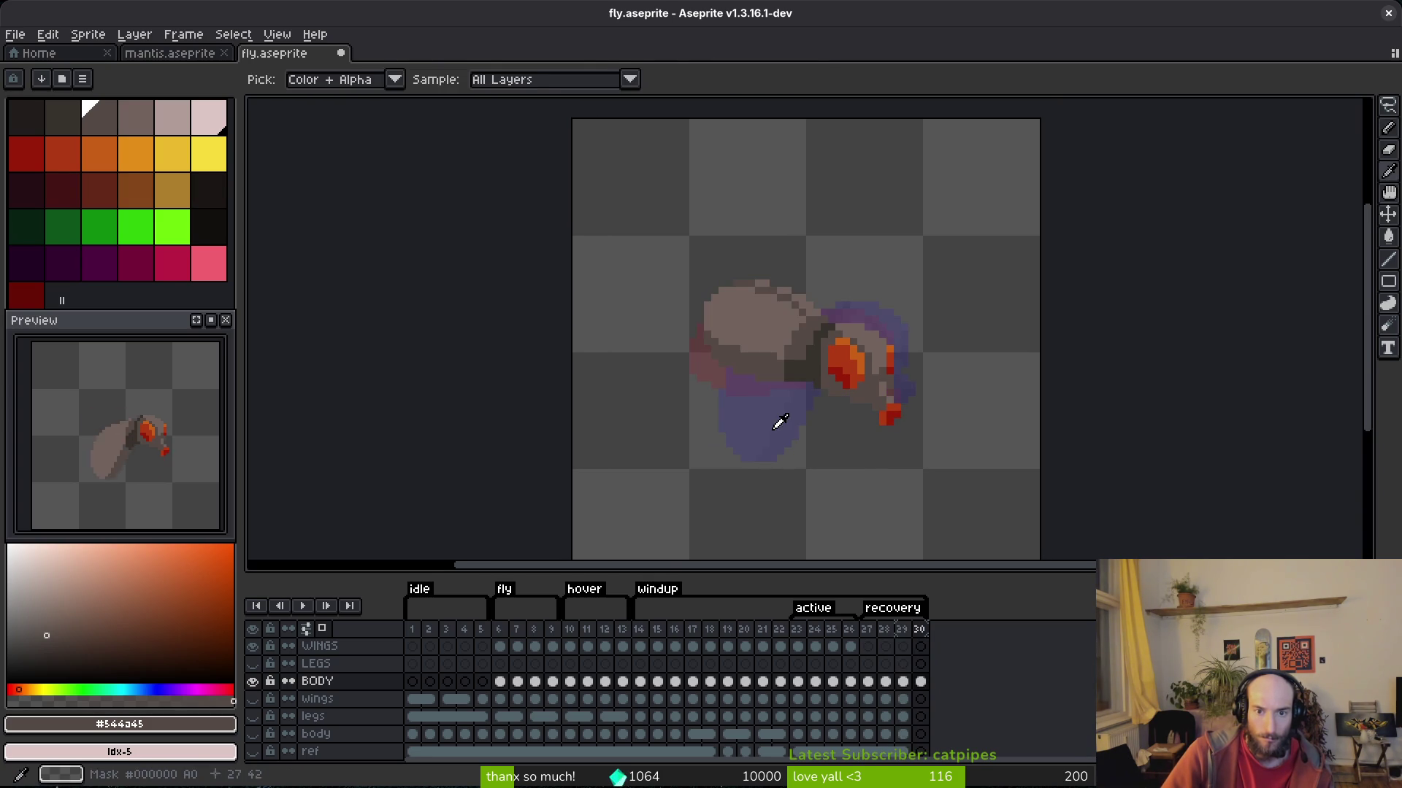
key("Left")
key("i")
key("Right")
key("b")
scroll(795, 409, "up", 4)
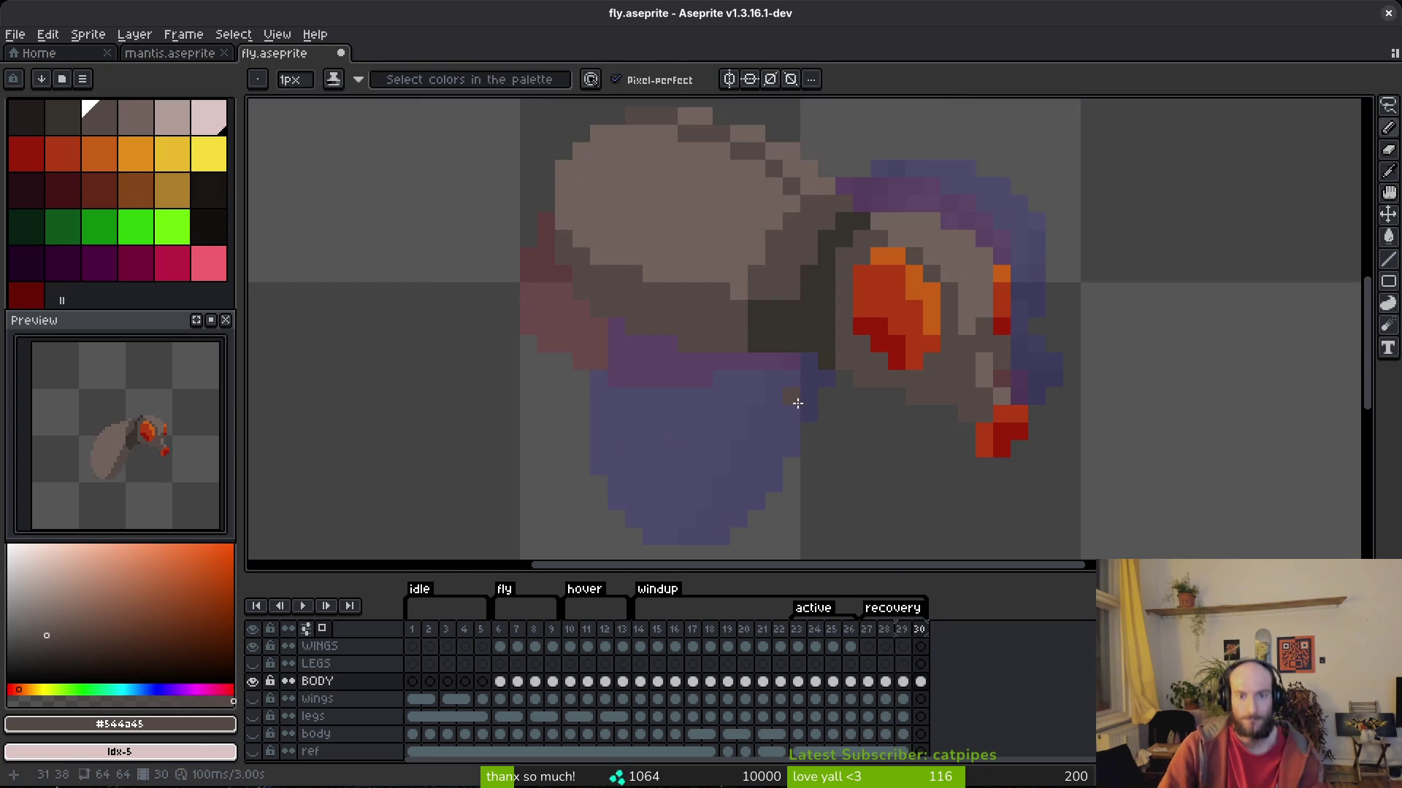
key("Left")
key("i")
key("b")
key("Left")
key("i")
key("Right")
key("b")
key("Left")
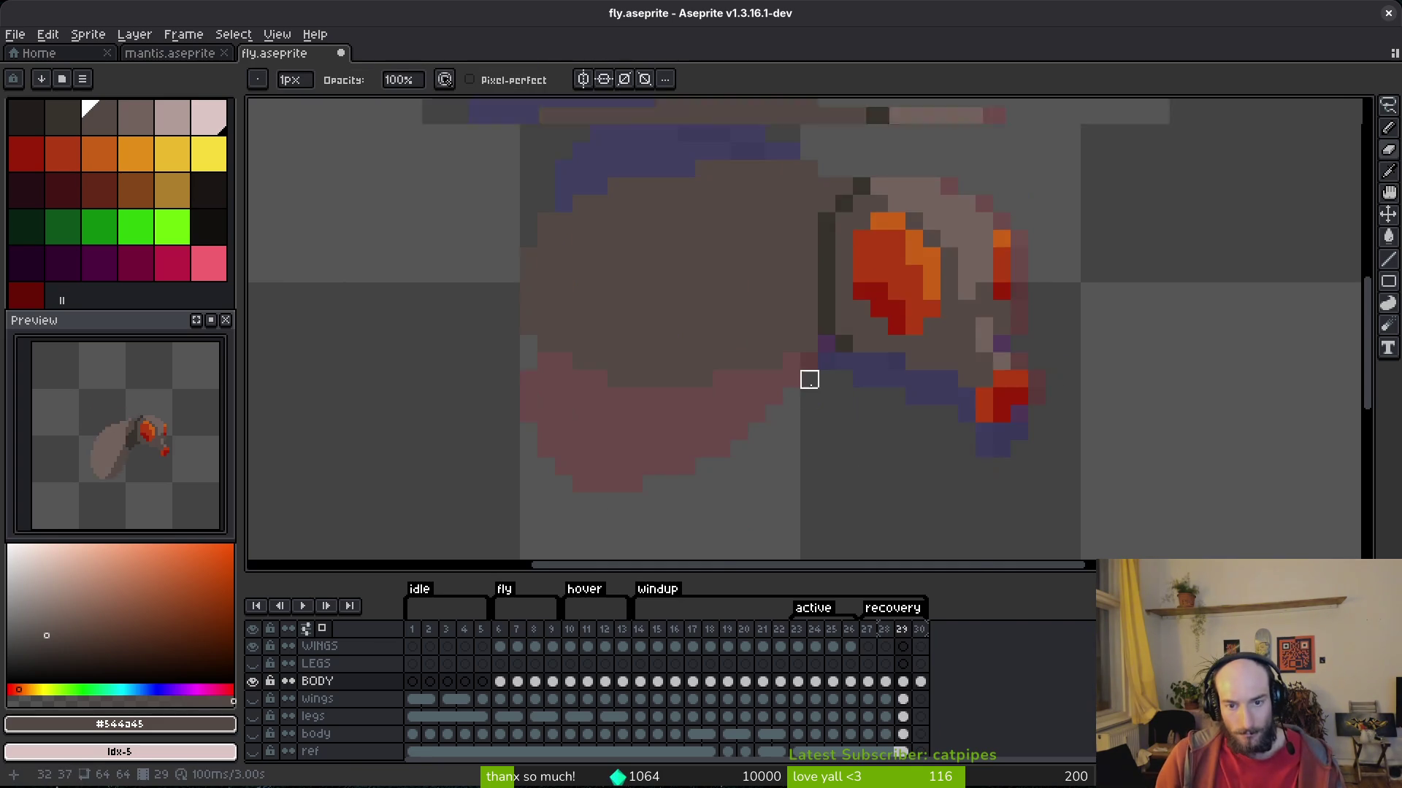
key("Right")
Eyedrop the dark outline colour #36312c from the body on frame 29.
scroll(806, 322, "up", 4)
scroll(620, 426, "down", 4)
scroll(820, 516, "up", 3)
scroll(924, 483, "down", 4)
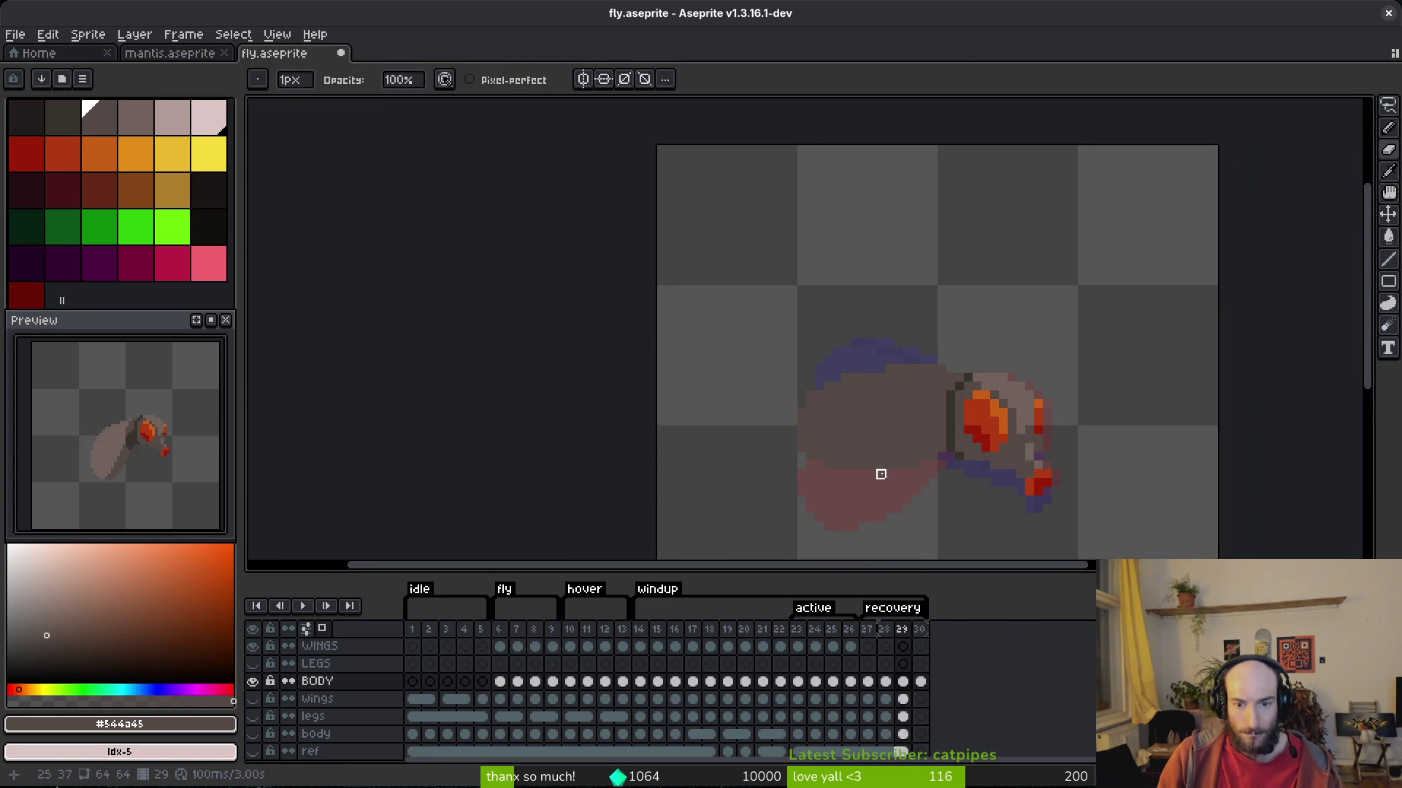
scroll(881, 475, "up", 2)
key("i")
left_click(868, 340, "alt")
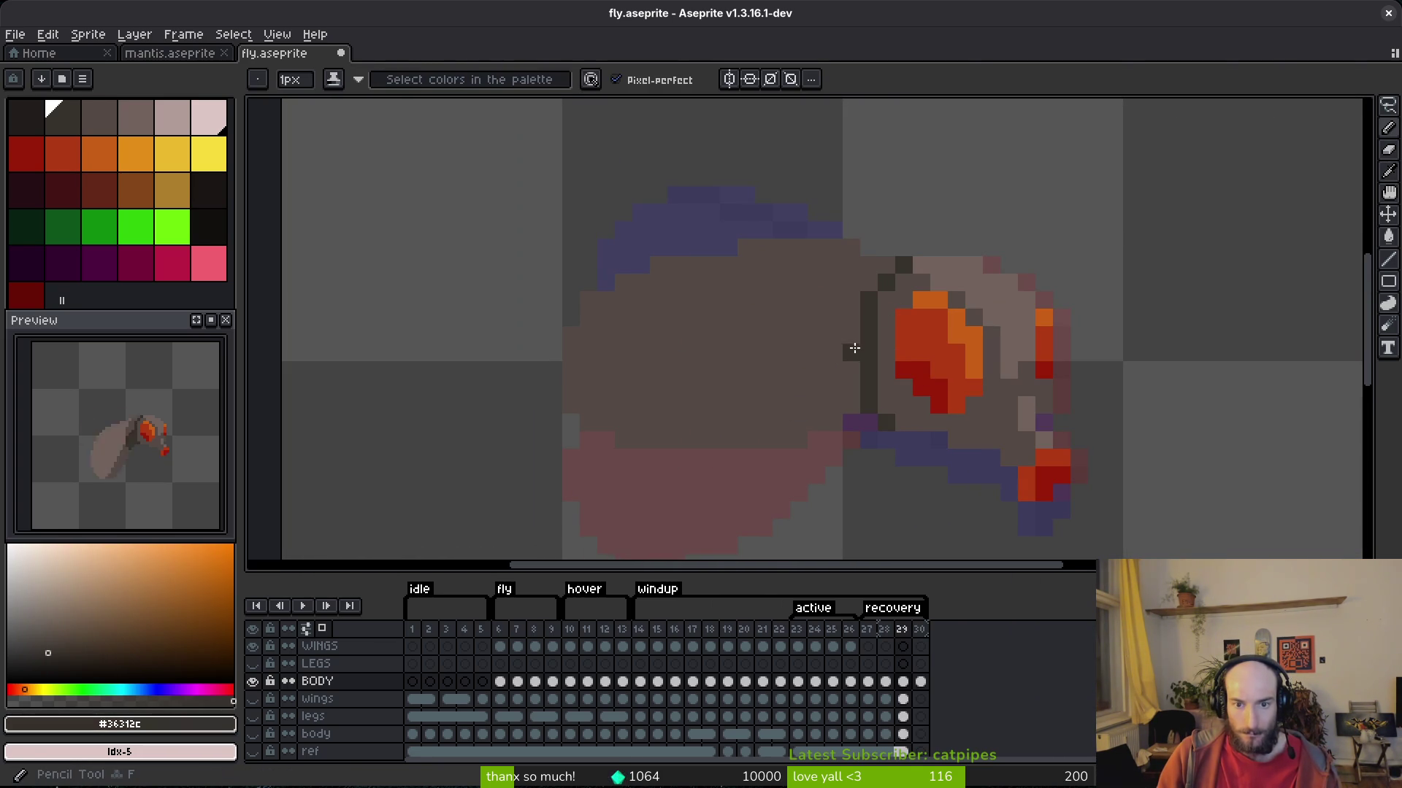
Paint a dark column beside the neck outline and a light #71625d highlight stripe across the body.
mouse_move(836, 349)
left_mouse_down()
mouse_move(835, 401)
mouse_move(892, 378)
left_mouse_up()
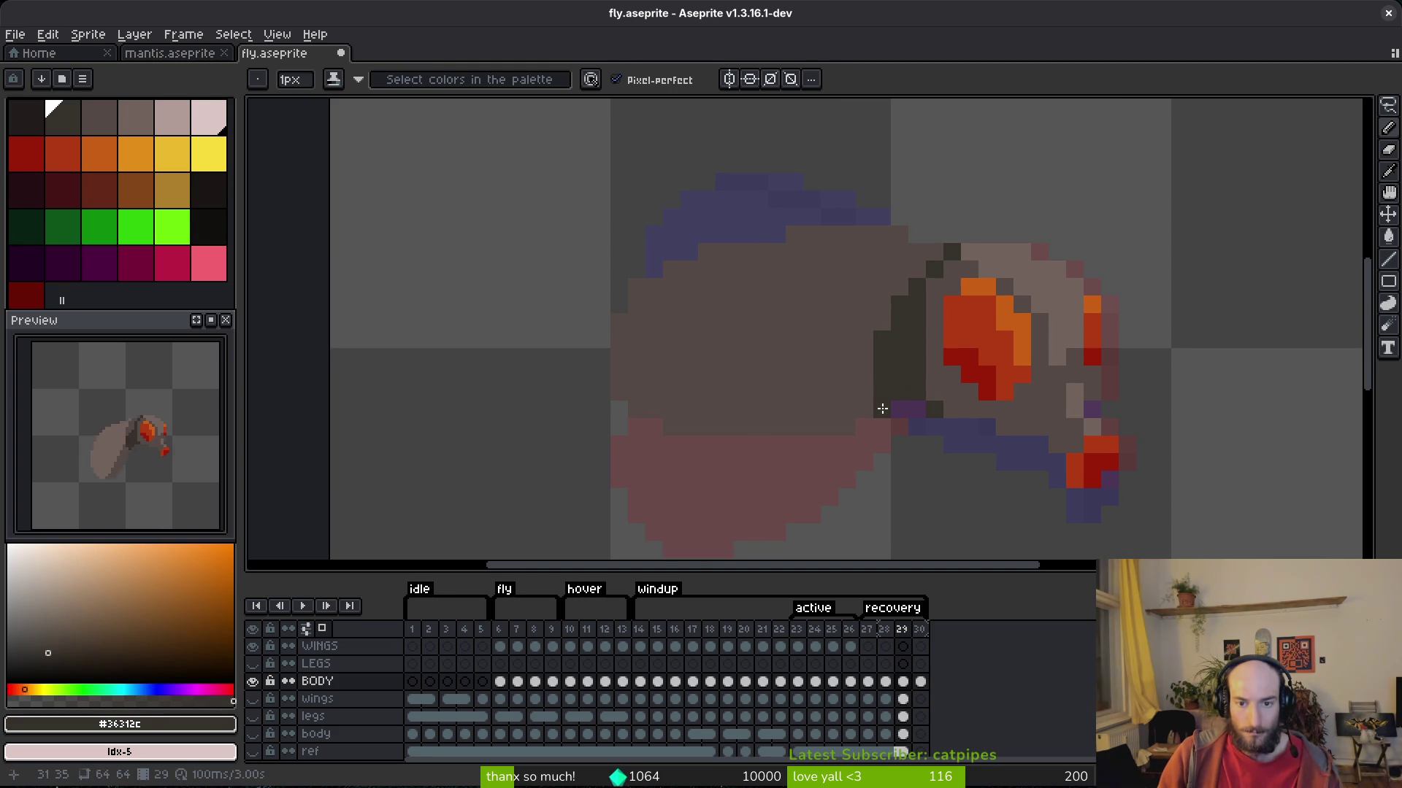
left_click(882, 408)
key("alt")
left_click(938, 265, "alt")
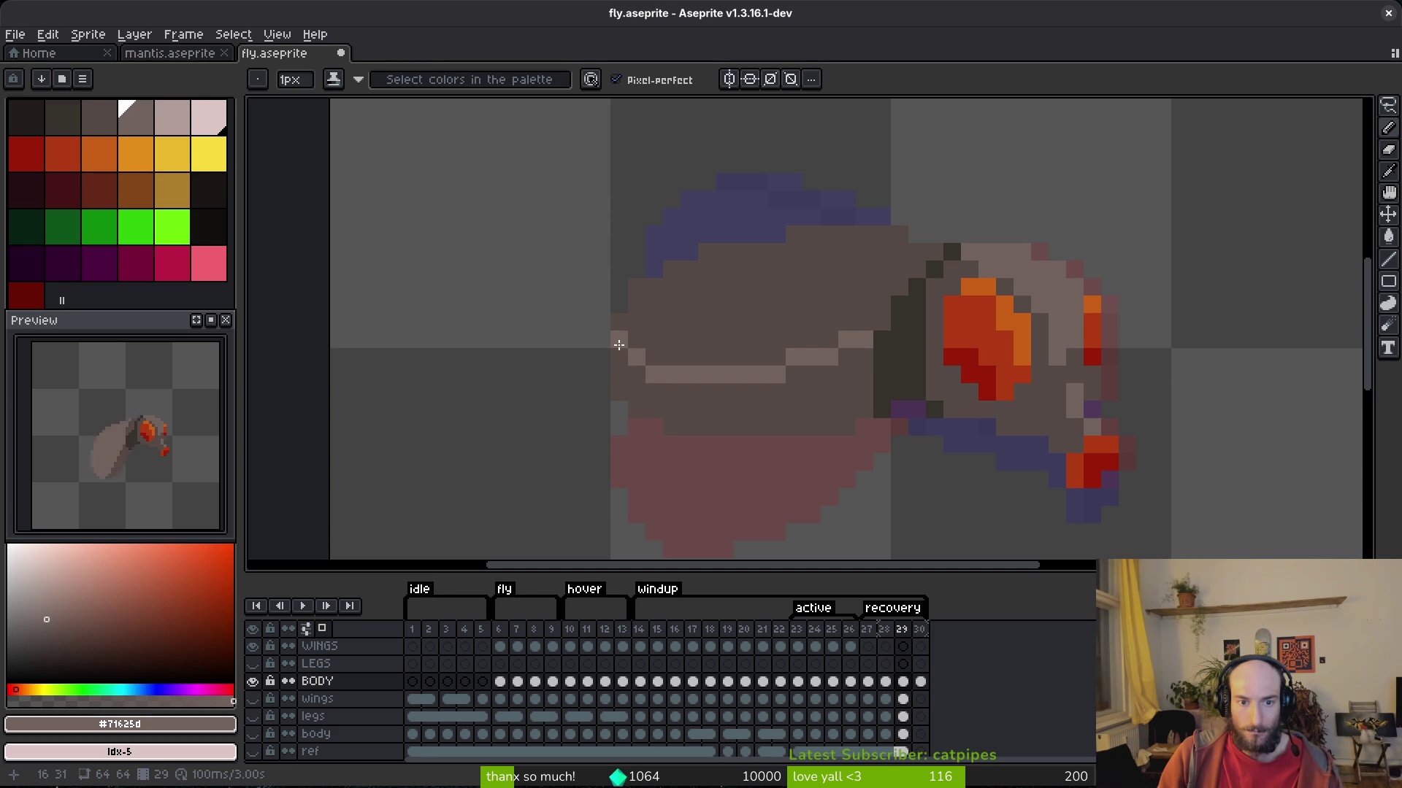
left_click_drag(603, 352, 776, 385)
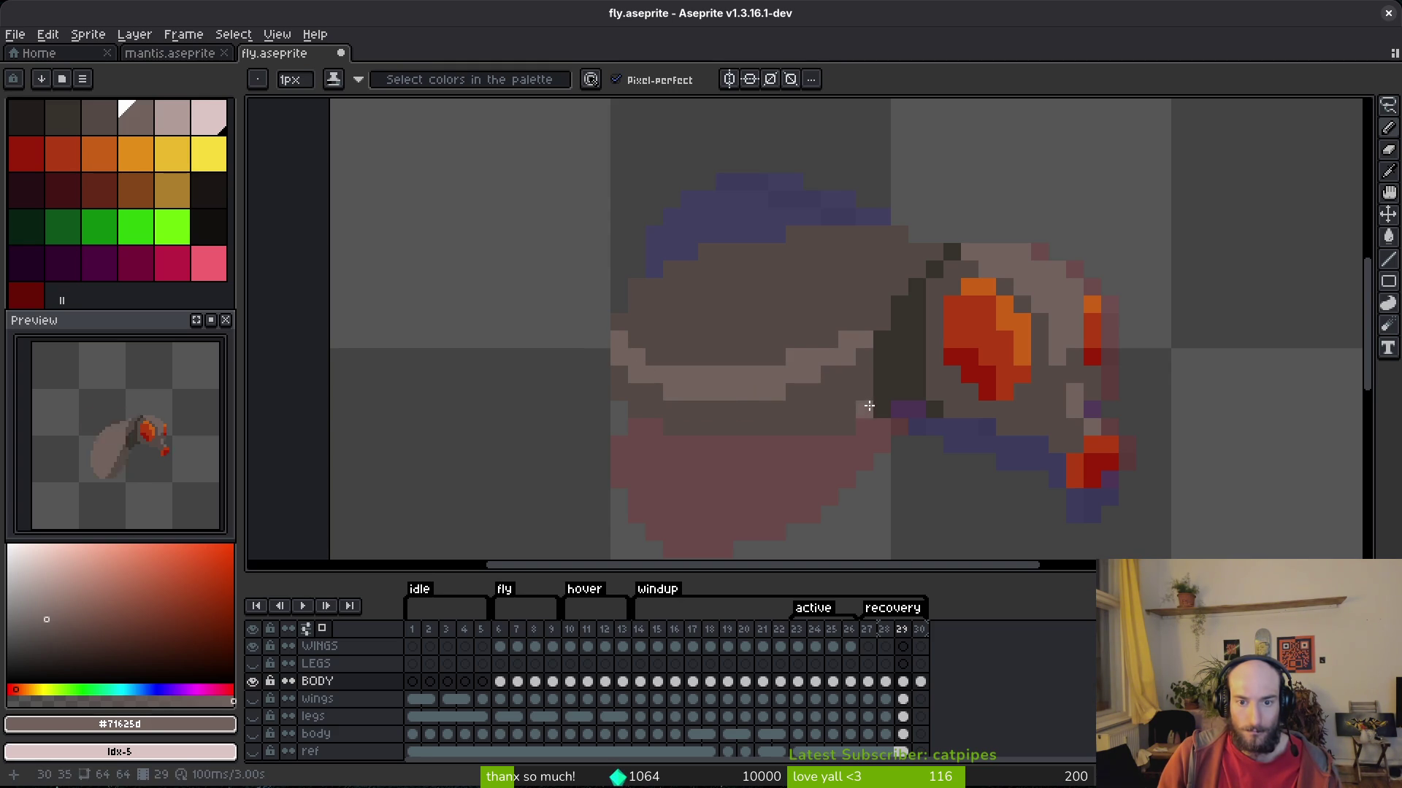
Pick the mid body colour #544a45 and draw a dark row along the body's underside.
key("i")
scroll(801, 291, "down", 3)
scroll(865, 321, "up", 1)
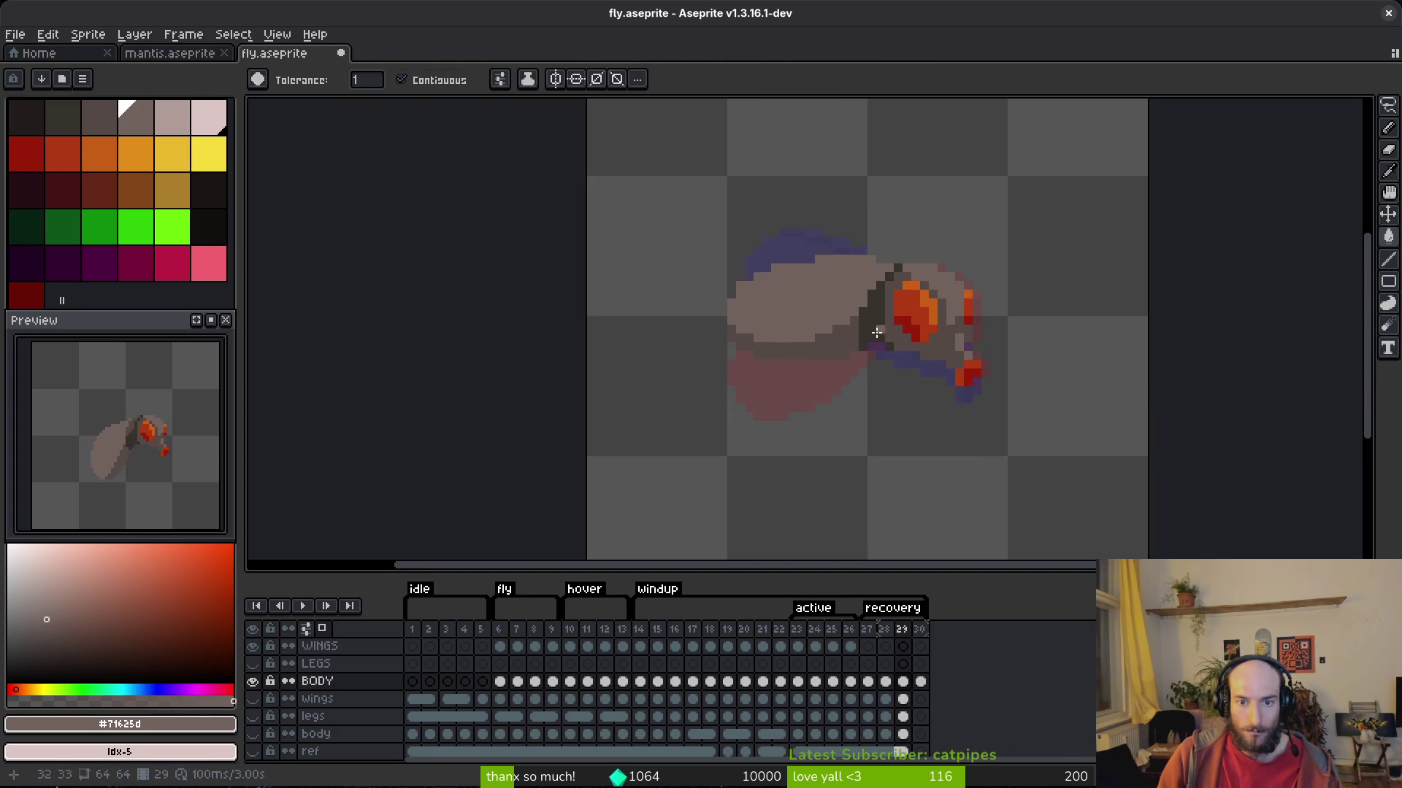
key("Right")
key("Right")
key("Left")
scroll(846, 351, "up", 2)
left_click(866, 335)
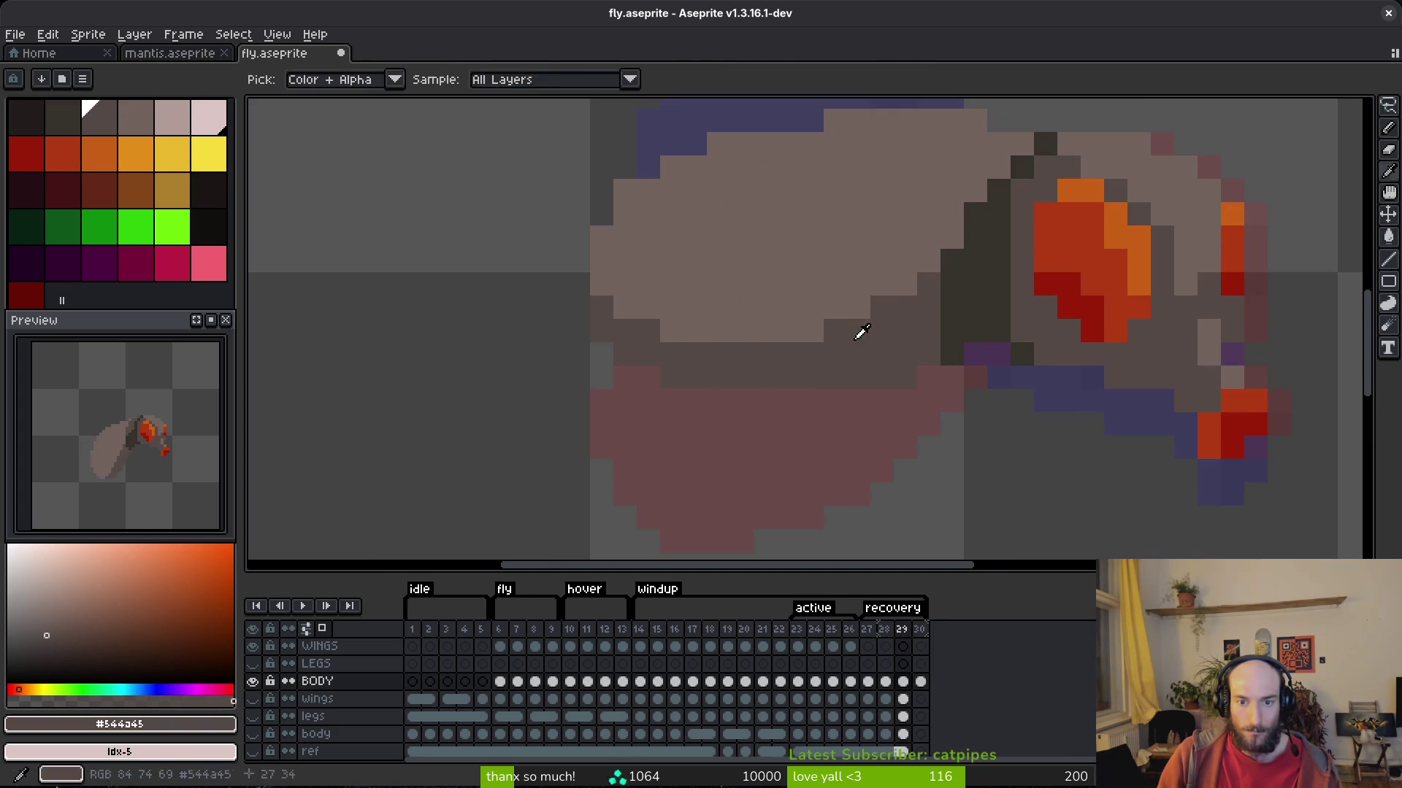
key("g")
left_click(686, 332)
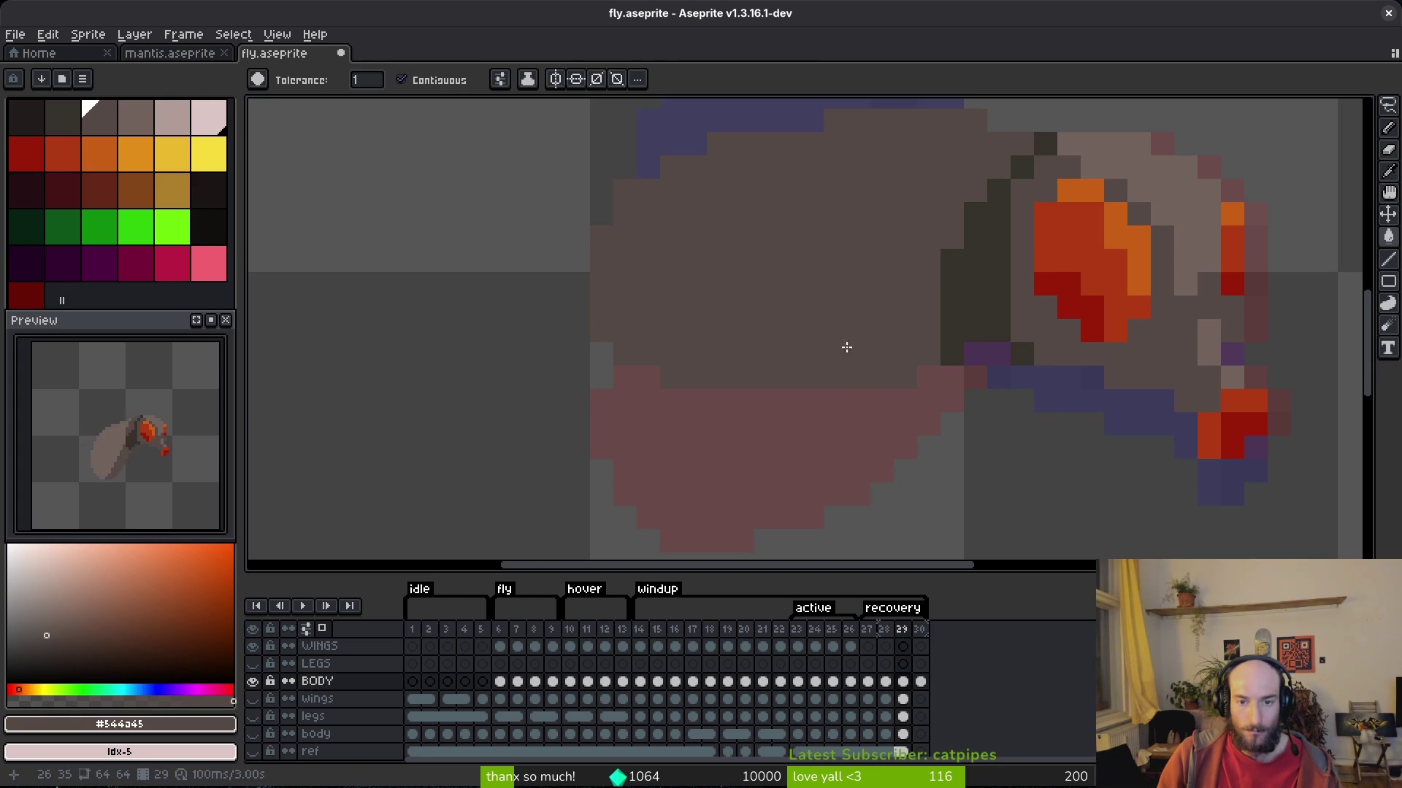
key("ctrl+z")
key("b")
left_click(823, 332, "shift")
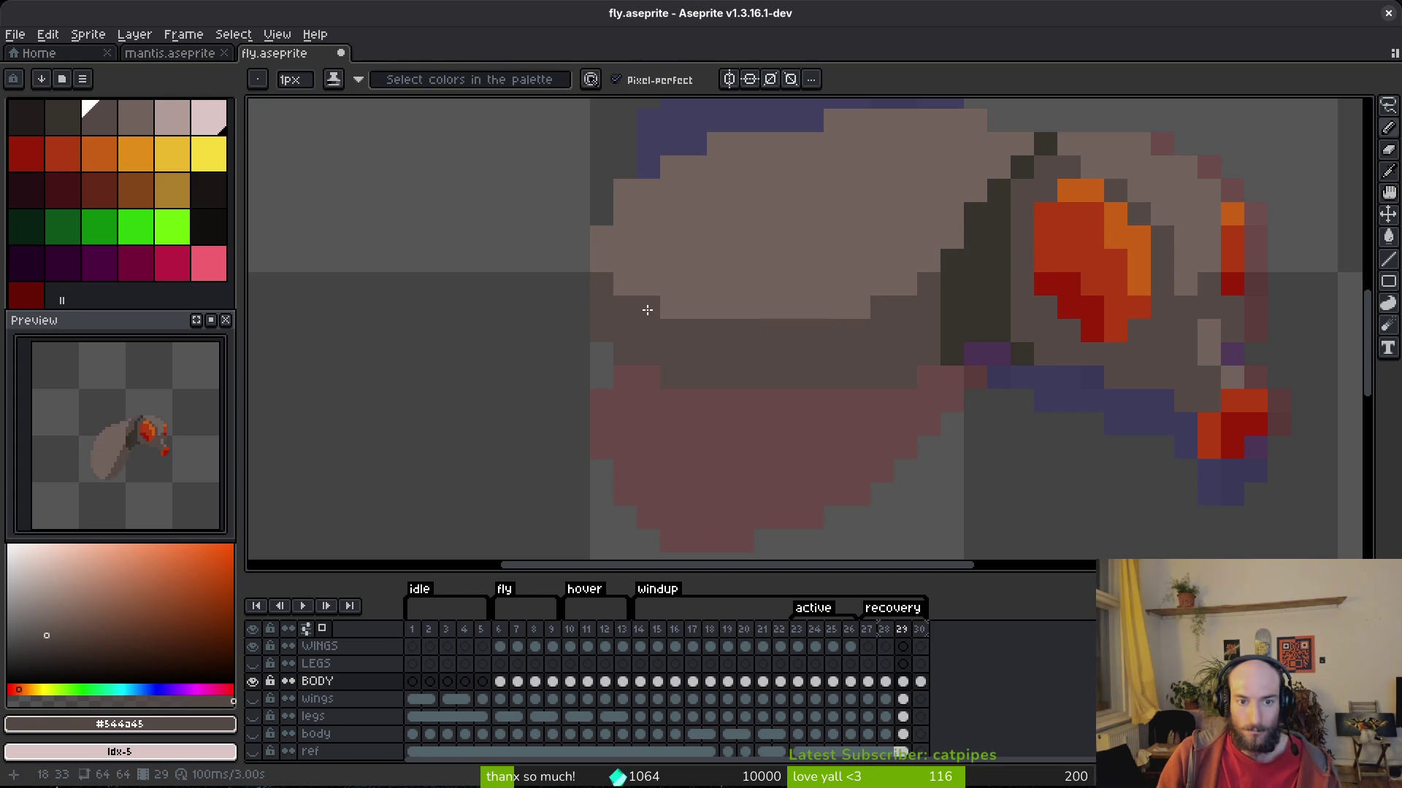
Step through frames 28, 29 and 30 to check the new body shading.
scroll(647, 311, "down", 6)
key("Right")
key("alt")
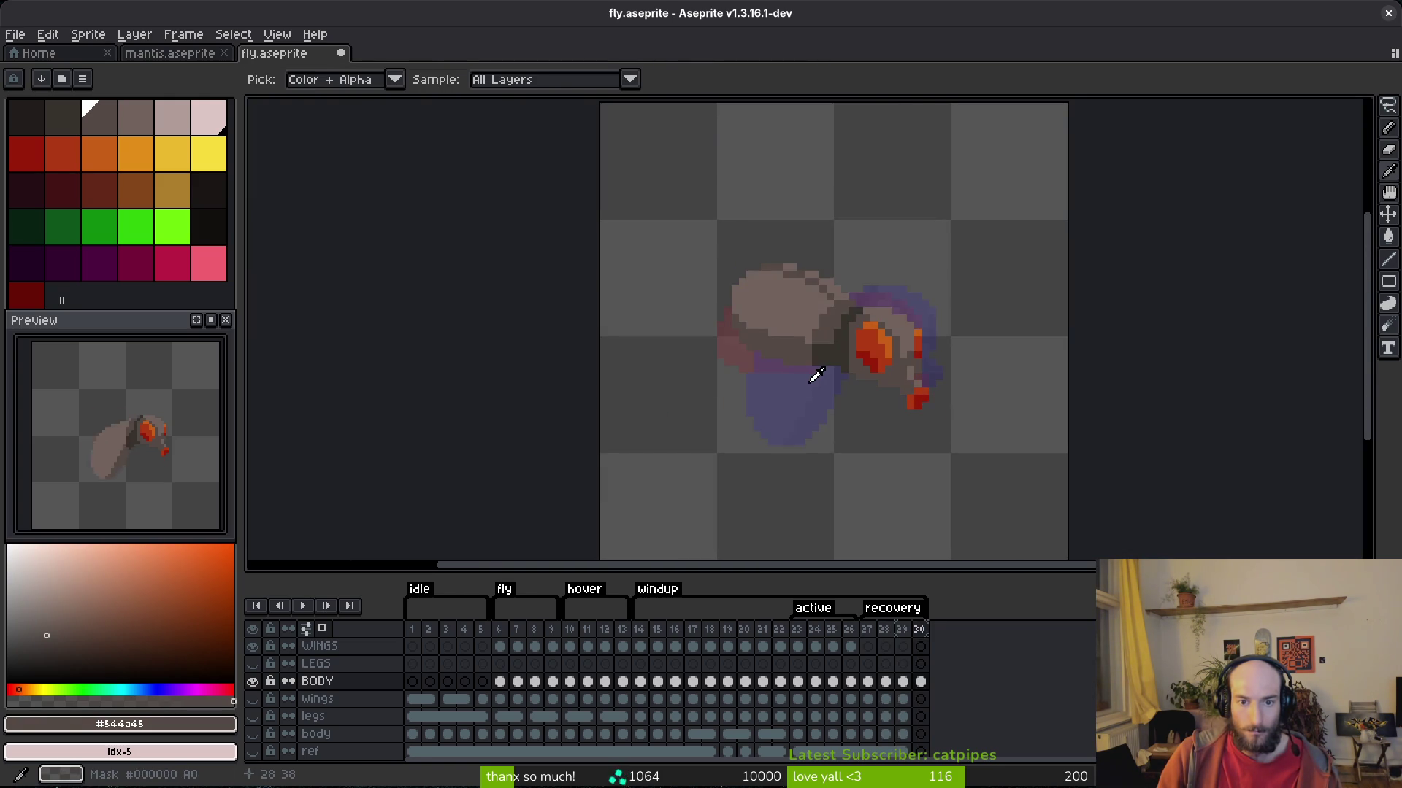
scroll(840, 358, "up", 5)
key("Left")
key("Left")
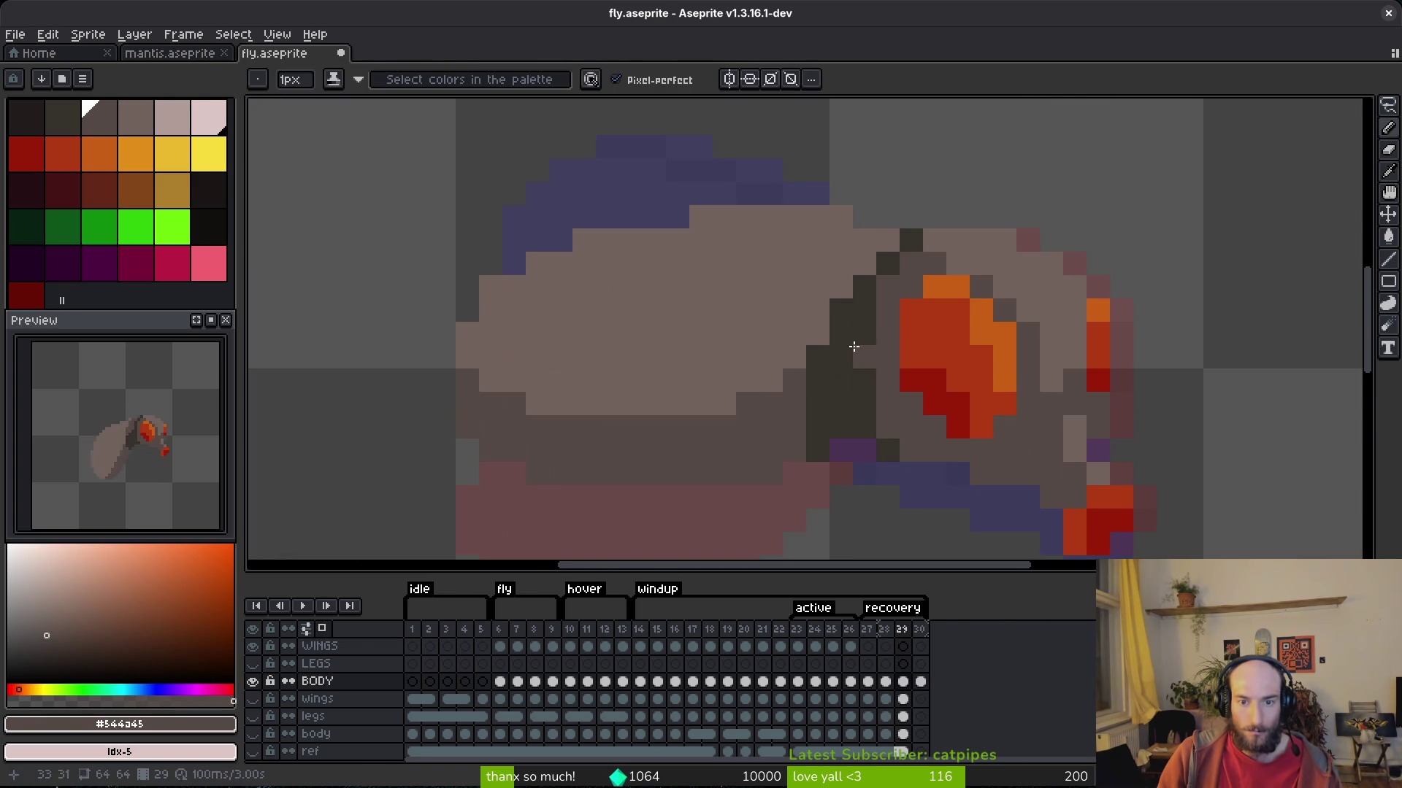
key("Right")
key("Right")
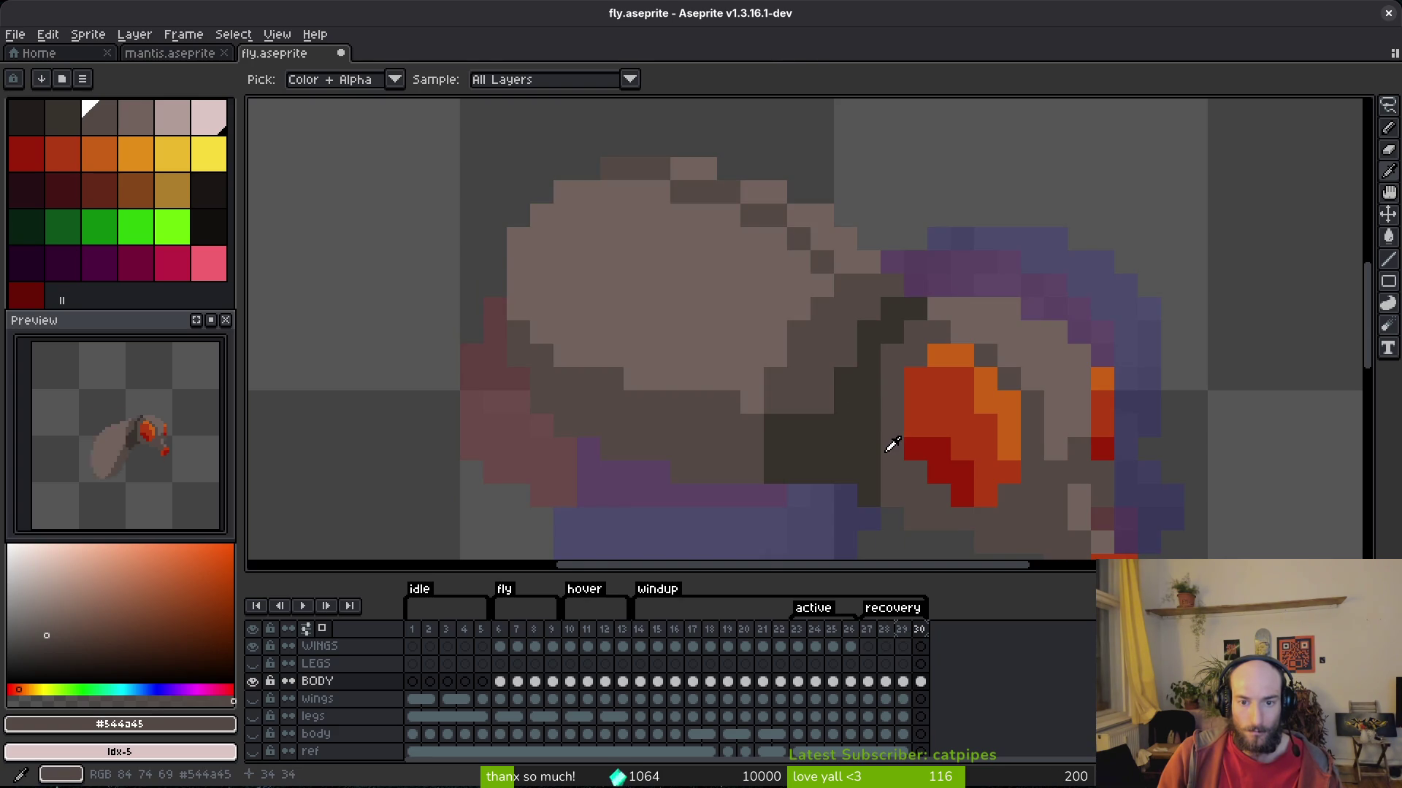
key("Left")
key("b")
scroll(857, 407, "down", 4)
key("i")
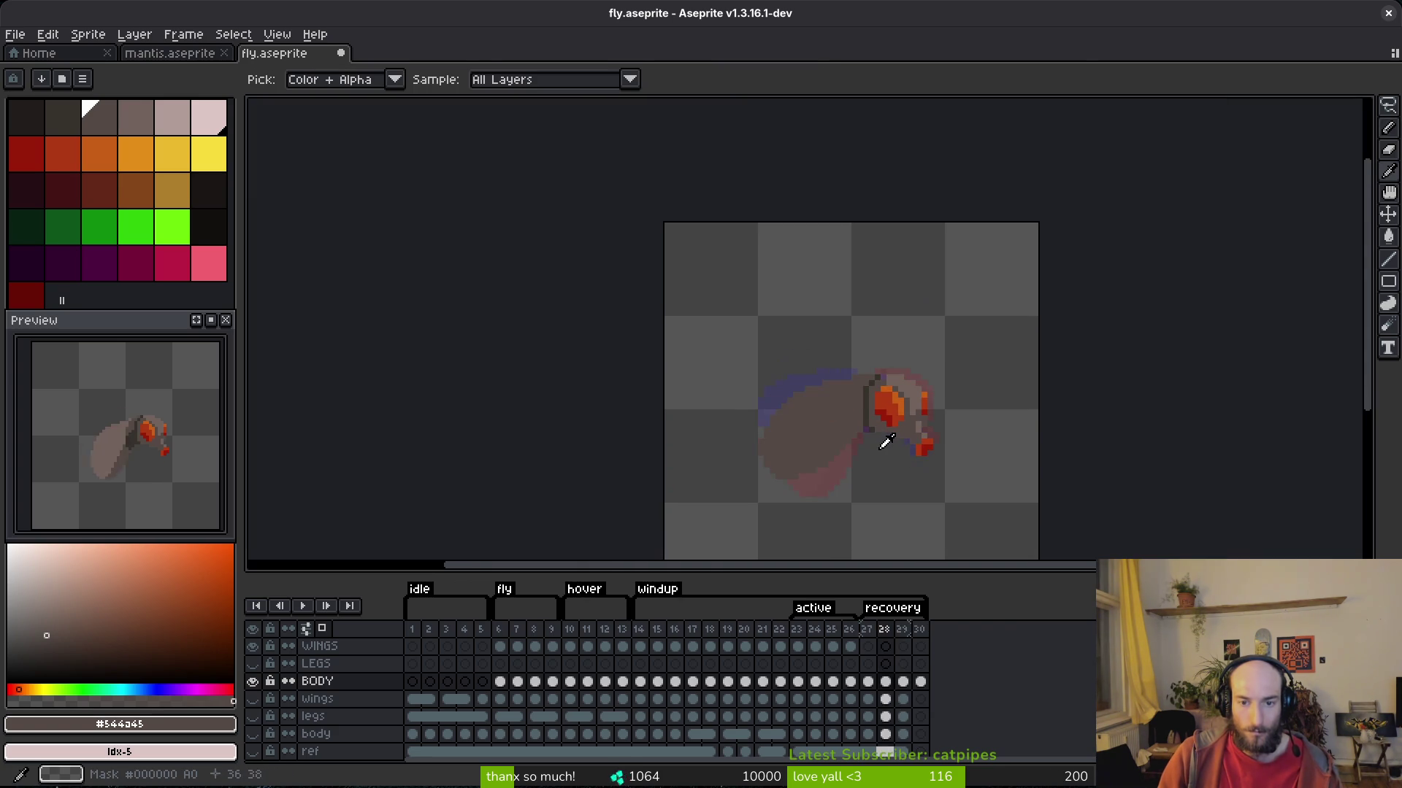
key("Right")
key("b")
key("Left")
scroll(861, 410, "up", 3)
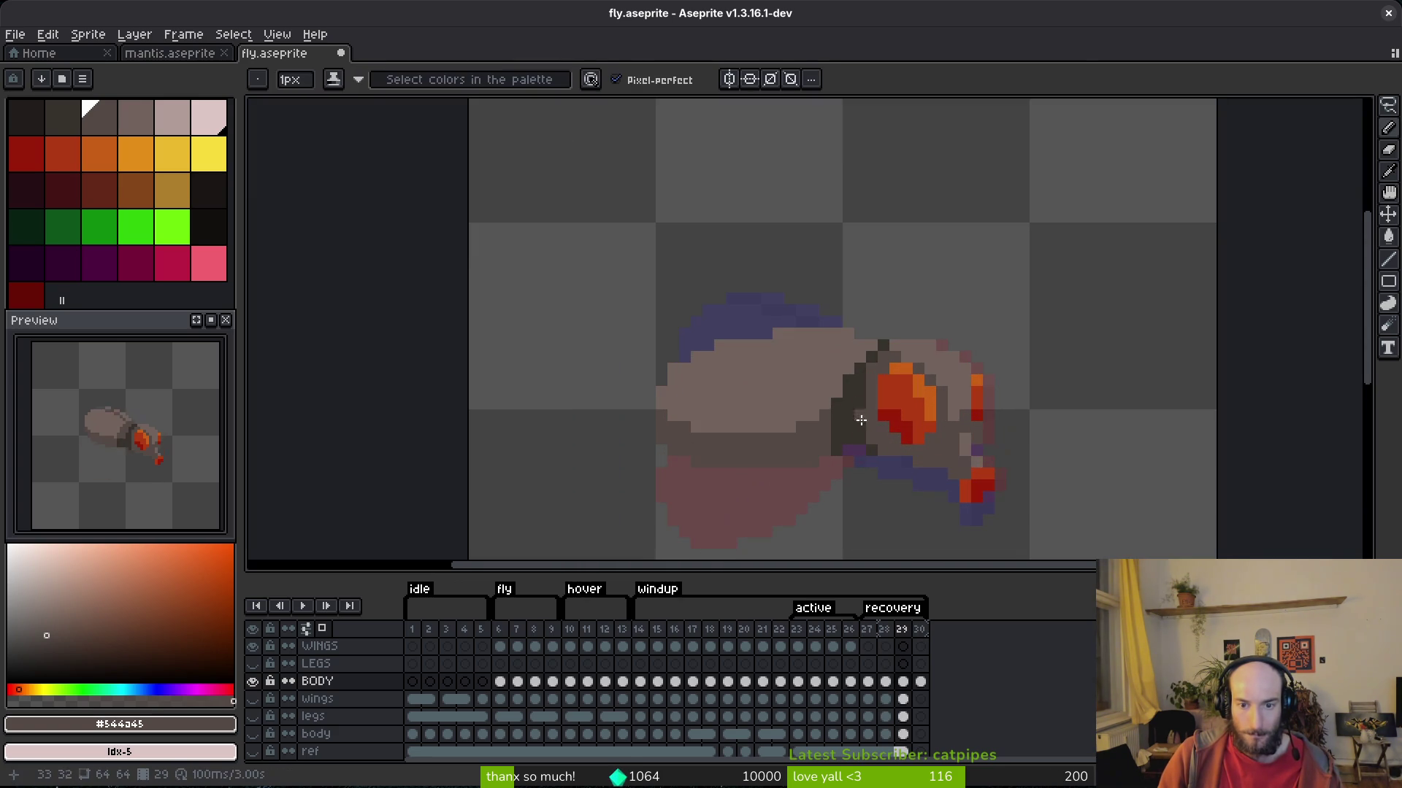
scroll(836, 418, "up", 2)
Paint a dark #544a45 diagonal running up and right across the body.
key("i")
left_click(779, 416)
key("b")
left_click(774, 422, "alt")
left_click_drag(800, 371, 826, 292)
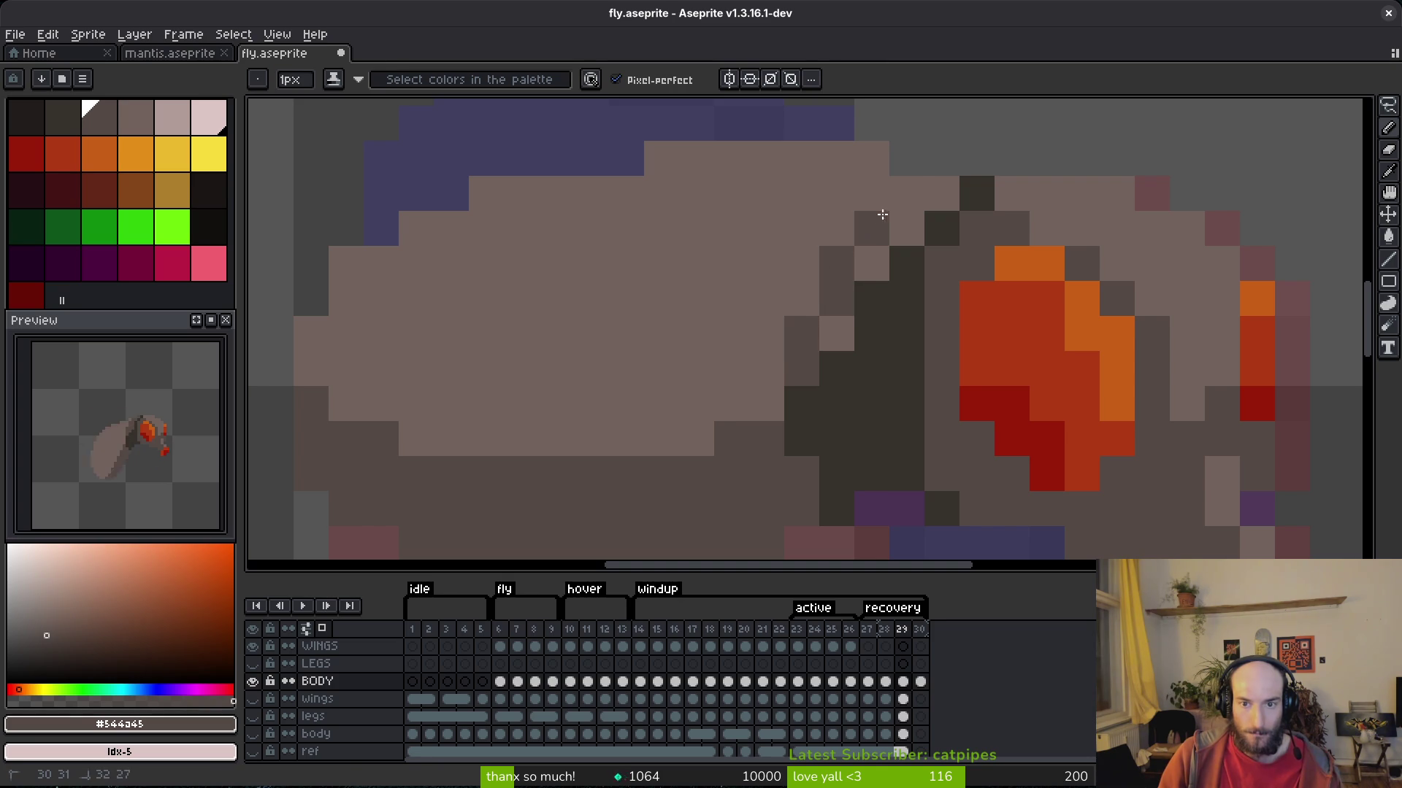
left_click_drag(877, 217, 932, 196)
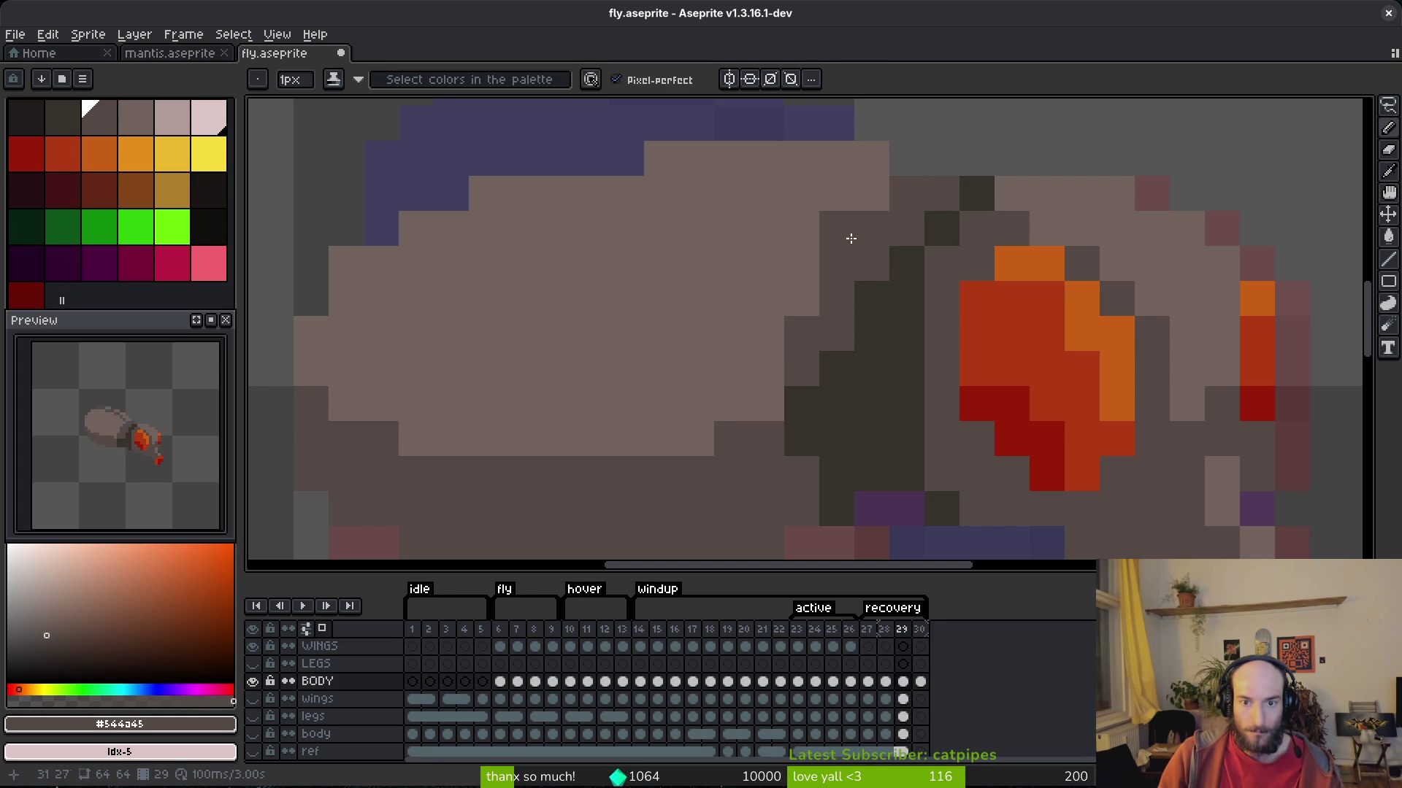
Compare frame 29 with frame 30, then move to frame 28 and pick the dark body brown.
scroll(839, 351, "down", 7)
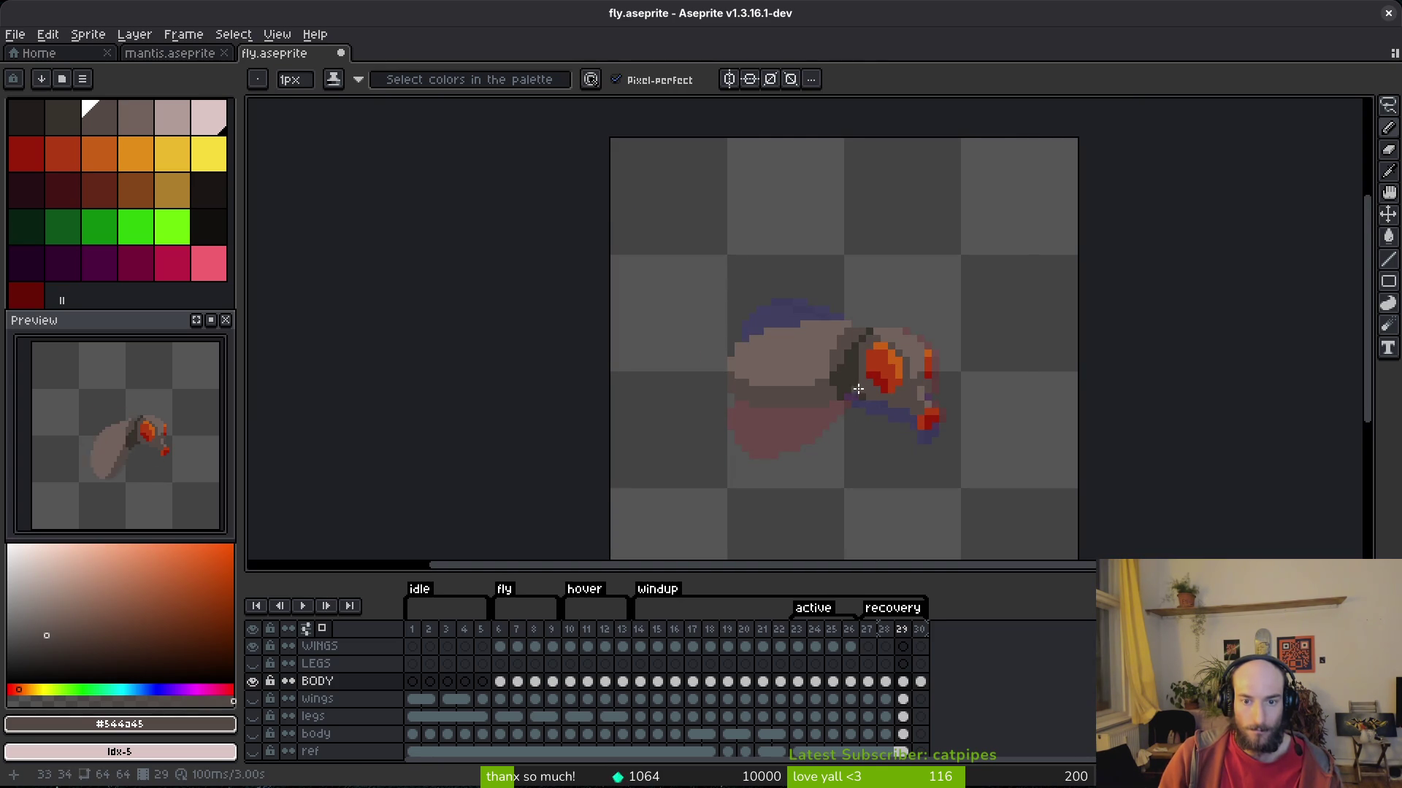
key("i")
key("period")
key("comma")
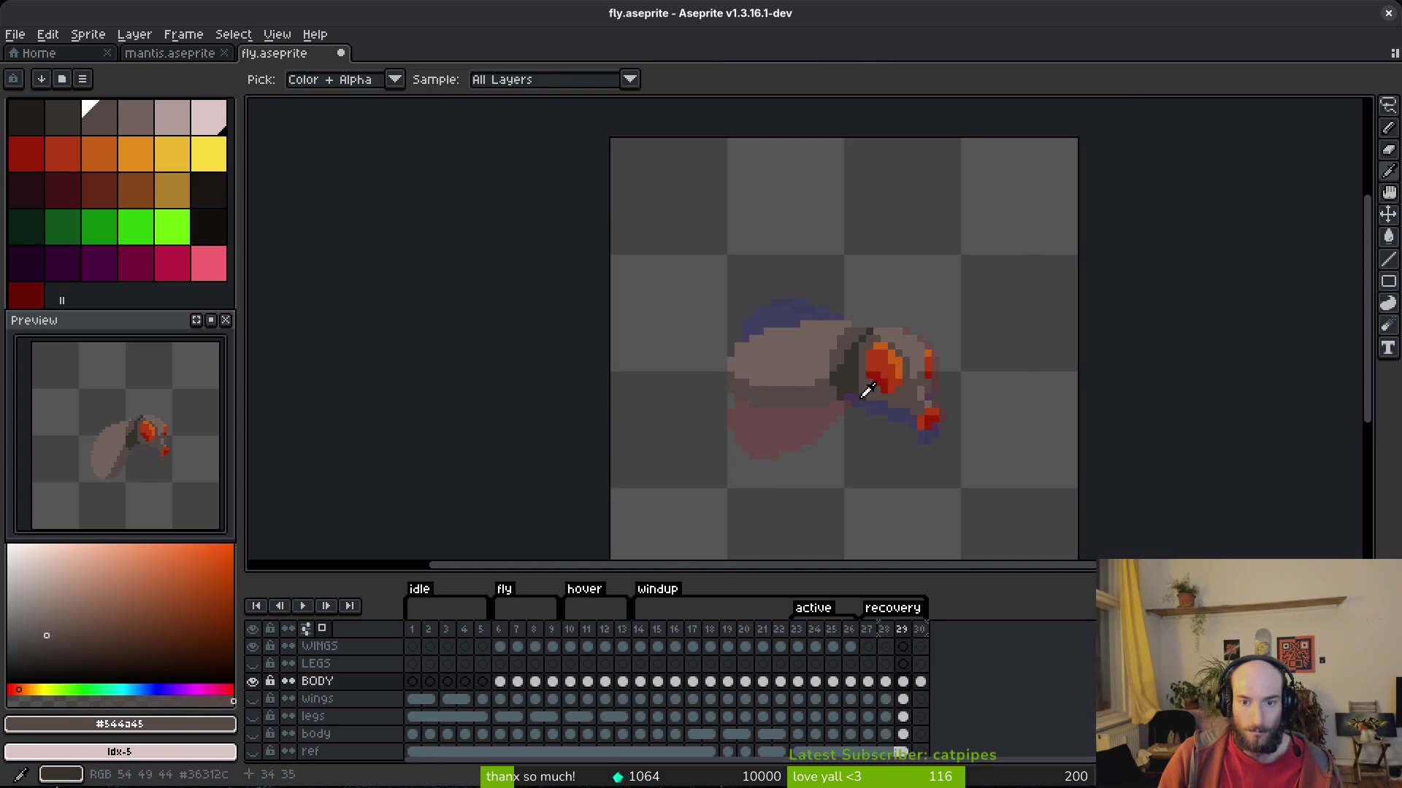
scroll(876, 402, "up", 5)
key("b")
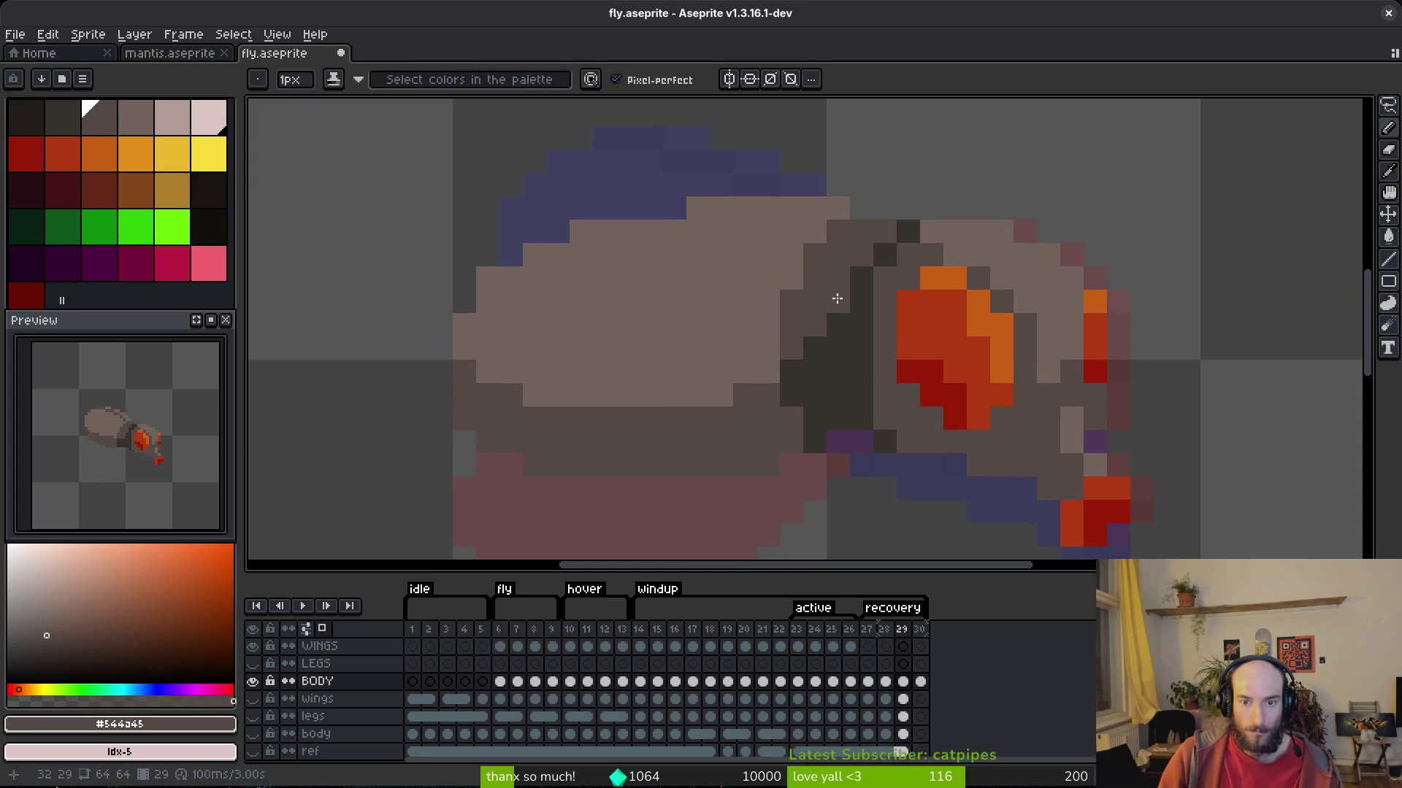
scroll(891, 383, "down", 3)
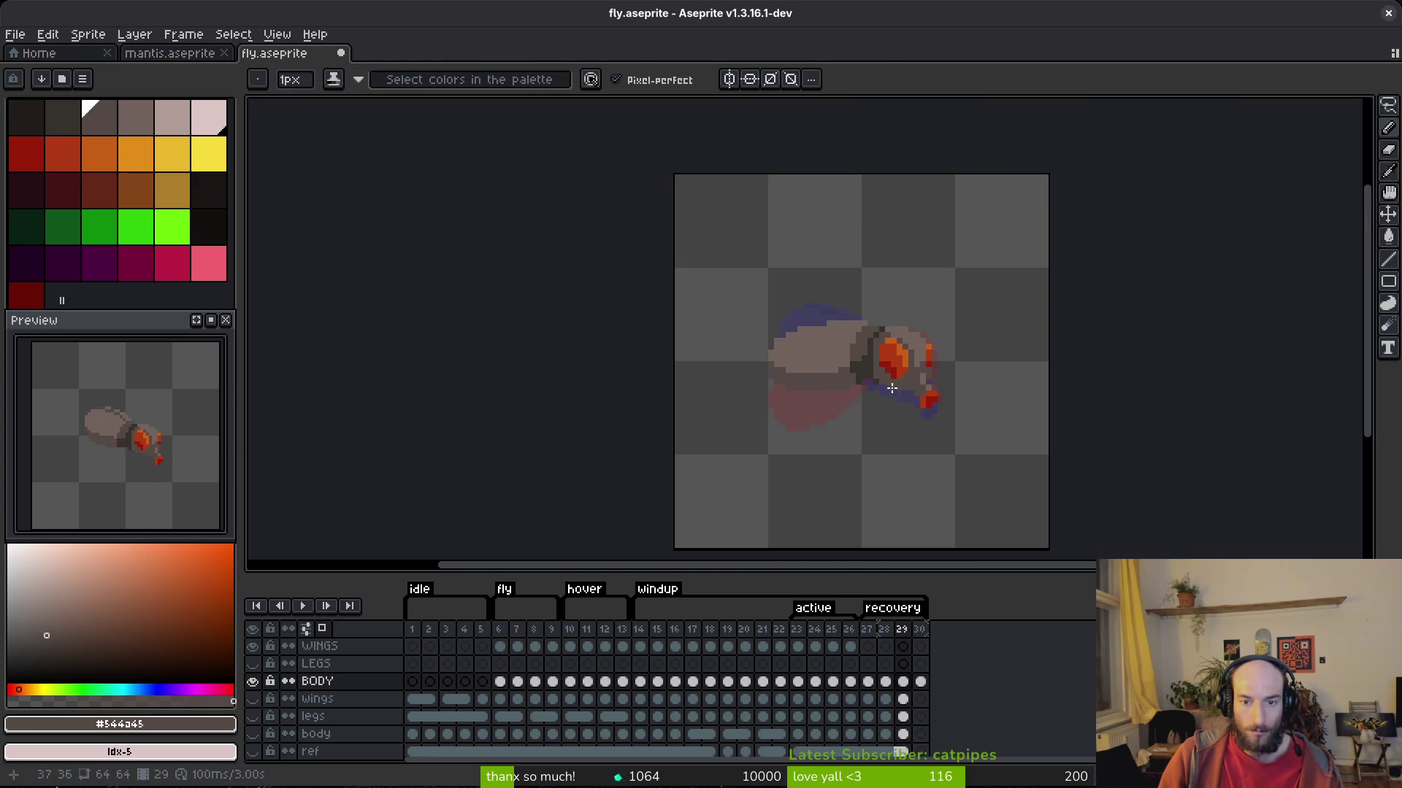
scroll(893, 401, "up", 3)
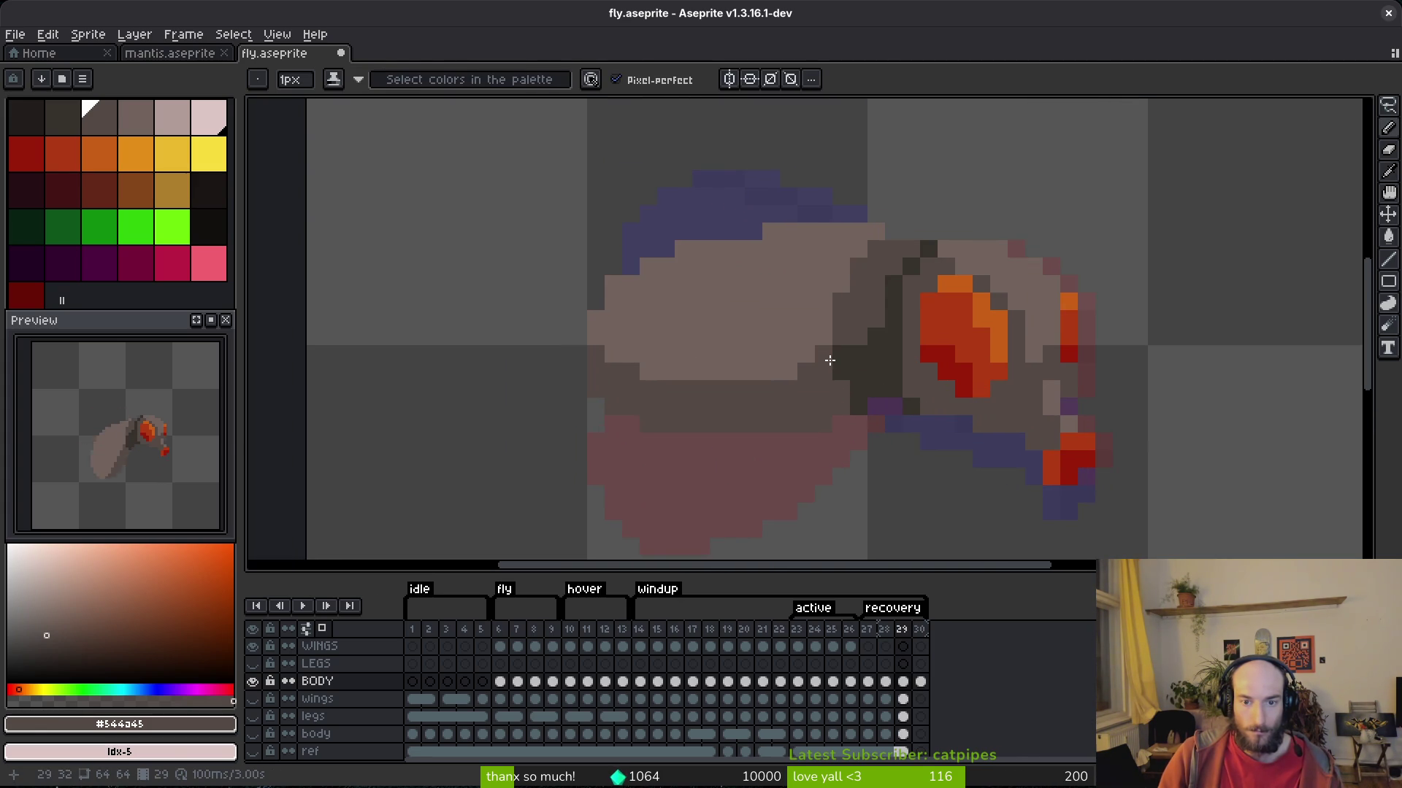
scroll(848, 419, "down", 3)
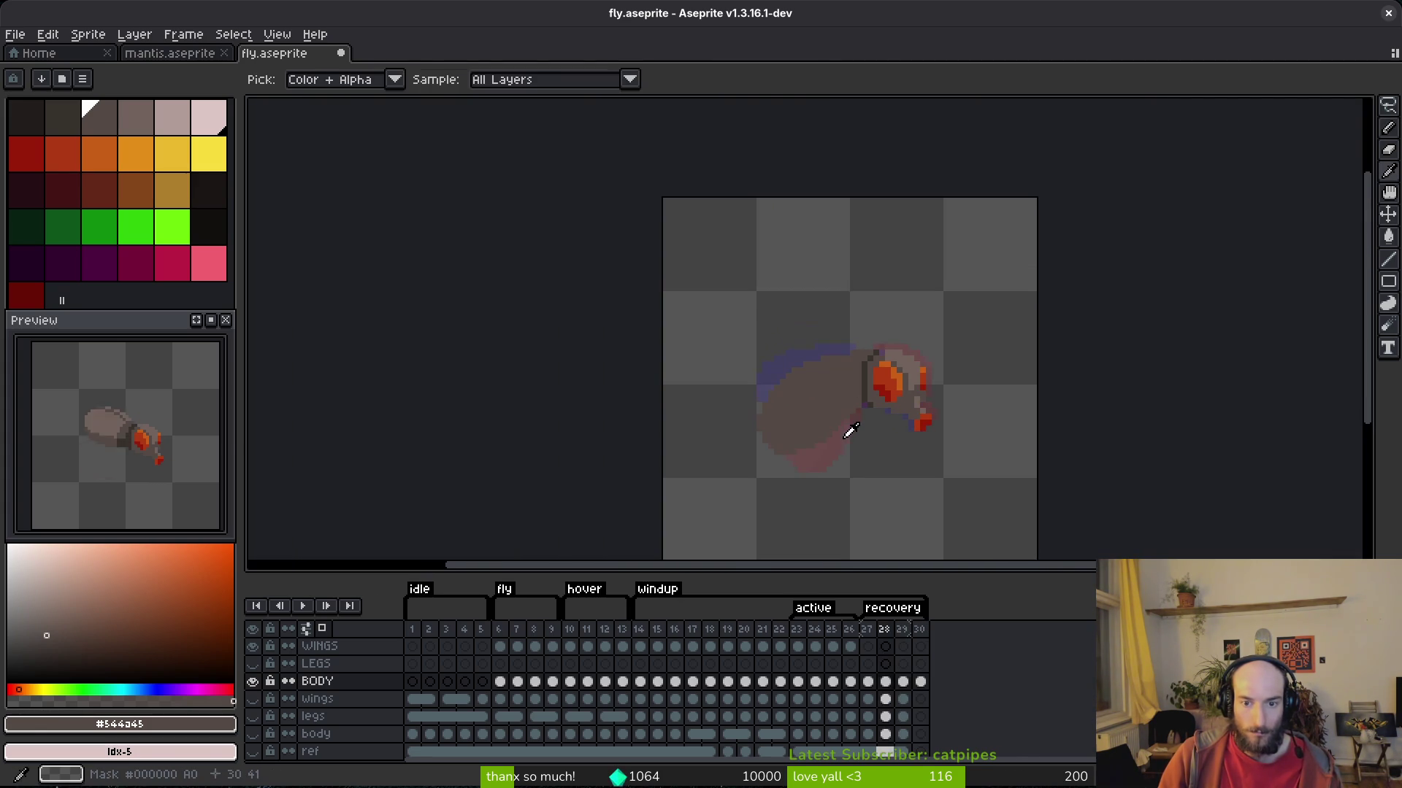
scroll(840, 409, "up", 2)
key("comma")
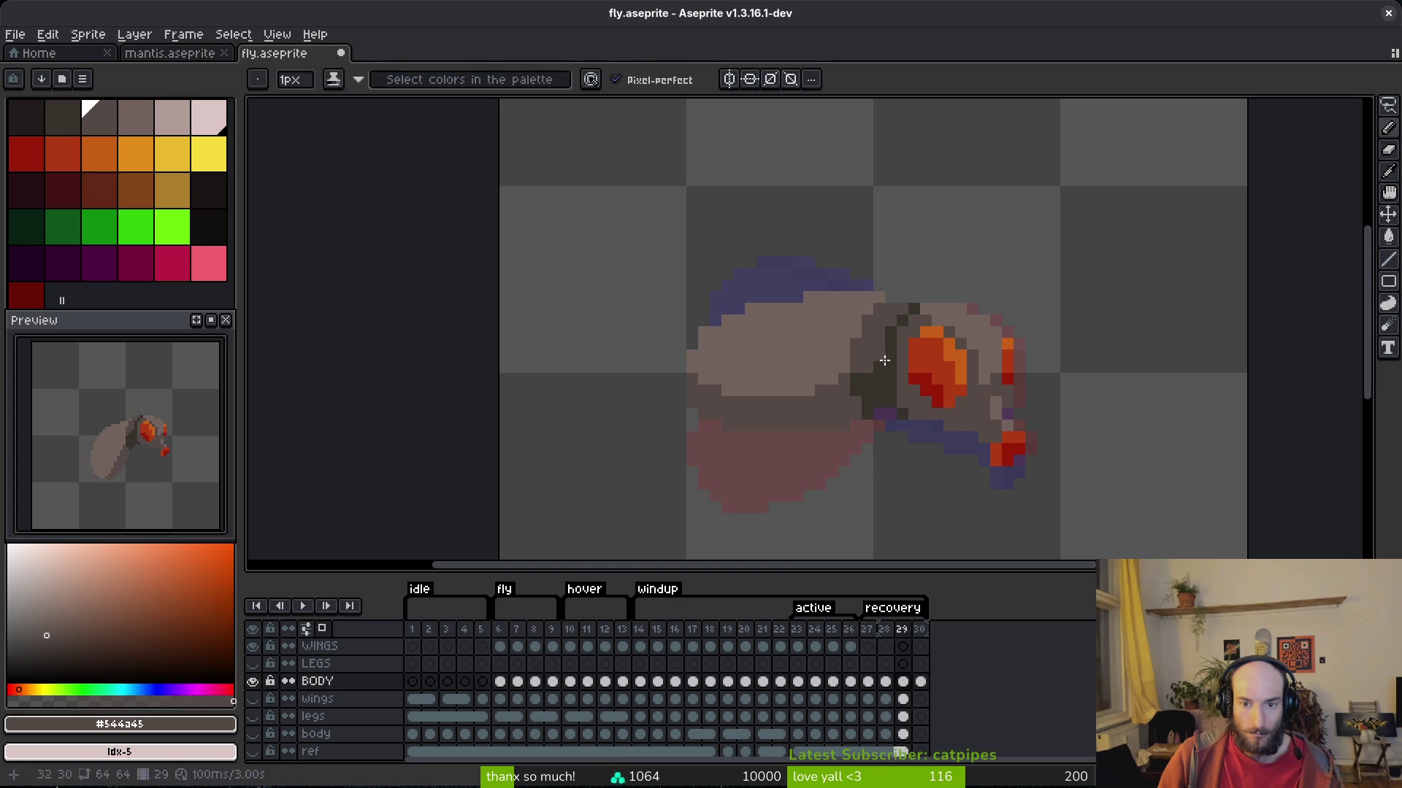
left_click(902, 387, "alt")
Draw a dark outline line below the head on frame 28.
scroll(906, 348, "up", 2)
mouse_move(906, 349)
left_mouse_down()
mouse_move(866, 369)
mouse_move(847, 431)
left_mouse_up()
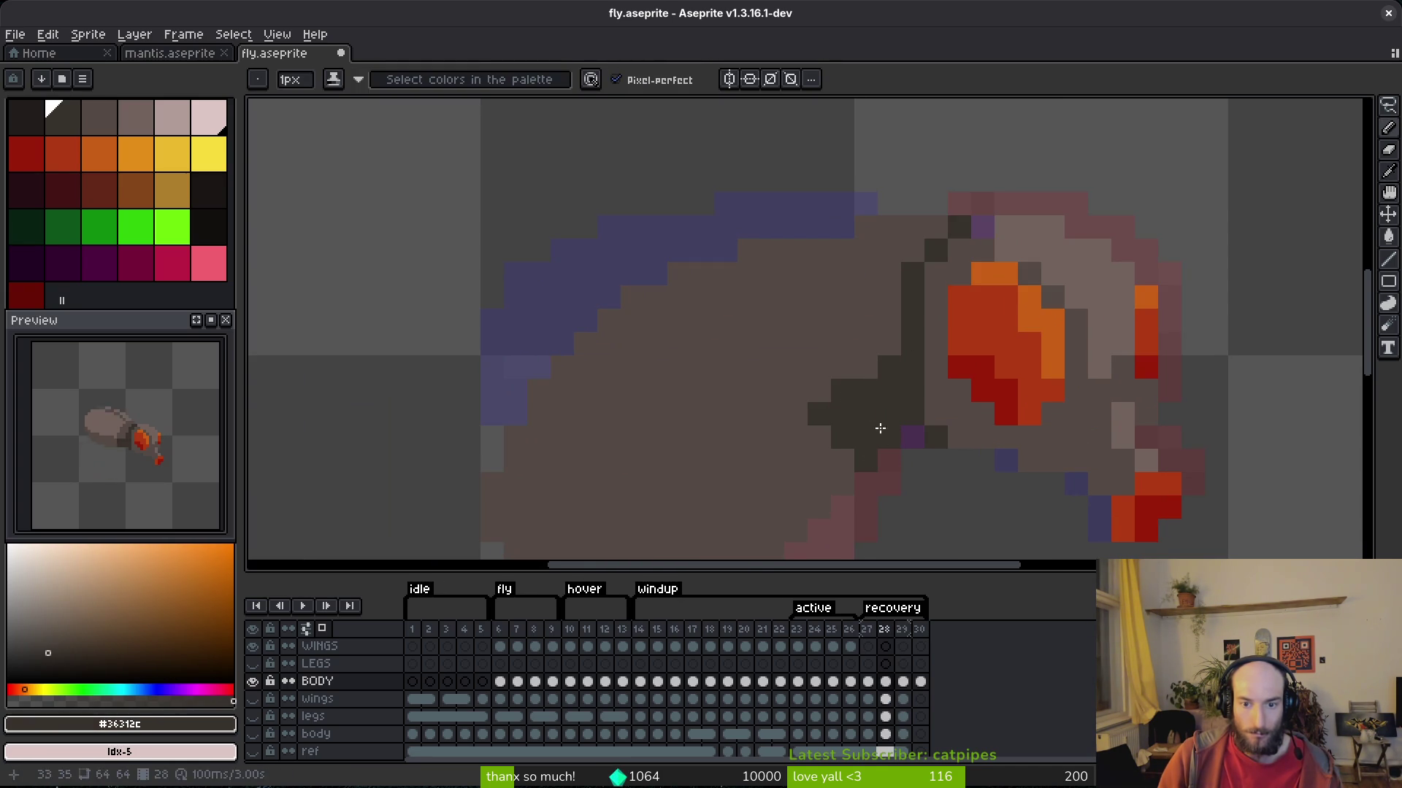
scroll(875, 373, "down", 2)
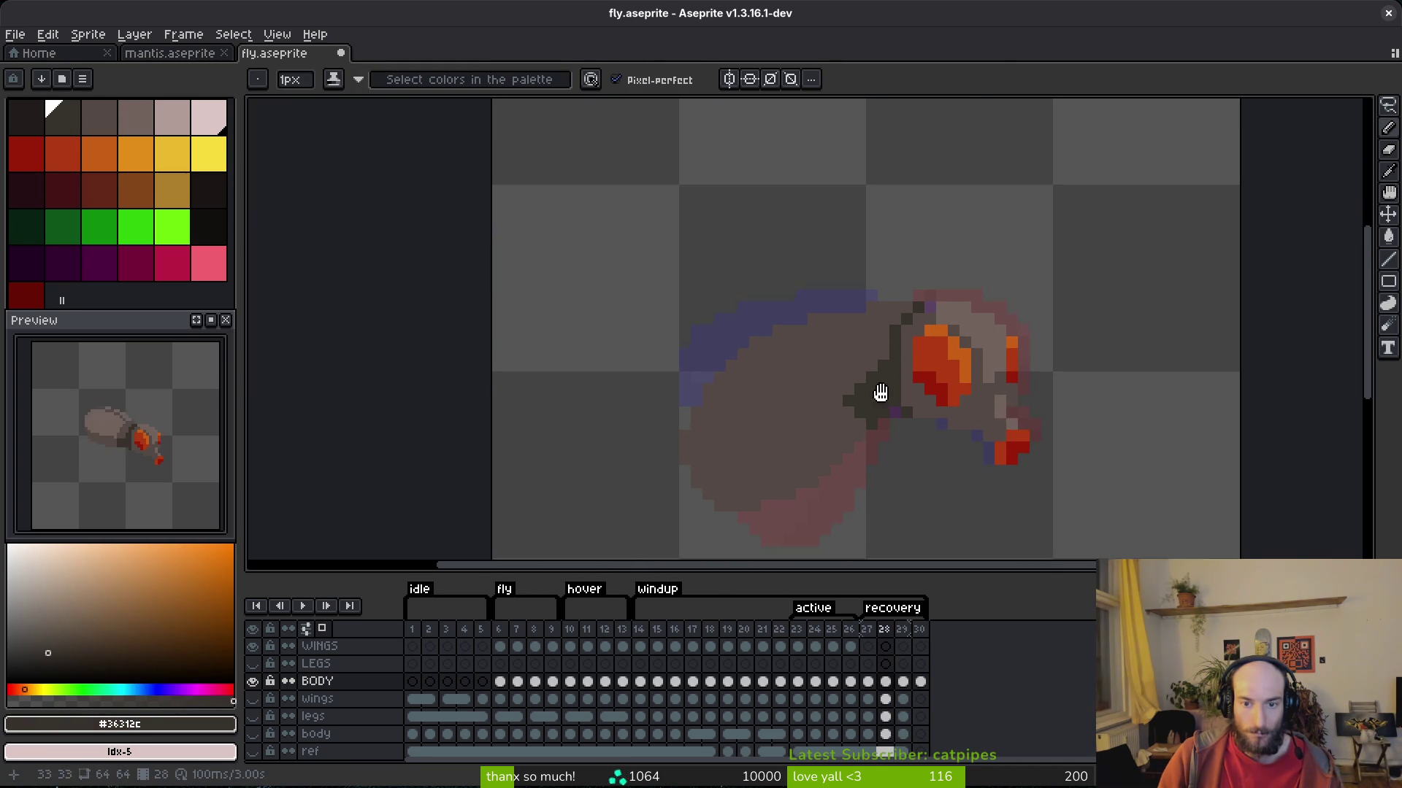
scroll(882, 394, "up", 2)
scroll(818, 418, "down", 3)
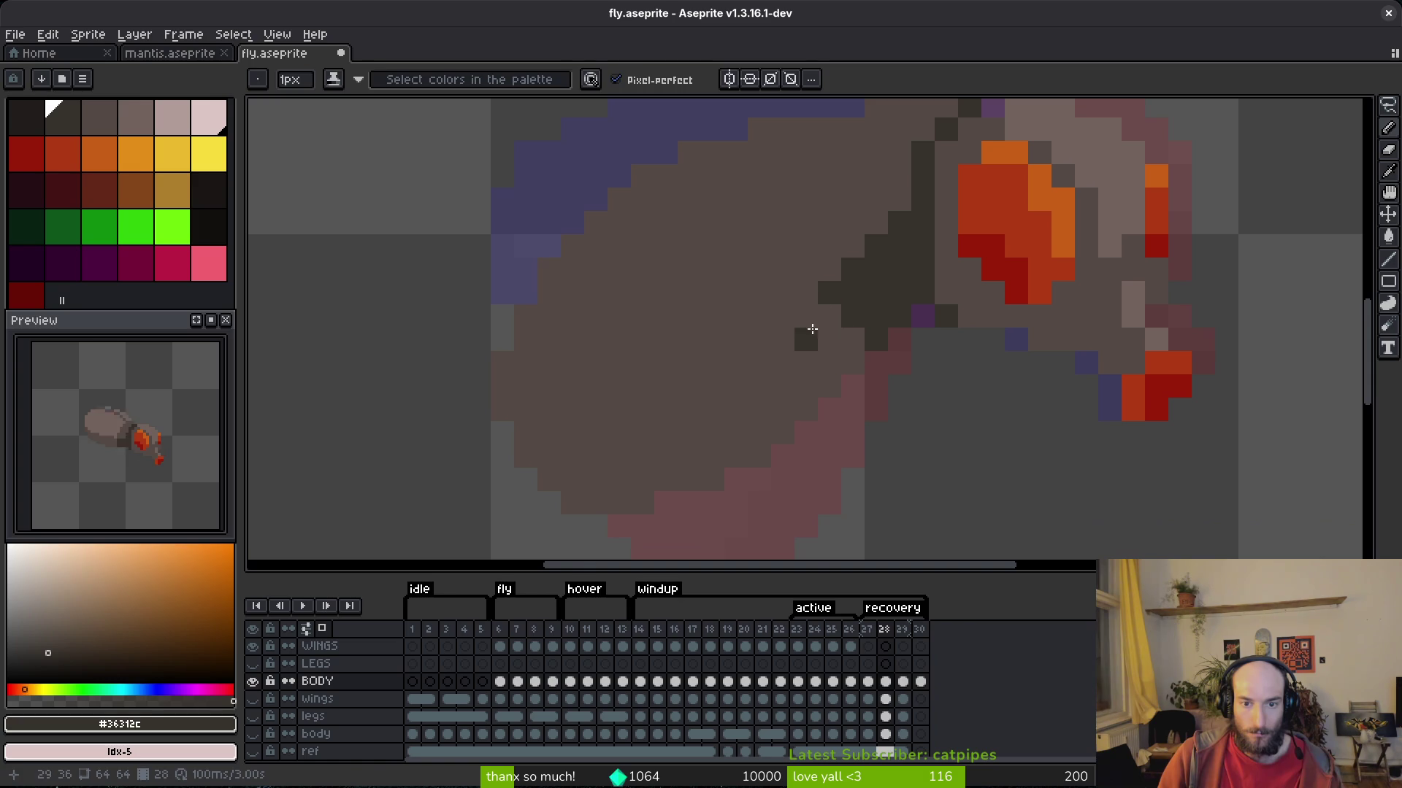
Paint a lighter brown diagonal highlight stroke across the body.
left_click(1085, 182, "alt")
scroll(861, 230, "up", 2)
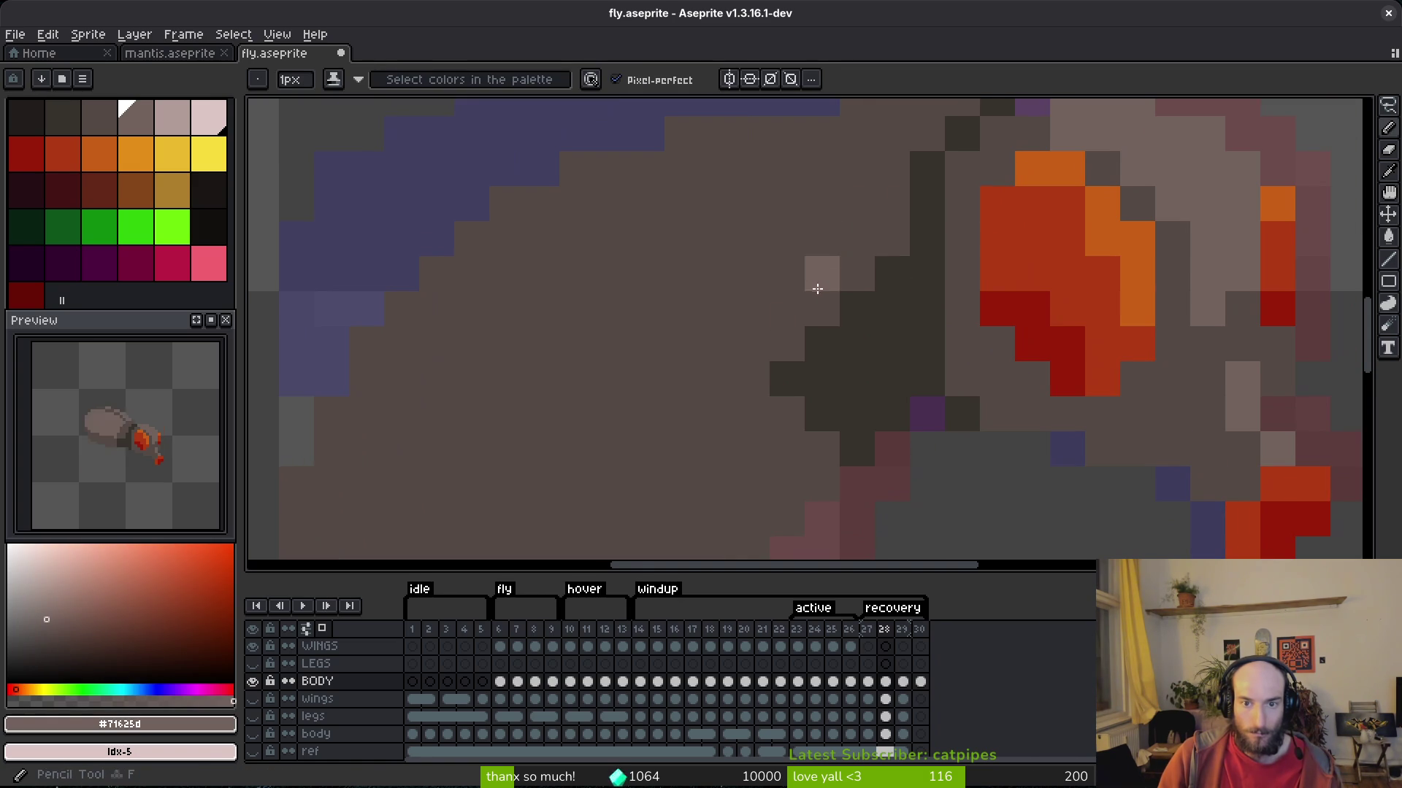
mouse_move(789, 135)
left_mouse_down()
mouse_move(803, 135)
mouse_move(760, 282)
mouse_move(773, 229)
mouse_move(782, 313)
mouse_move(801, 275)
mouse_move(833, 262)
mouse_move(687, 444)
mouse_move(523, 500)
left_mouse_up()
scroll(775, 296, "down", 1)
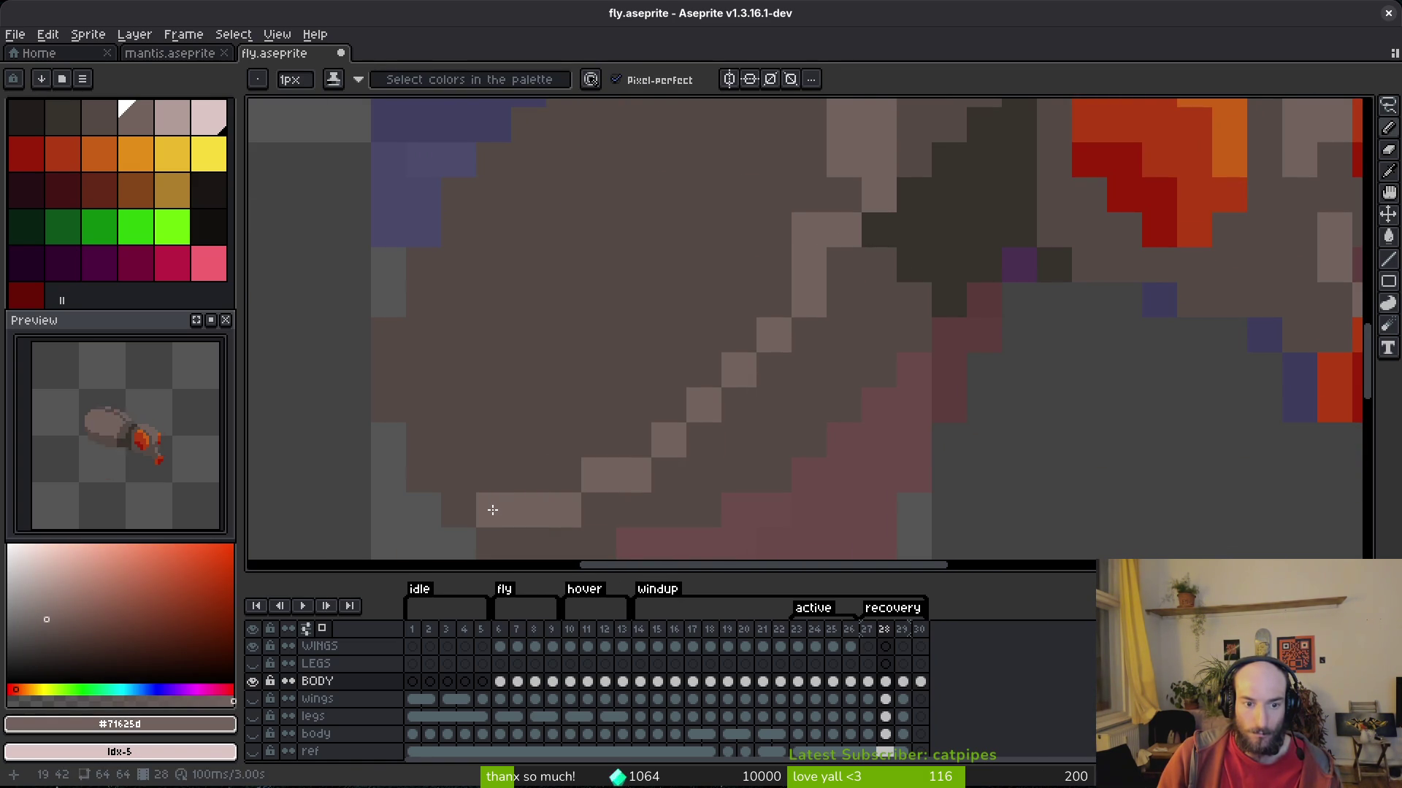
scroll(493, 510, "down", 2)
Darken a pixel near the neck with the mid-dark shade and save fly.aseprite.
key("g")
scroll(484, 397, "down", 3)
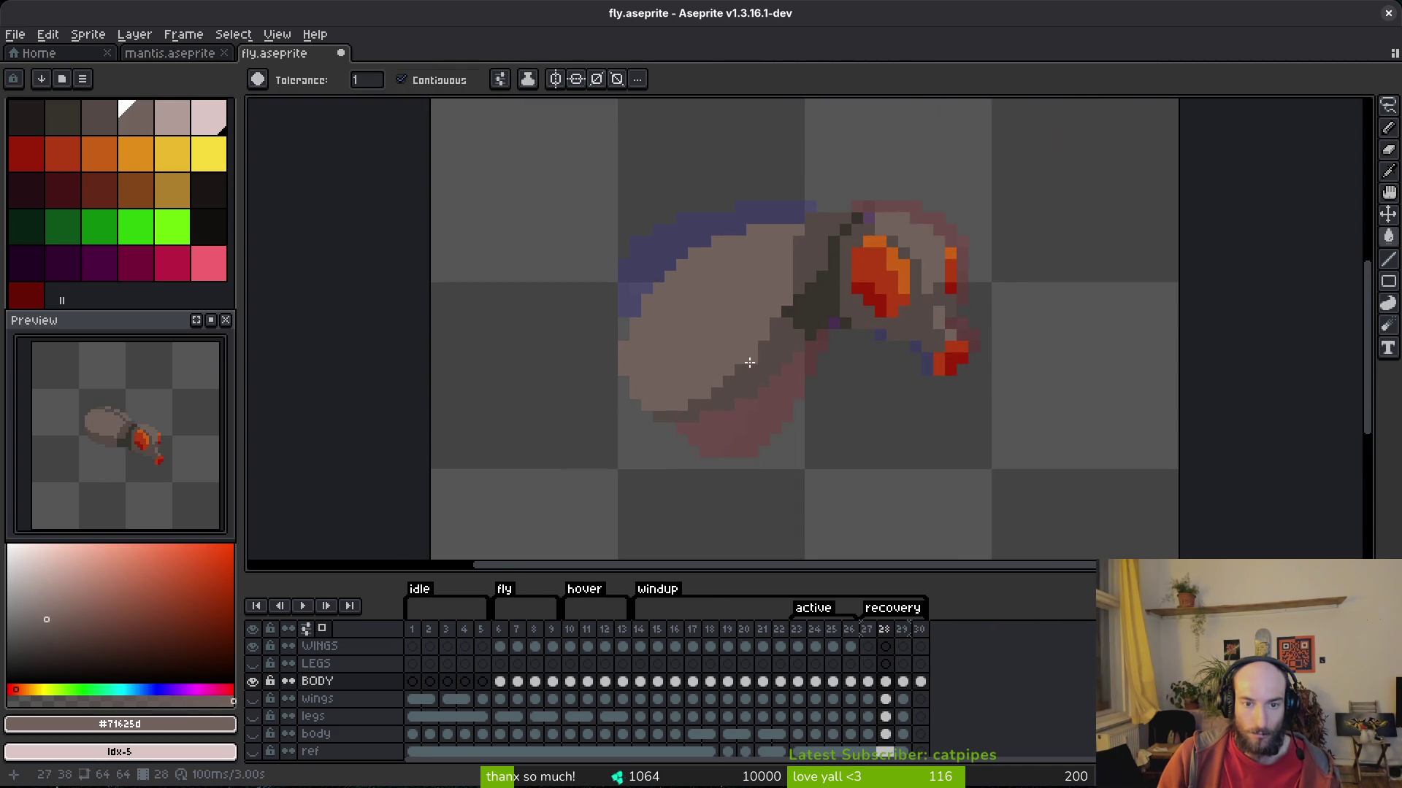
key("b")
scroll(840, 321, "down", 2)
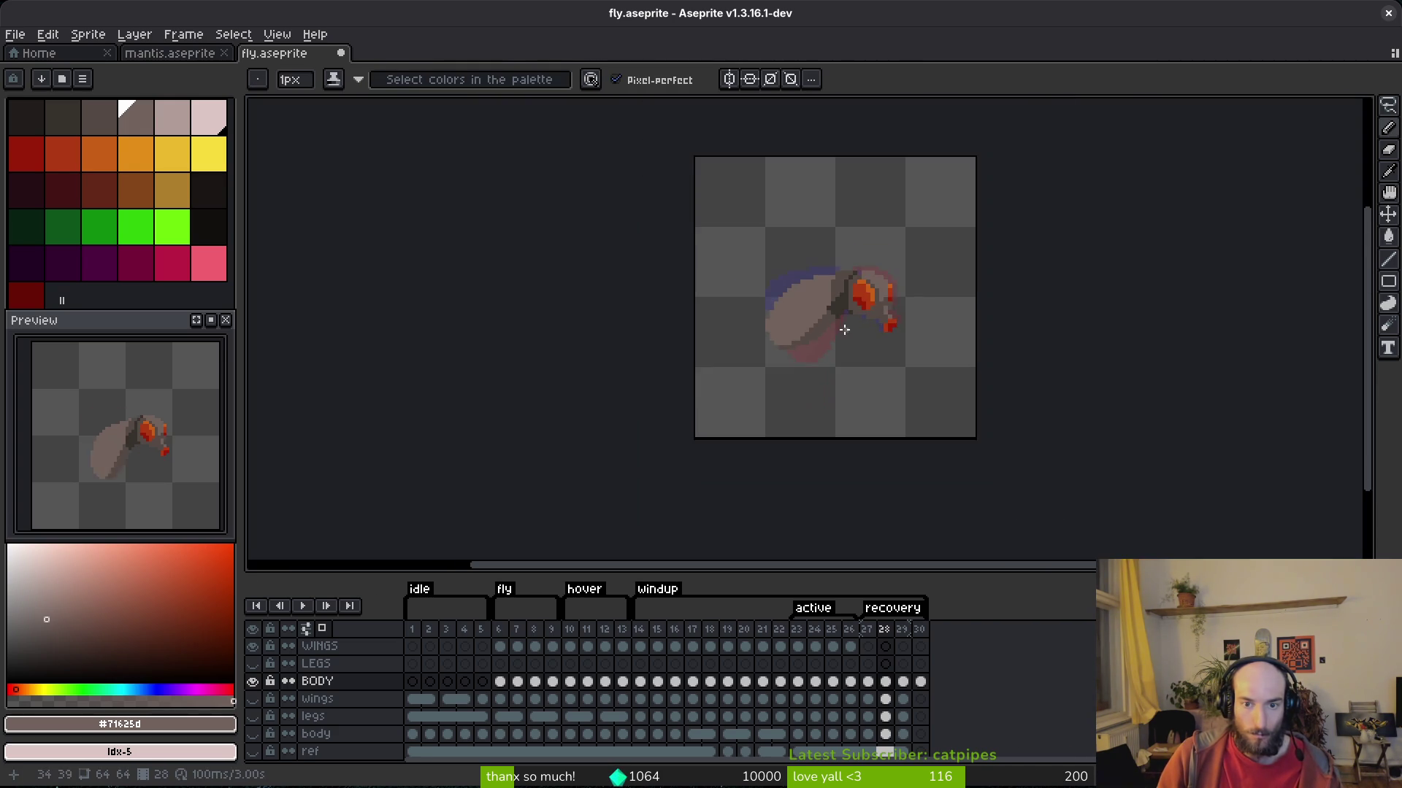
scroll(845, 330, "up", 4)
left_click(845, 324, "alt")
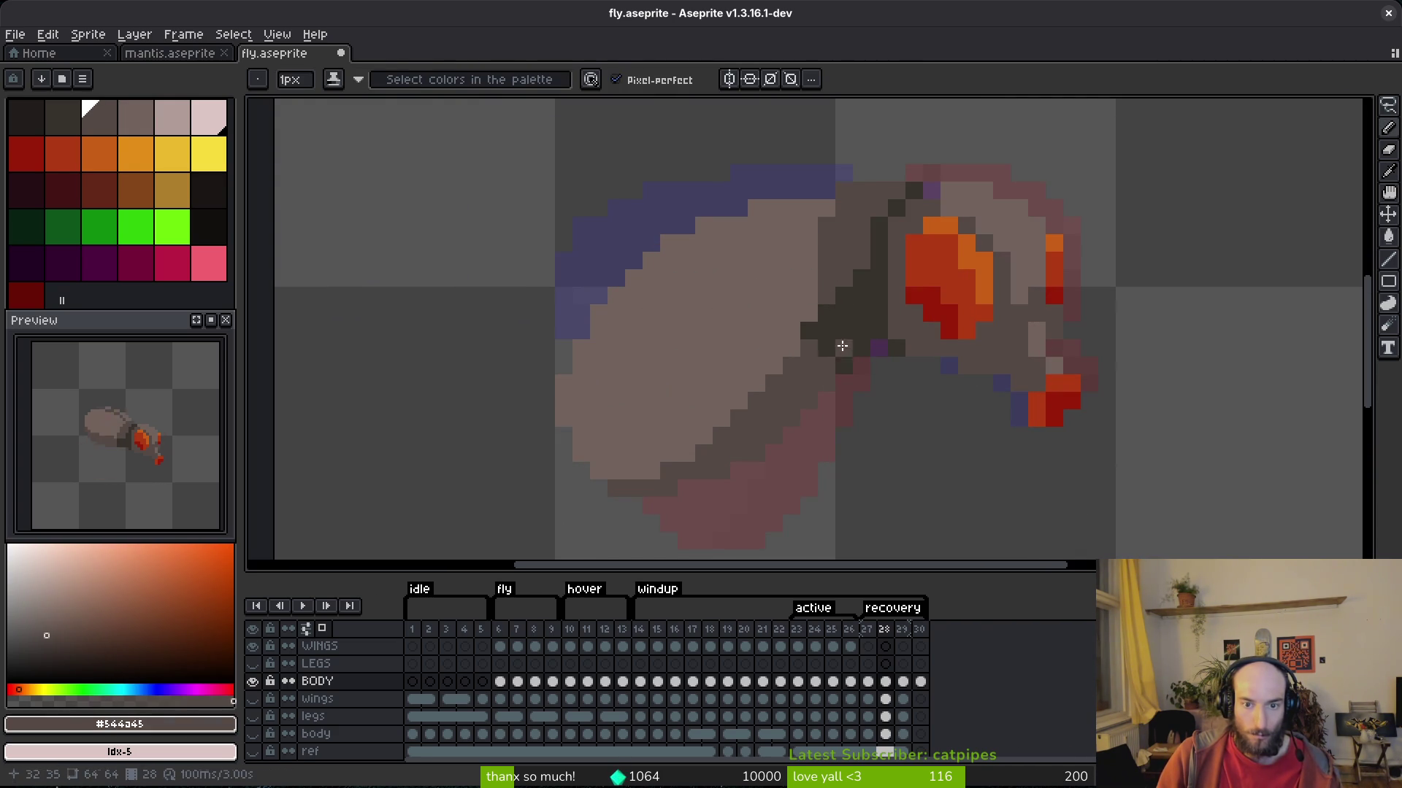
left_click(806, 334)
scroll(865, 343, "down", 2)
scroll(847, 353, "up", 1)
scroll(865, 365, "down", 1)
key("ctrl+s")
scroll(831, 278, "up", 2)
left_click(828, 228, "alt")
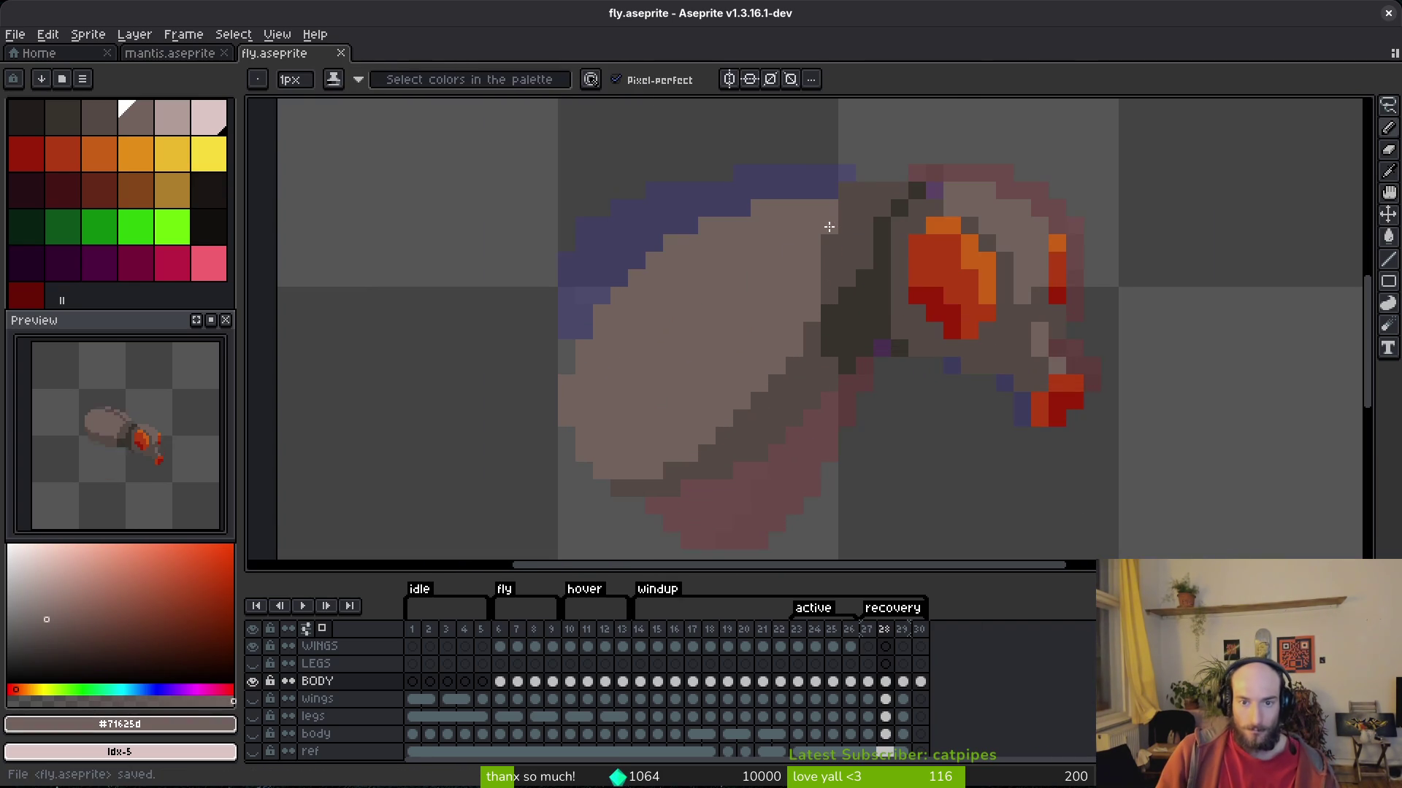
Save the sprite and step forward to frame 29.
scroll(896, 253, "down", 2)
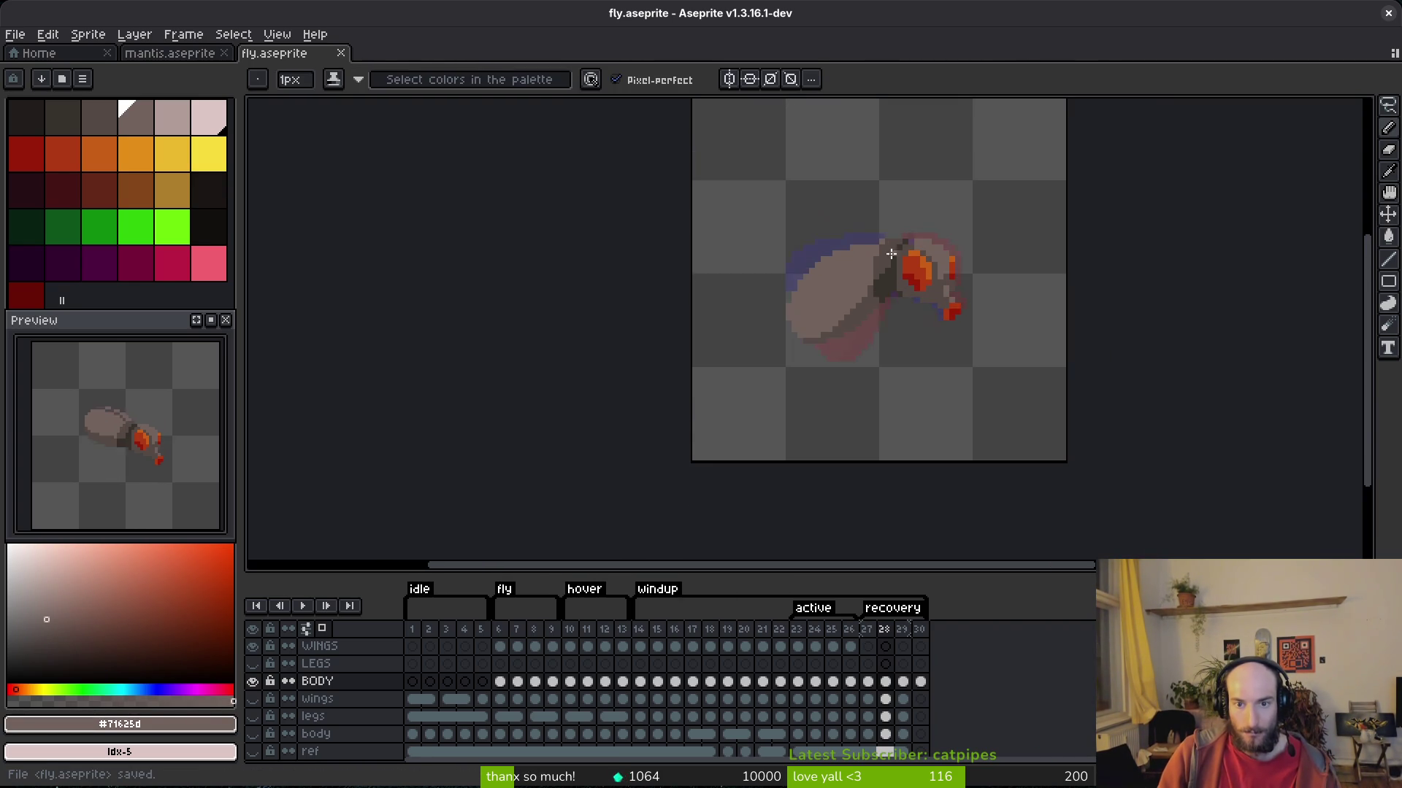
scroll(874, 210, "up", 2)
scroll(959, 292, "down", 3)
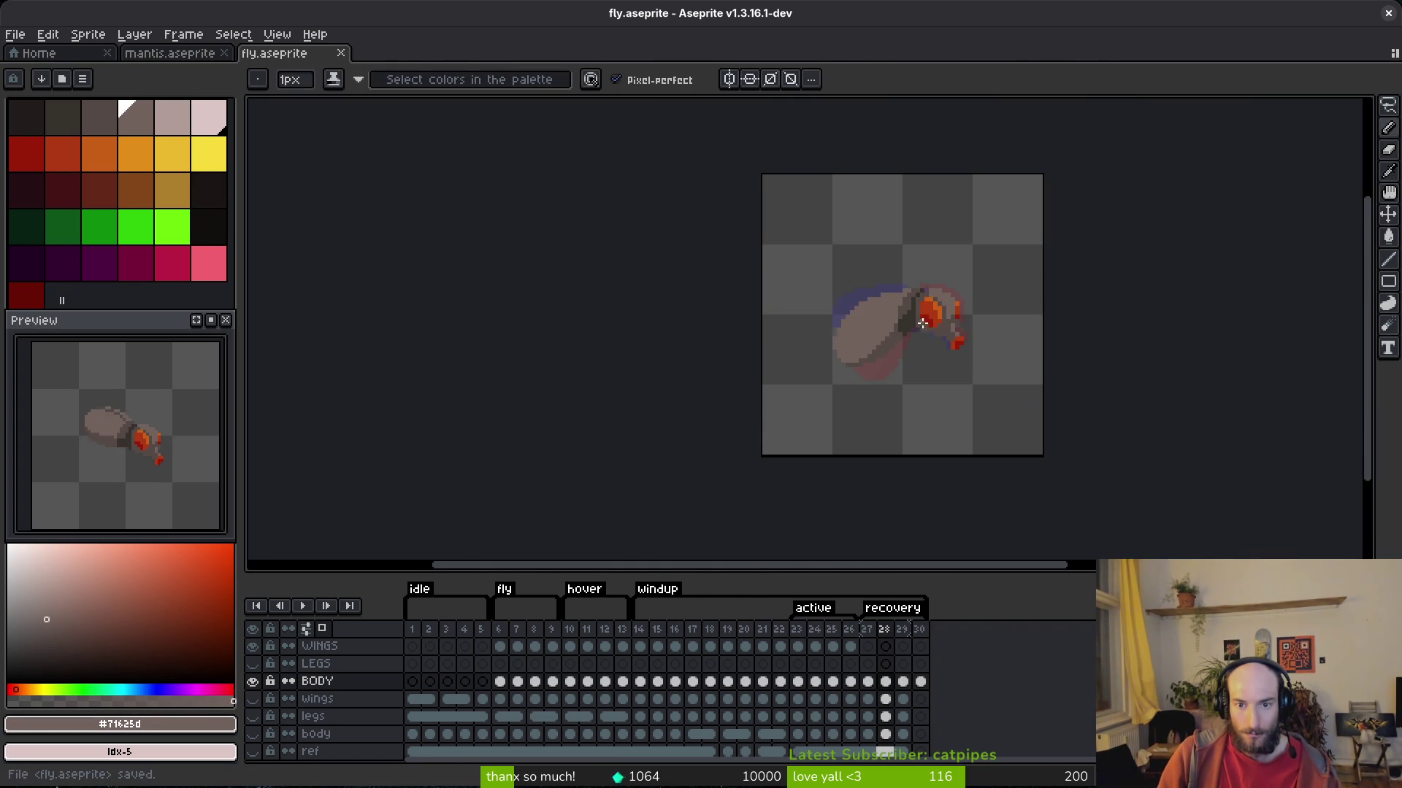
key("ctrl+s")
key("Right")
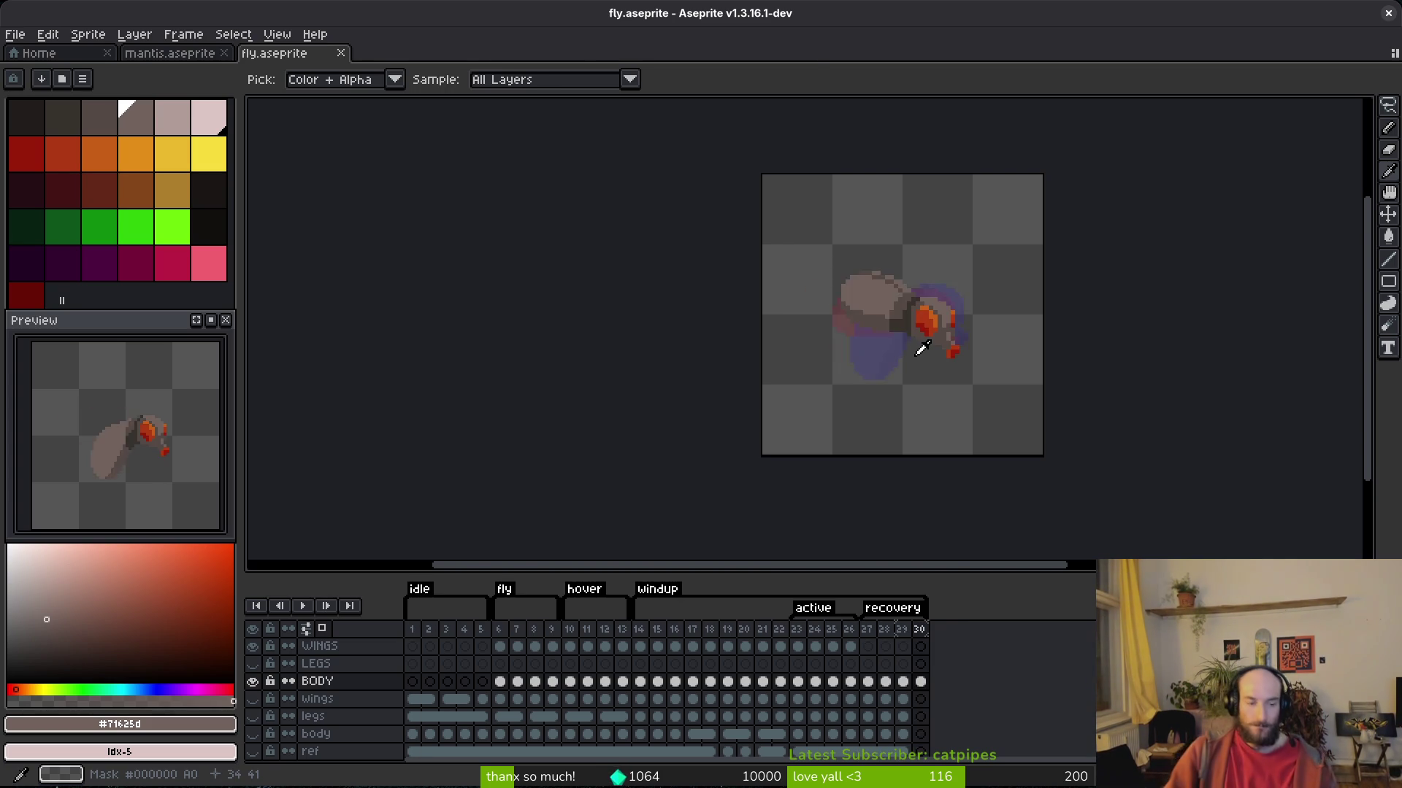
key("b")
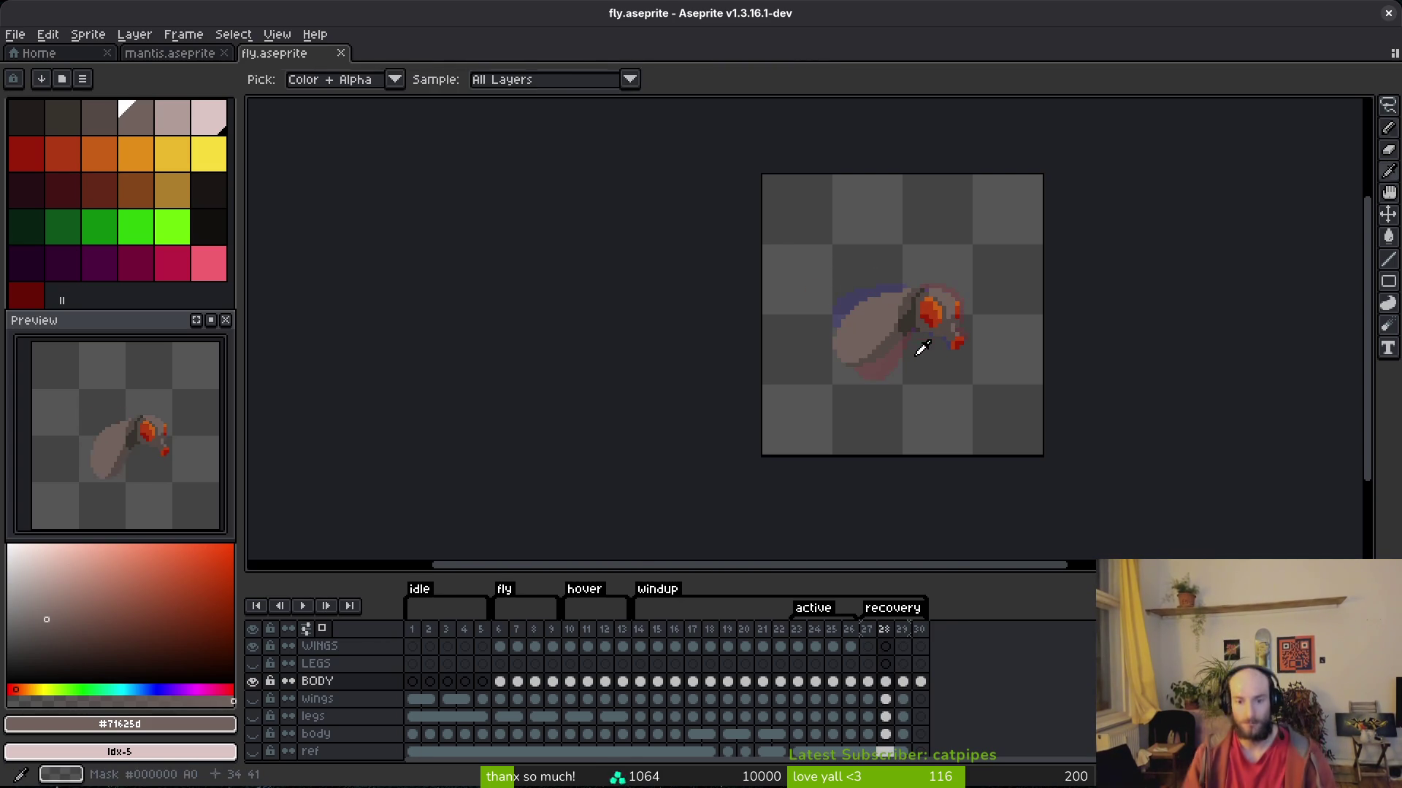
Make the wings layer visible, play the animation, and select WINGS cels 23–26.
left_click(254, 701)
key("i")
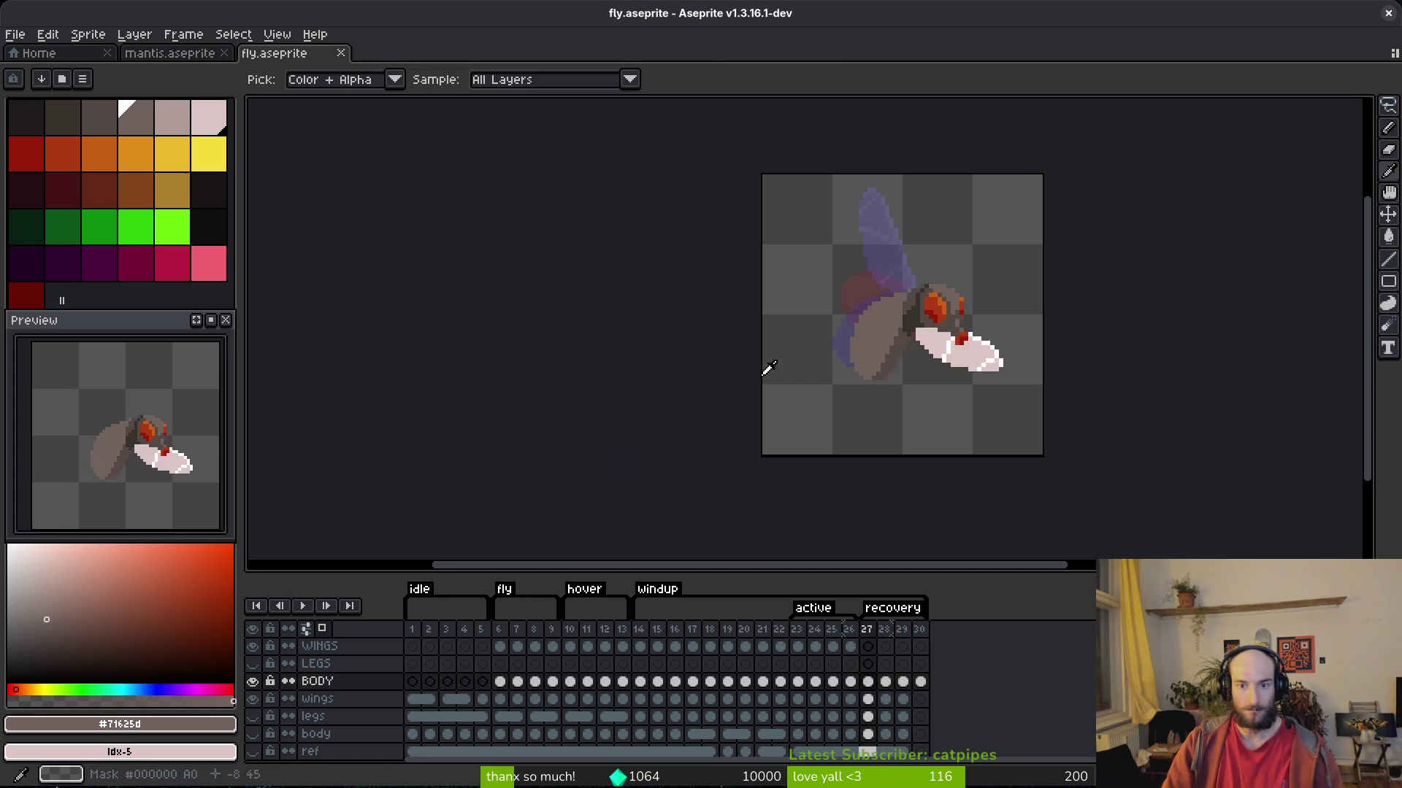
key("Return")
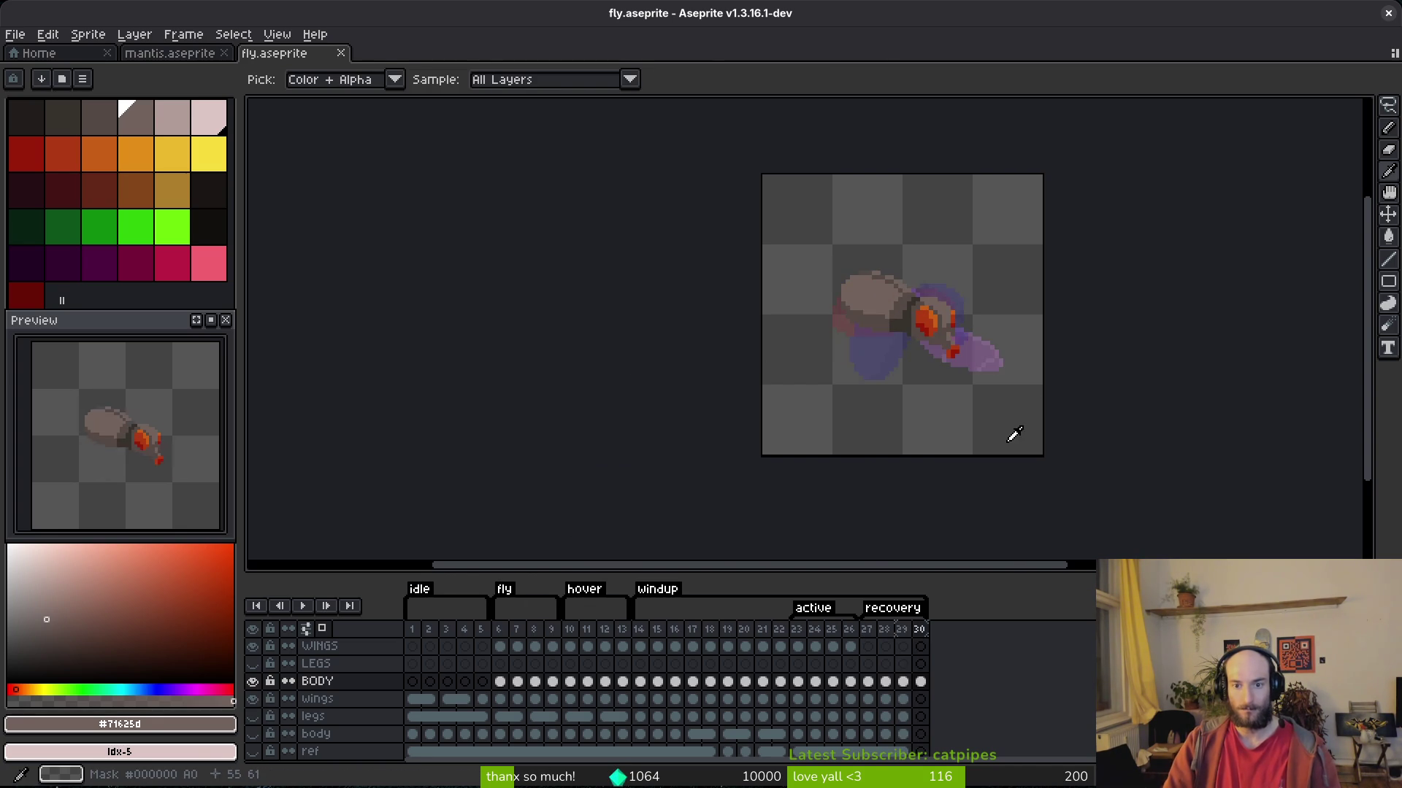
left_click_drag(805, 648, 851, 648)
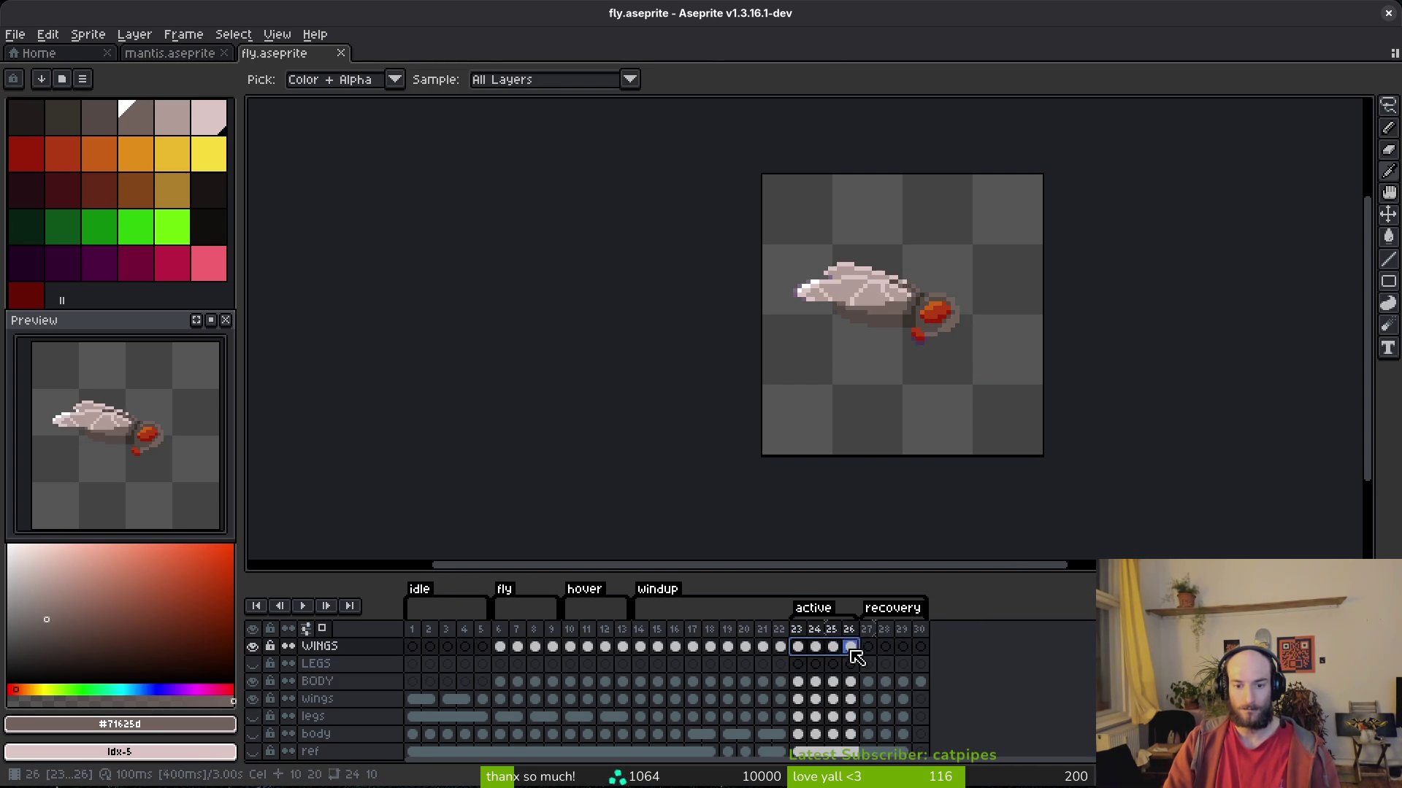
Copy WINGS cels 14–17 into frames 27–30, save, and hide the old wings layer.
left_click(743, 648)
left_click_drag(640, 649, 694, 648)
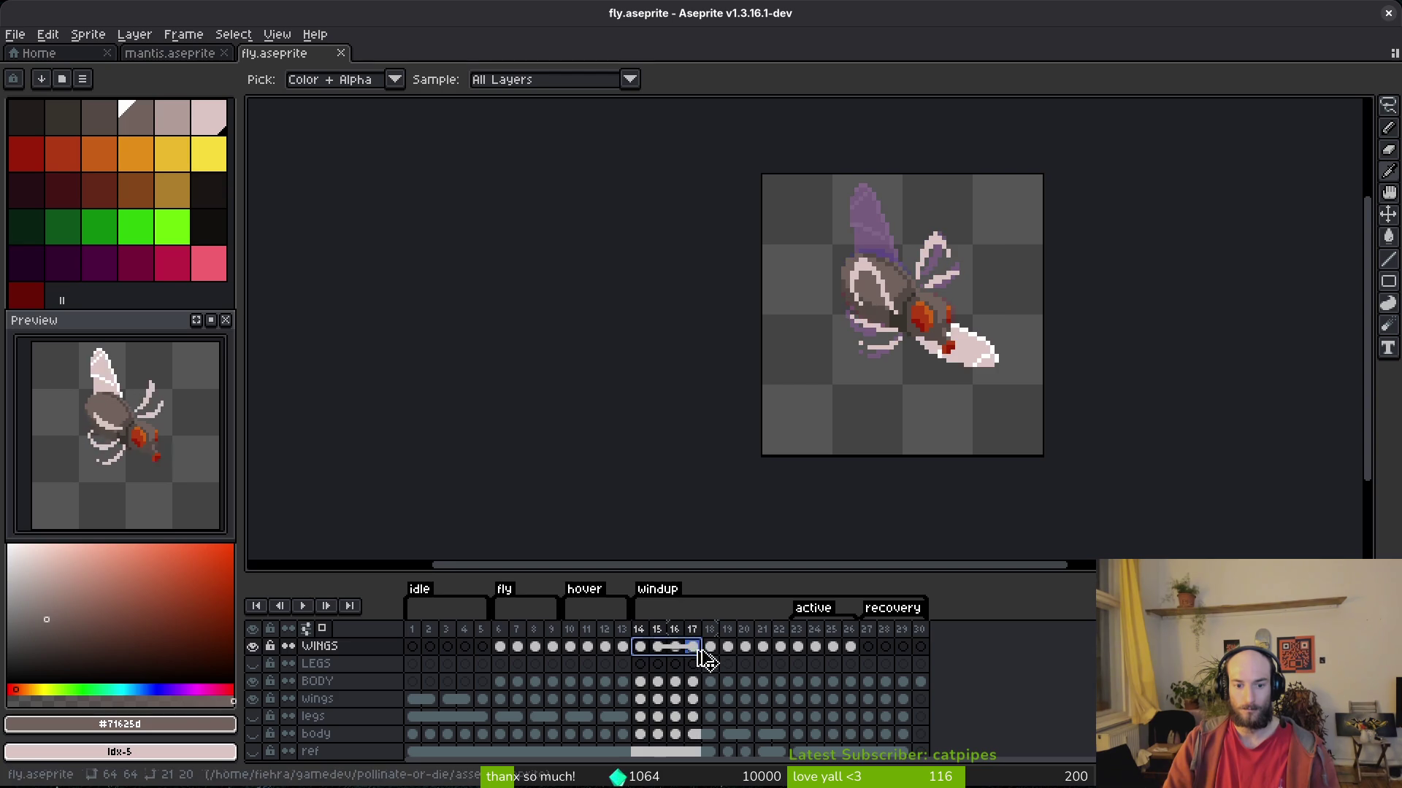
left_click(867, 664)
key("b")
key("ctrl+s")
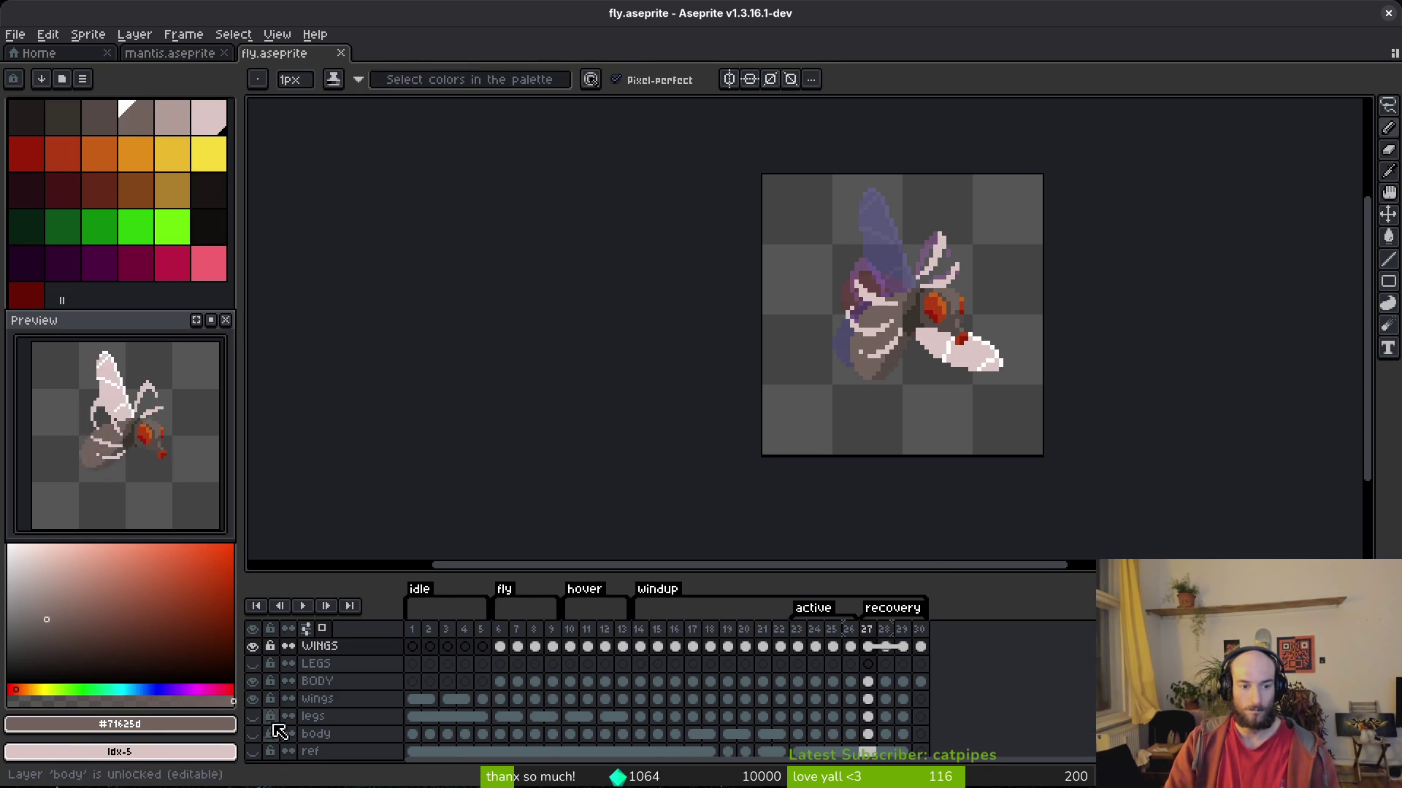
left_click(252, 699)
left_click(640, 629)
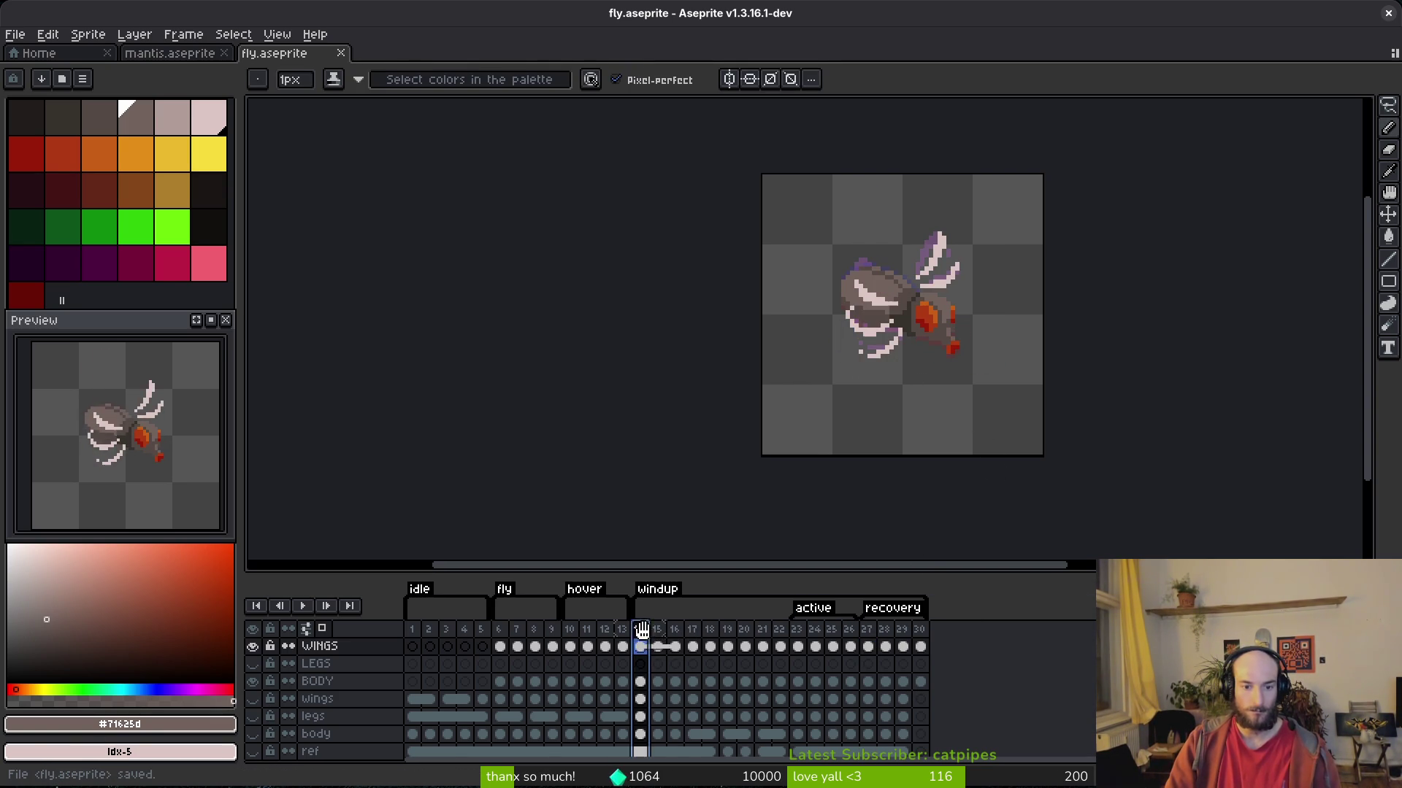
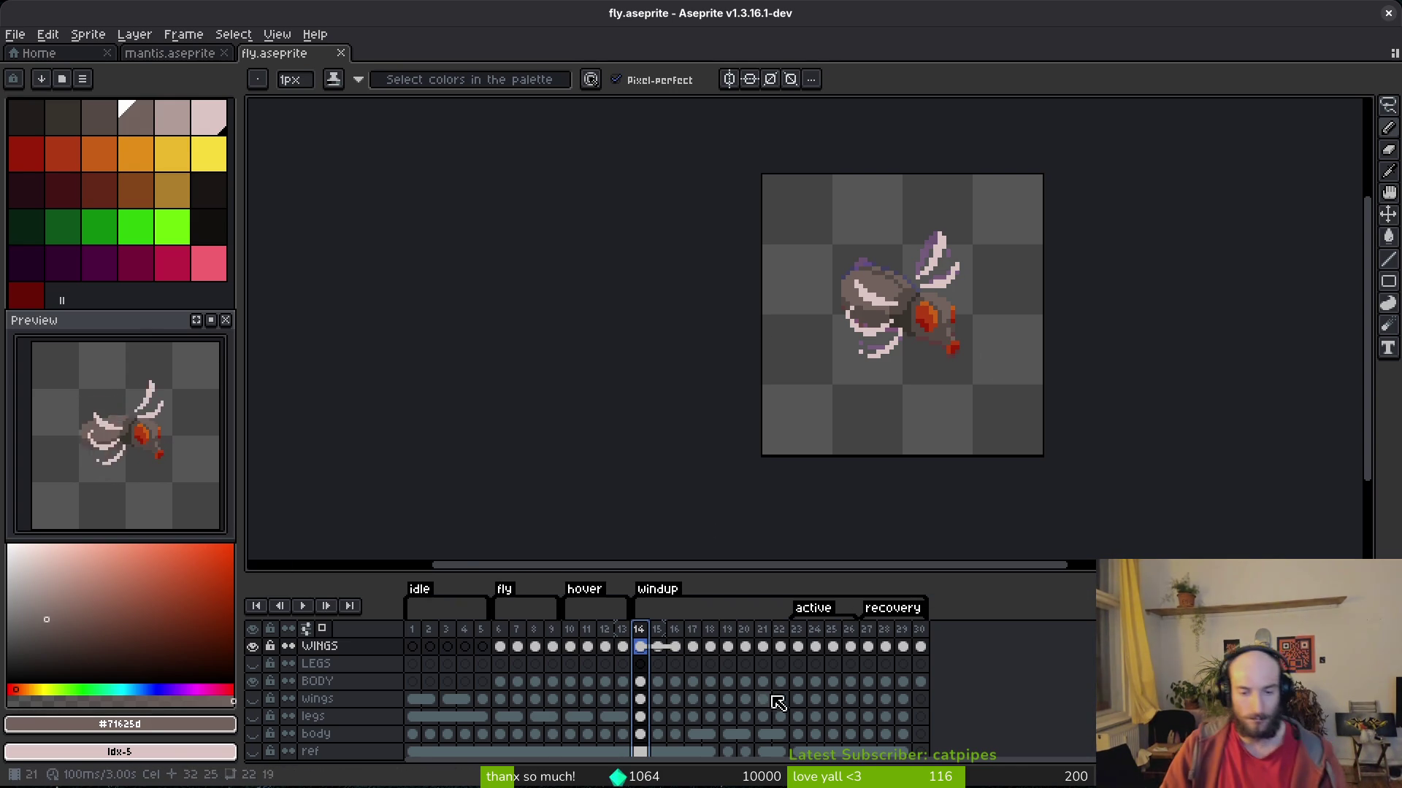
Select the legs cel on frame 17, play the animation, and zoom toward the fly's body.
left_click(692, 716)
key("w")
key("Return")
key("i")
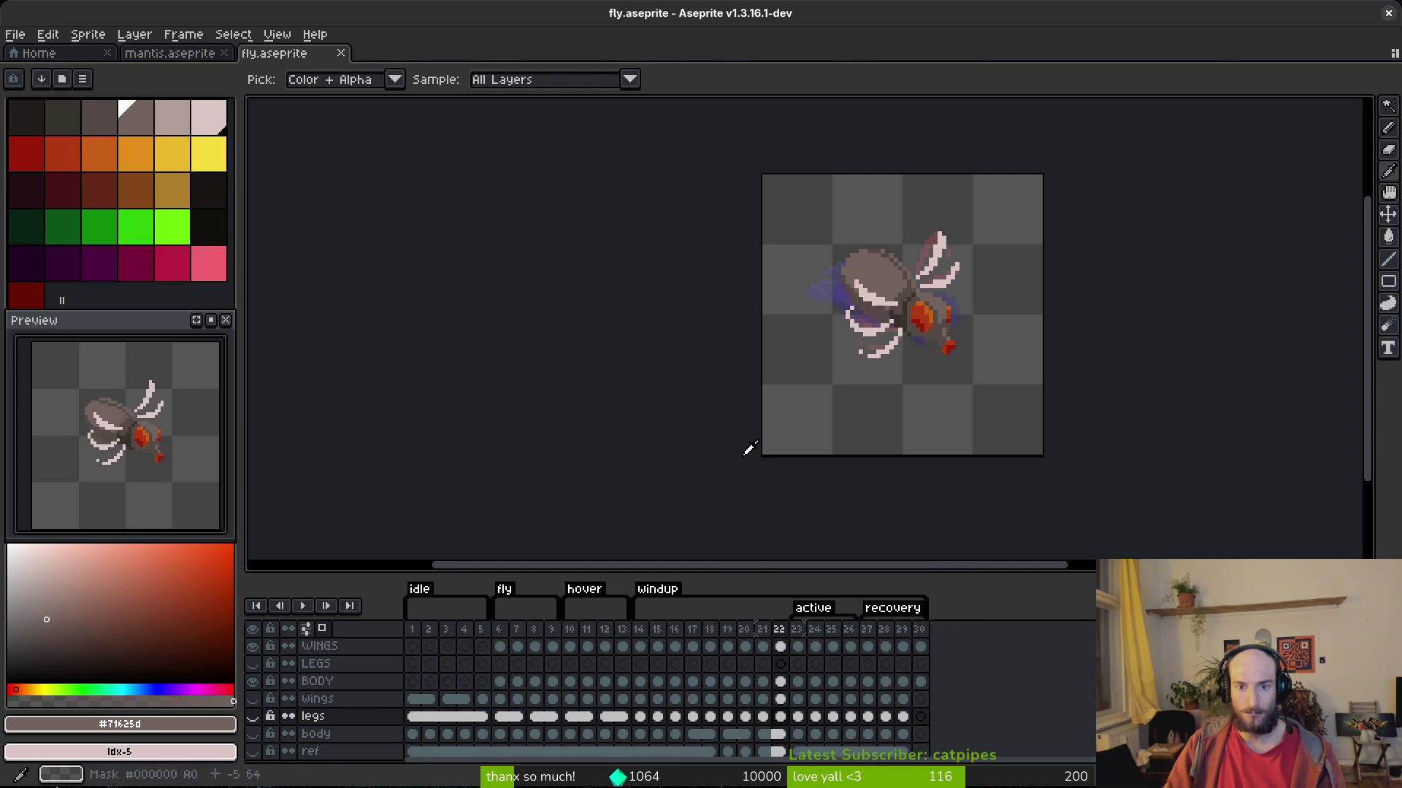
key("w")
scroll(674, 358, "up", 4)
left_click_drag(674, 358, 743, 342)
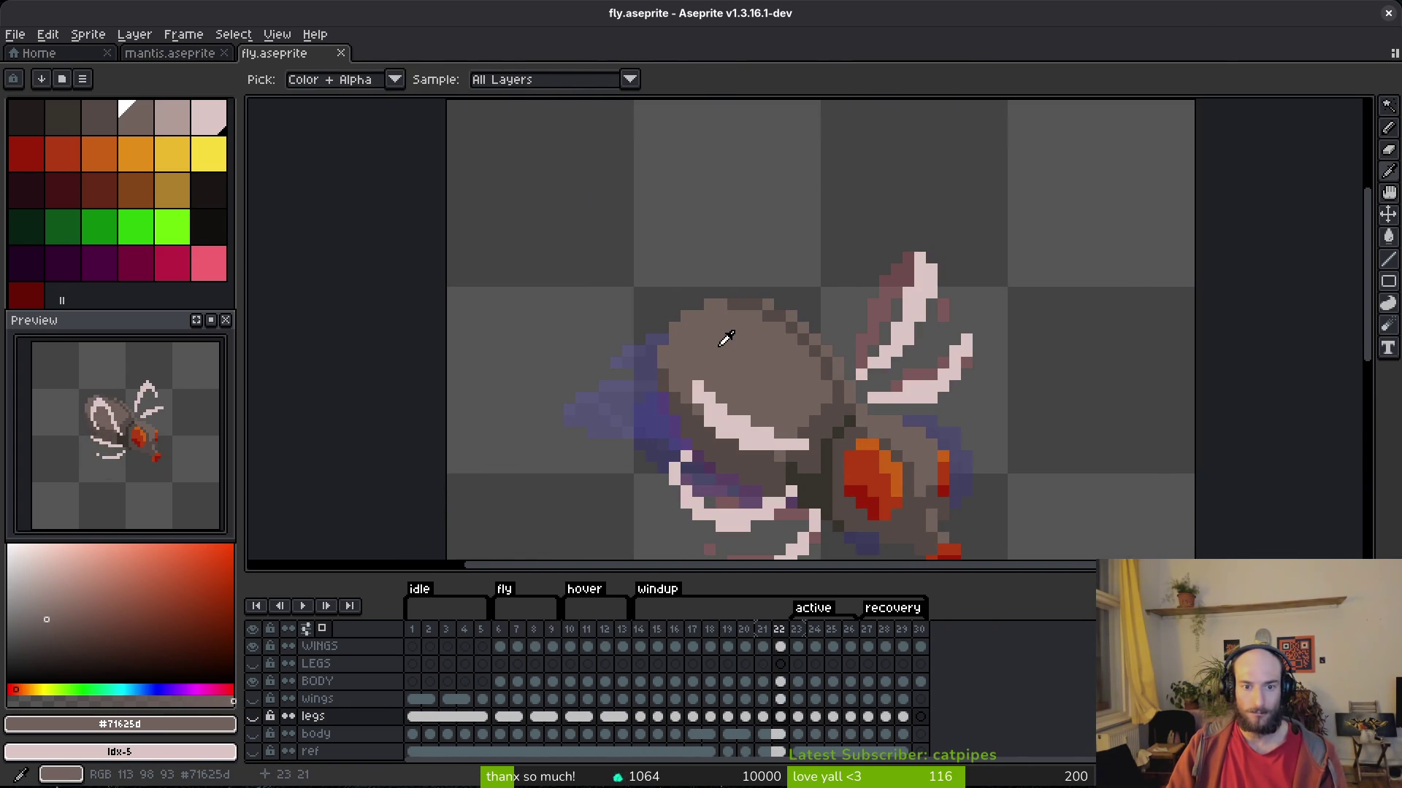
key("b")
scroll(751, 438, "up", 1)
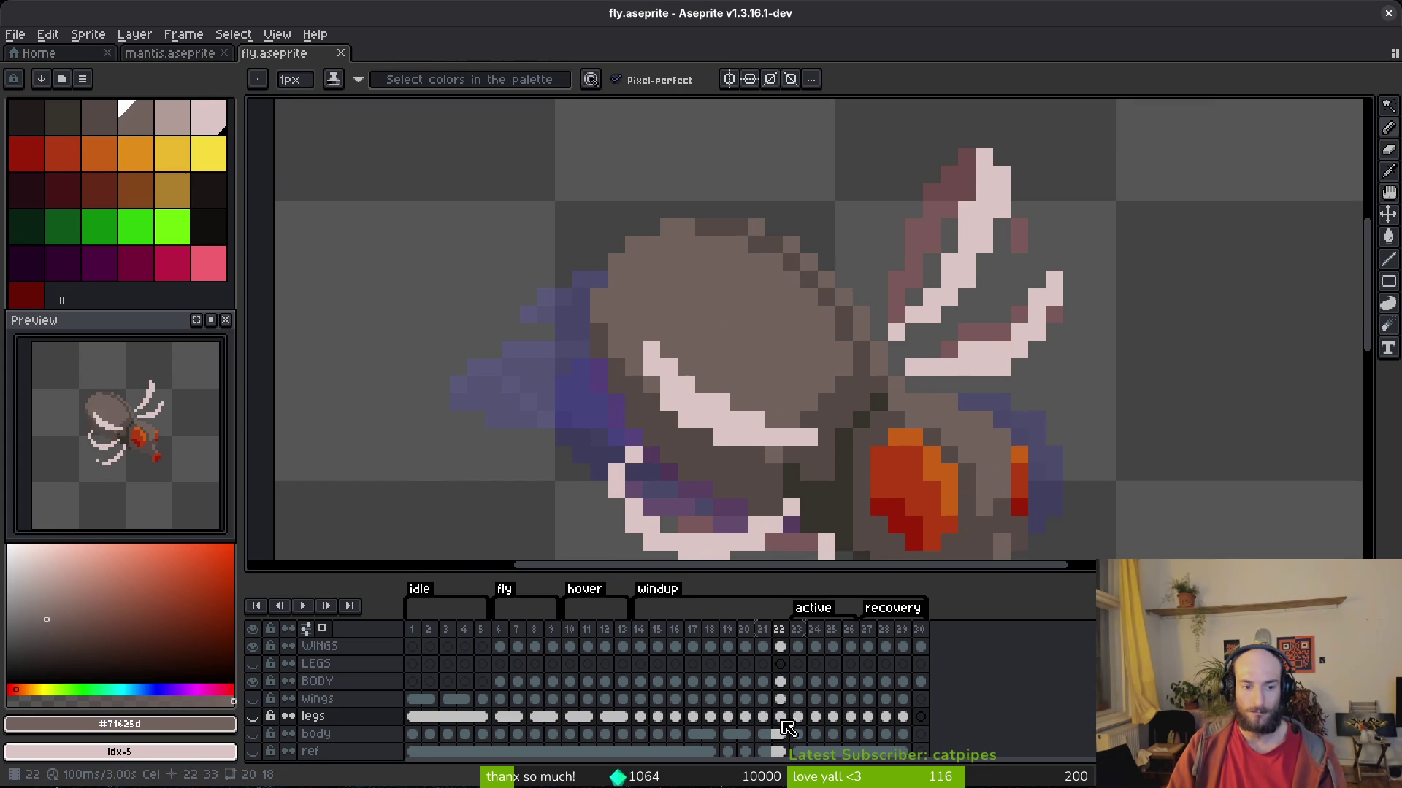
Make the BODY layer active and play the animation through its frames again.
left_click(776, 687)
key("Return")
key("i")
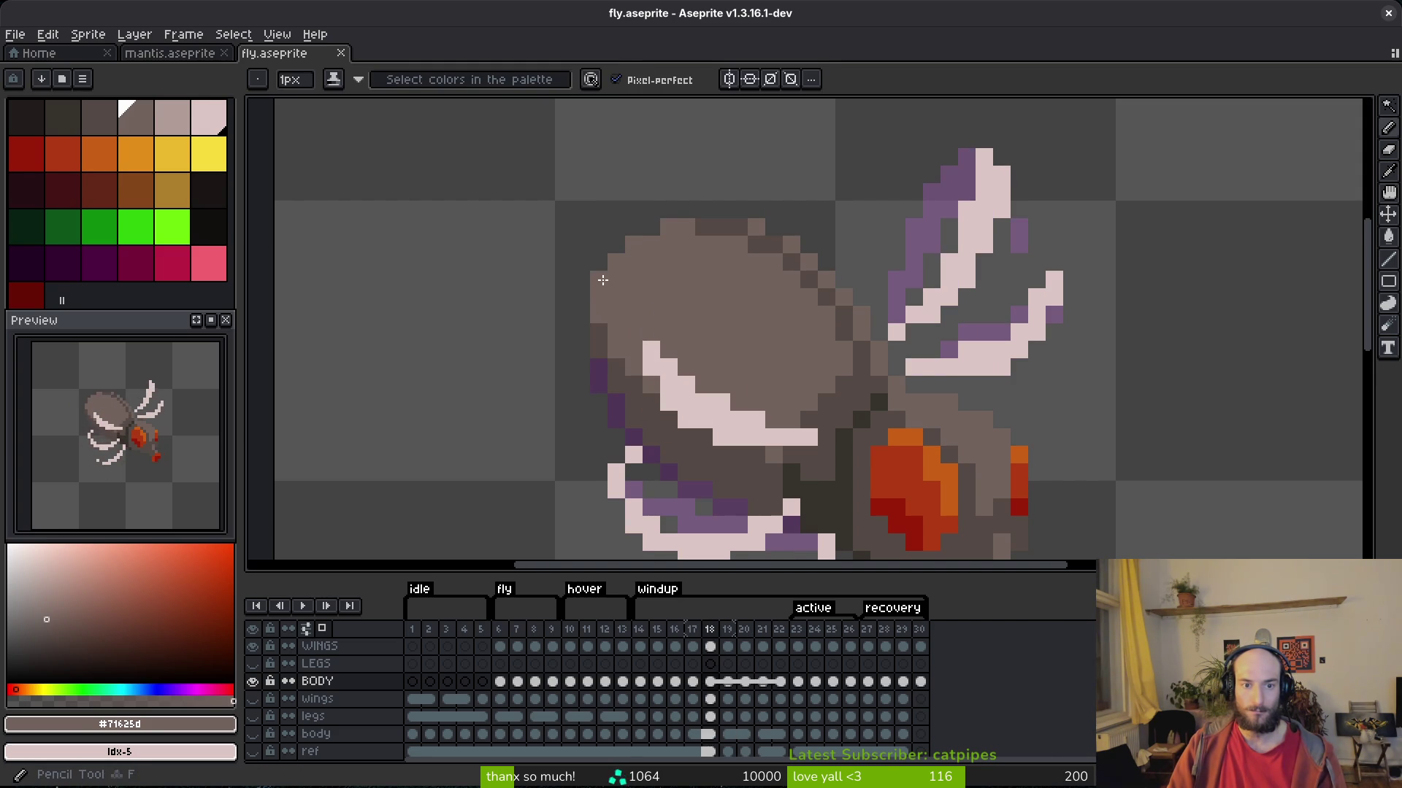
scroll(605, 281, "down", 4)
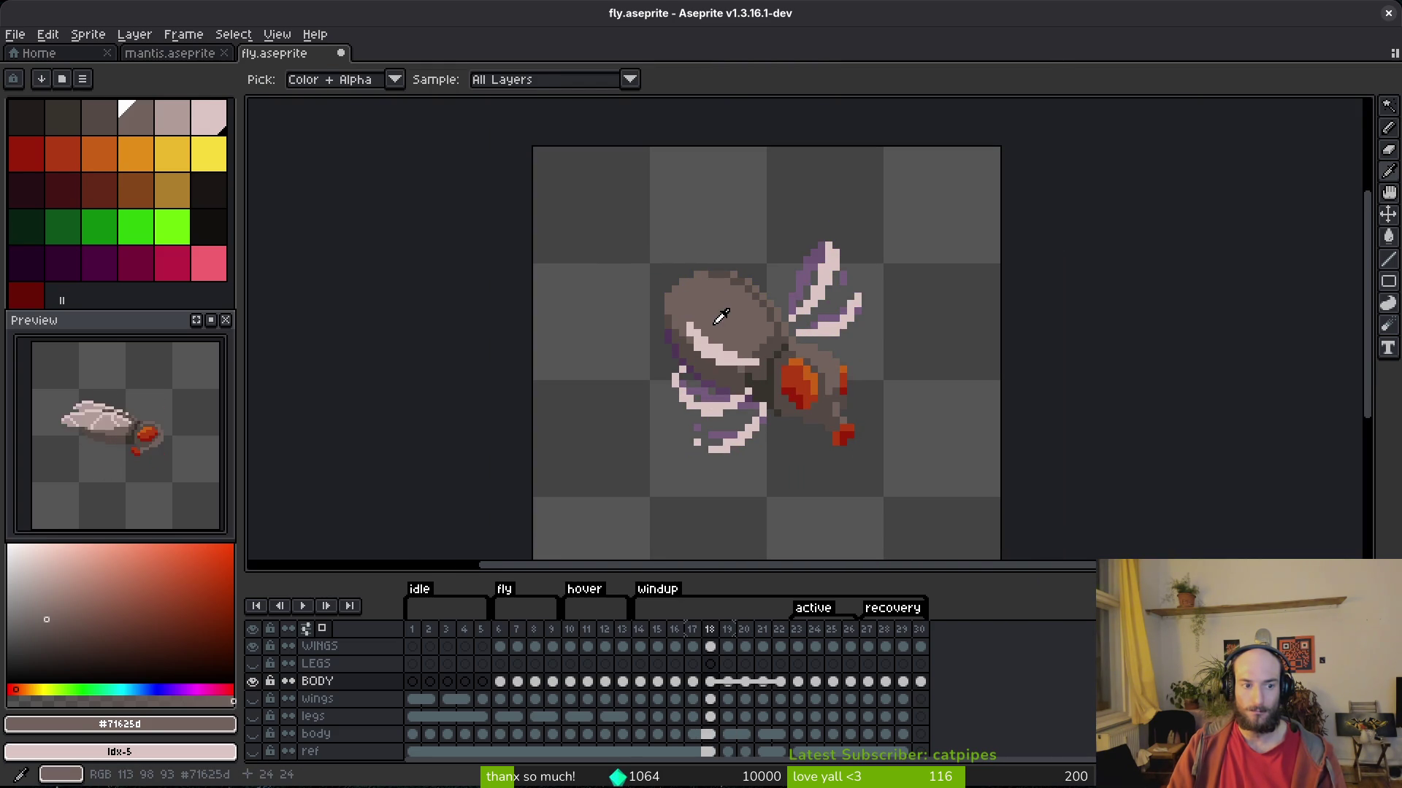
key("b")
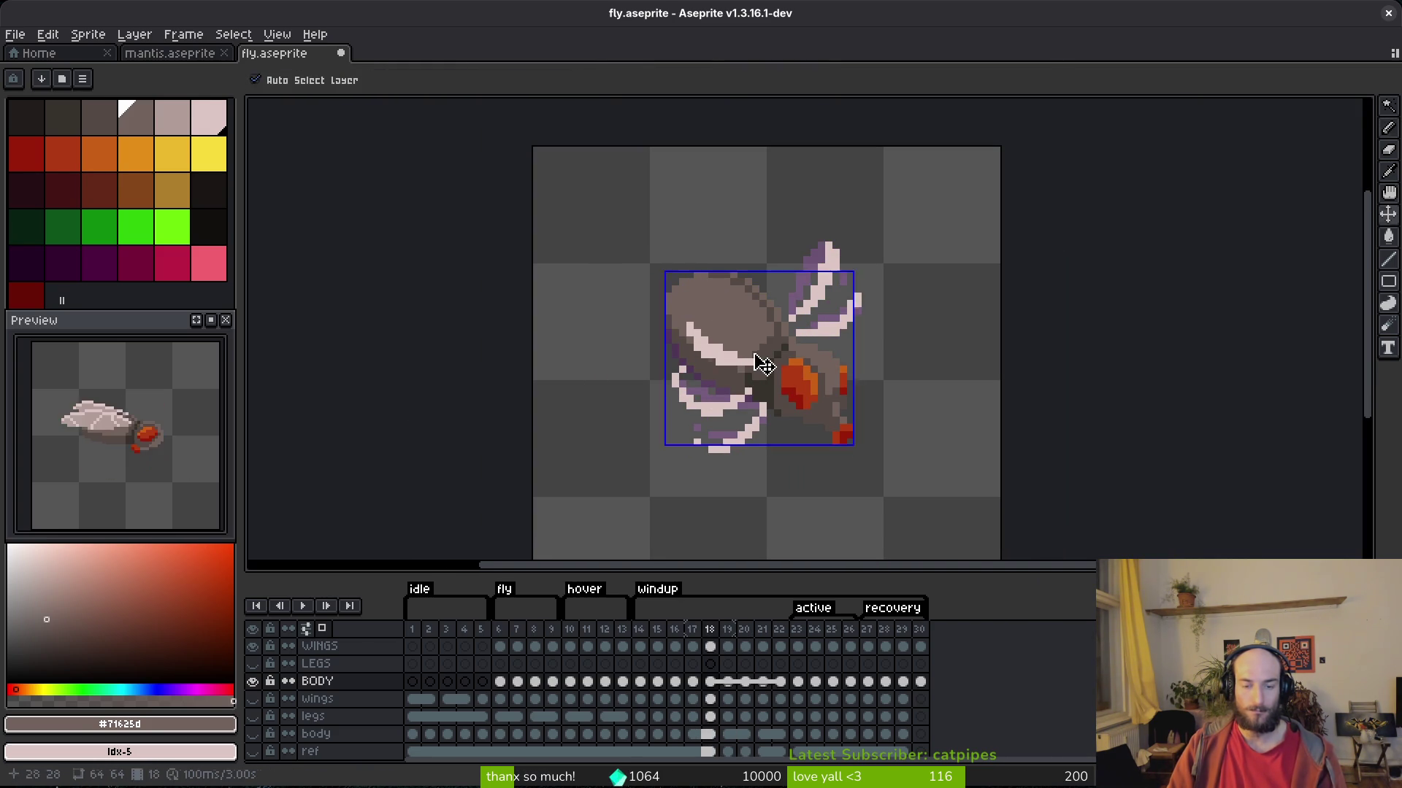
Jump to frame 27 on the BODY layer and select the WINGS cels for frames 27–30.
left_click(869, 681)
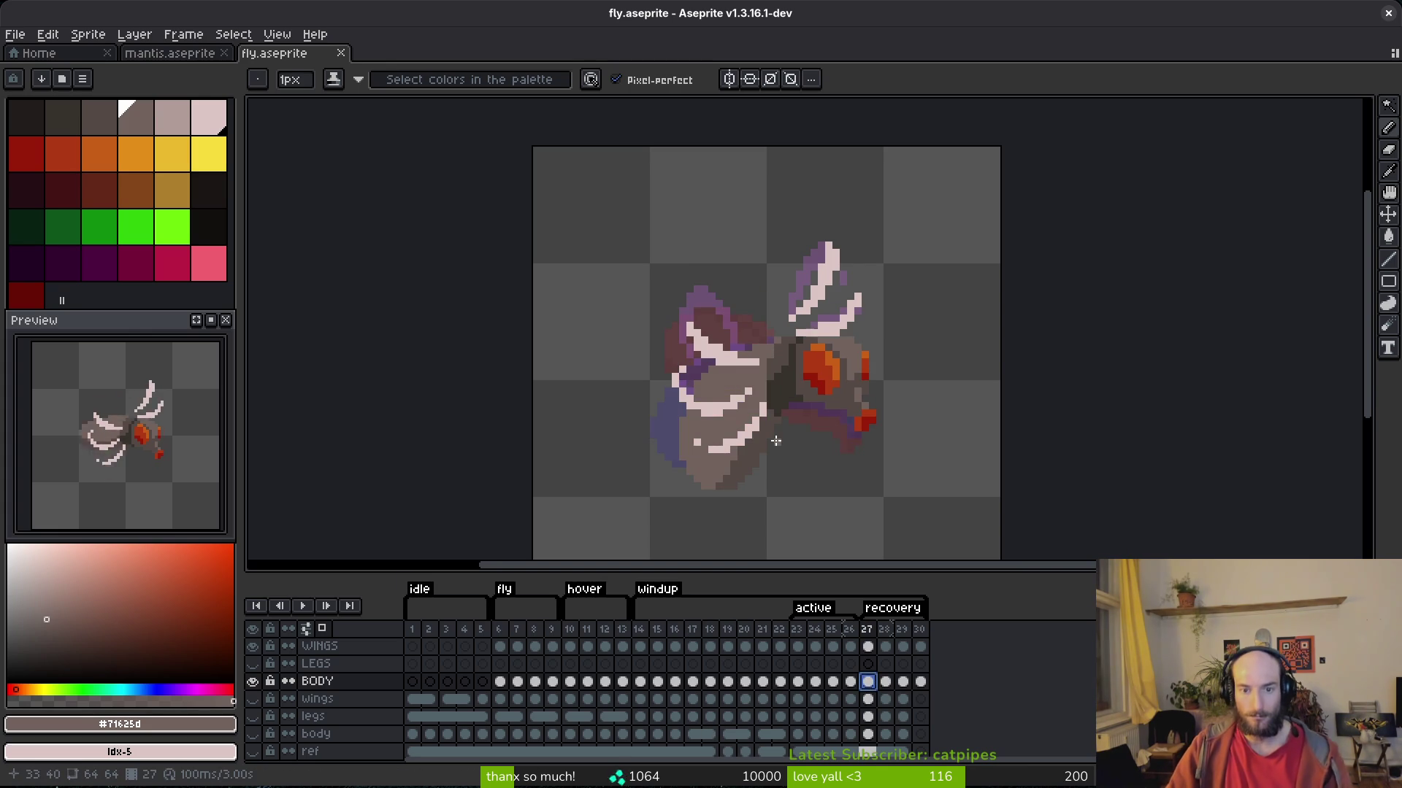
scroll(770, 472, "down", 2)
key("alt")
scroll(785, 434, "up", 2)
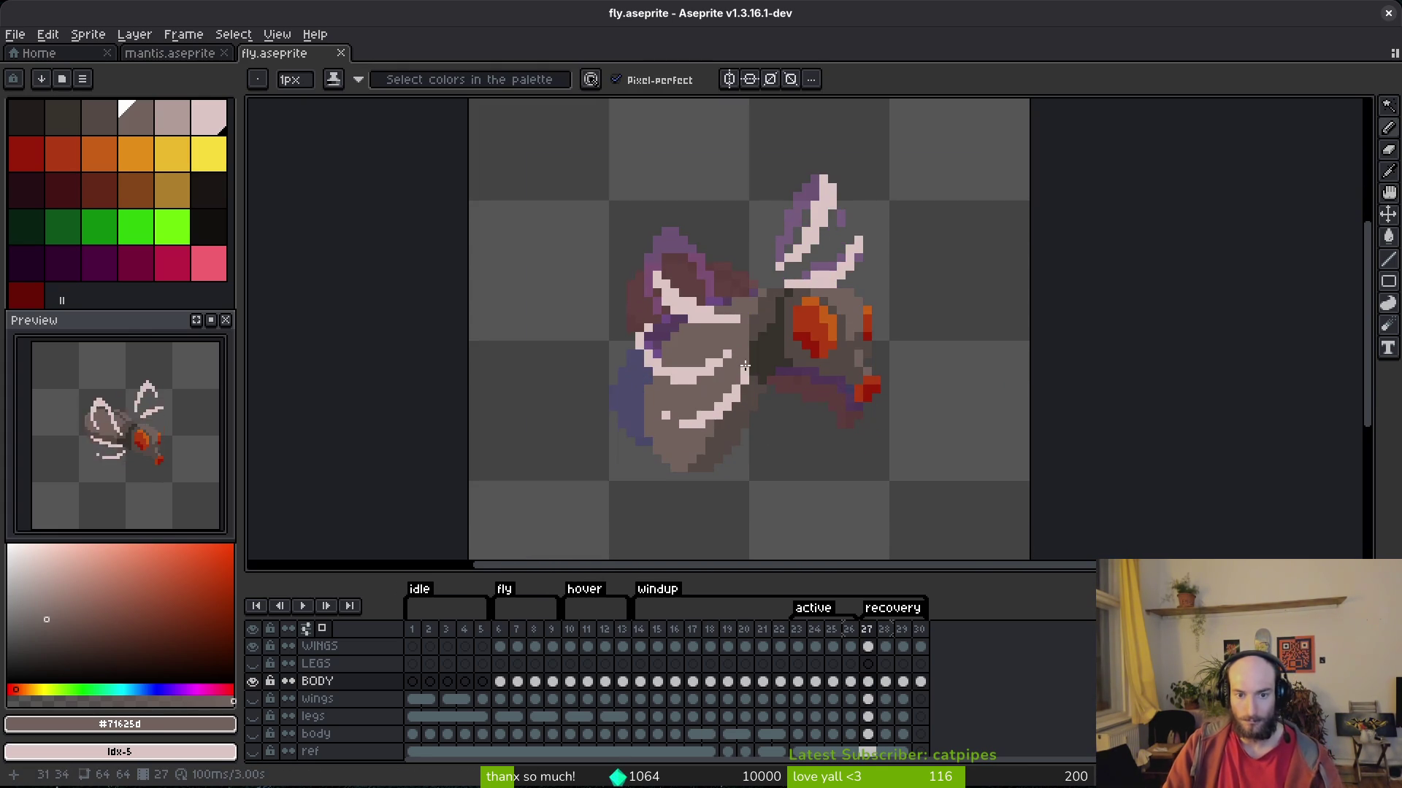
left_click_drag(875, 652, 928, 649)
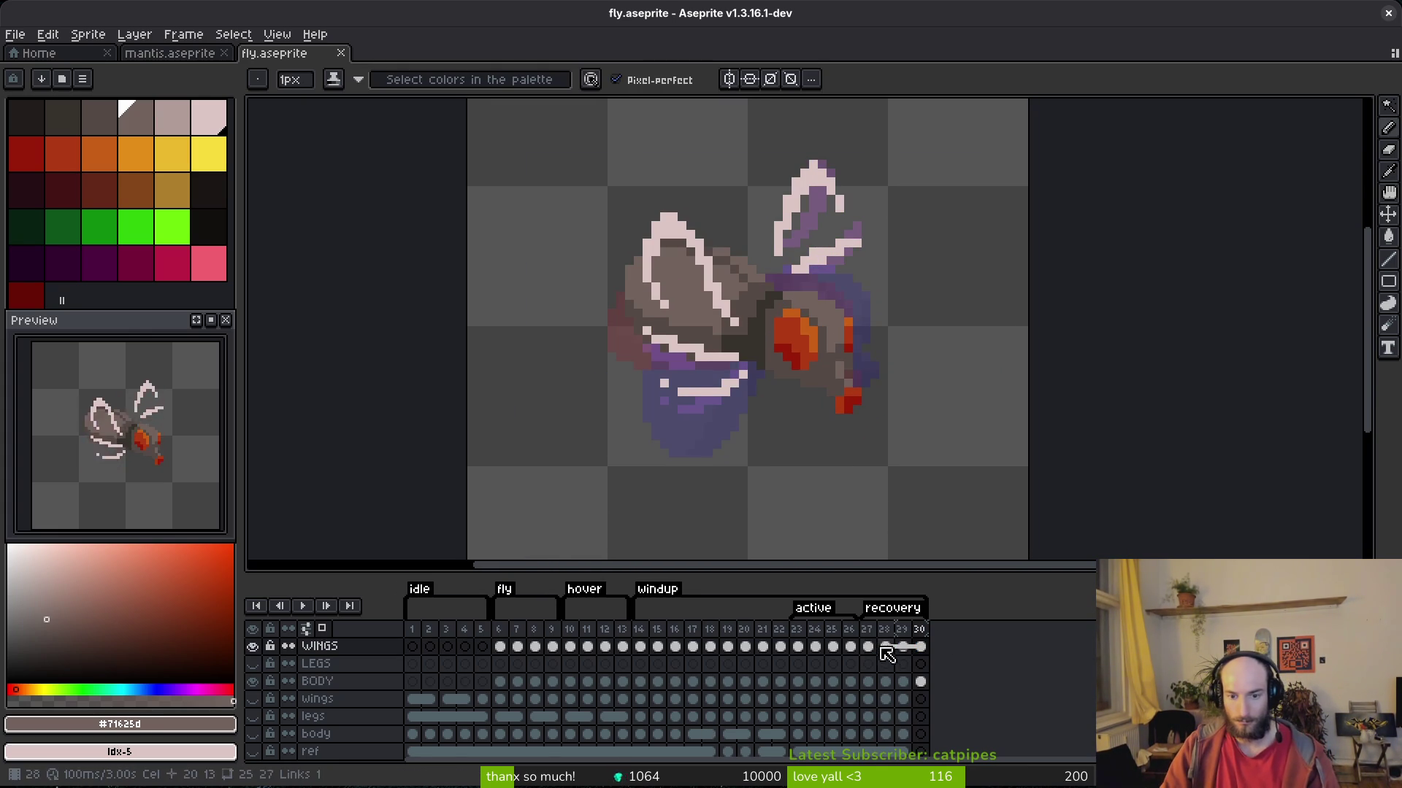
Compare the wing poses on frames 28 and 29, ending back on frame 28.
left_click(886, 649, "shift")
left_click(908, 679)
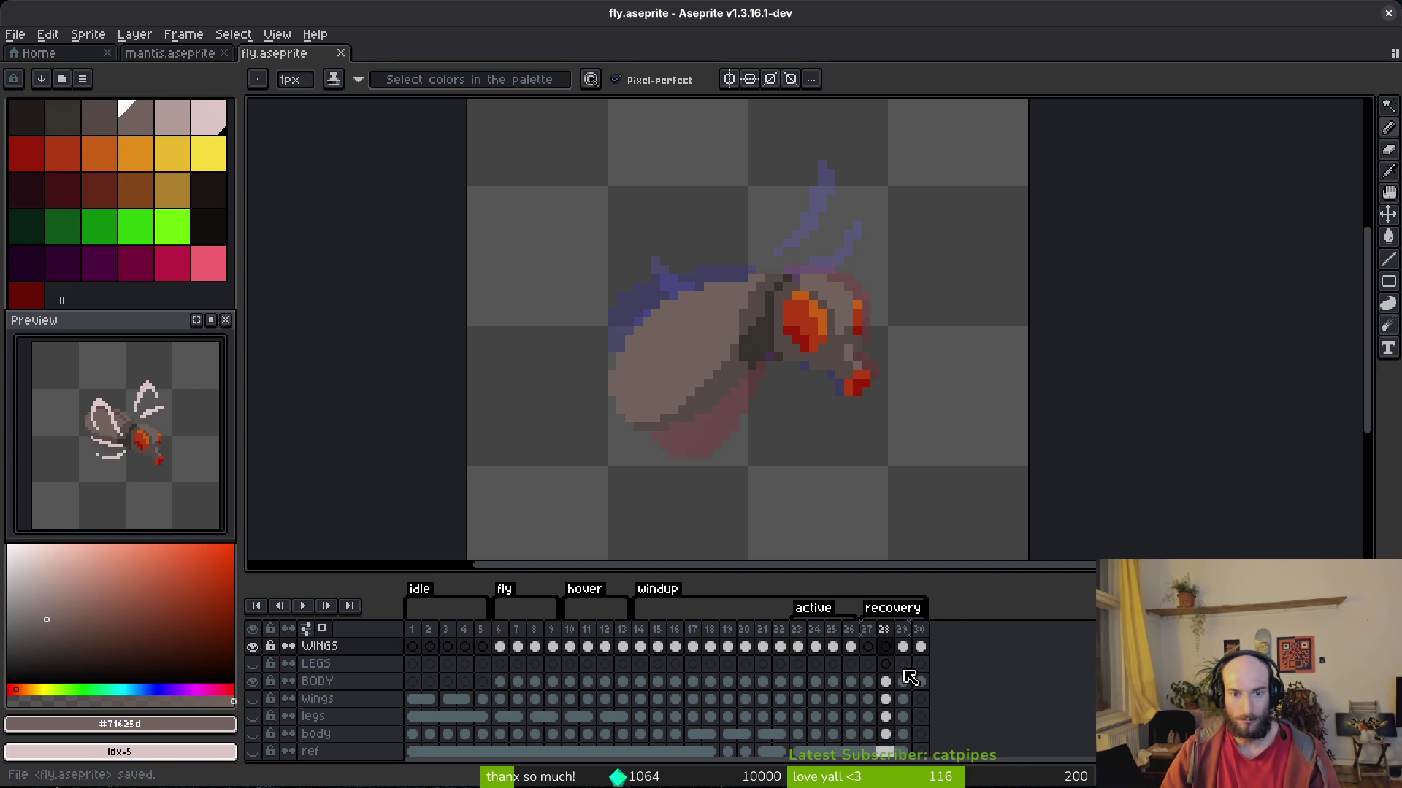
key("i")
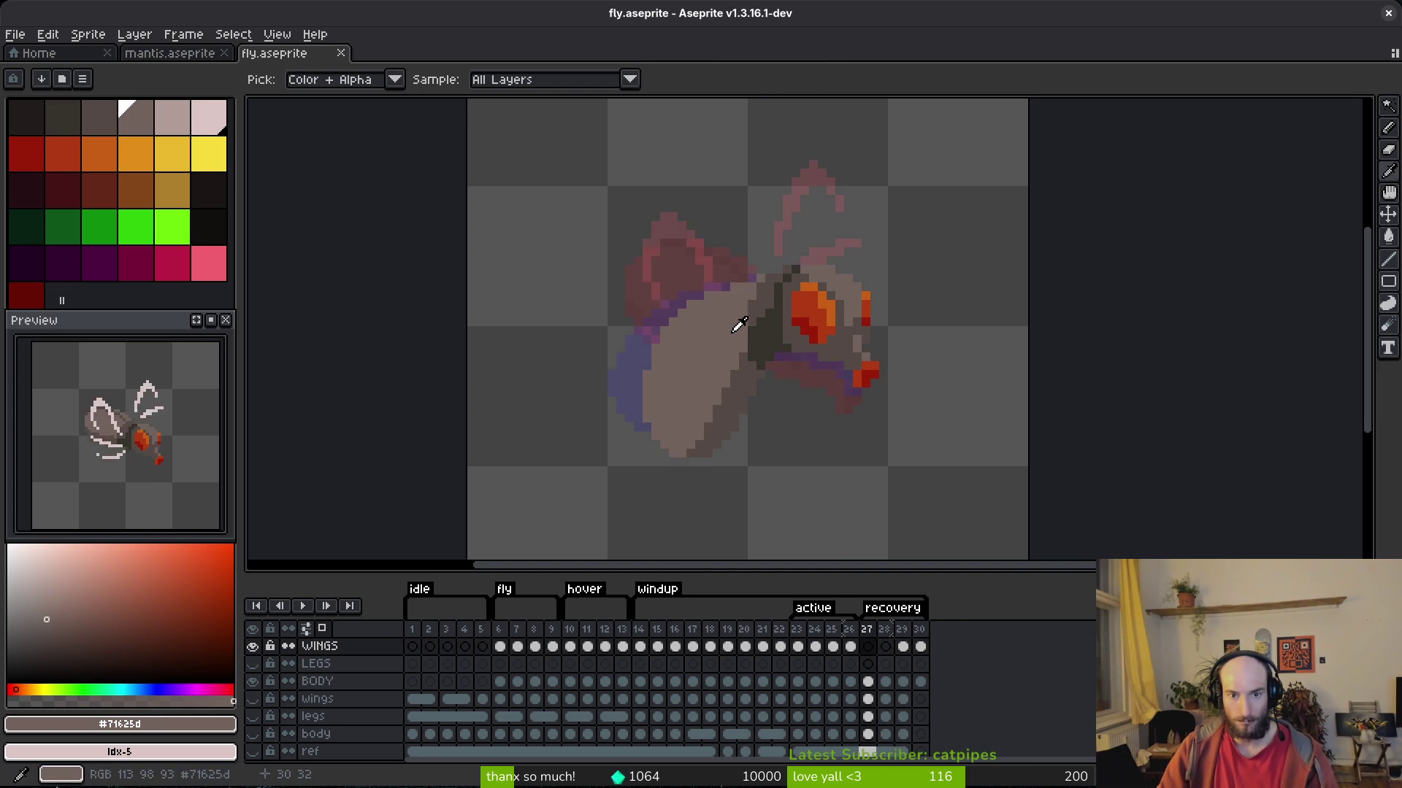
key("b")
key("comma")
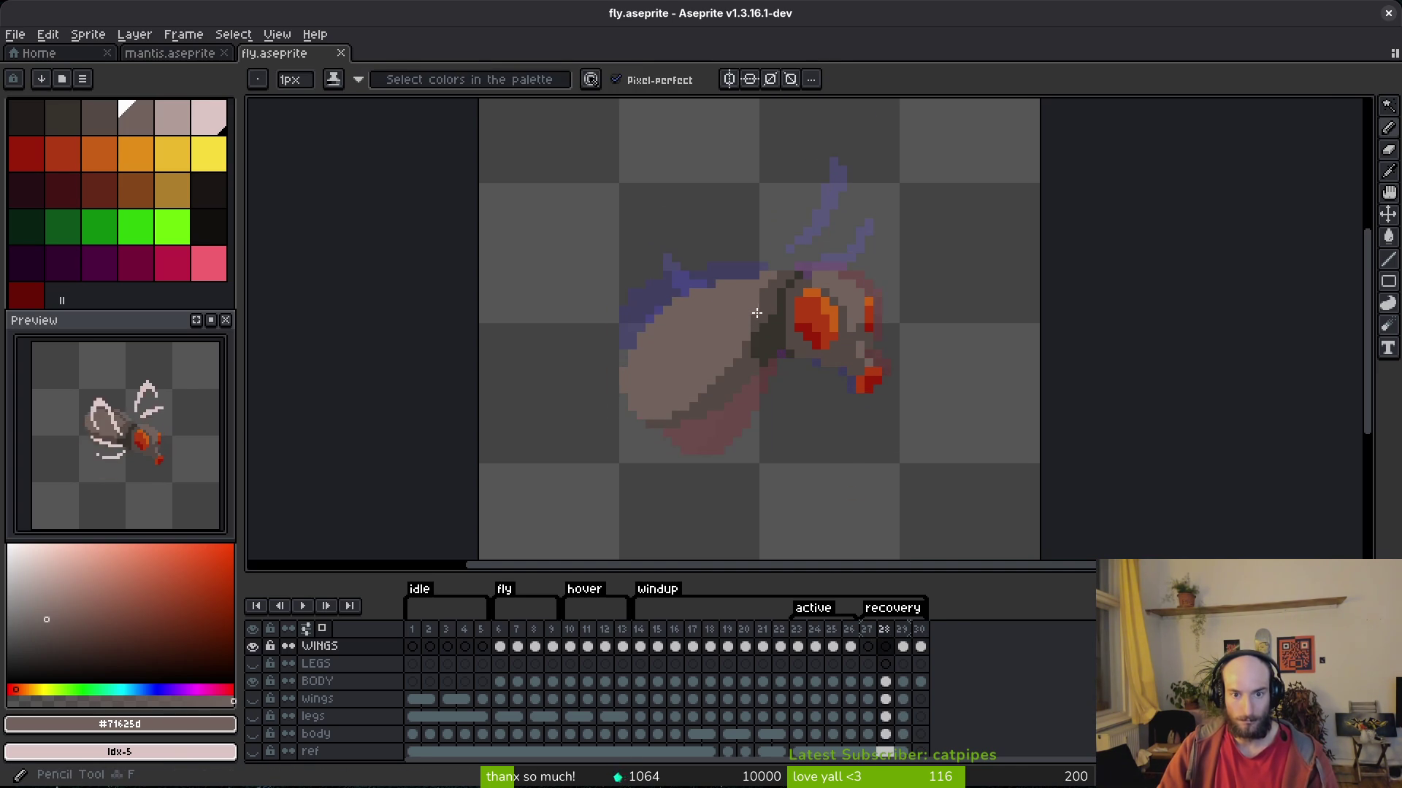
scroll(757, 313, "up", 2)
key("period")
key("period")
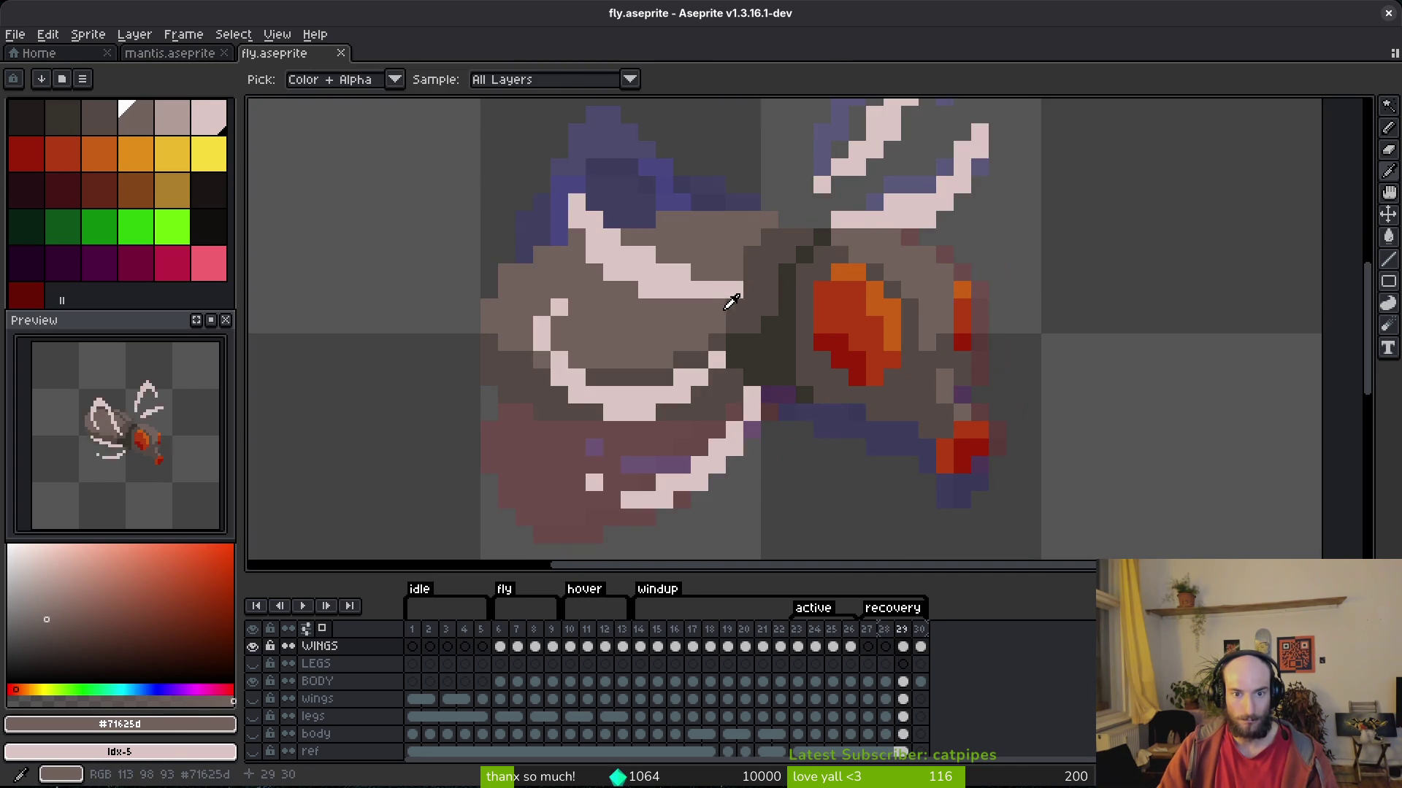
Pick the light pink wing colour and draw a short pale pink mark on the wing.
left_click(728, 296, "alt")
key("comma")
key("comma")
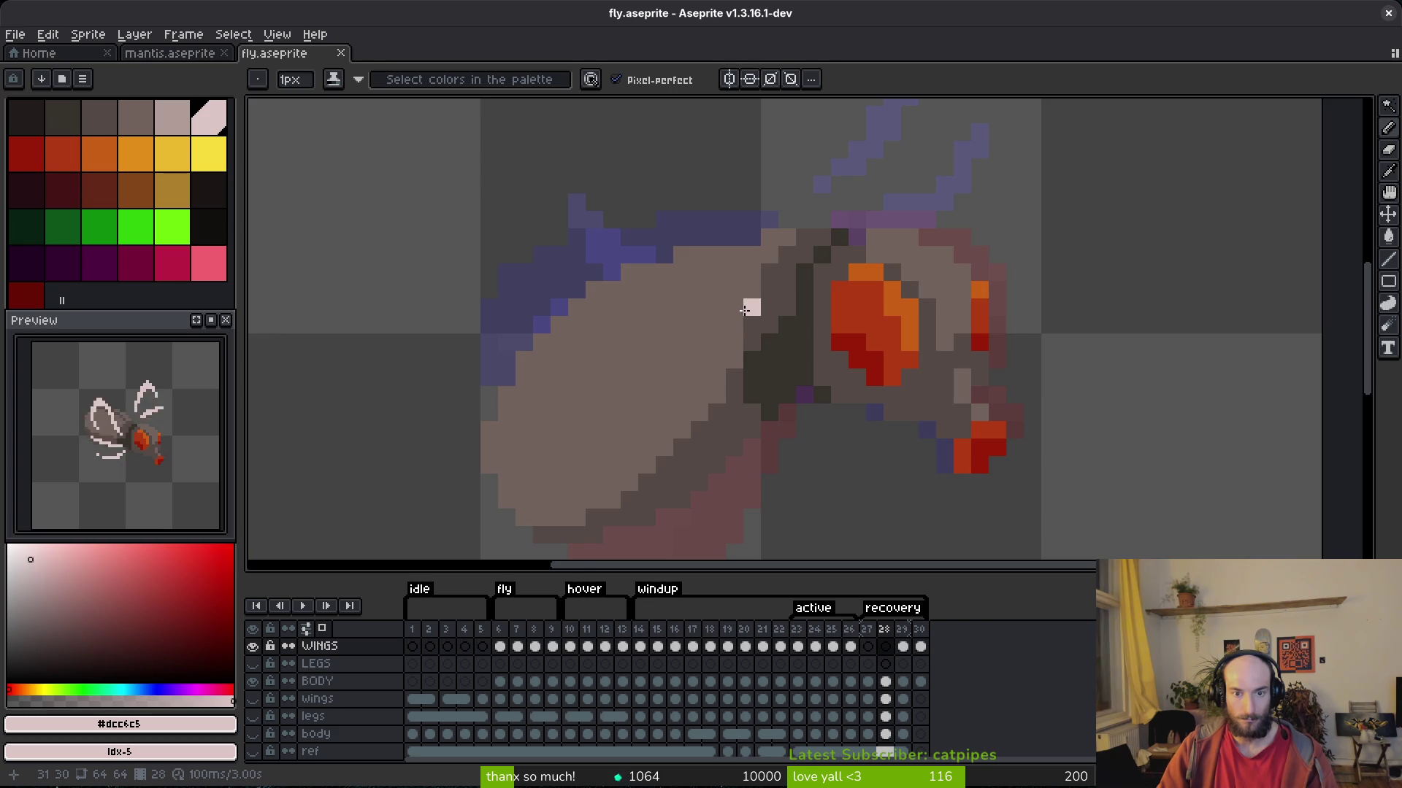
scroll(748, 301, "up", 3)
left_click_drag(745, 248, 745, 278)
scroll(744, 277, "down", 5)
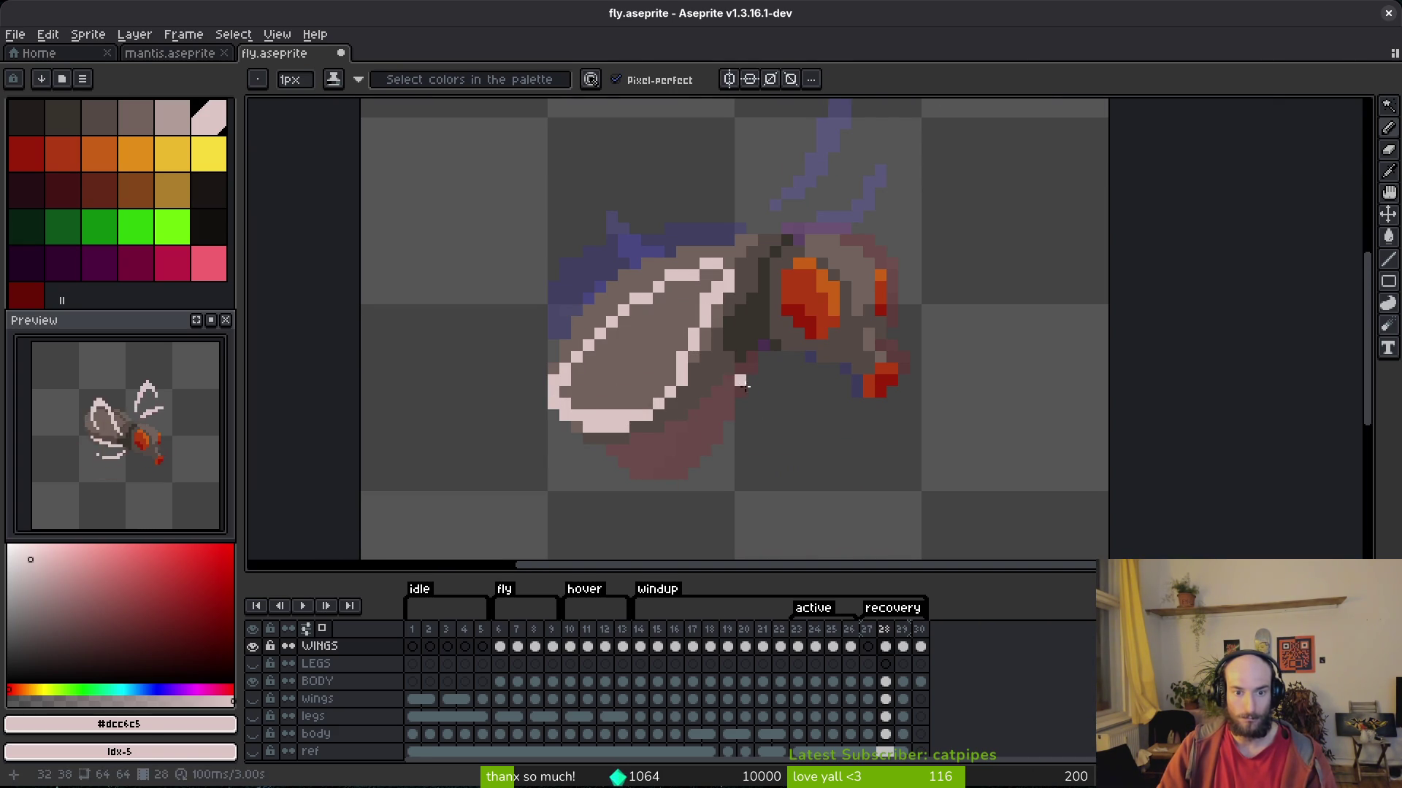
Fill the wing interior and a small gap near its tip with pale pink.
key("g")
left_click(638, 357)
scroll(686, 387, "down", 2)
scroll(620, 391, "up", 2)
key("e")
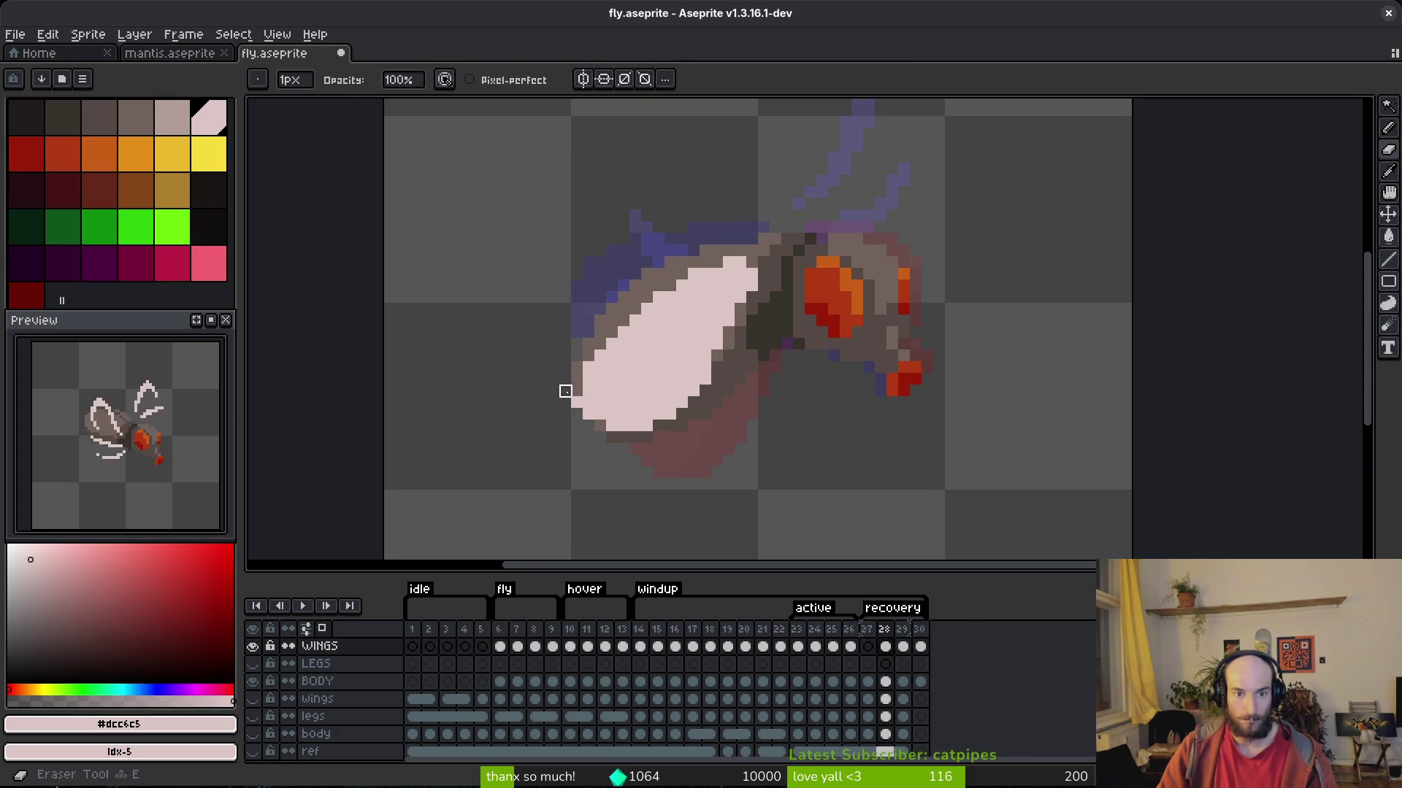
key("g")
left_click(600, 358)
key("e")
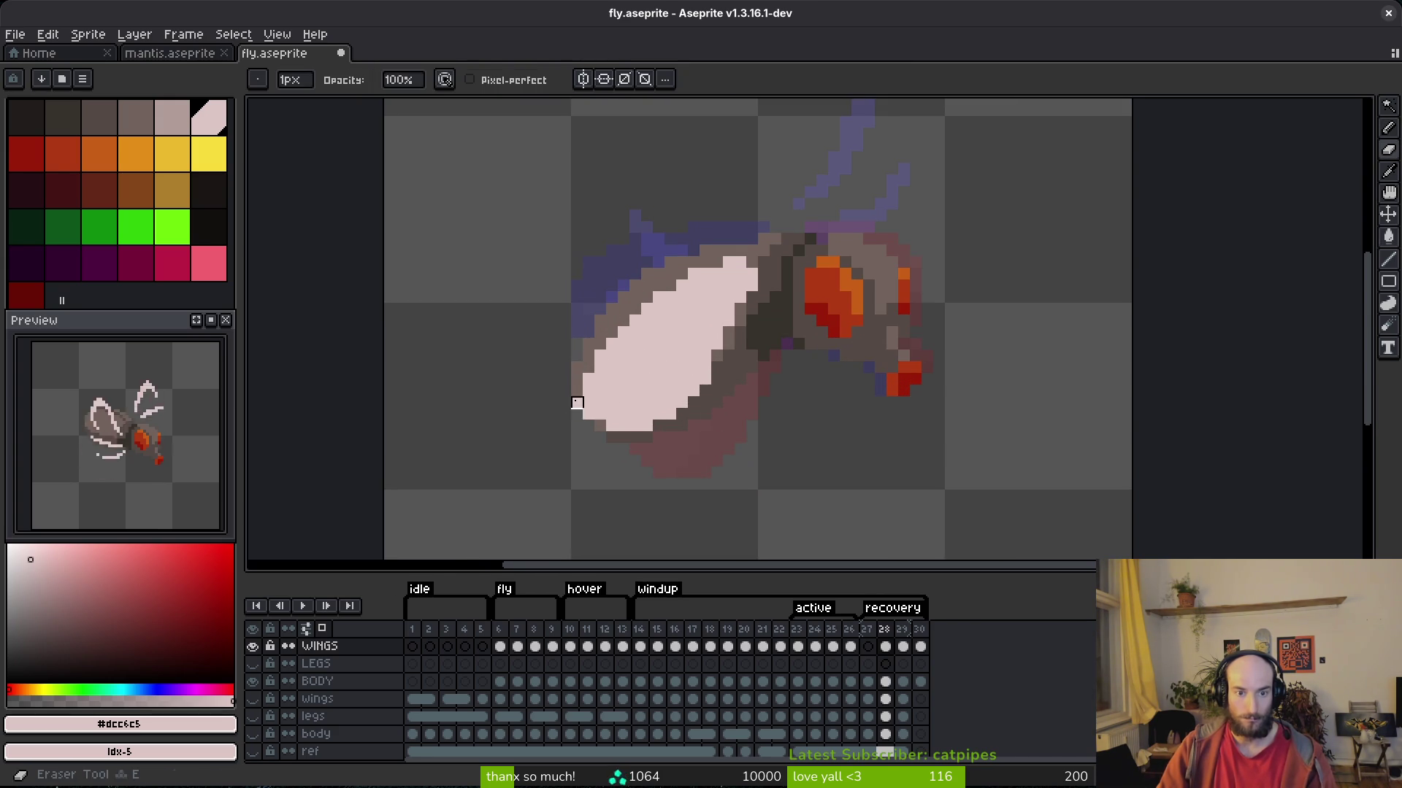
scroll(741, 380, "down", 3)
scroll(611, 424, "up", 3)
scroll(745, 376, "down", 3)
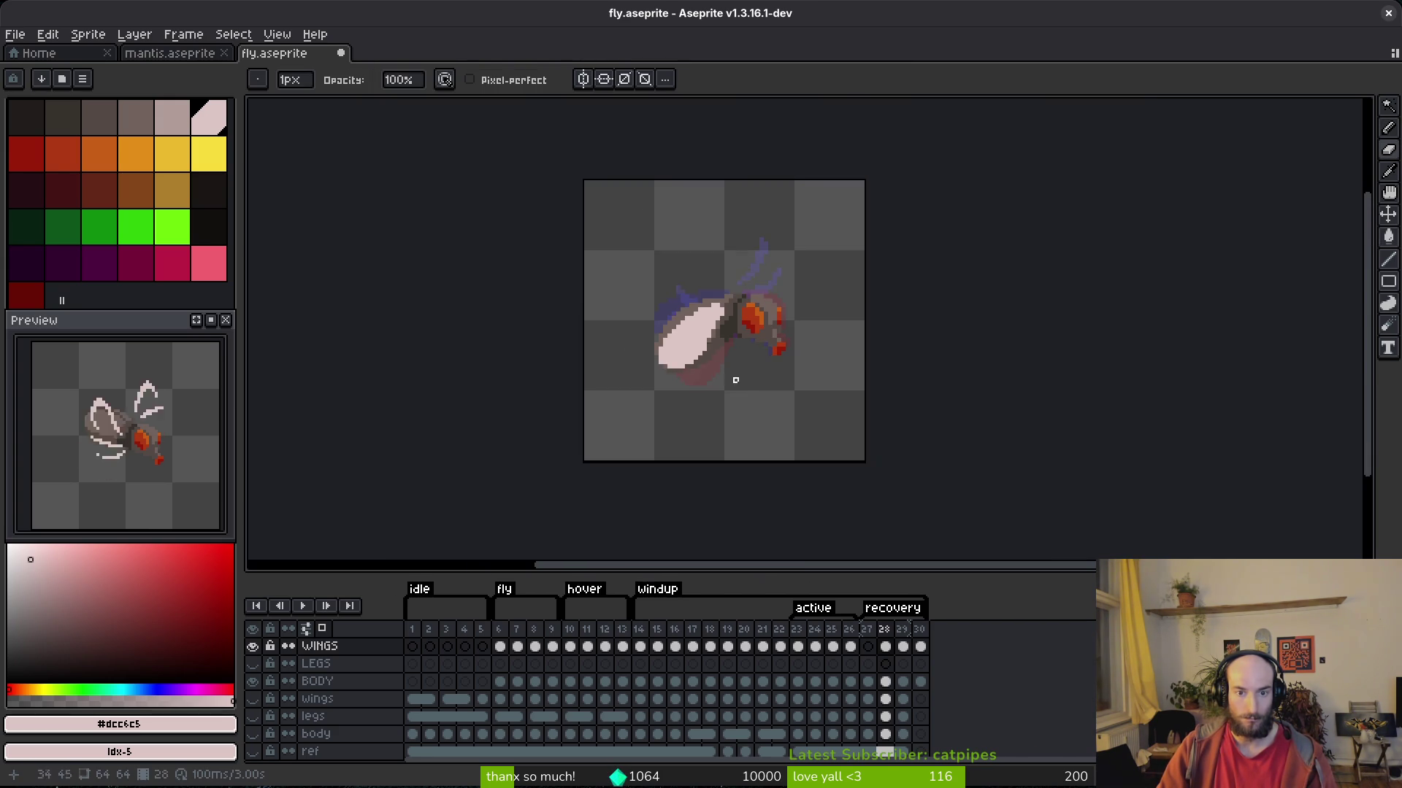
Compare against frame 27, then zoom in and lasso-select the pale pink wing on frame 28.
key("Left")
key("i")
key("Right")
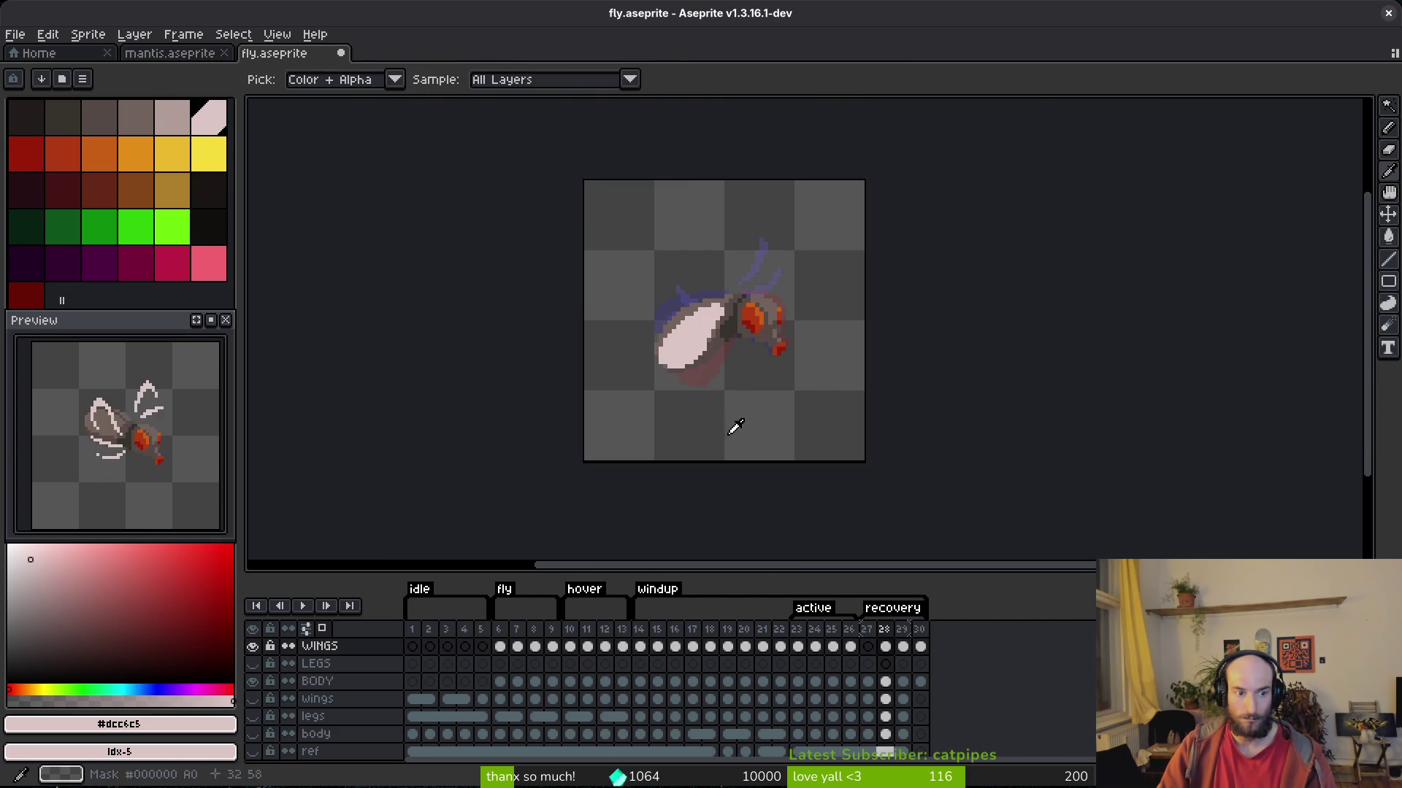
key("z")
scroll(734, 431, "up", 4)
key("q")
left_click_drag(744, 175, 803, 277)
Rotate the wing to about 30° and nudge it down-right, then undo to compare.
scroll(681, 397, "down", 4)
left_click_drag(515, 471, 547, 507)
left_click_drag(661, 372, 695, 399)
left_click_drag(590, 531, 606, 540)
left_click_drag(699, 408, 716, 416)
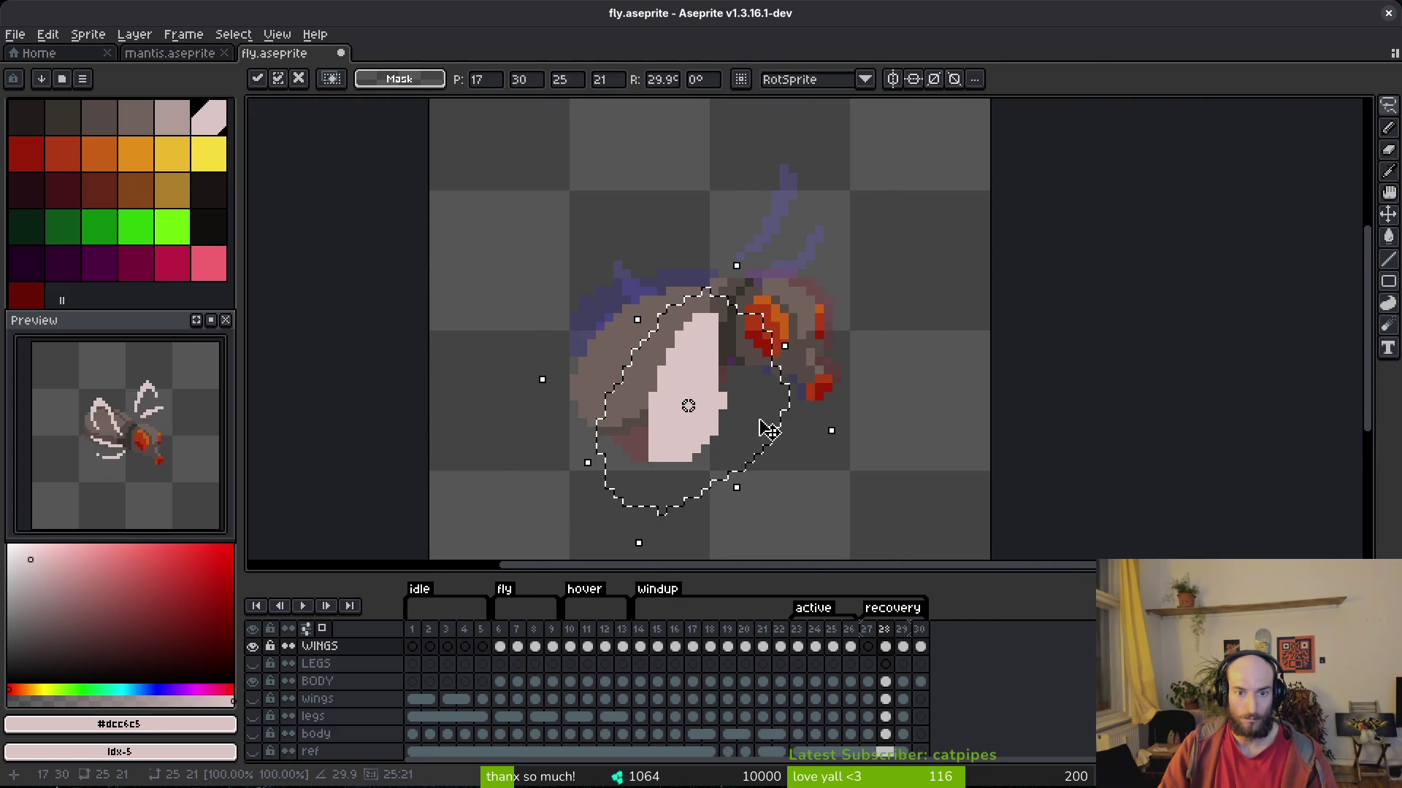
scroll(762, 427, "up", 1)
scroll(666, 526, "down", 3)
left_click_drag(537, 467, 527, 482)
key("ctrl+z")
key("ctrl+z")
key("ctrl+z")
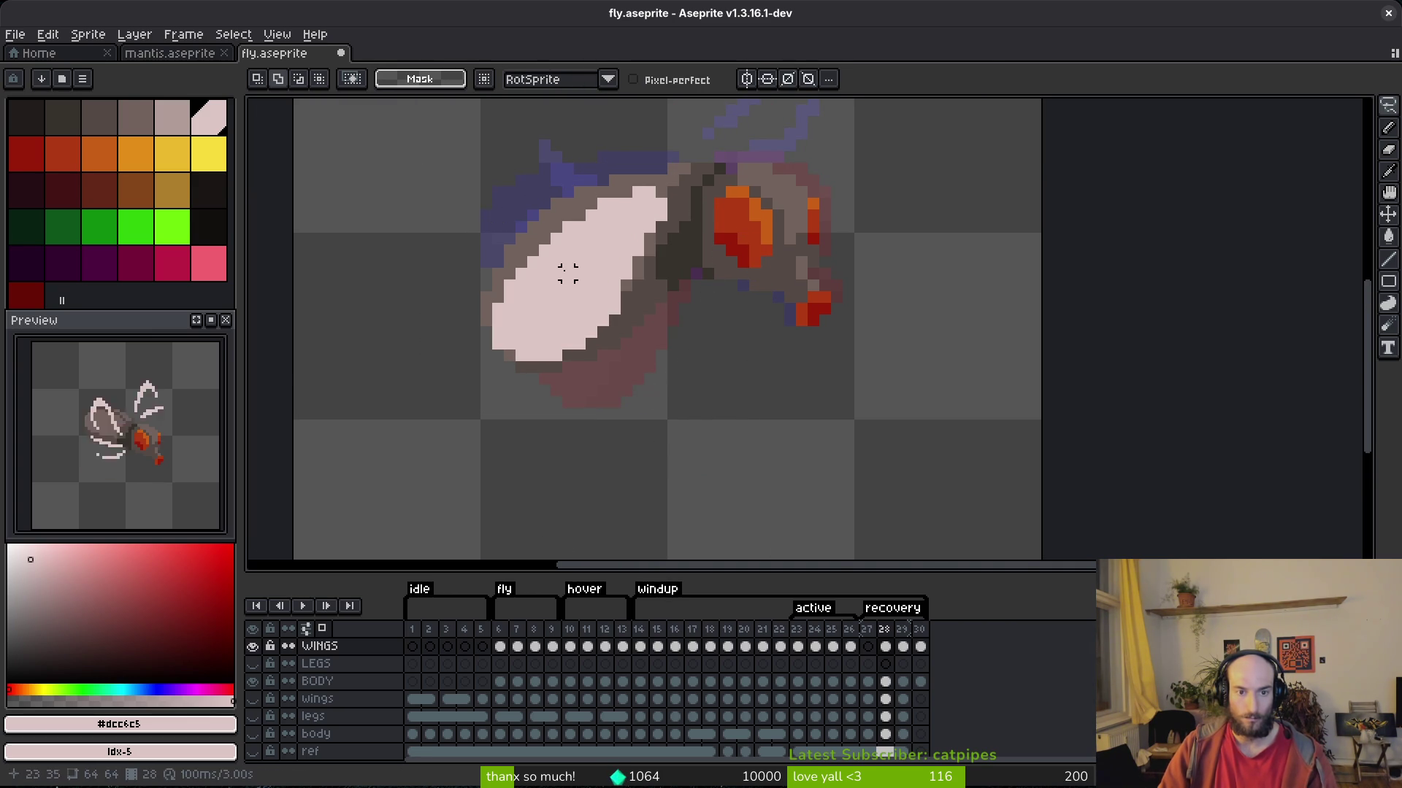
Erase two stray pixels at the wing's left edge.
key("e")
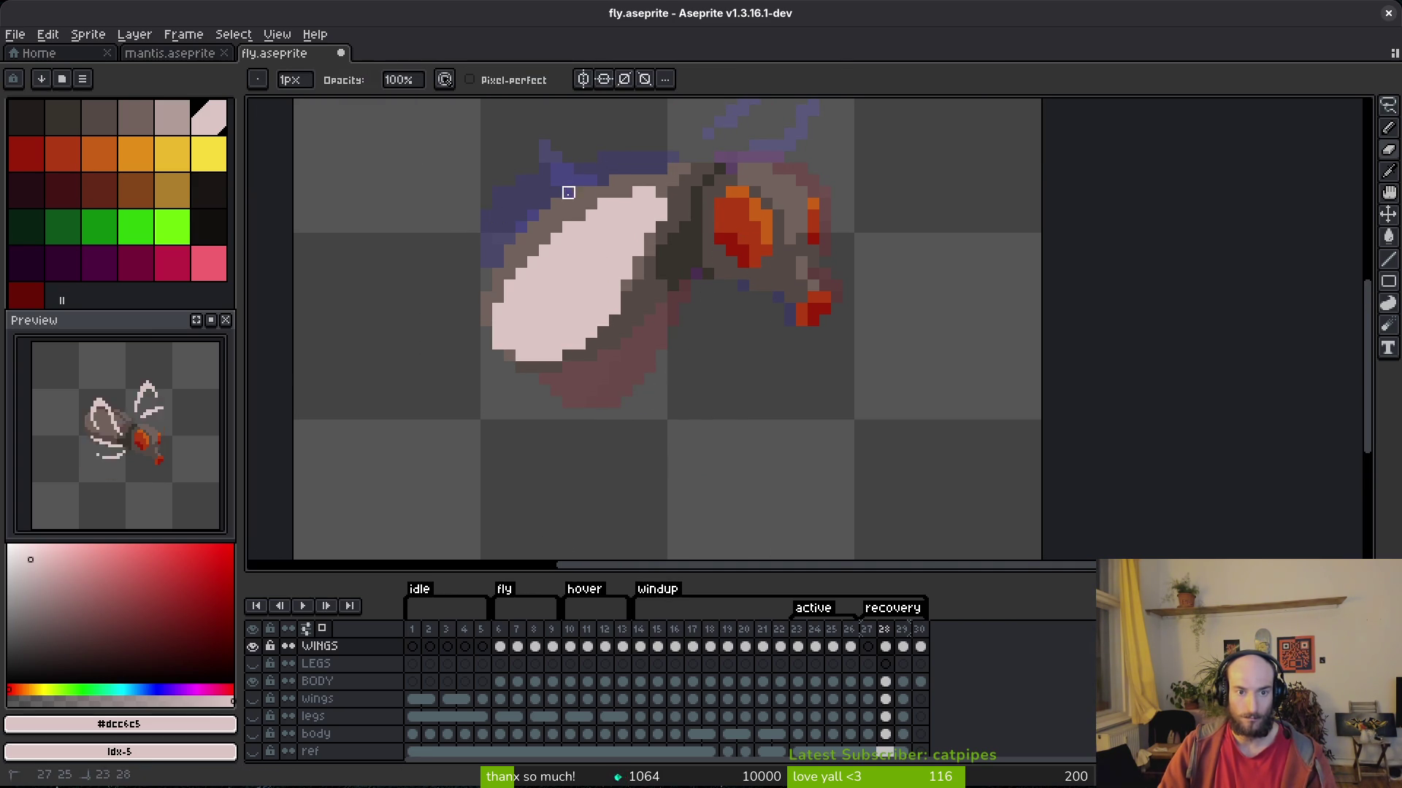
left_click_drag(486, 344, 486, 355)
key("ctrl+z")
key("ctrl+z")
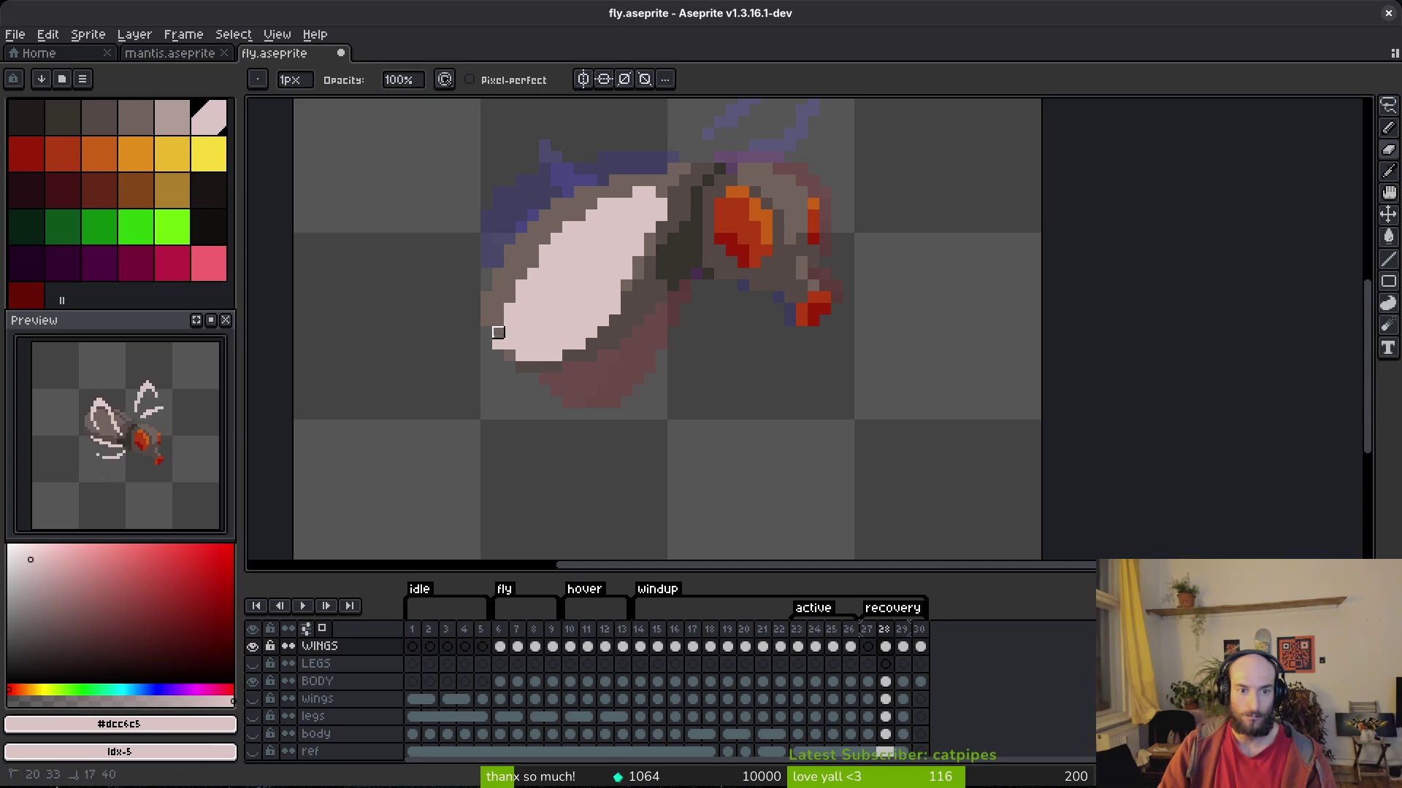
left_click_drag(497, 327, 498, 344)
Reselect the wing, rotate it to about 60°, shift it down-right and commit it.
key("q")
mouse_move(760, 168)
left_mouse_down()
mouse_move(752, 296)
mouse_move(762, 283)
left_mouse_up()
mouse_move(369, 438)
left_mouse_down()
mouse_move(494, 525)
mouse_move(579, 538)
mouse_move(610, 522)
left_mouse_up()
left_click_drag(591, 264, 694, 336)
key("Return")
scroll(743, 343, "down", 4)
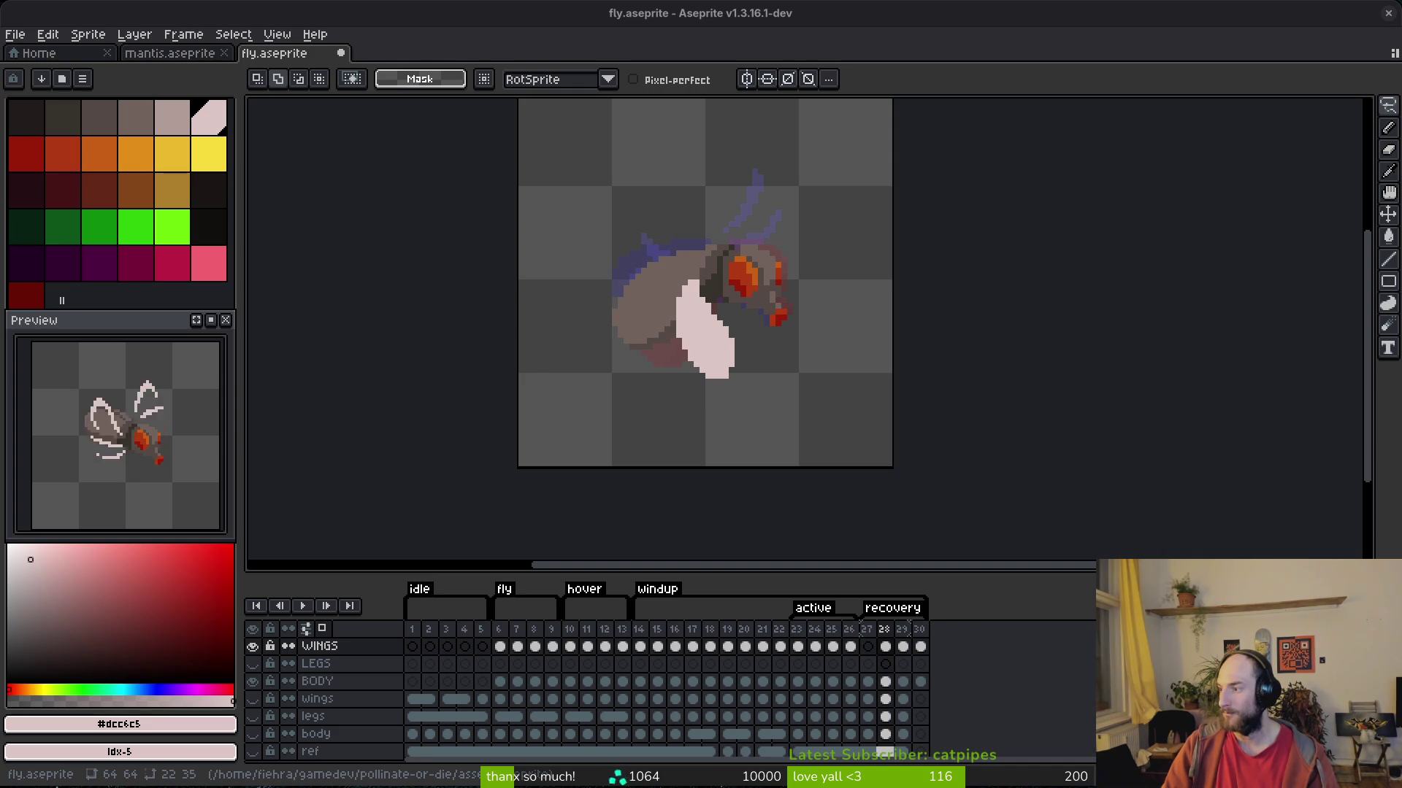
scroll(866, 453, "up", 6)
key("b")
key("bracketleft")
Draw three darker grey vein lines down the wing and add grey fill pixels.
left_click_drag(564, 146, 709, 430)
mouse_move(587, 170)
left_mouse_down()
mouse_move(613, 266)
mouse_move(625, 235)
mouse_move(657, 291)
left_mouse_up()
left_click_drag(709, 353, 721, 457)
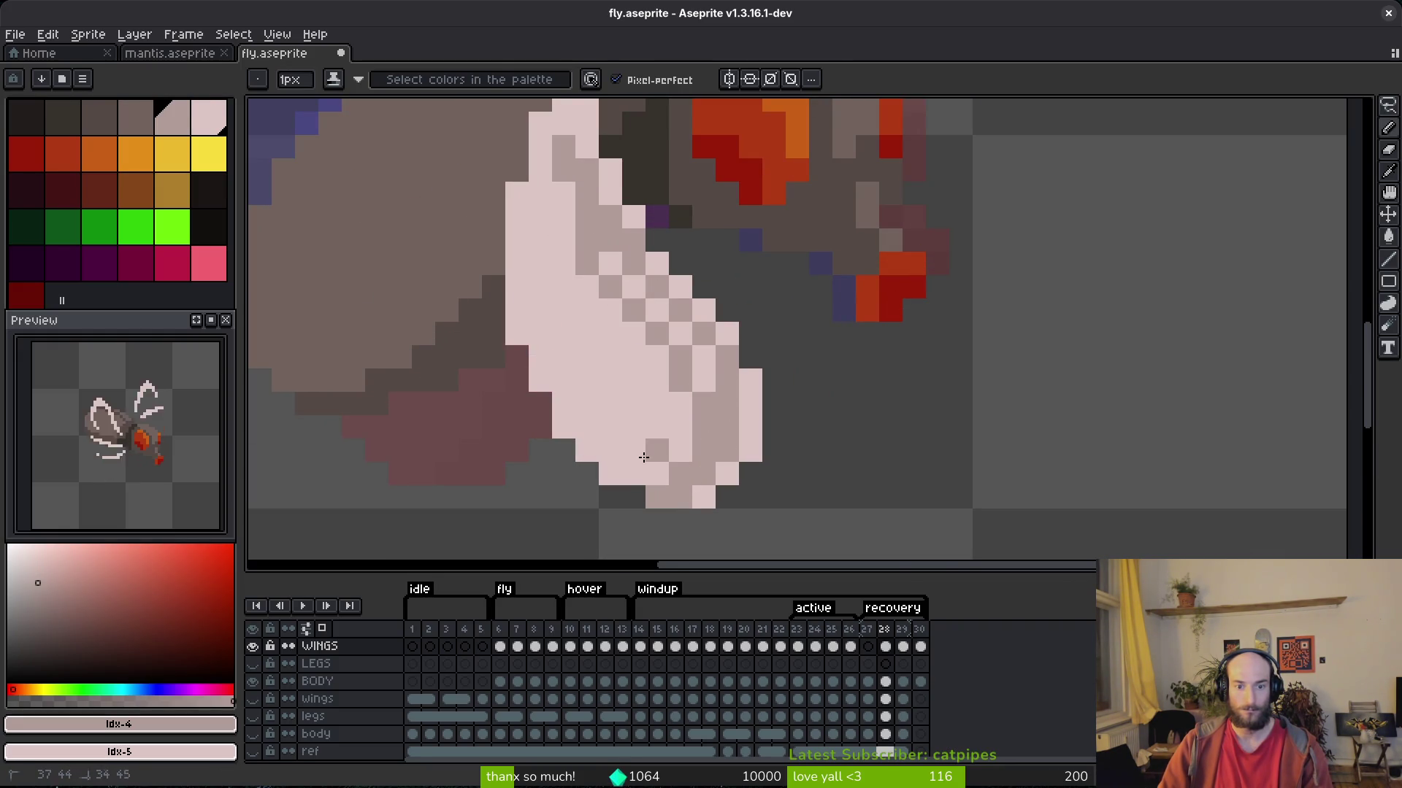
key("g")
left_click(584, 332)
left_click_drag(584, 332, 729, 460)
Add light pink highlight pixels along the wing's edges.
key("b")
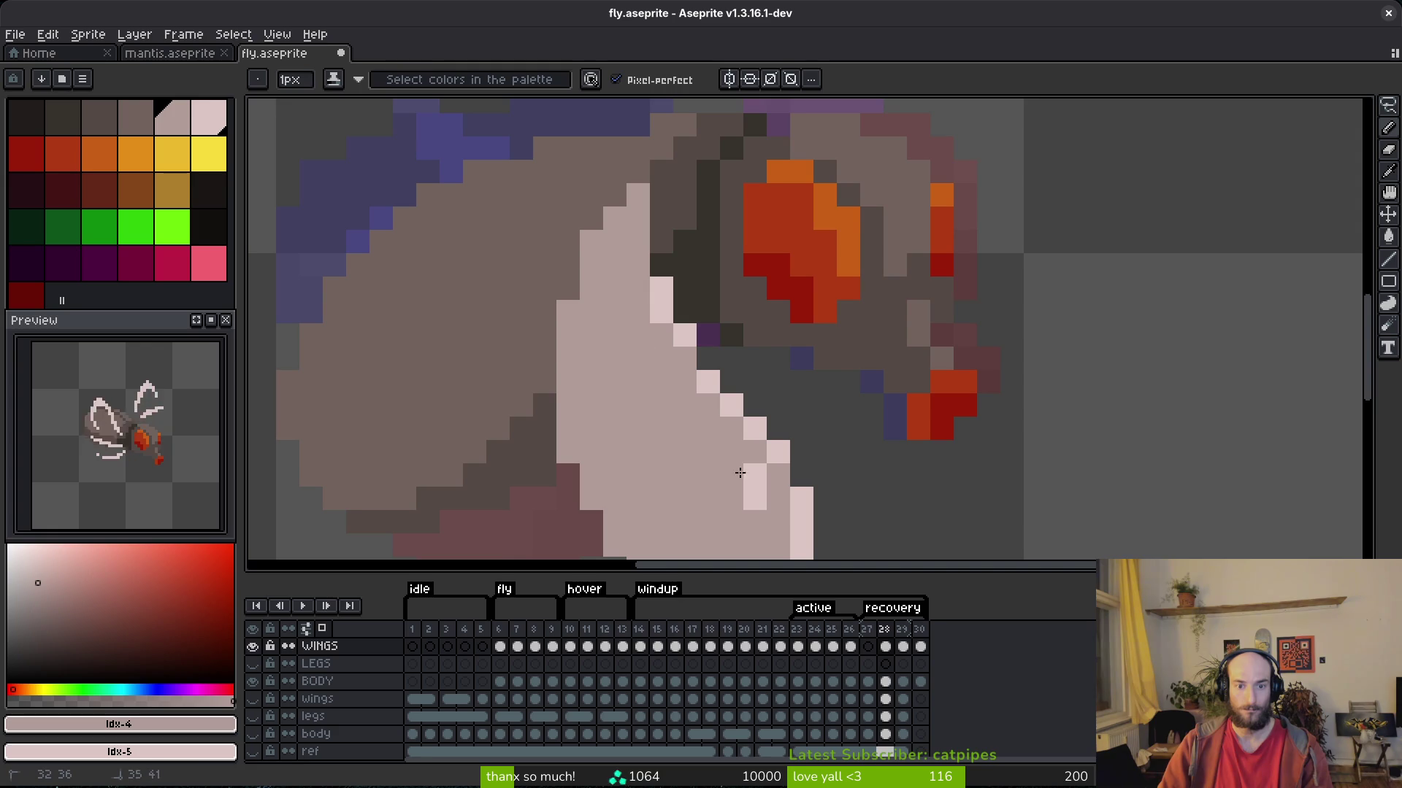
left_click(660, 296, "alt")
left_click_drag(635, 219, 637, 254)
scroll(681, 359, "down", 3)
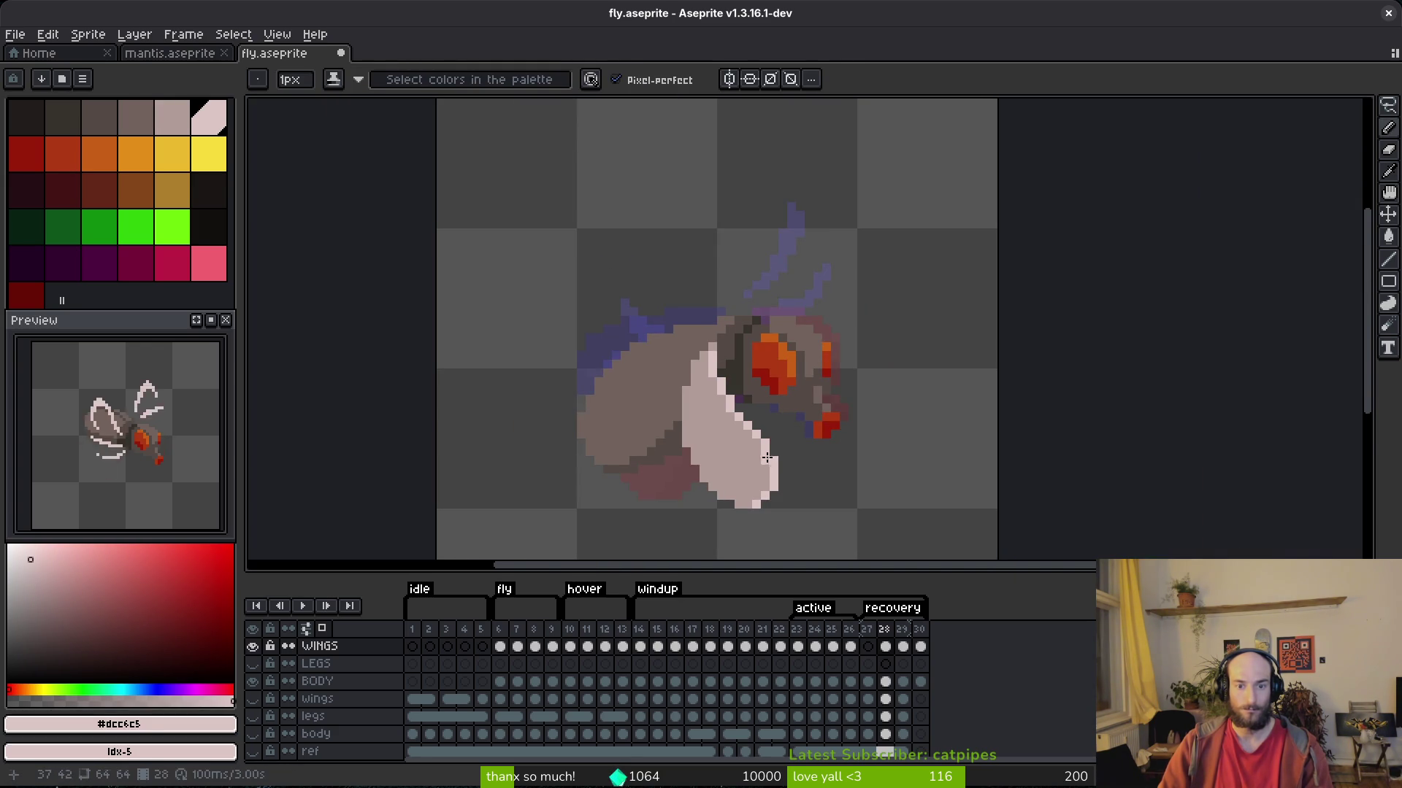
scroll(757, 441, "up", 4)
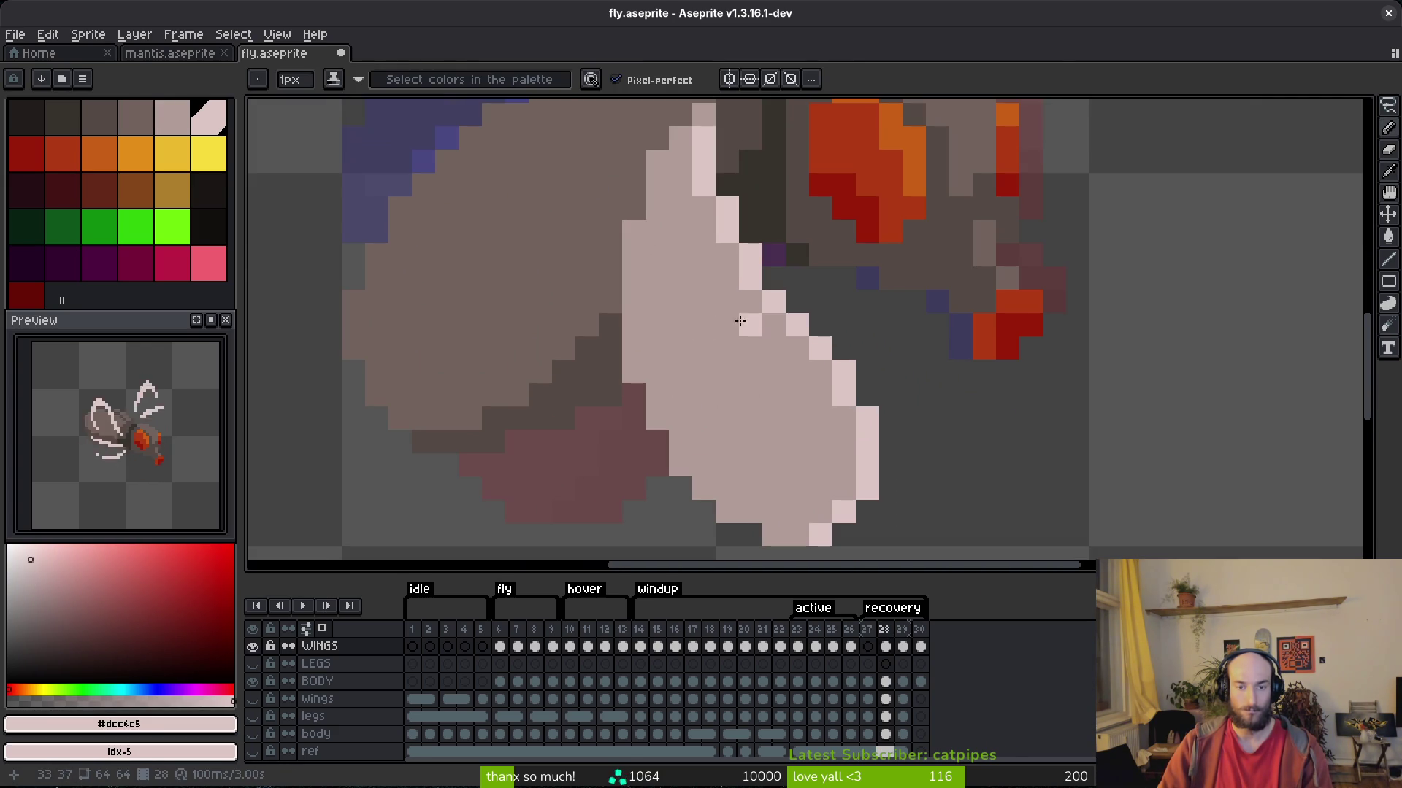
left_click_drag(709, 317, 679, 391)
scroll(786, 422, "down", 1)
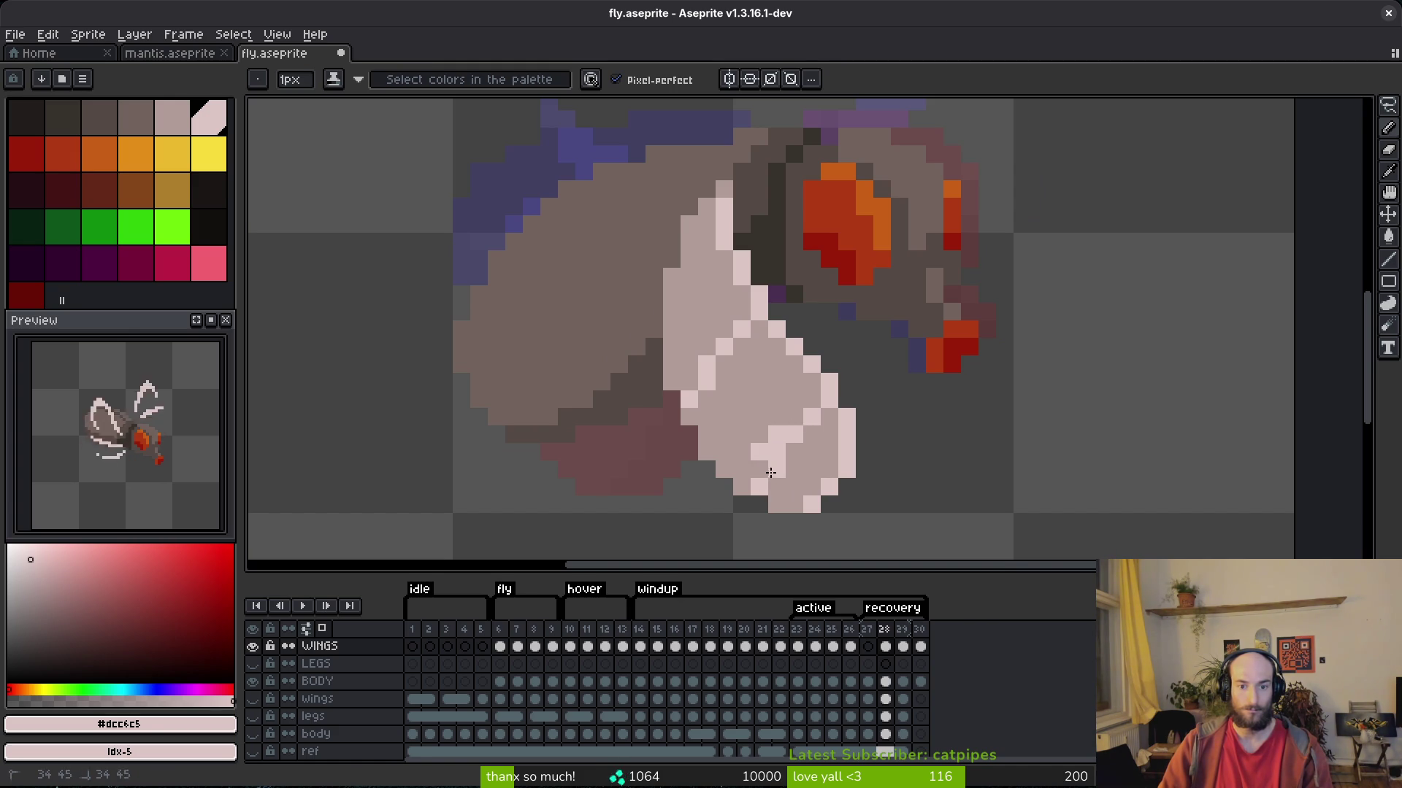
Sample the grey-pink body colour, save fly.aseprite, and compare frames 27 and 28.
right_click(782, 407, "alt")
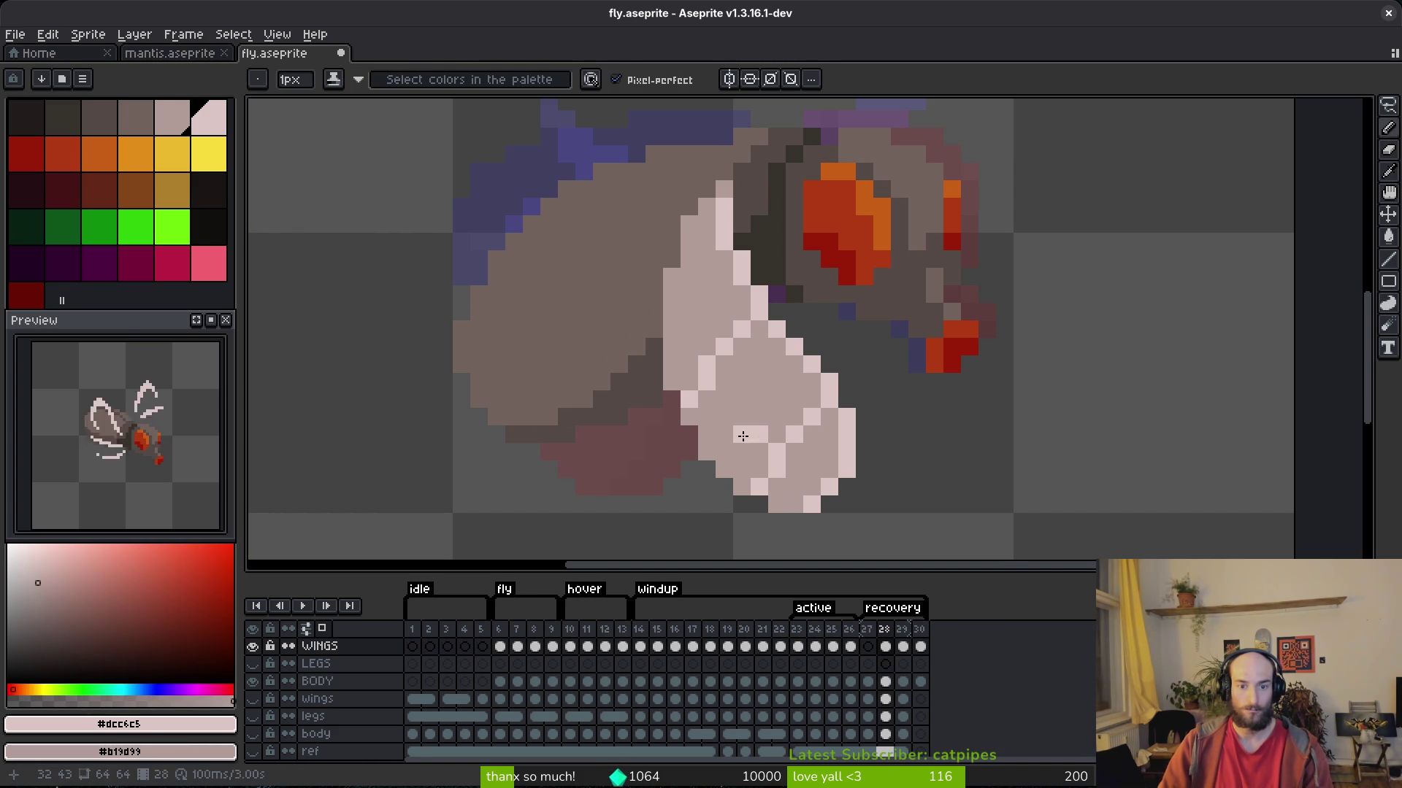
scroll(795, 472, "down", 4)
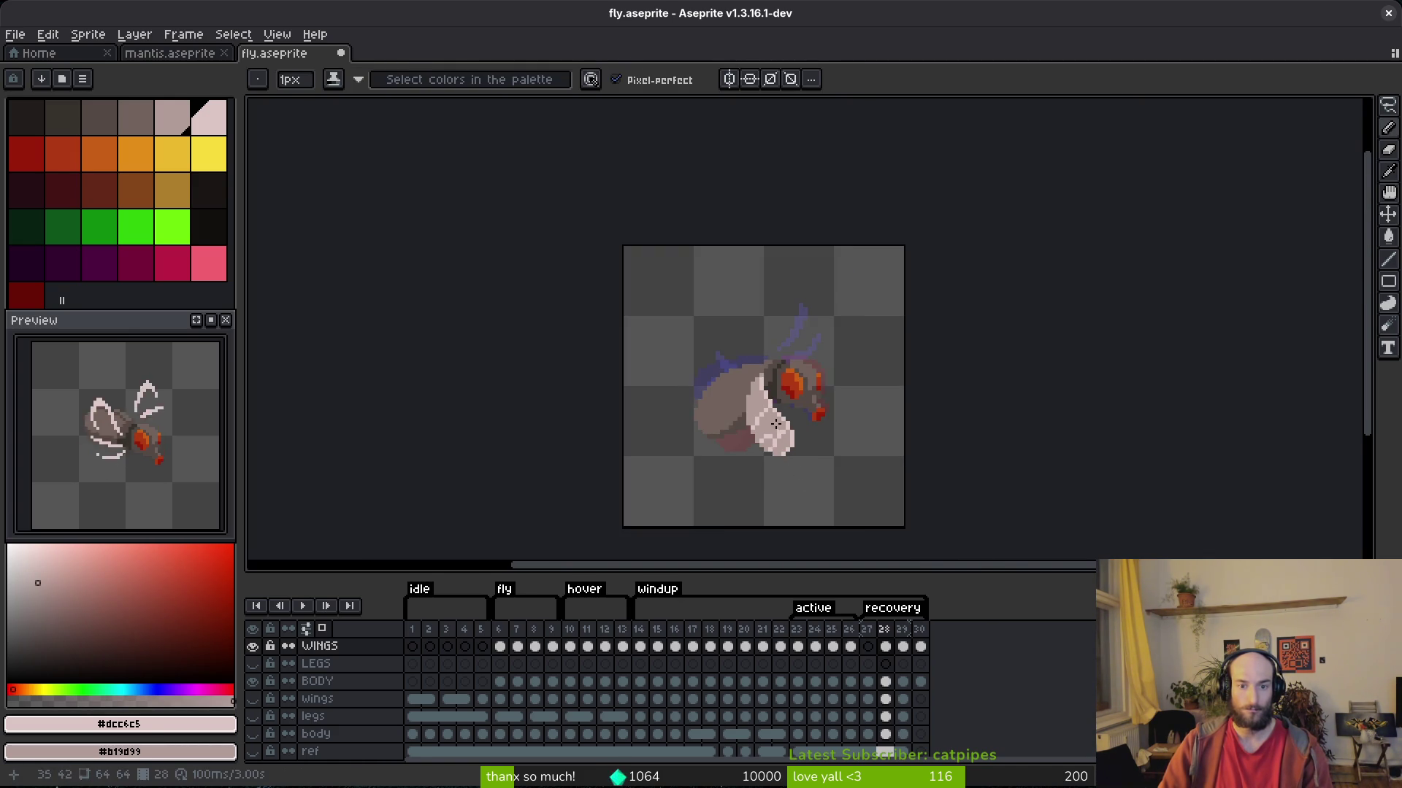
scroll(786, 441, "up", 4)
scroll(751, 403, "down", 3)
key("ctrl+s")
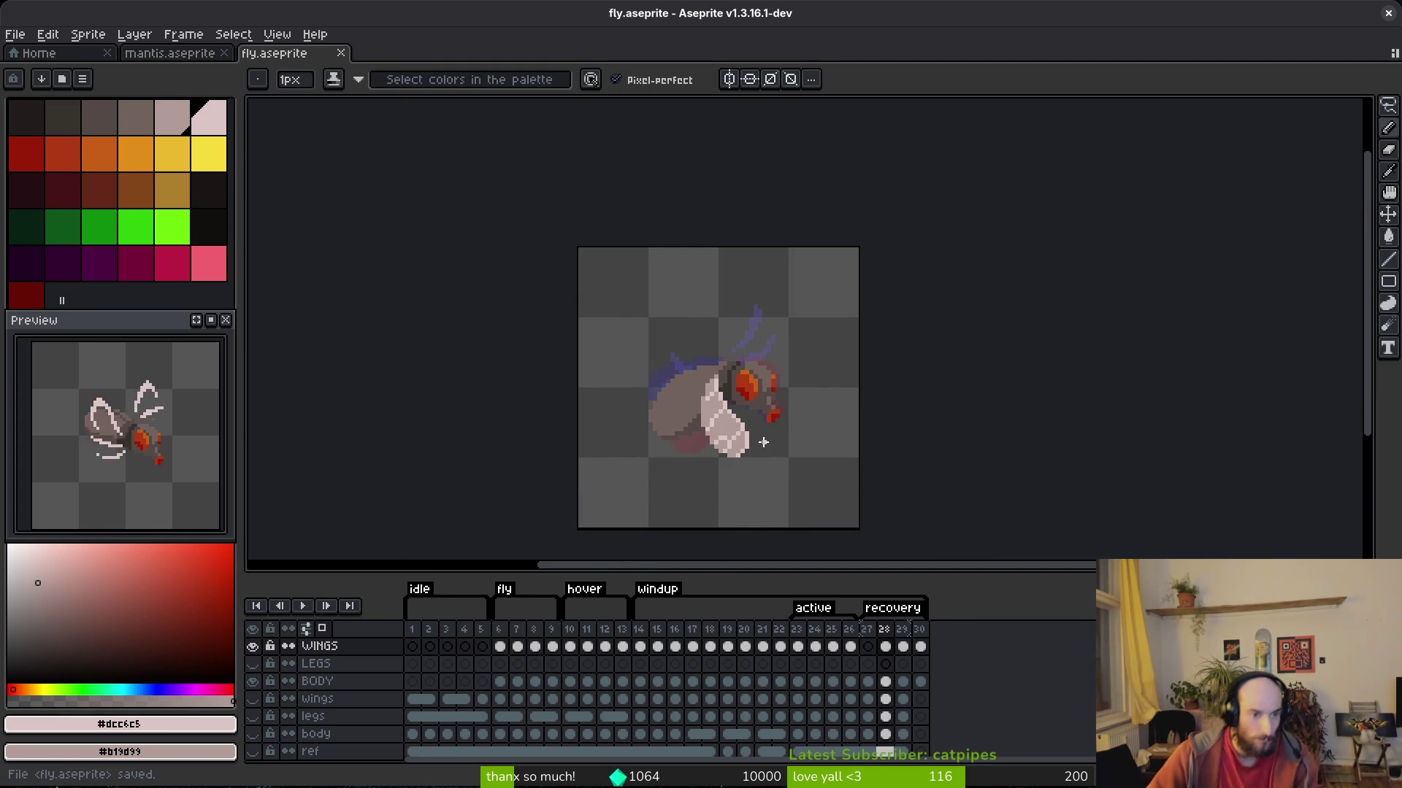
key("Left")
key("Right")
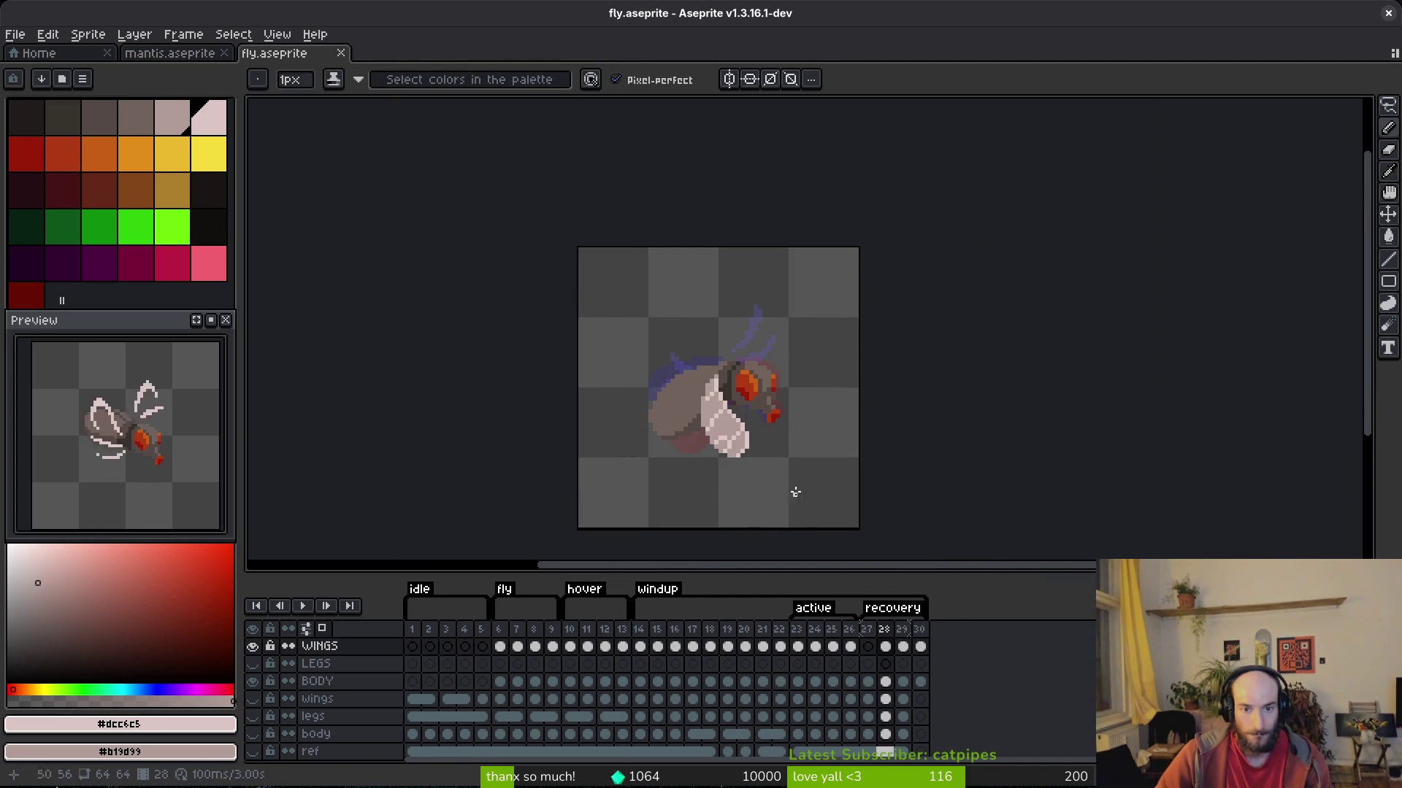
Pick the grey-pink colour and outline a new wing to the right of the fly's head.
scroll(797, 491, "up", 2)
left_click(795, 311, "alt")
scroll(795, 311, "up", 2)
scroll(795, 311, "up", 1)
mouse_move(759, 300)
left_mouse_down()
mouse_move(704, 275)
mouse_move(889, 401)
mouse_move(827, 301)
mouse_move(847, 360)
left_mouse_up()
left_click(916, 387)
mouse_move(774, 392)
left_mouse_down()
mouse_move(675, 325)
mouse_move(683, 347)
mouse_move(796, 409)
left_mouse_up()
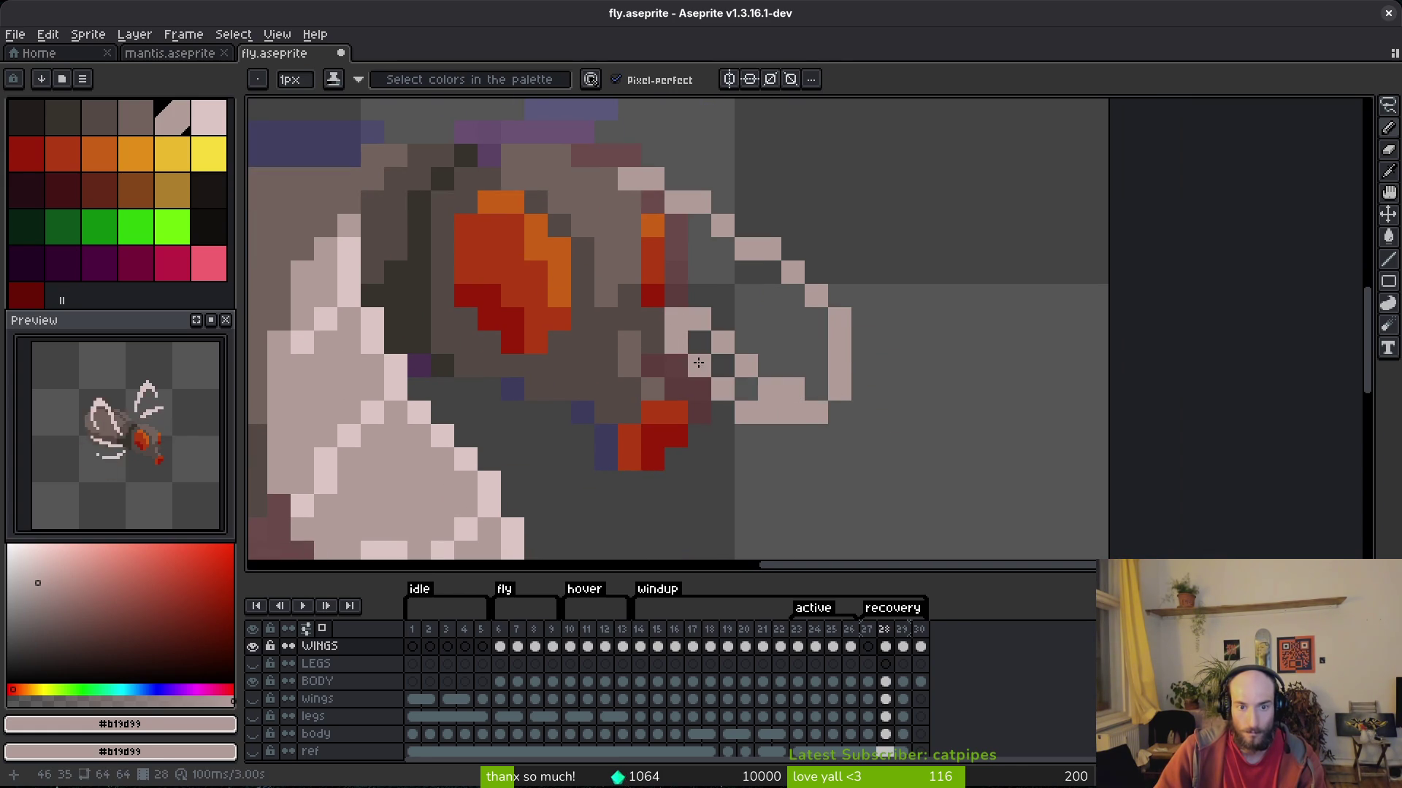
left_click(322, 629)
left_click(676, 389)
left_click(653, 365)
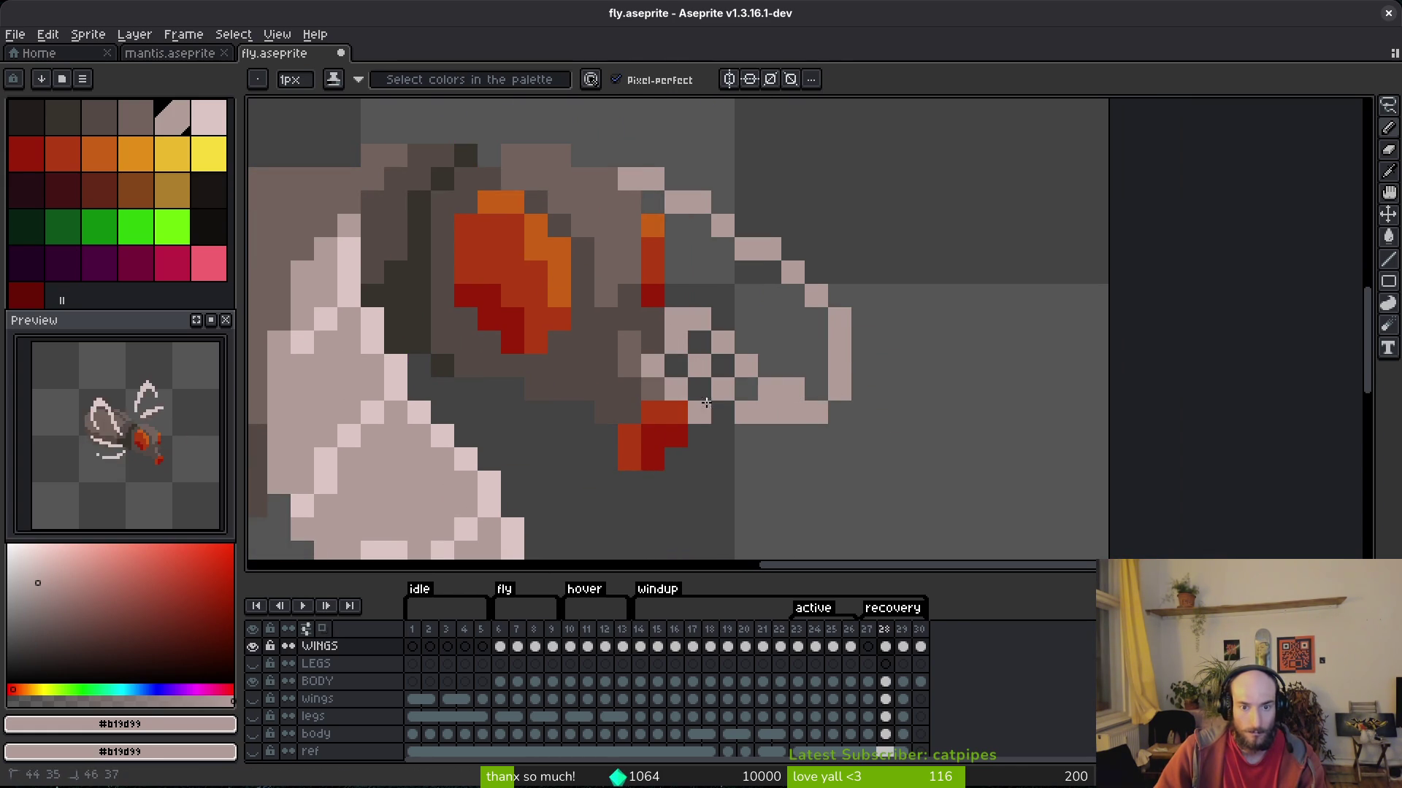
key("ctrl+z")
left_click(694, 387)
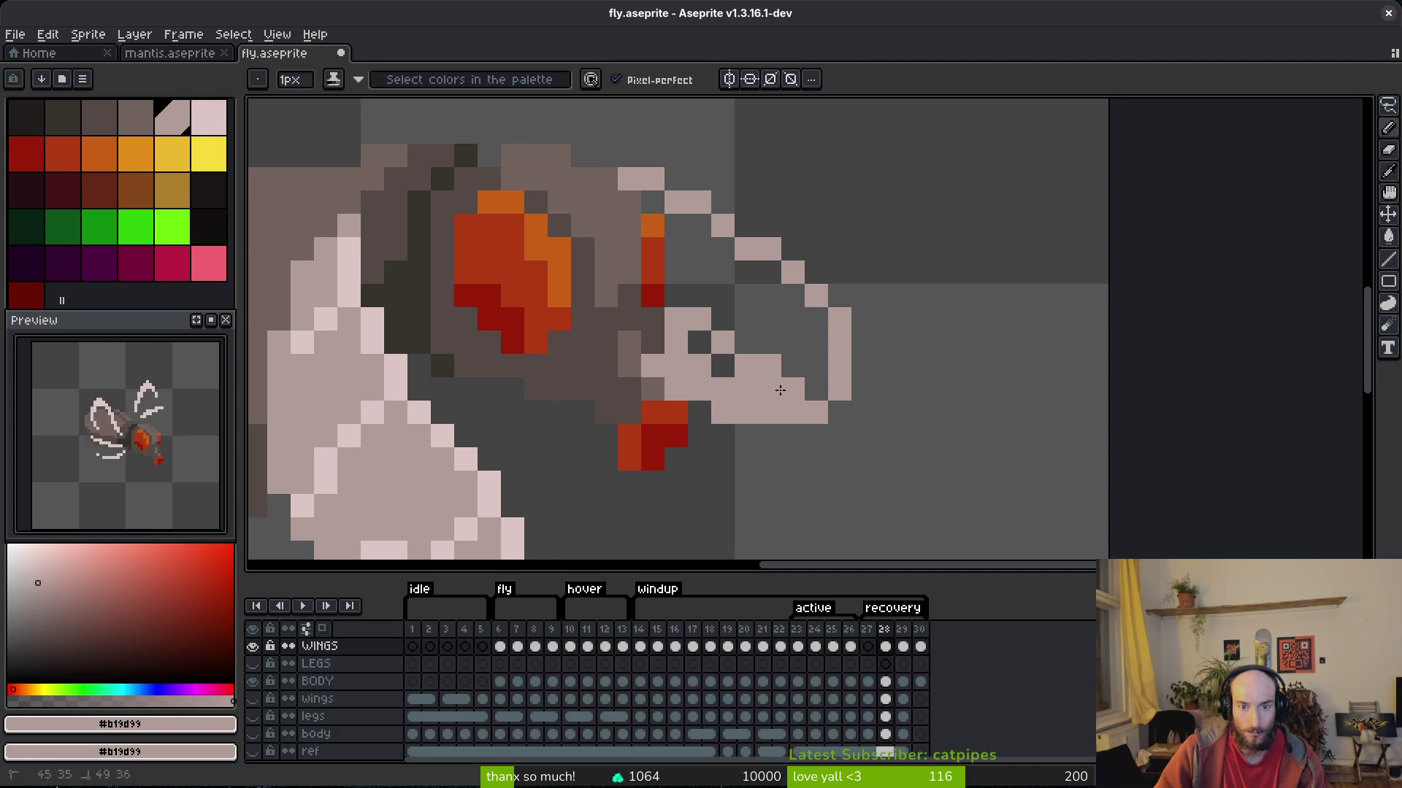
Patch the gaps in the new wing's outline and fill its interior.
key("g")
left_click(727, 286)
key("ctrl+z")
key("b")
left_click(653, 203)
left_click_drag(676, 212, 676, 295)
key("g")
left_click(793, 330)
scroll(794, 331, "down", 5)
Sample the front wing's pale pink and replace those pixels with white via Replace Color.
key("i")
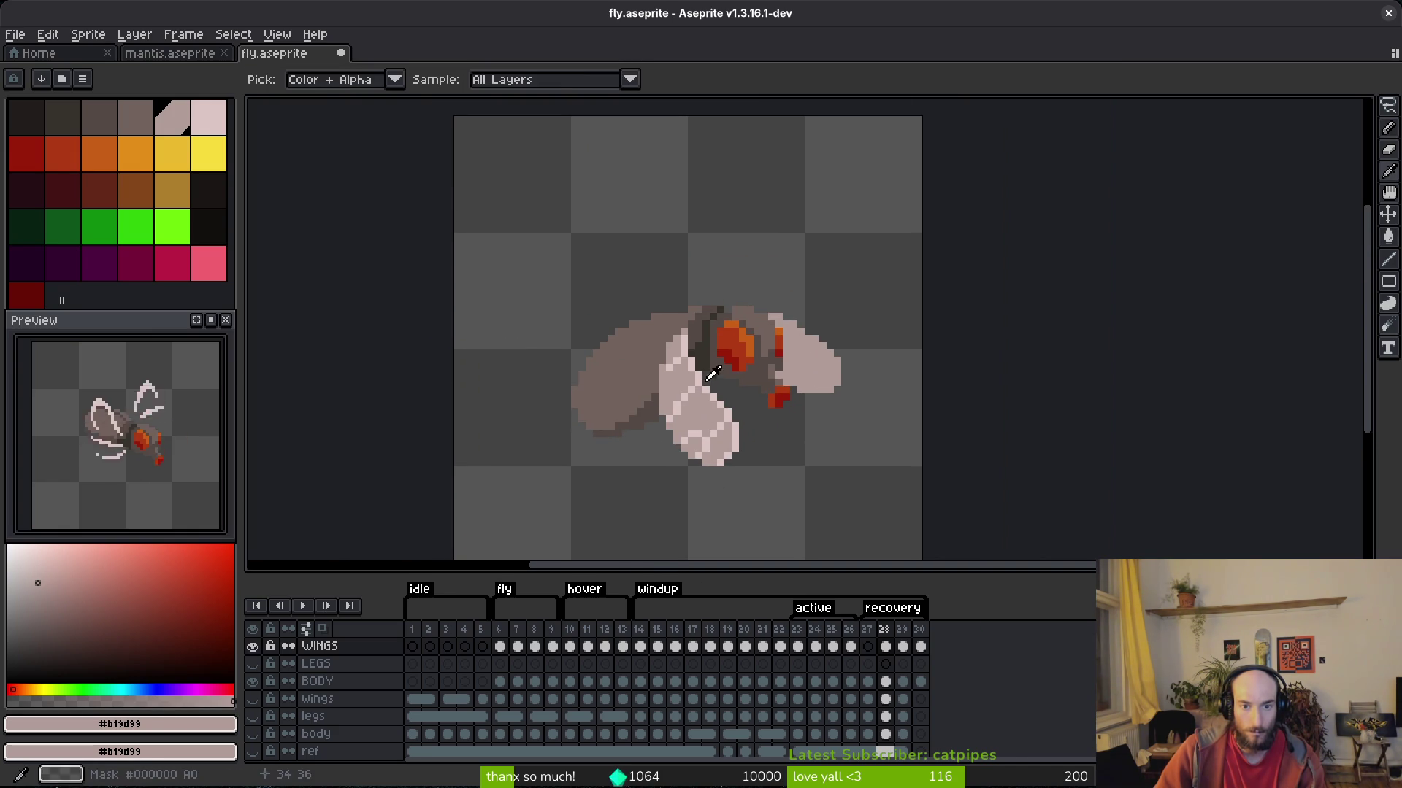
key("g")
scroll(810, 372, "up", 4)
key("i")
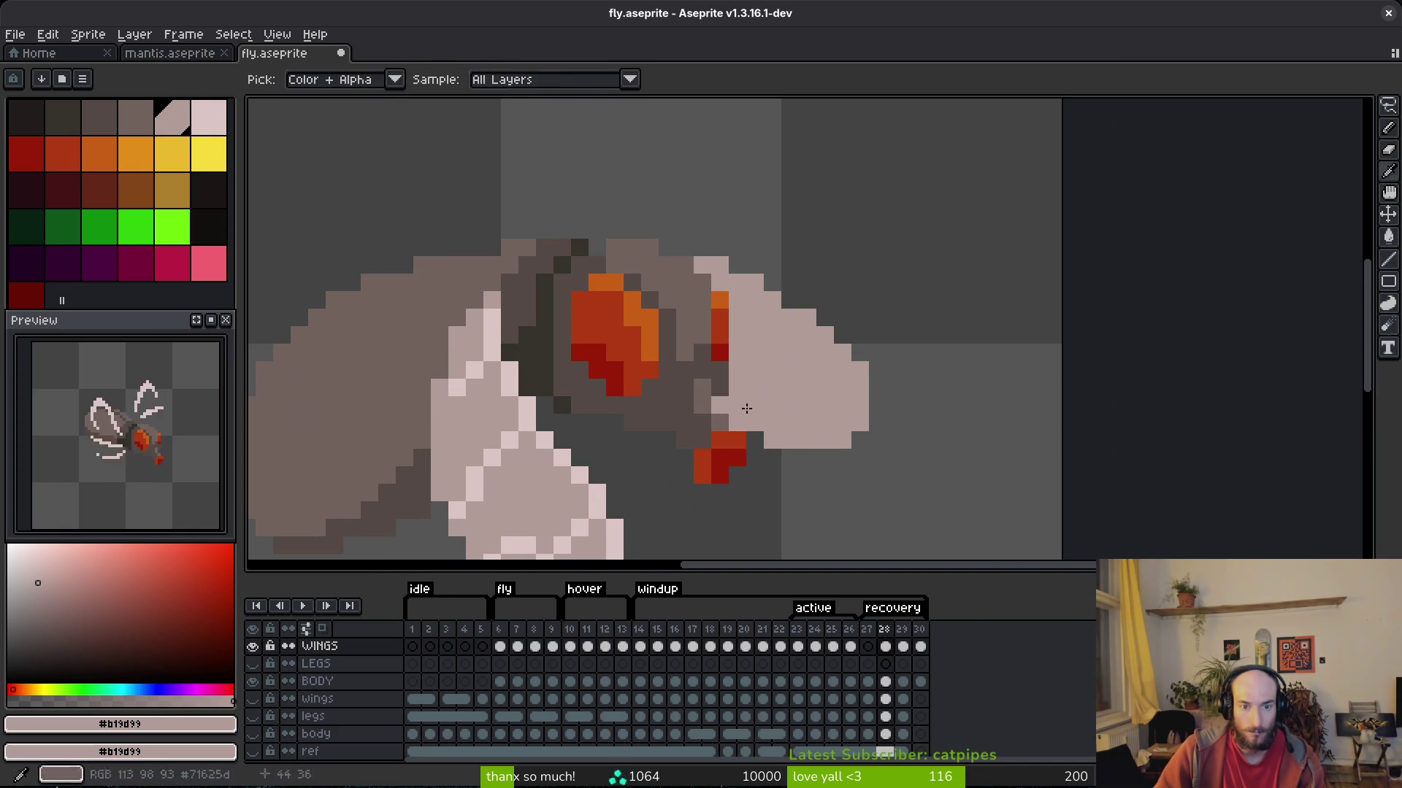
left_click(146, 130)
key("g")
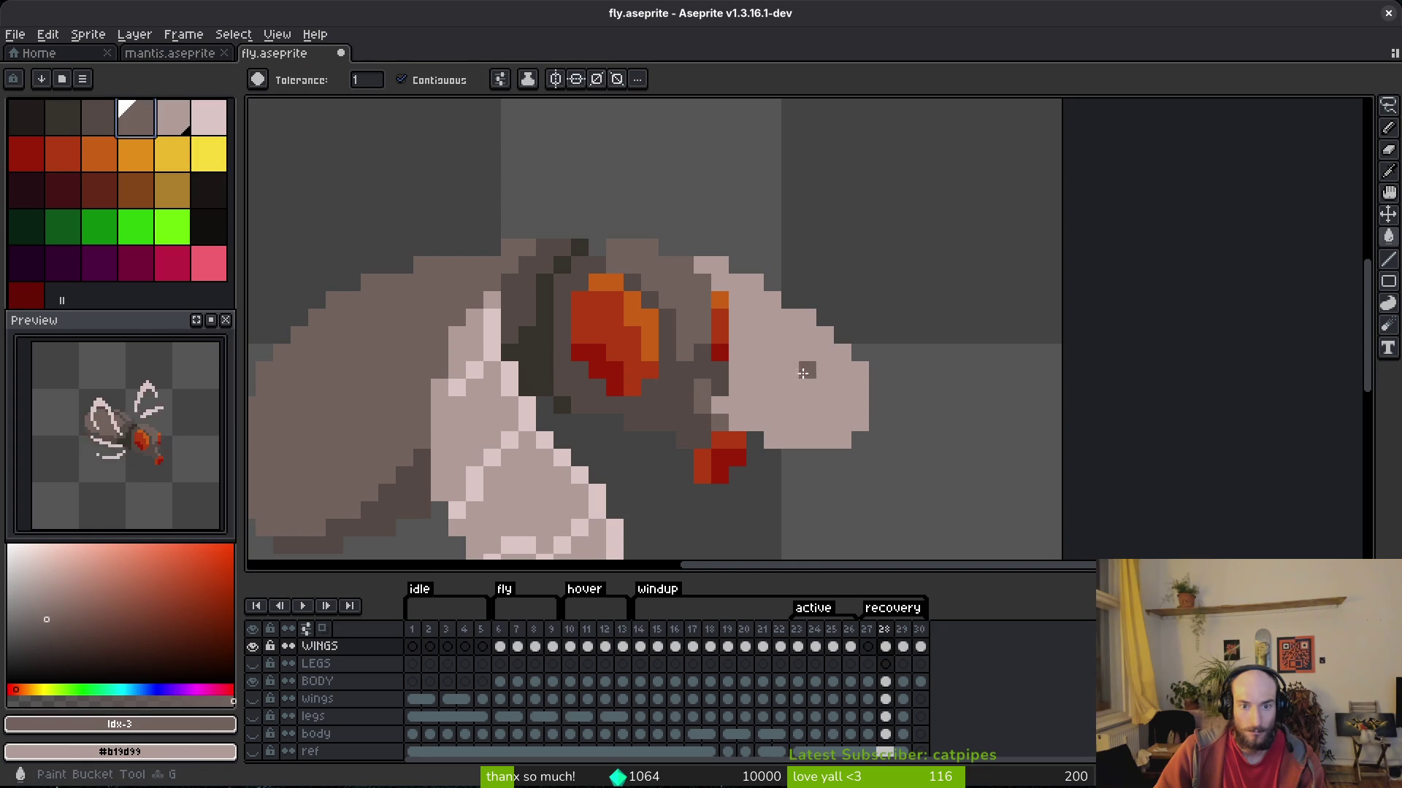
left_click(533, 418, "alt")
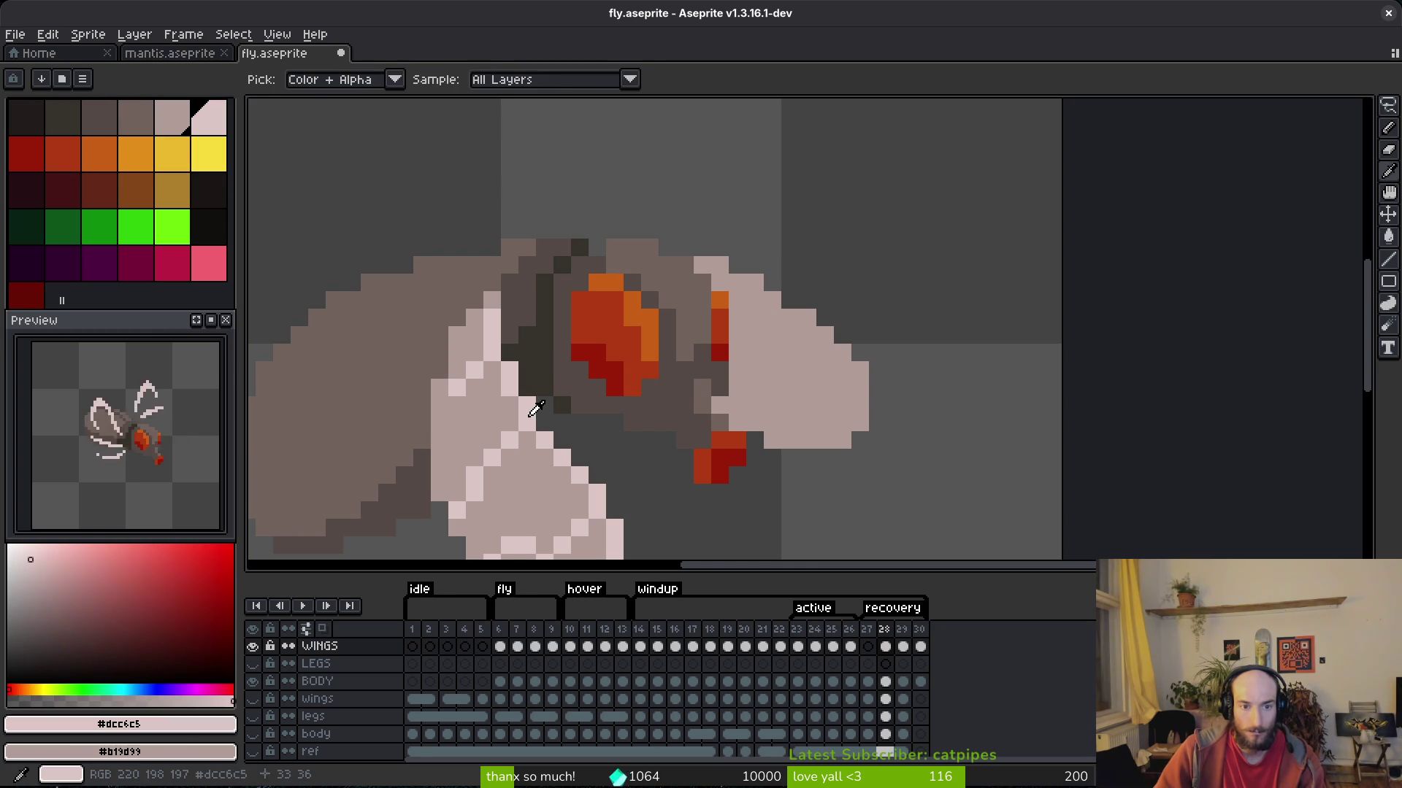
scroll(546, 386, "down", 4)
key("i")
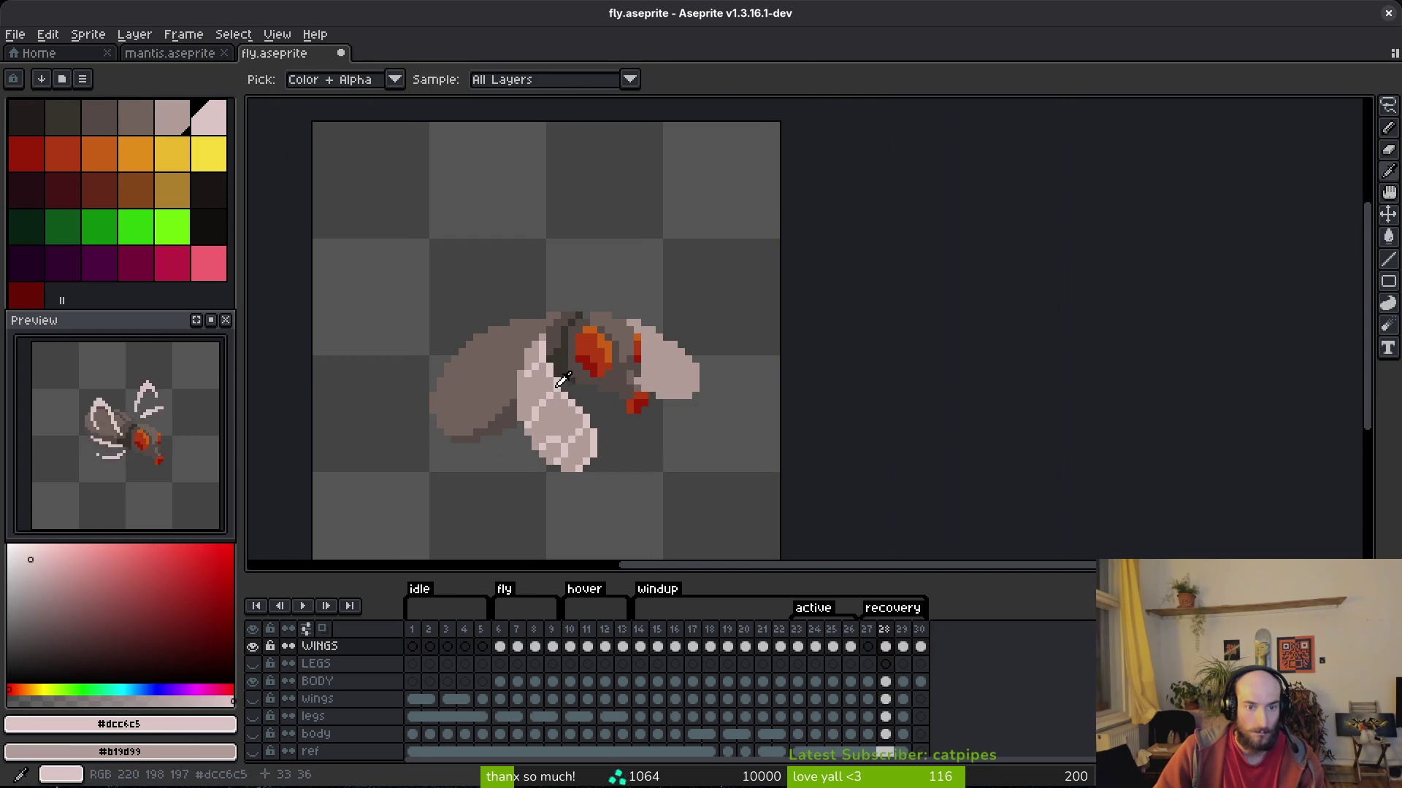
key("g")
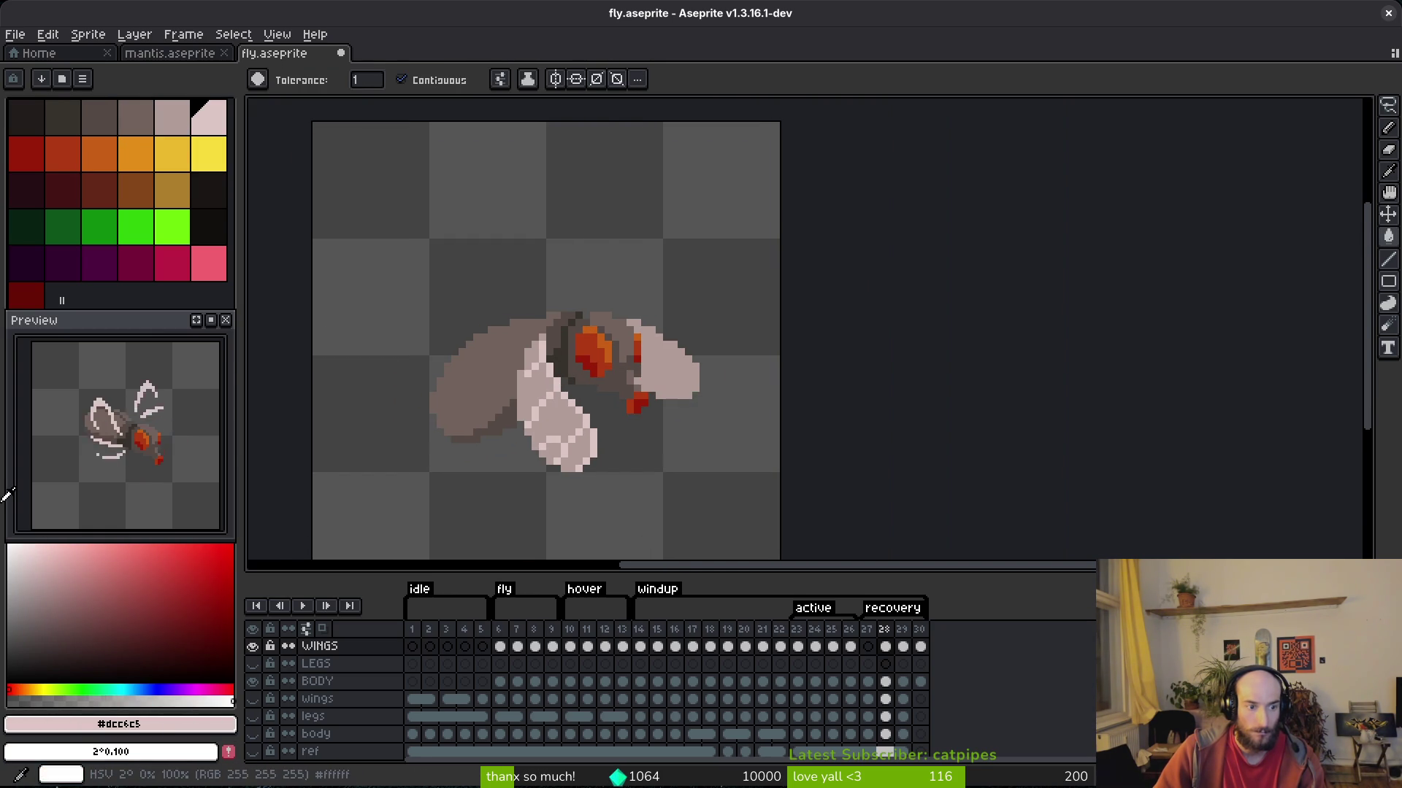
key("shift+r")
left_click(864, 190)
scroll(322, 387, "up", 2)
Replace the side wing's grey-pink with light pink, refill the wing with grey, and save.
key("i")
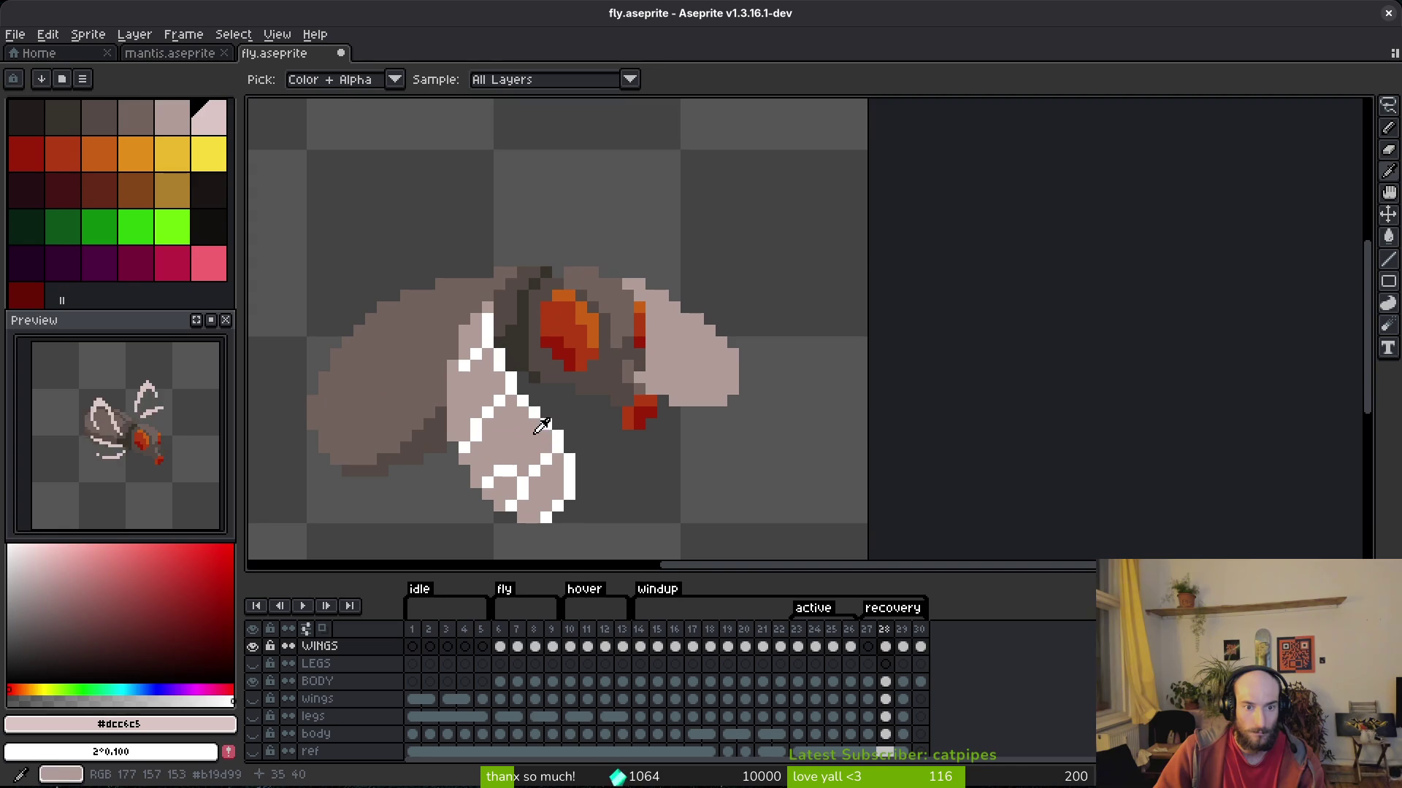
left_click(540, 427)
right_click(219, 121)
key("shift+r")
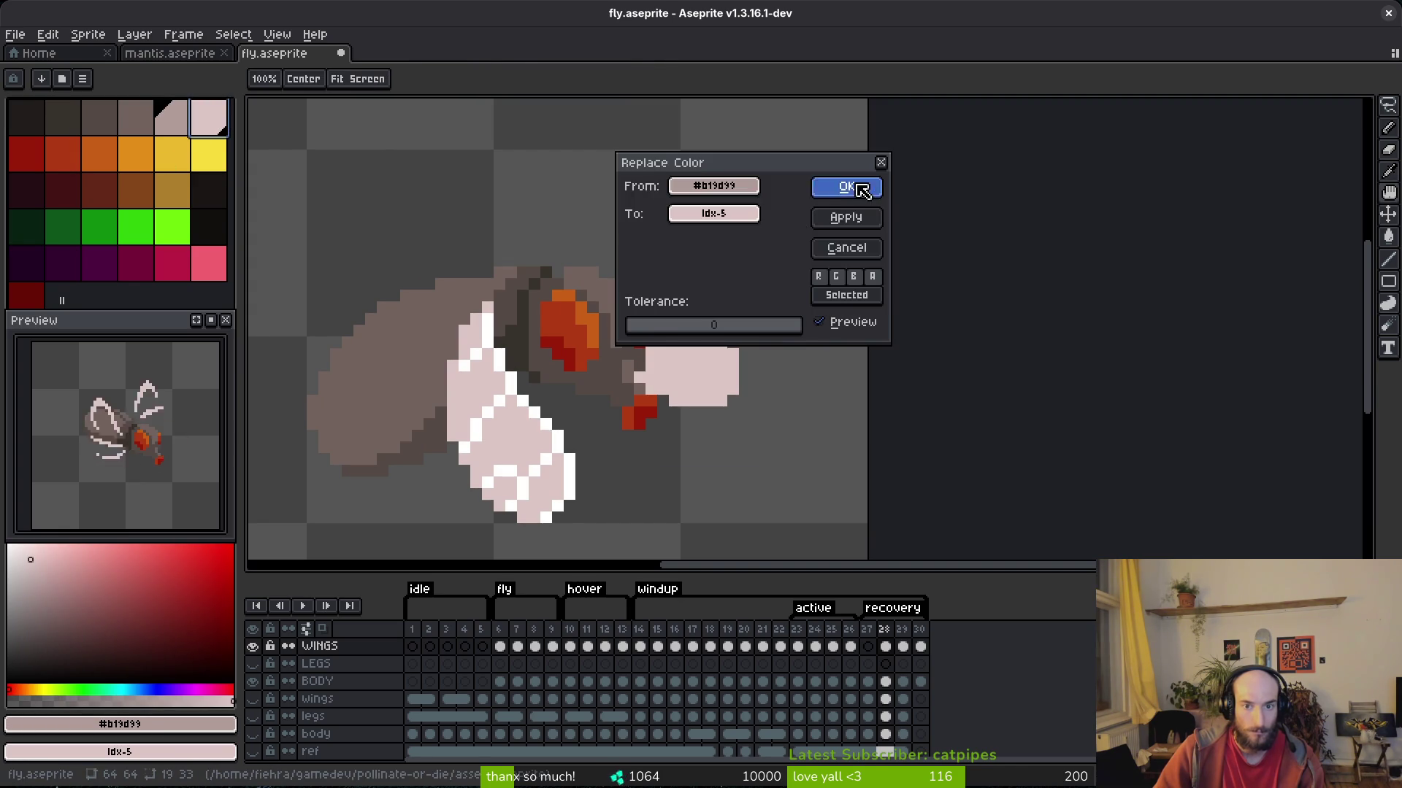
left_click(851, 187)
key("g")
left_click(693, 343)
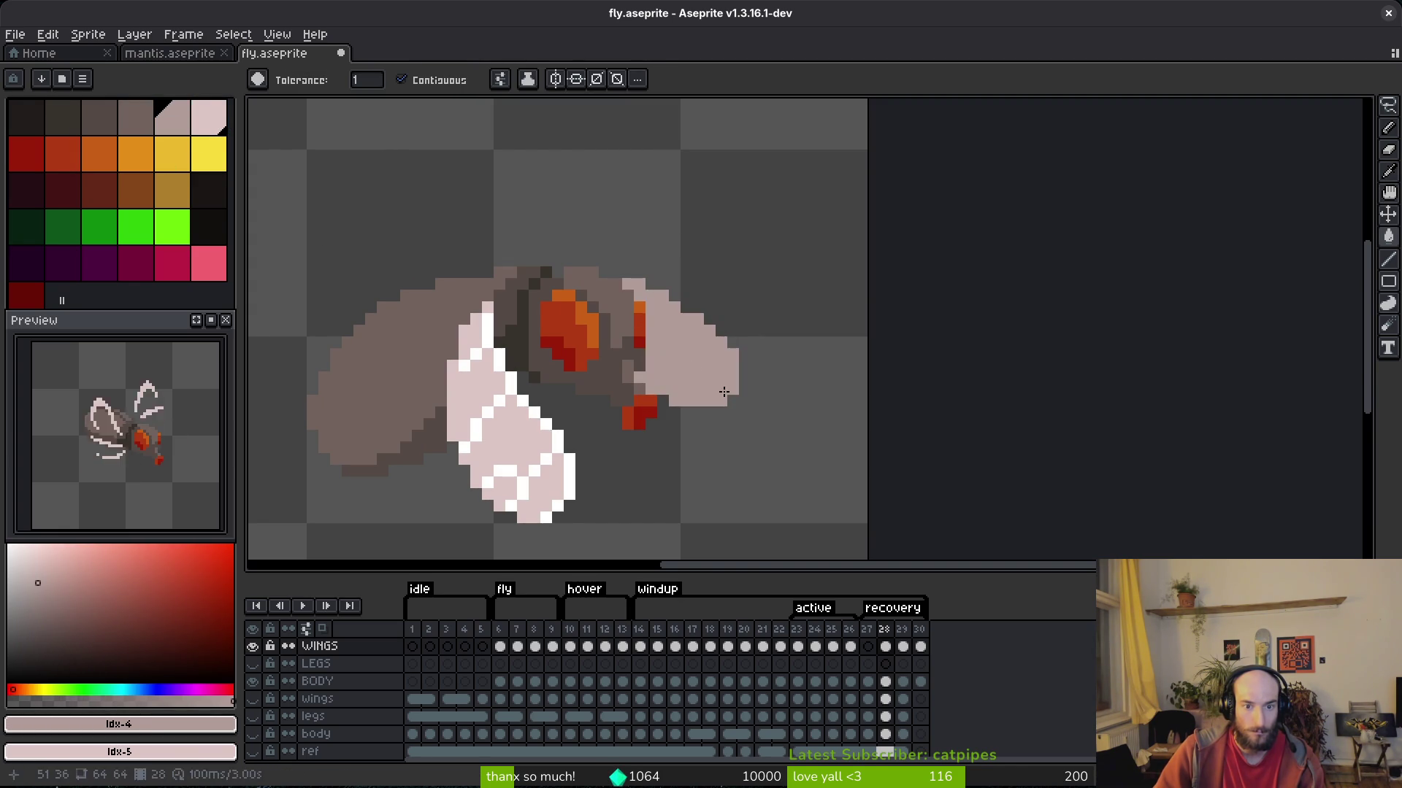
key("ctrl+s")
Pencil light pink edges along the side wing's top, diagonal, right and bottom sides.
scroll(707, 402, "down", 4)
scroll(702, 432, "up", 5)
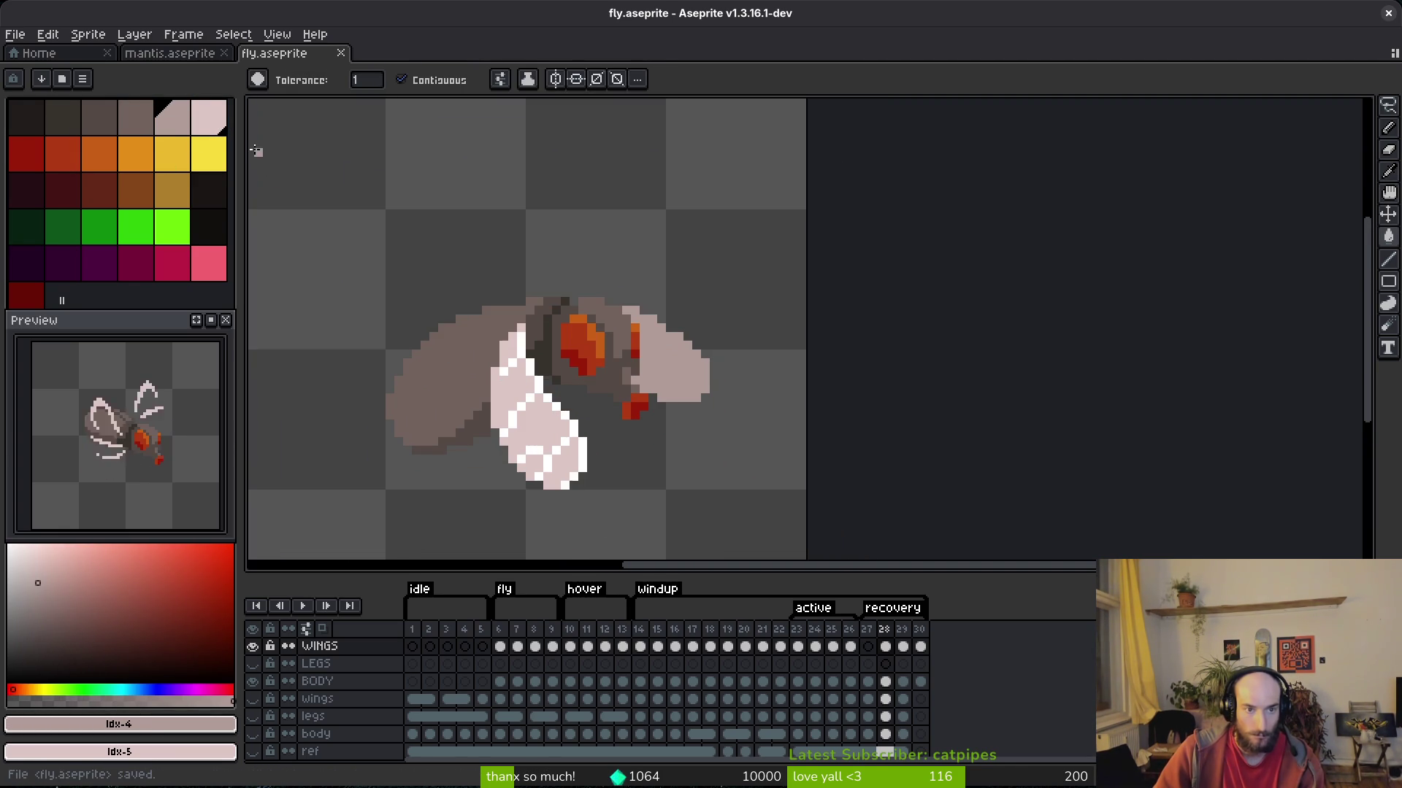
left_click(556, 267, "alt")
key("b")
scroll(634, 296, "up", 3)
left_click(592, 264)
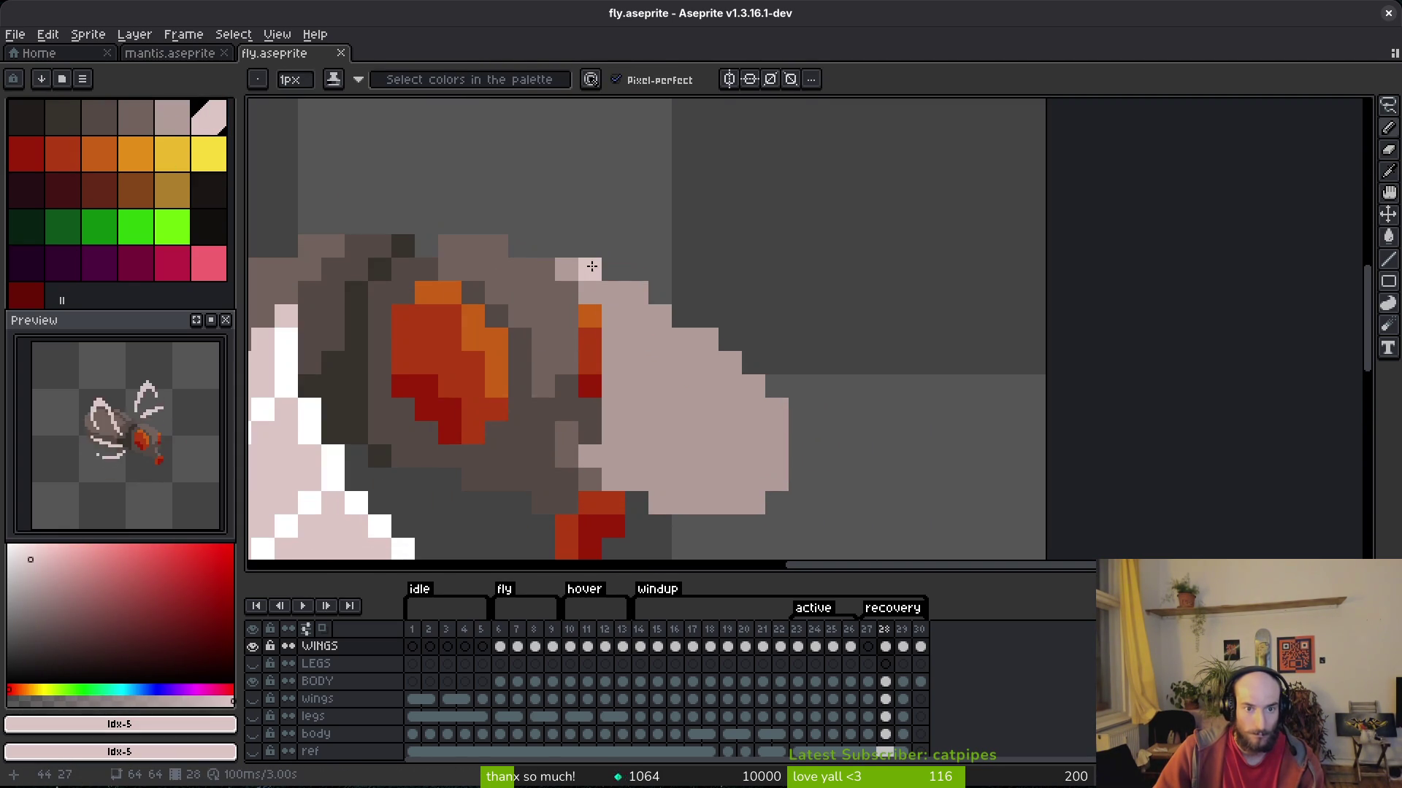
left_click_drag(599, 275, 615, 289)
mouse_move(706, 343)
left_mouse_down()
mouse_move(793, 429)
mouse_move(777, 413)
left_mouse_up()
key("e")
left_click(801, 432)
scroll(801, 435, "down", 1)
key("b")
left_click_drag(755, 459, 722, 467)
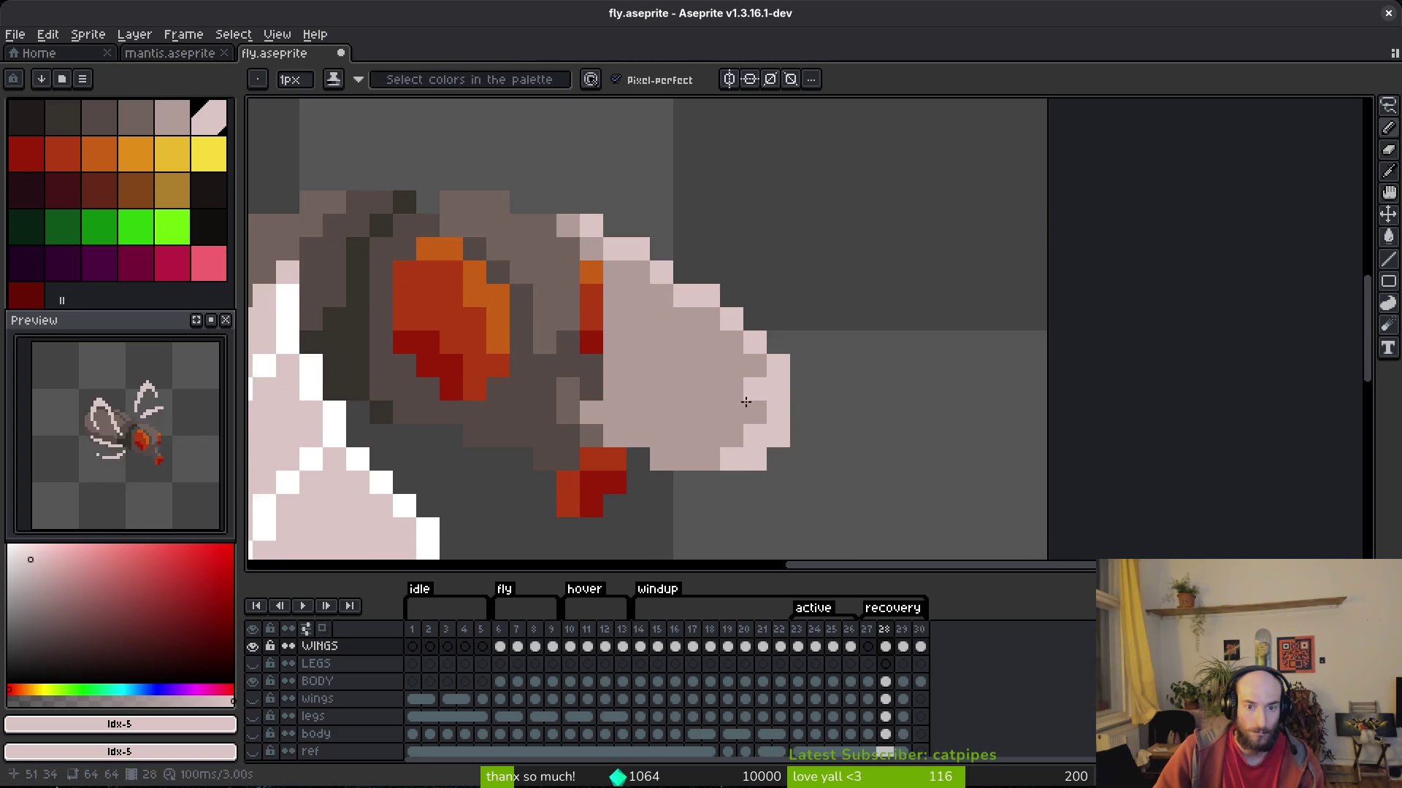
Repaint stray light pixels grey-pink, fill two gaps in the edge, and save fly.aseprite.
right_click(749, 411, "alt")
left_click_drag(749, 411, 748, 435)
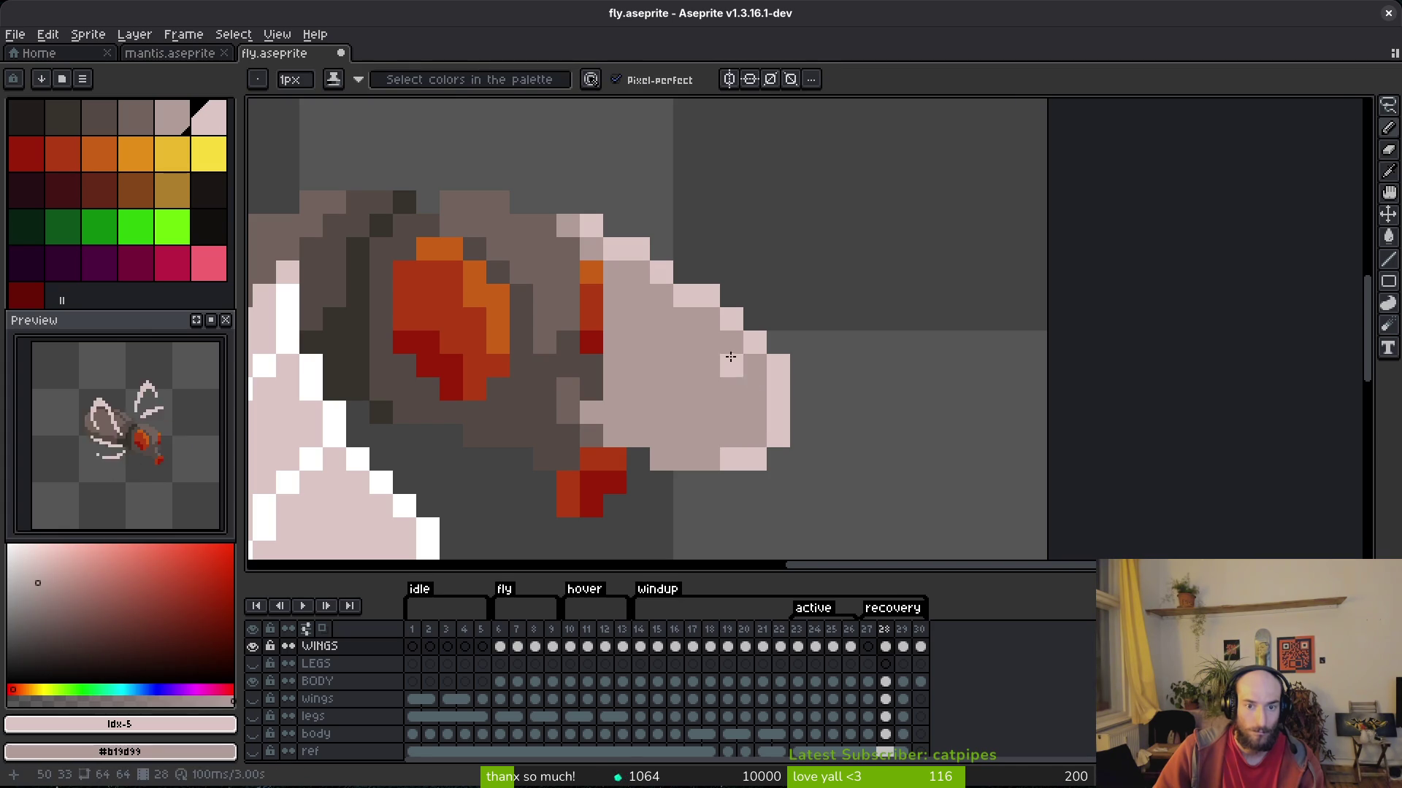
left_click(715, 339)
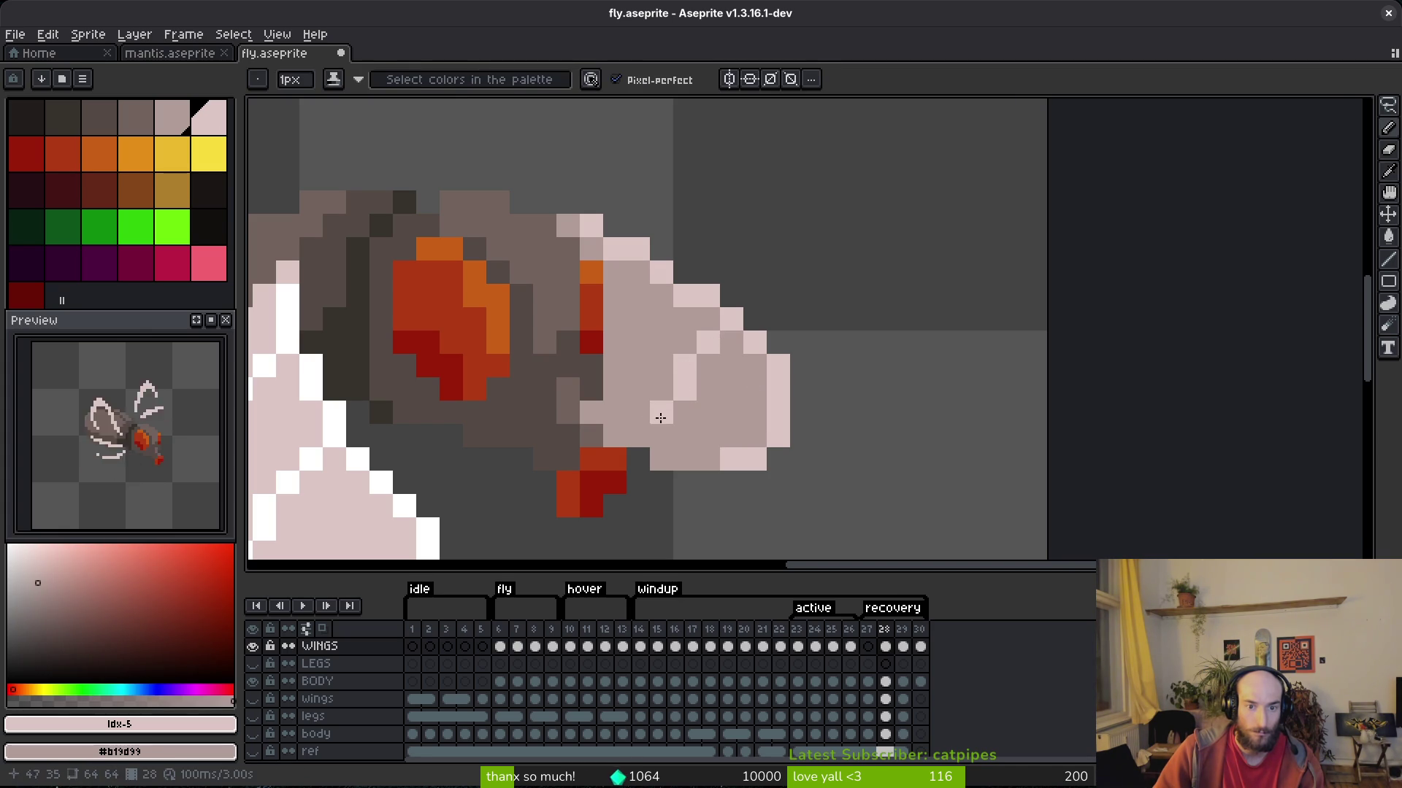
left_click(638, 436)
left_click(684, 436)
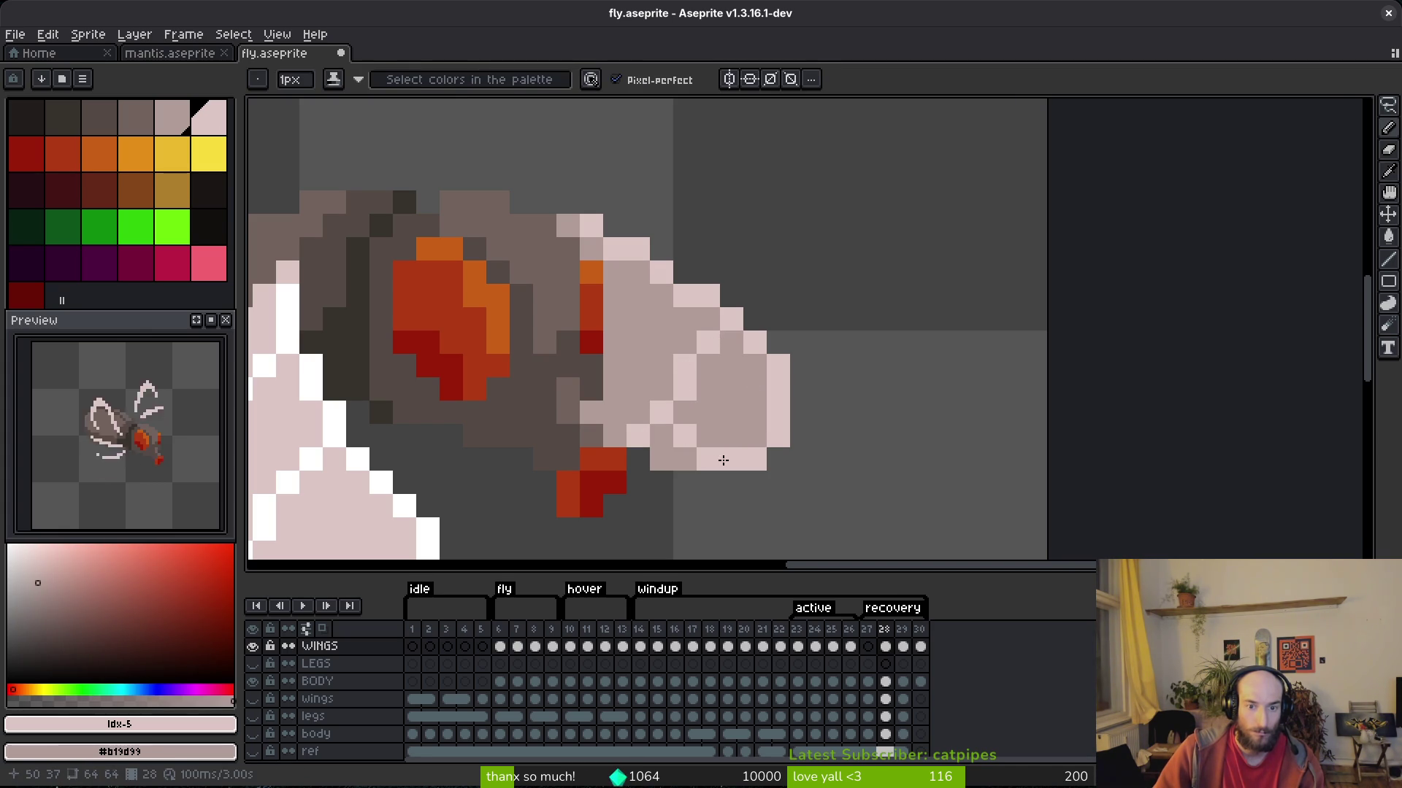
scroll(745, 482, "down", 7)
scroll(738, 429, "up", 6)
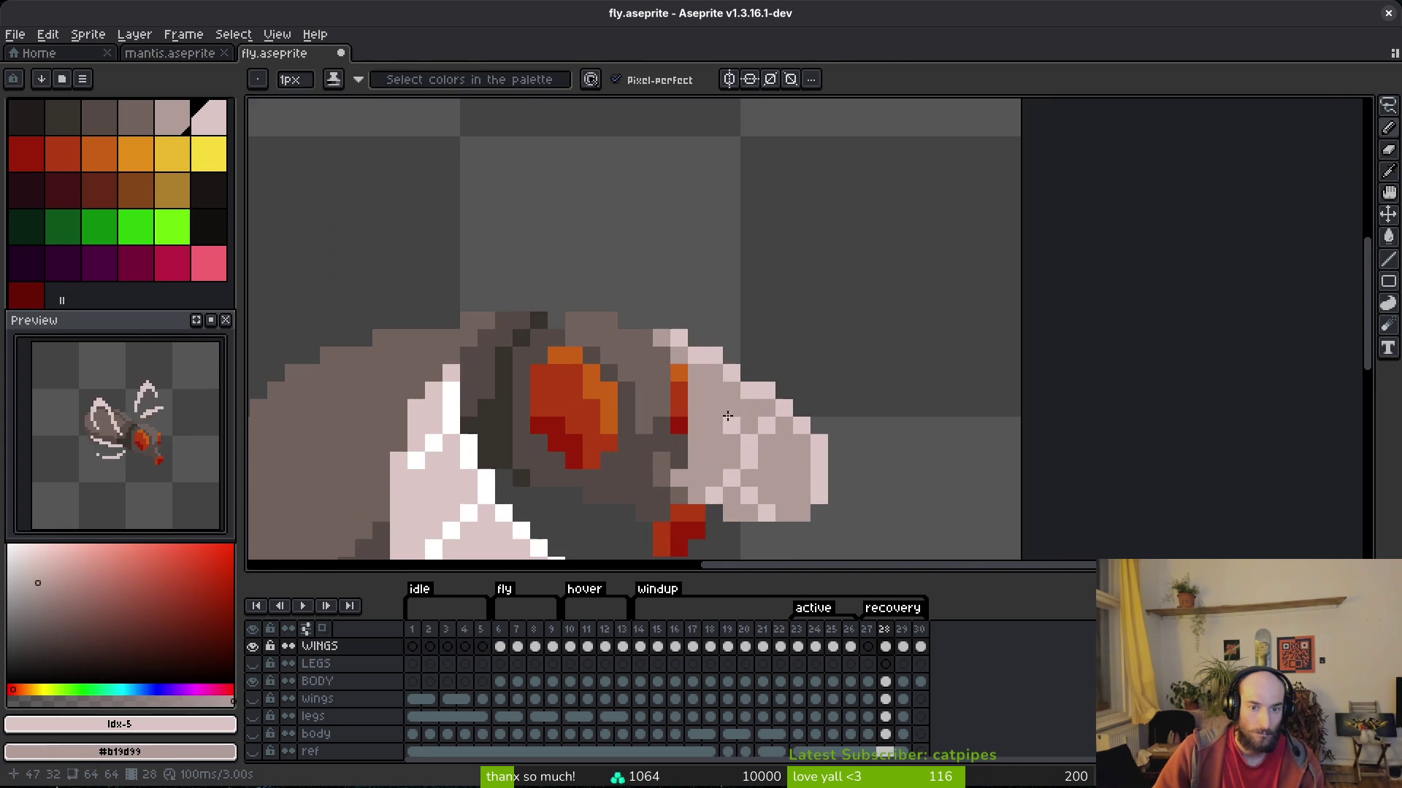
key("ctrl+s")
scroll(778, 486, "down", 4)
scroll(779, 486, "down", 5)
scroll(778, 486, "up", 3)
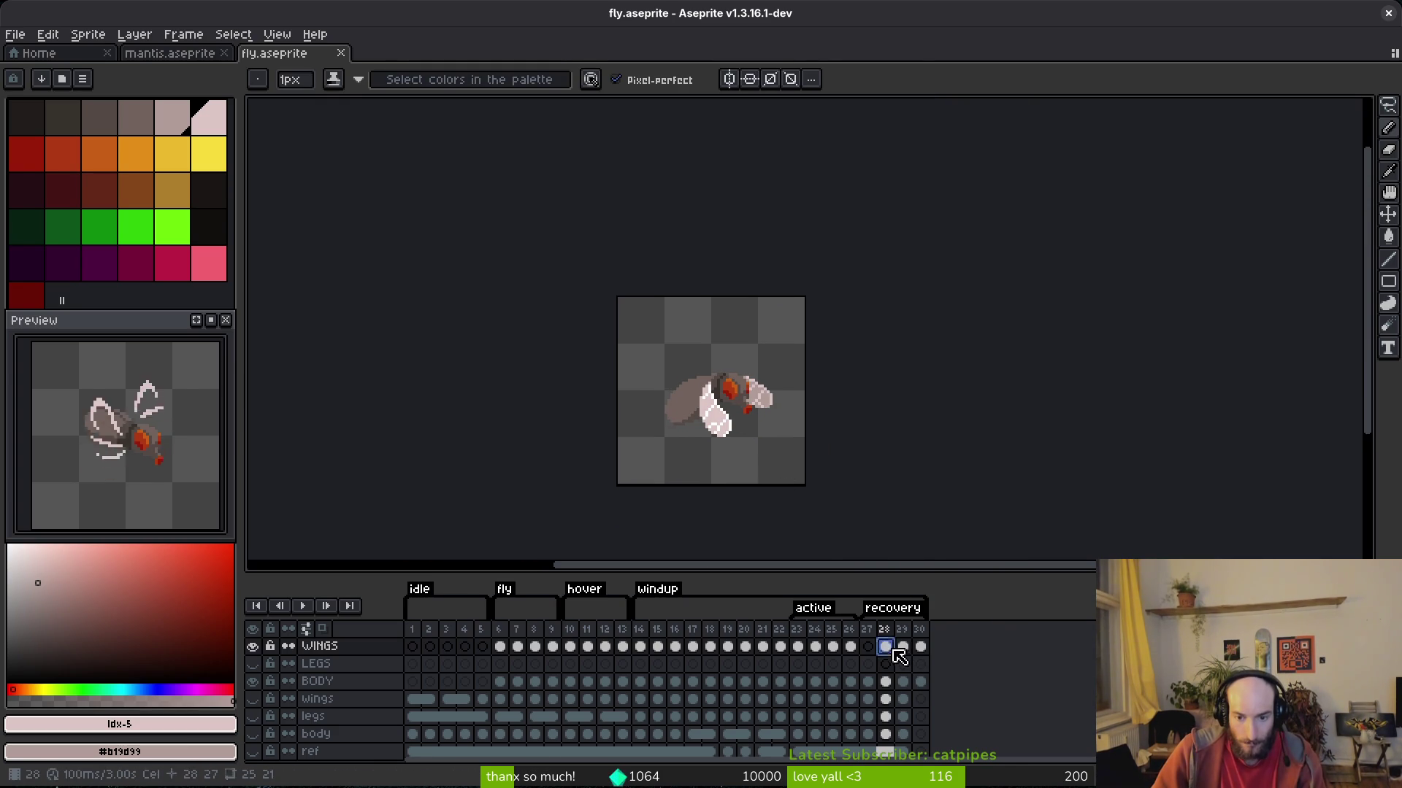
On frame 27, add dark-red head pixels and lighten the dark column along the wing edge.
left_click(869, 647)
scroll(752, 407, "up", 3)
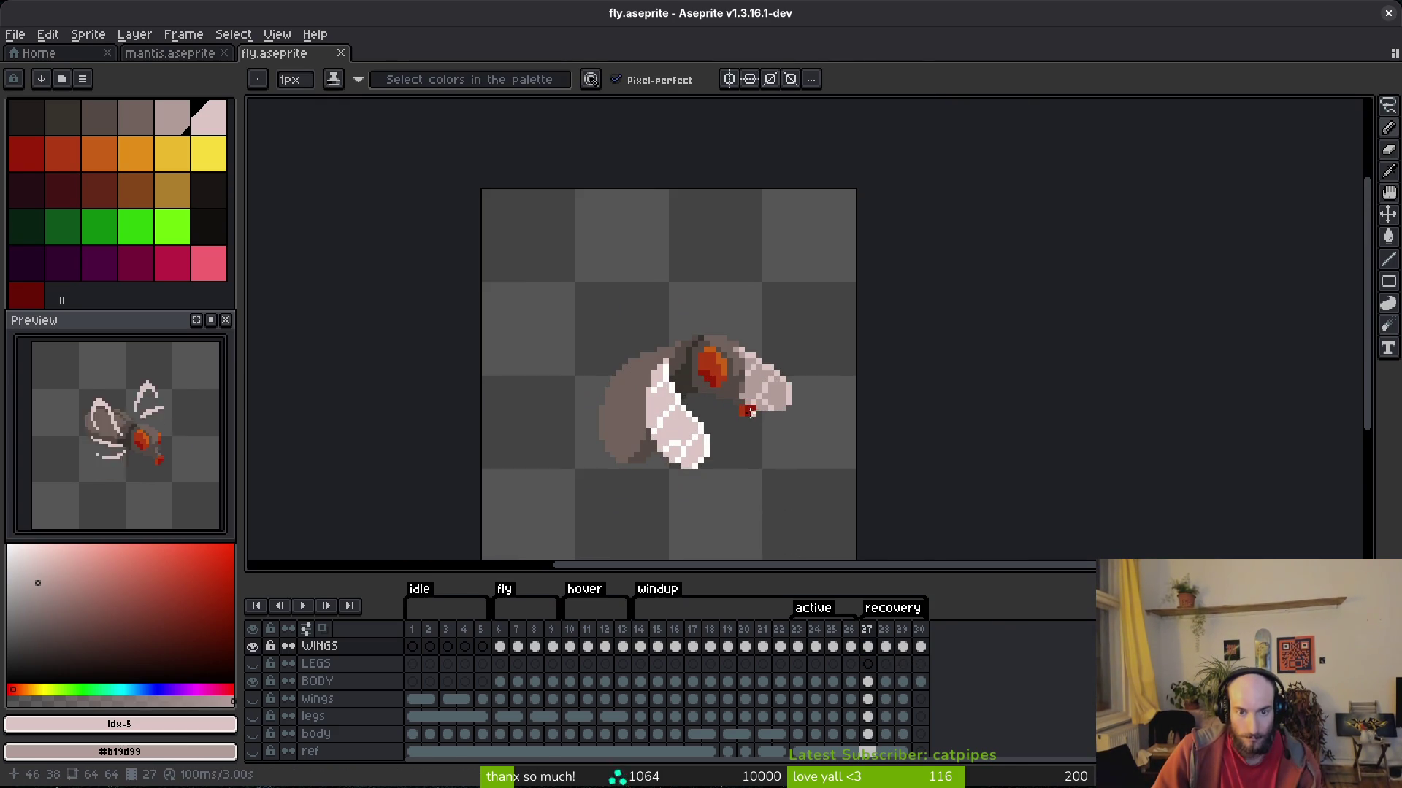
key("q")
scroll(760, 237, "up", 2)
scroll(734, 325, "up", 2)
key("b")
left_click_drag(655, 302, 655, 267)
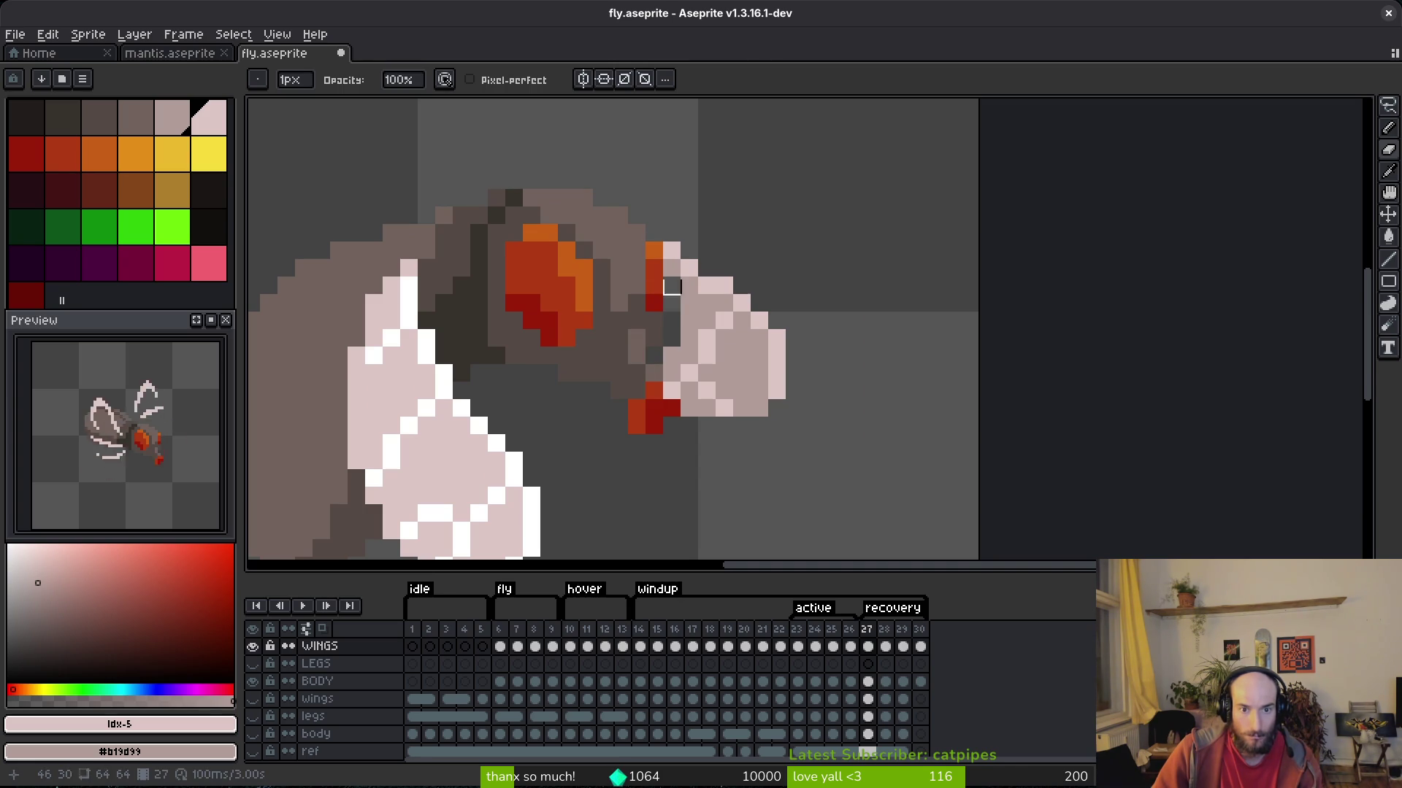
scroll(699, 318, "up", 3)
left_click(672, 290, "alt")
left_click_drag(646, 249, 652, 403)
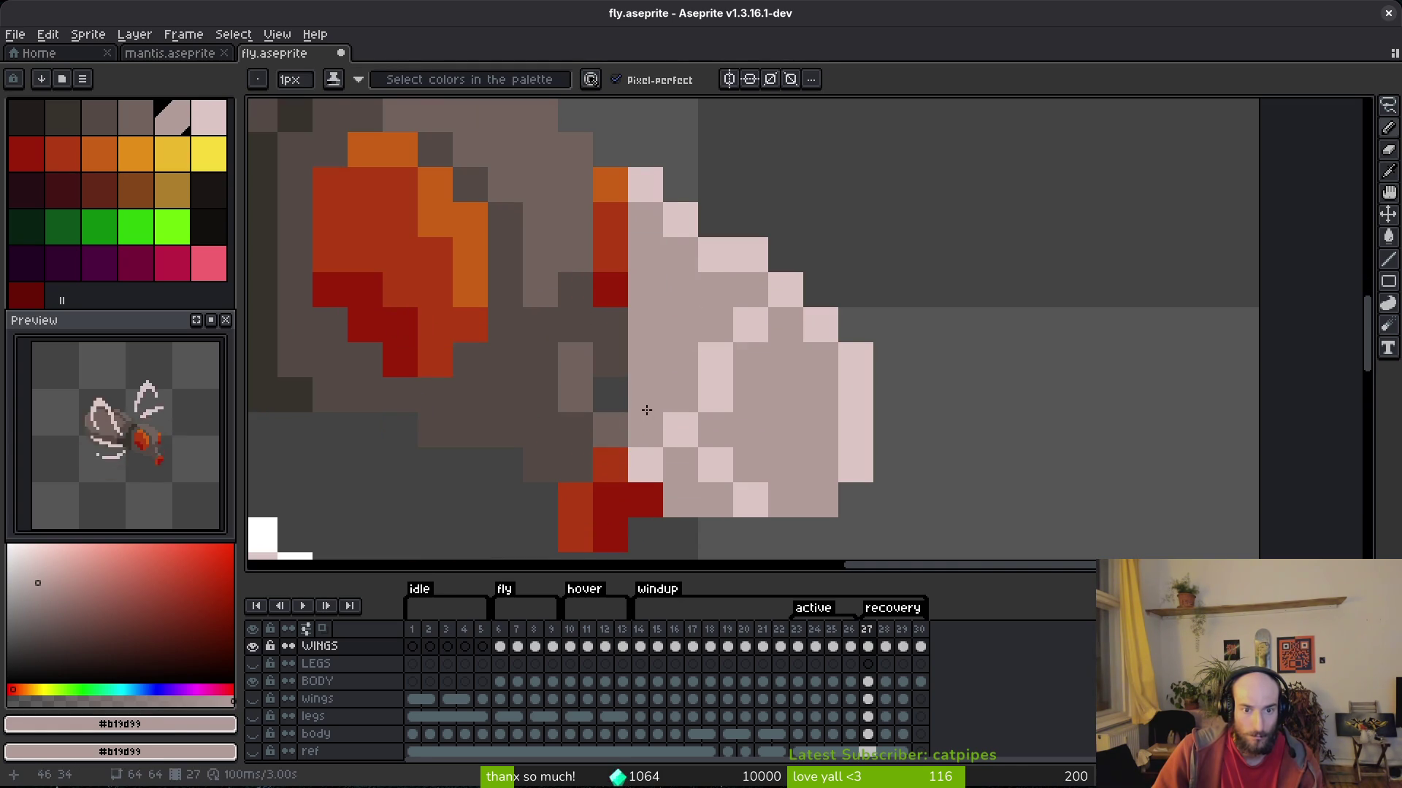
Save, try a dark stroke near the fly's head, undo it, and save again.
key("ctrl+s")
scroll(719, 403, "down", 7)
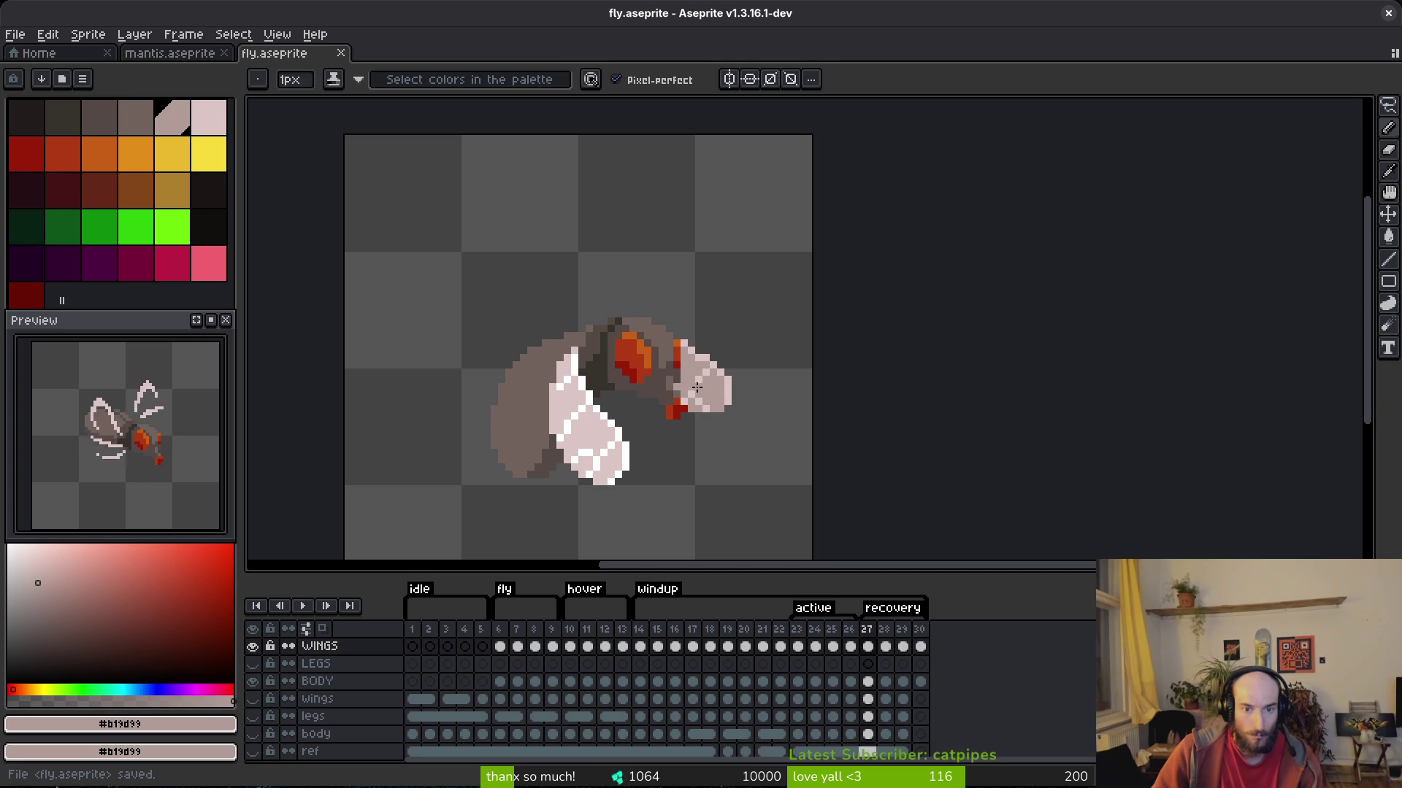
scroll(698, 389, "down", 2)
scroll(704, 393, "up", 5)
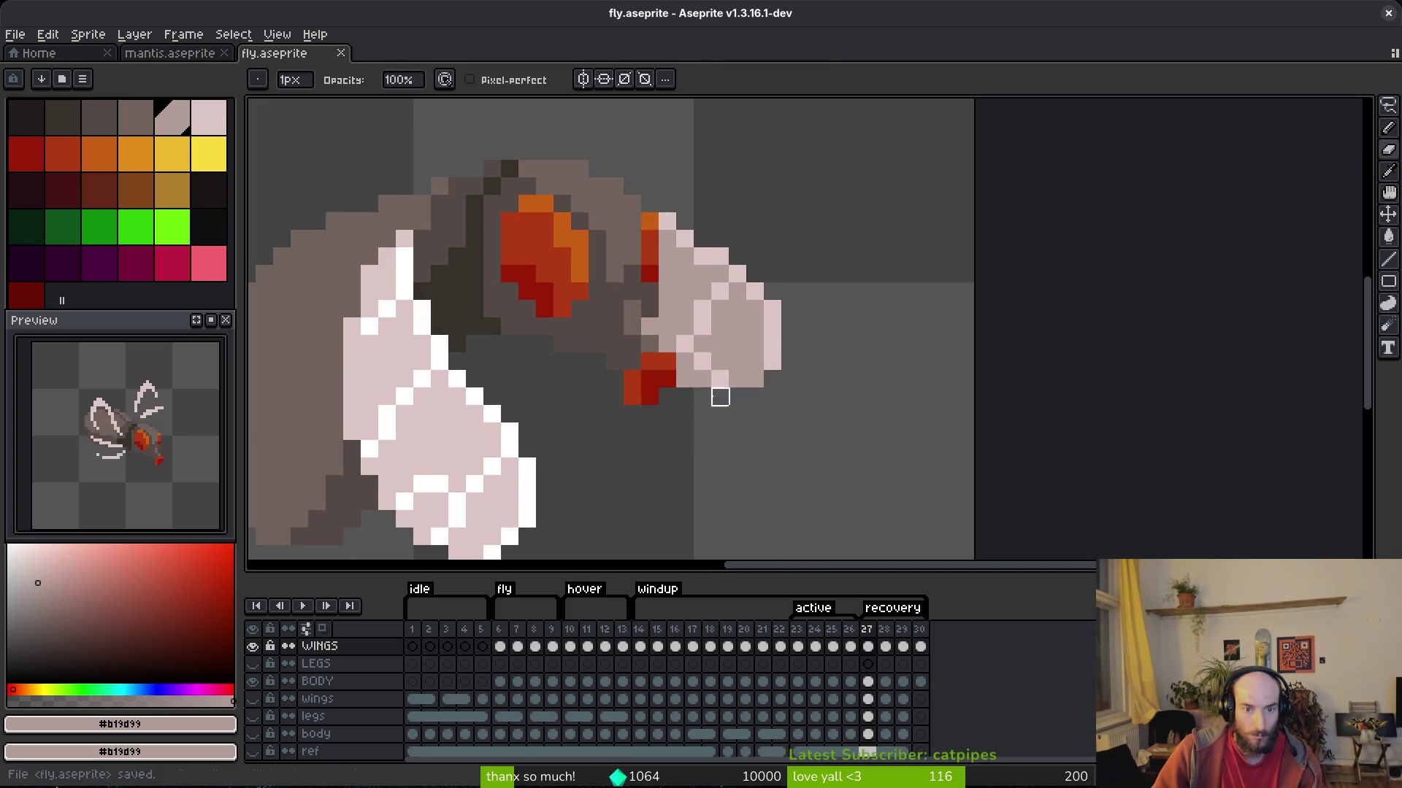
scroll(714, 397, "down", 3)
scroll(695, 367, "up", 3)
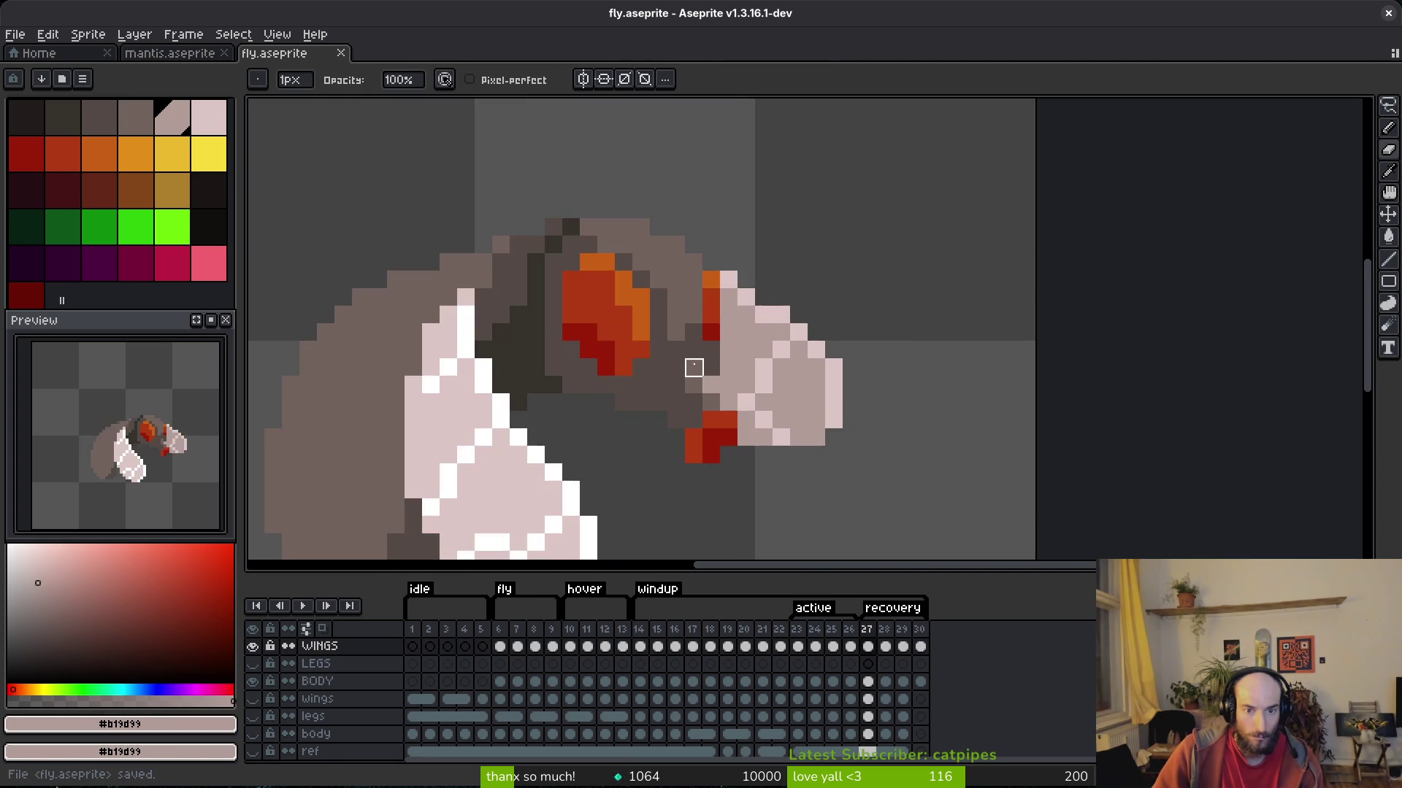
left_click(694, 296, "alt")
left_click_drag(728, 324, 719, 390)
key("ctrl+z")
key("ctrl+z")
key("ctrl+s")
Flip between frames 27 and 28 to compare the wing pose, then go to frame 29.
scroll(827, 436, "down", 4)
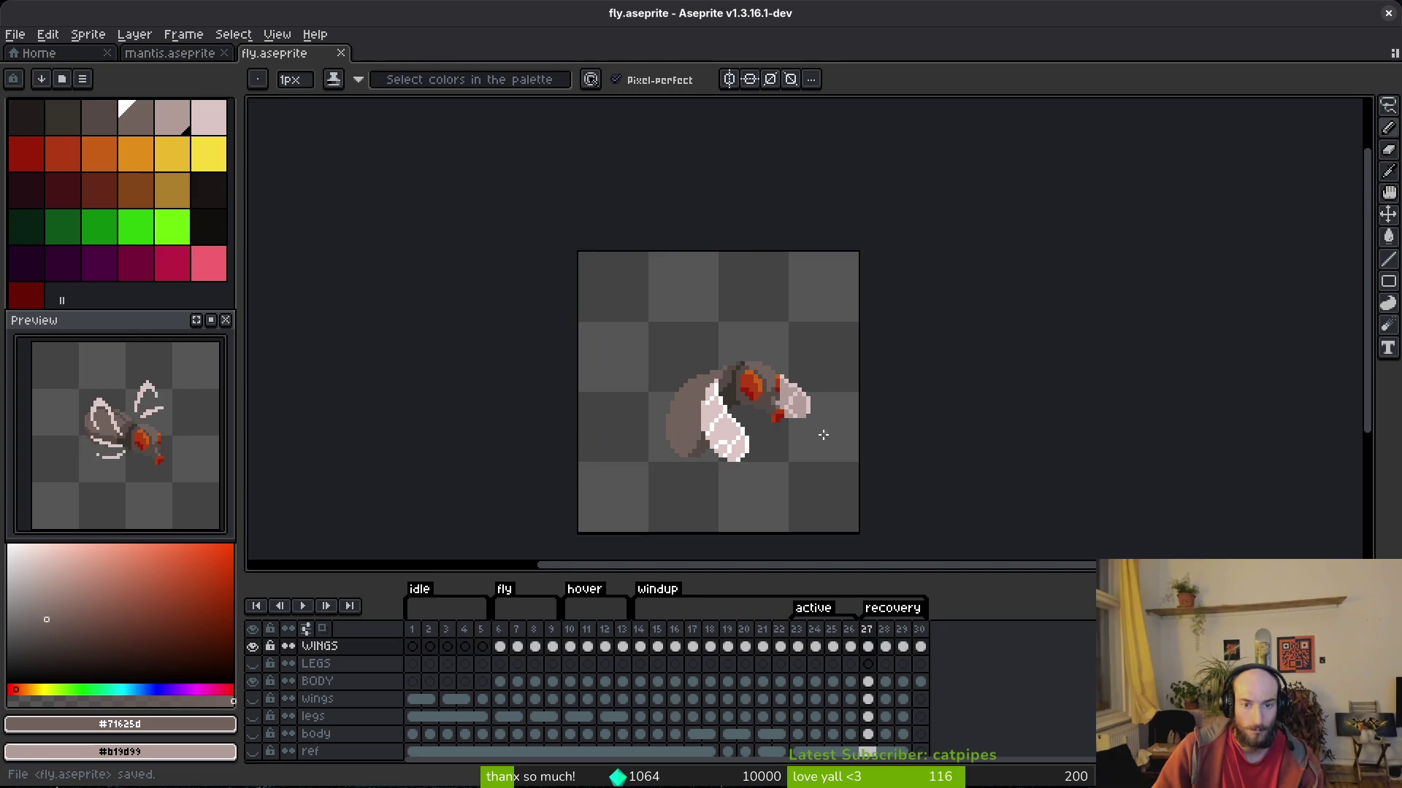
scroll(827, 436, "up", 3)
scroll(776, 429, "down", 1)
scroll(759, 343, "down", 2)
scroll(761, 354, "up", 2)
scroll(792, 338, "down", 2)
key("Right")
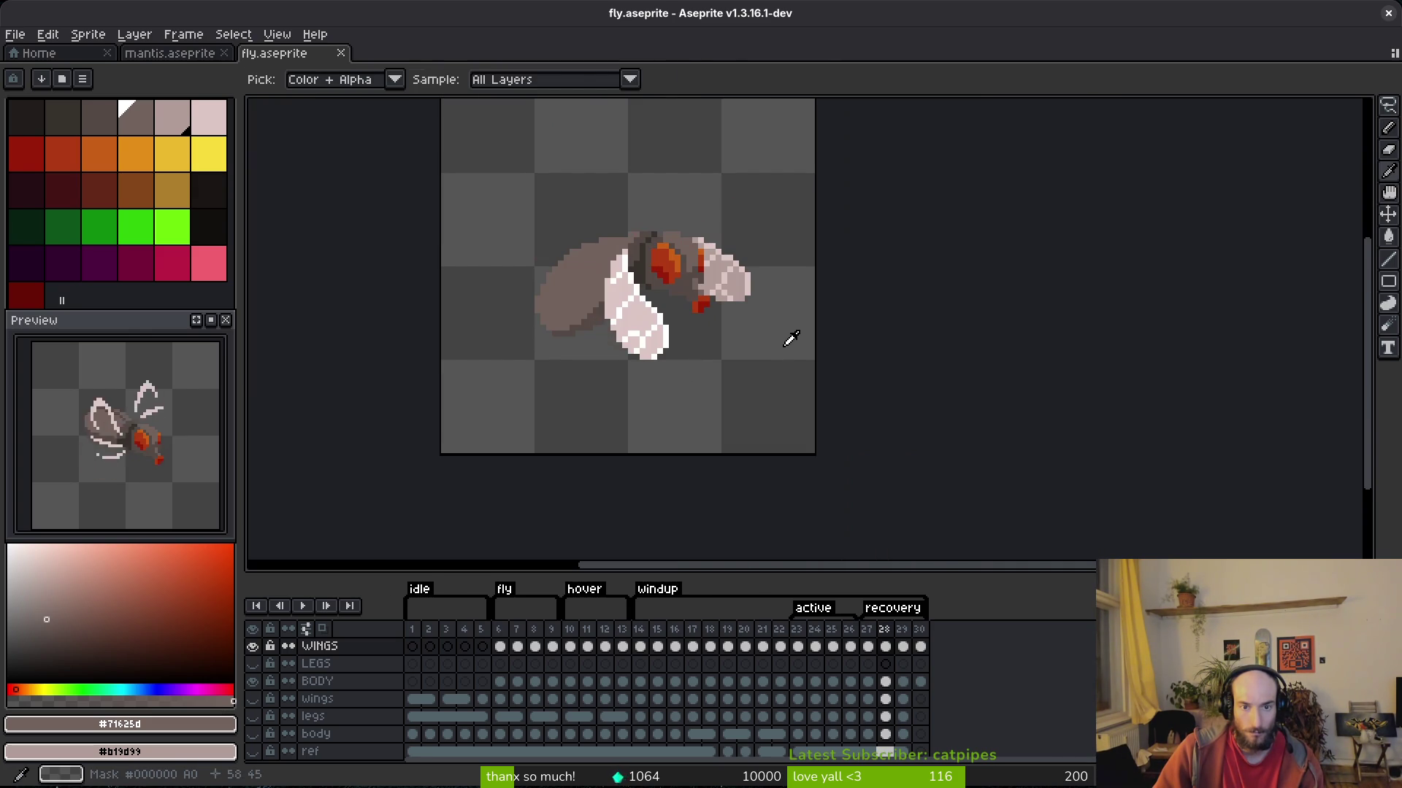
key("Left")
key("Right")
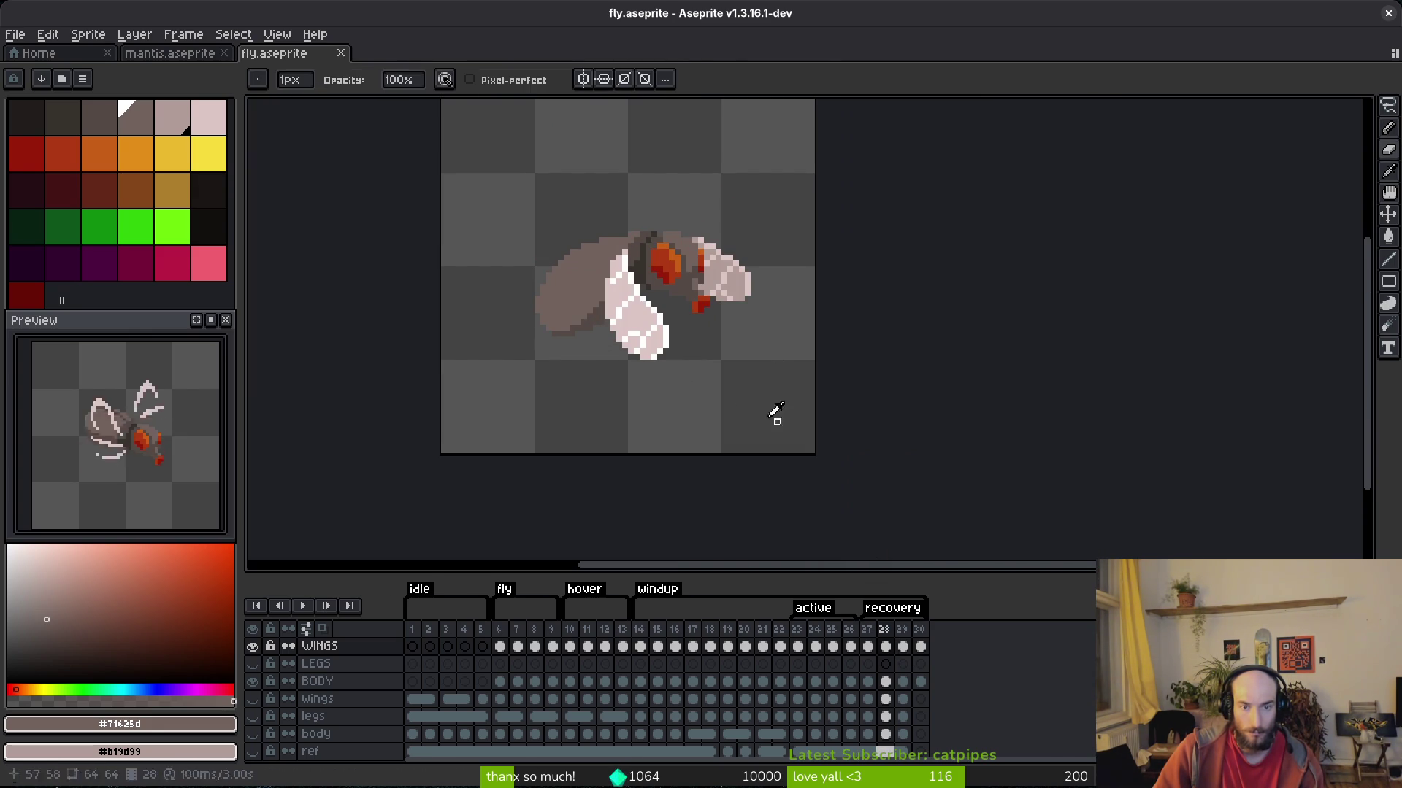
key("Left")
key("Right")
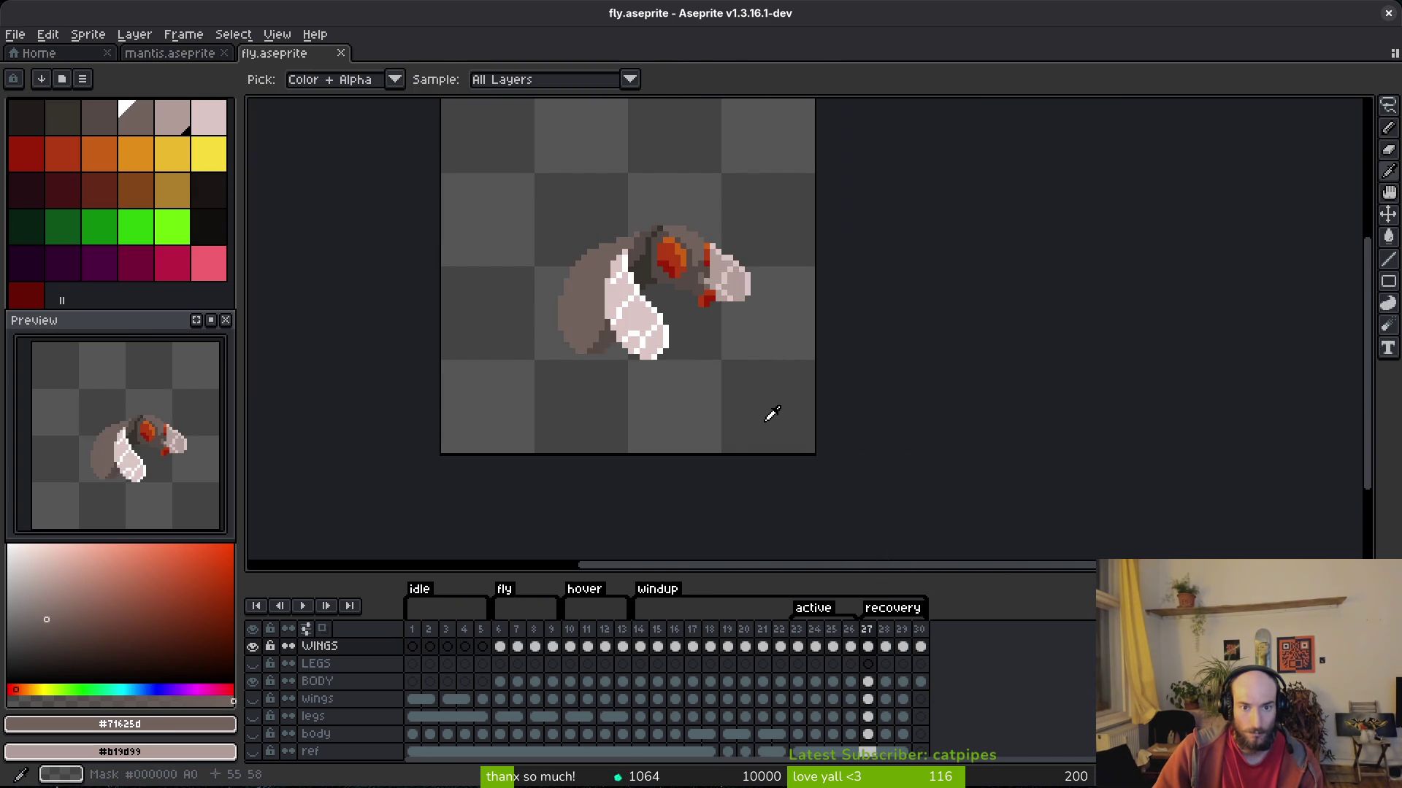
key("Left")
key("Right")
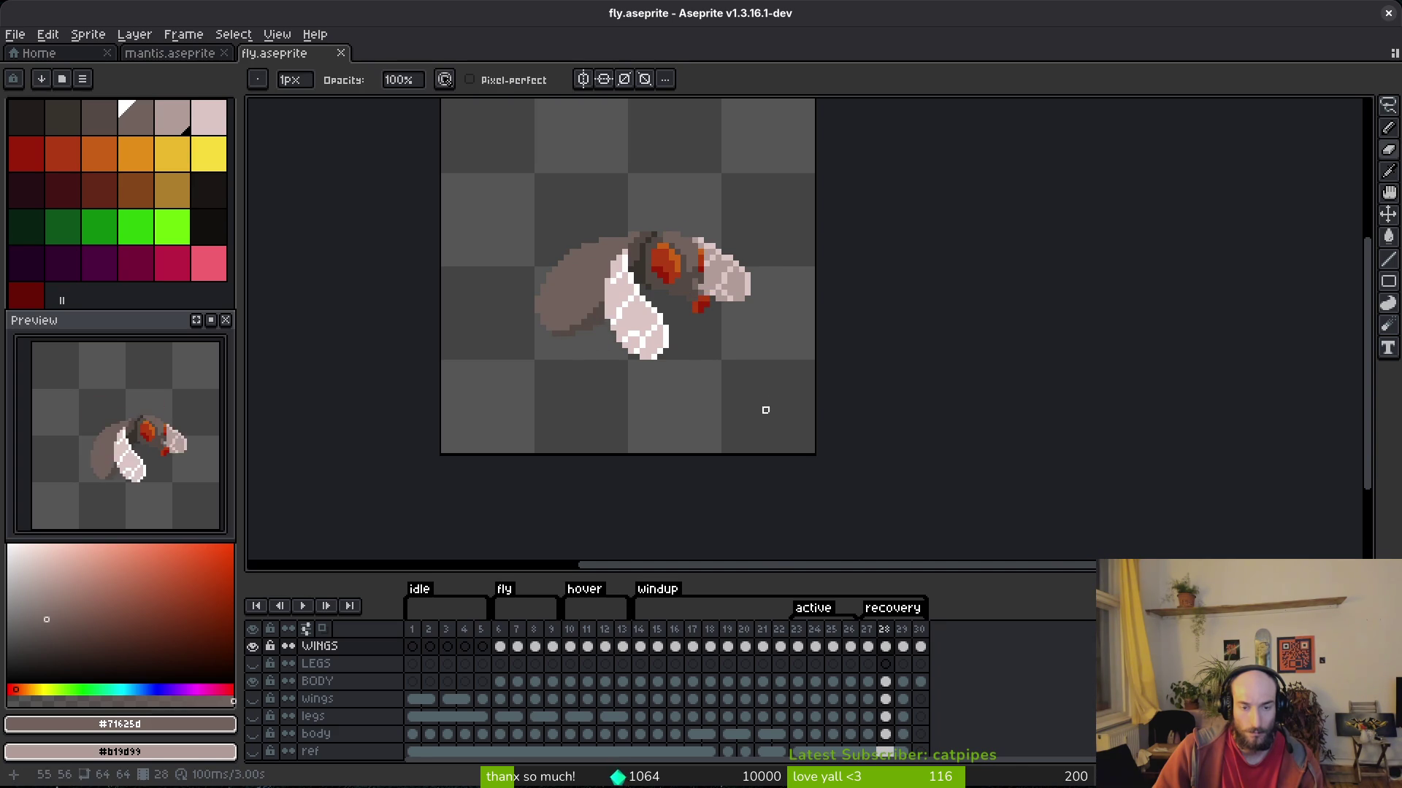
scroll(649, 332, "up", 3)
key("Left")
key("Right")
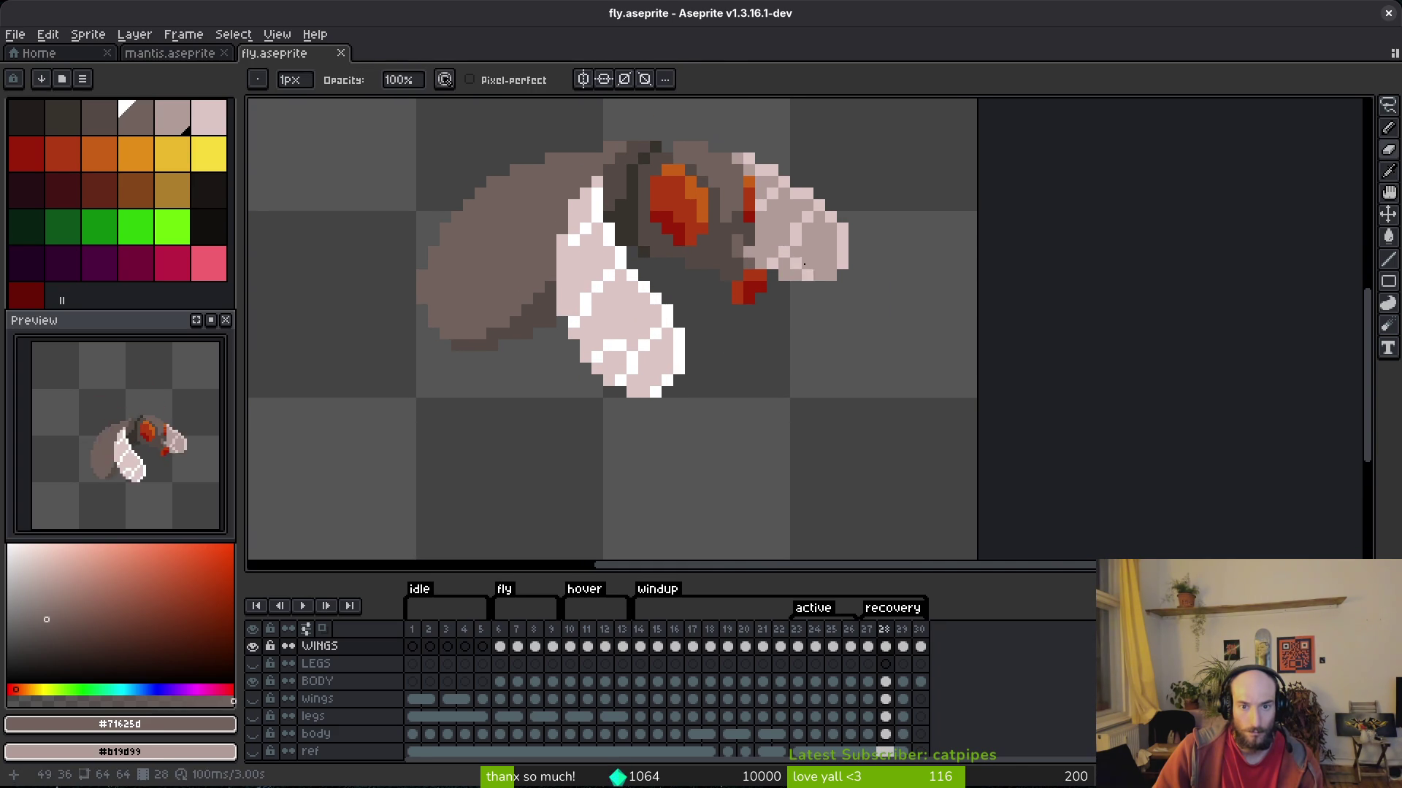
left_click(903, 628)
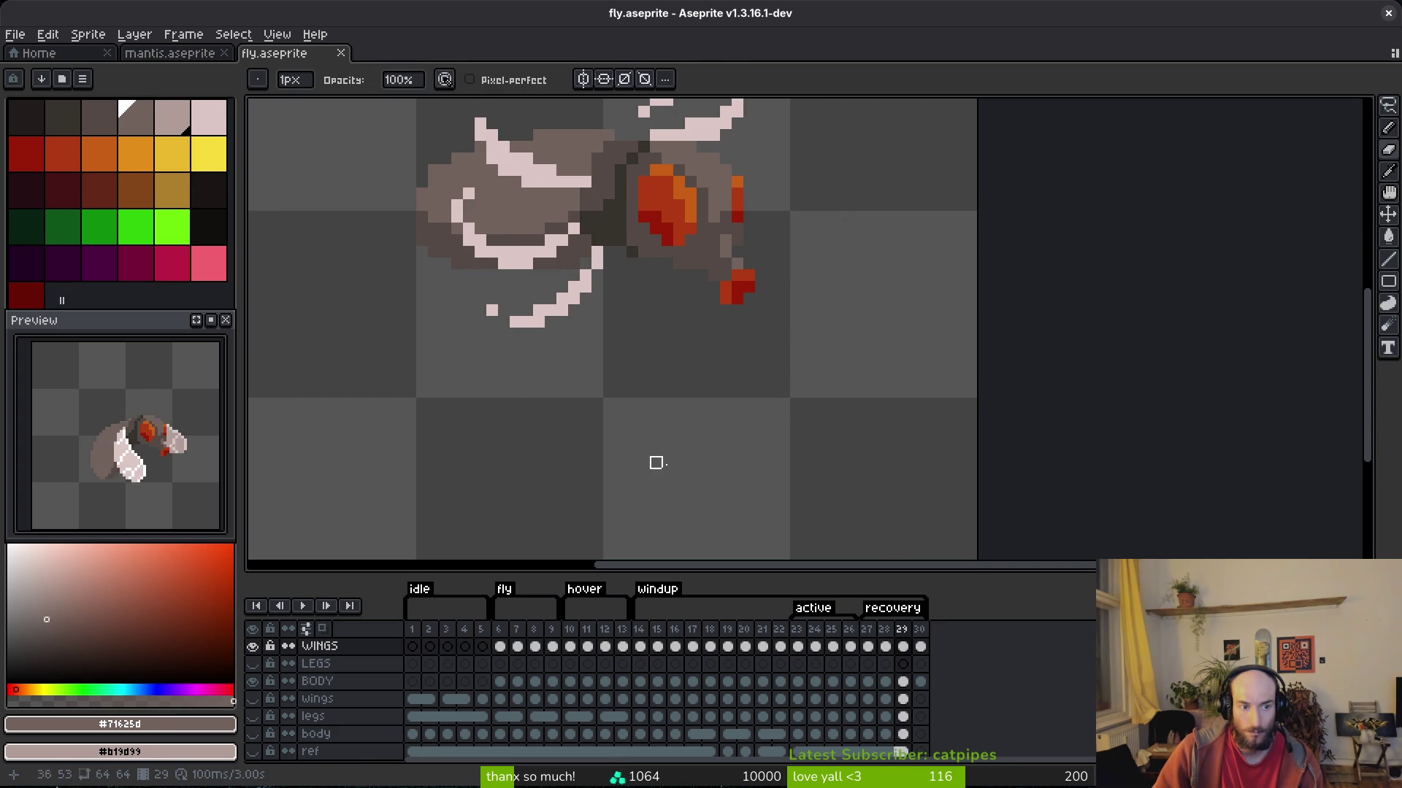
On frame 29, add pale wing-colour pixels to the lower wing stroke and its tip.
key("Right")
mouse_move(690, 242)
left_mouse_down()
mouse_move(713, 282)
mouse_move(733, 411)
mouse_move(736, 355)
left_mouse_up()
key("Left")
scroll(572, 343, "up", 2)
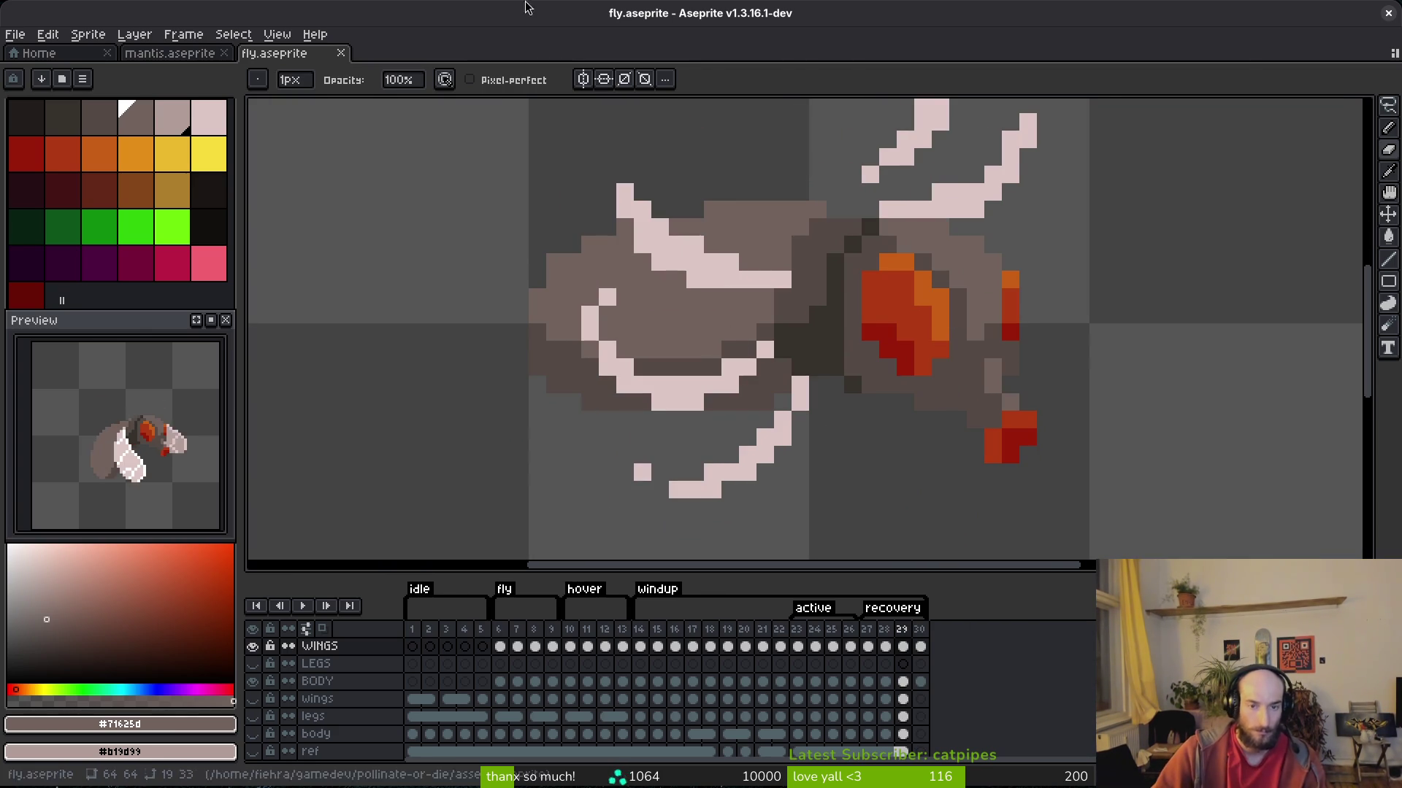
left_click_drag(721, 508, 750, 436)
left_click(829, 328, "alt")
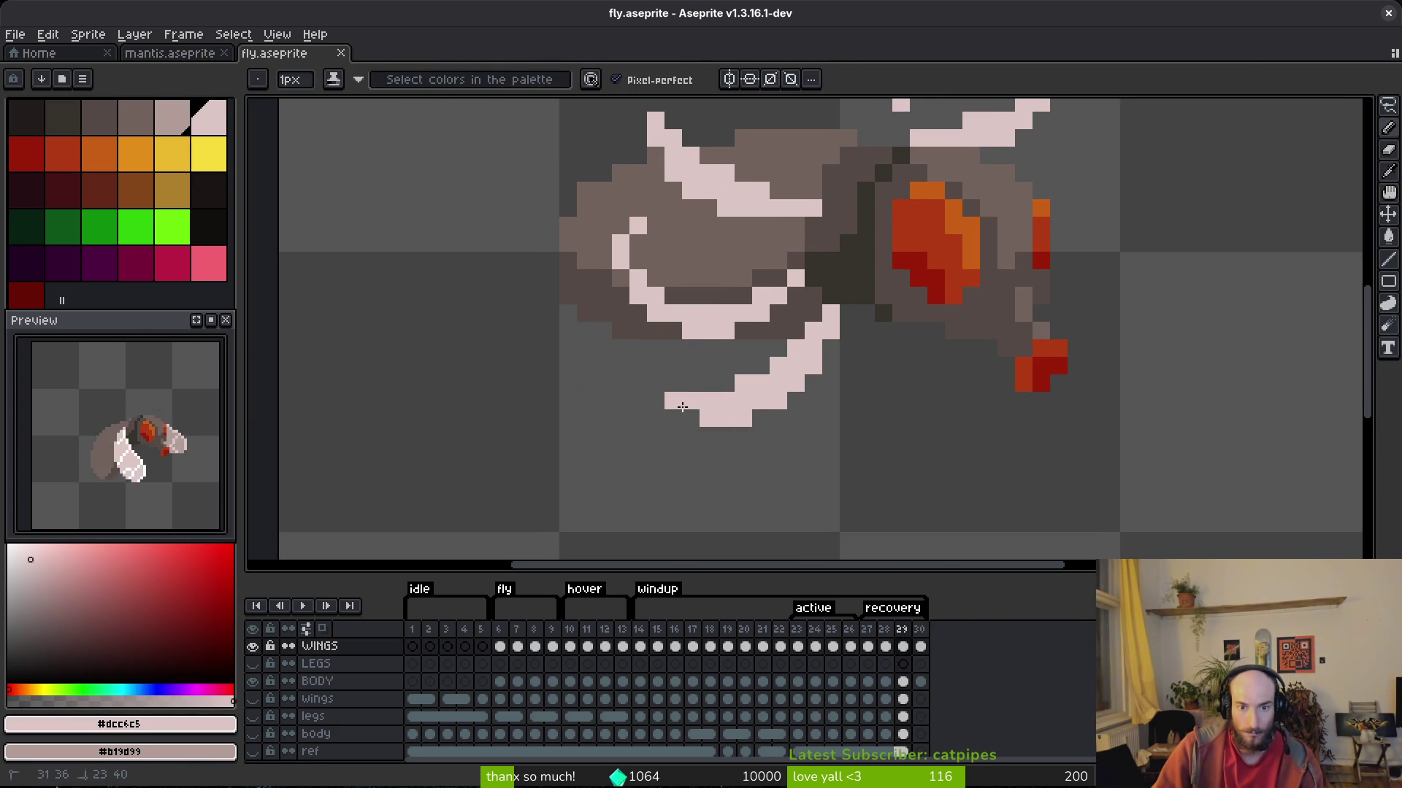
left_click(654, 392)
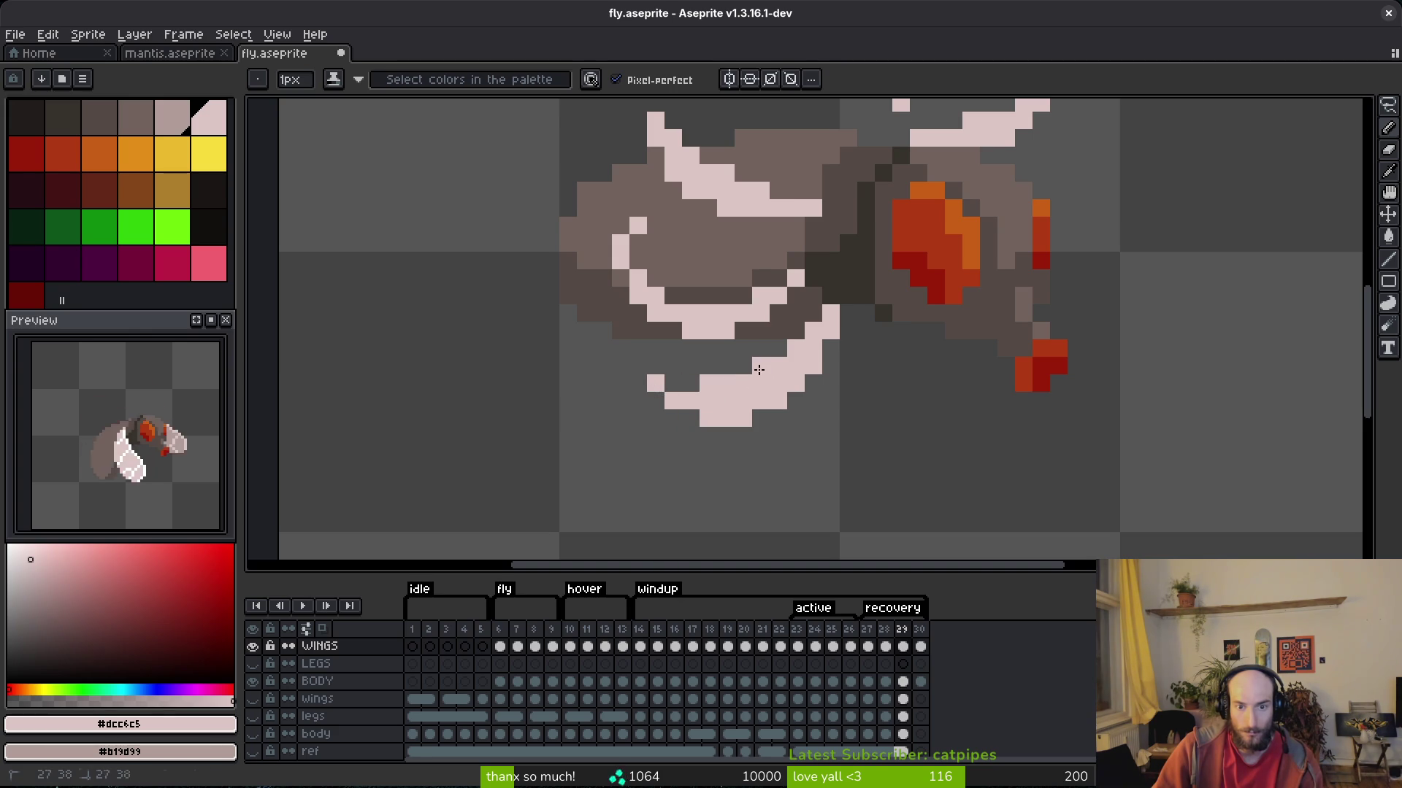
scroll(795, 401, "down", 3)
scroll(775, 375, "up", 3)
left_click(796, 410)
scroll(766, 355, "down", 1)
scroll(766, 355, "up", 1)
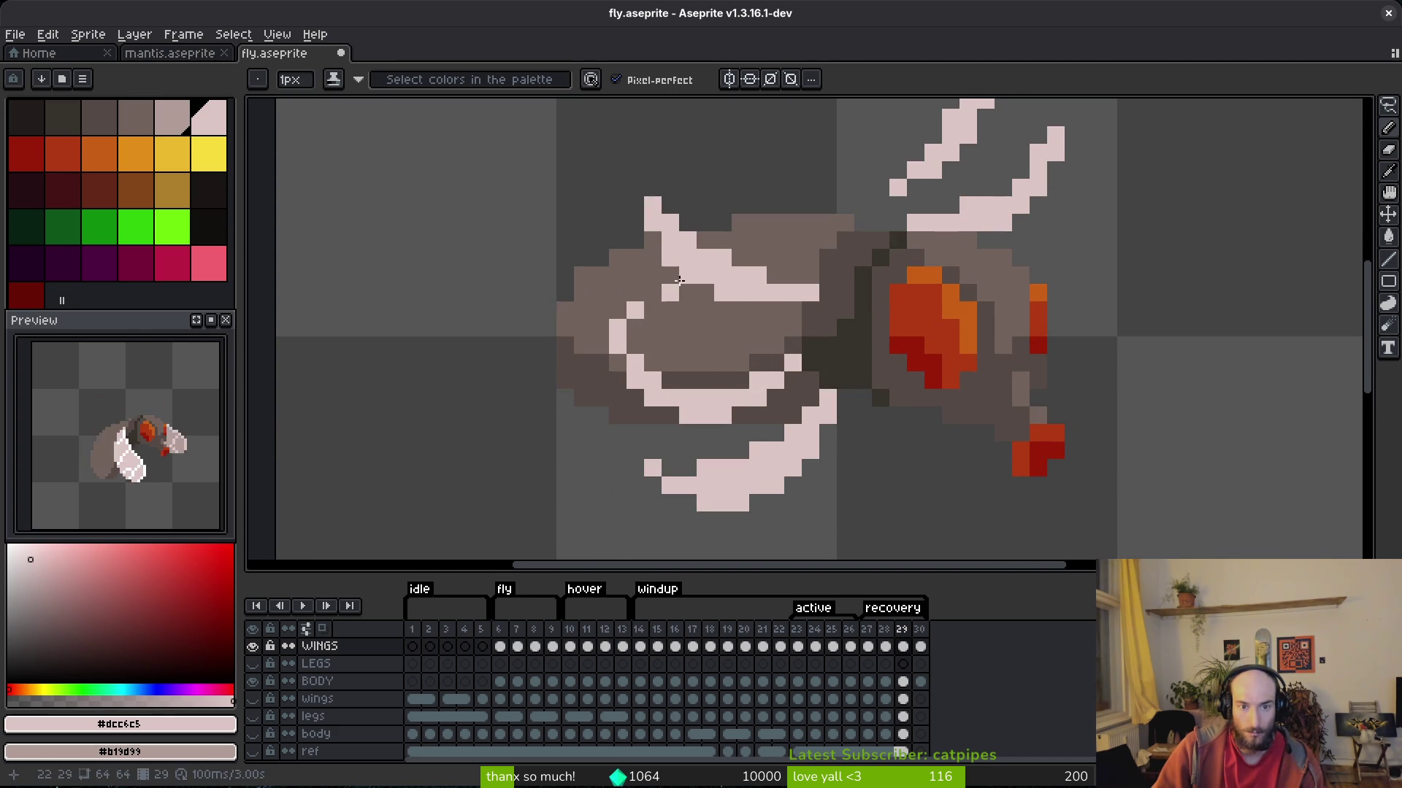
Delete the pale strokes across the body, save, and lift the selected wing pixels upward.
key("q")
mouse_move(773, 323)
left_mouse_down()
mouse_move(577, 369)
mouse_move(810, 380)
mouse_move(792, 360)
mouse_move(573, 485)
mouse_move(839, 336)
left_mouse_up()
key("Delete")
key("ctrl+s")
scroll(759, 314, "down", 1)
scroll(751, 297, "up", 1)
left_click_drag(782, 447, 774, 412)
scroll(774, 412, "up", 1)
Paint pale pixels to widen the diagonal wing stroke, then lasso and release the left wing.
key("b")
left_click_drag(730, 328, 609, 291)
mouse_move(578, 237)
left_mouse_down()
mouse_move(641, 327)
mouse_move(592, 243)
mouse_move(647, 297)
mouse_move(679, 275)
mouse_move(642, 260)
left_mouse_up()
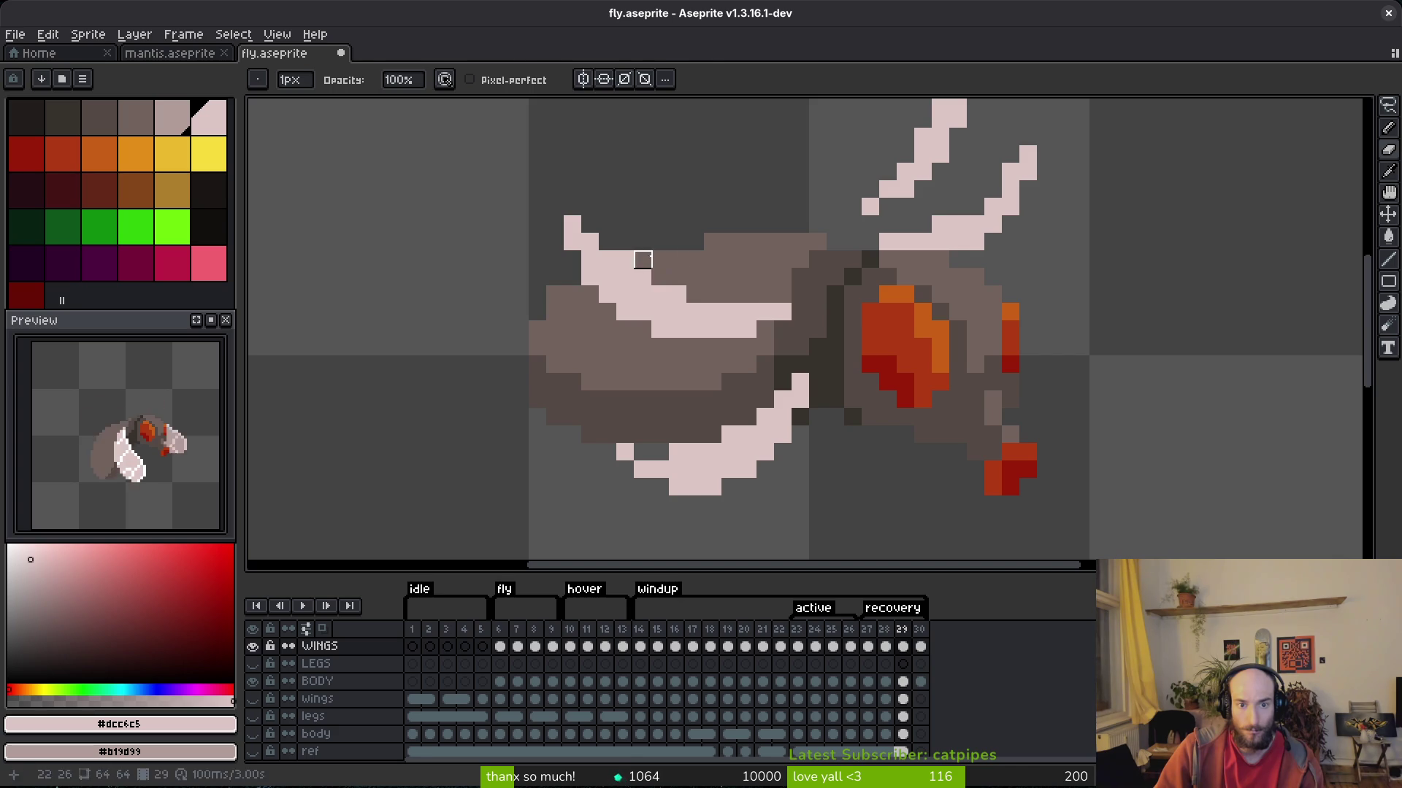
scroll(809, 403, "down", 2)
scroll(735, 321, "up", 3)
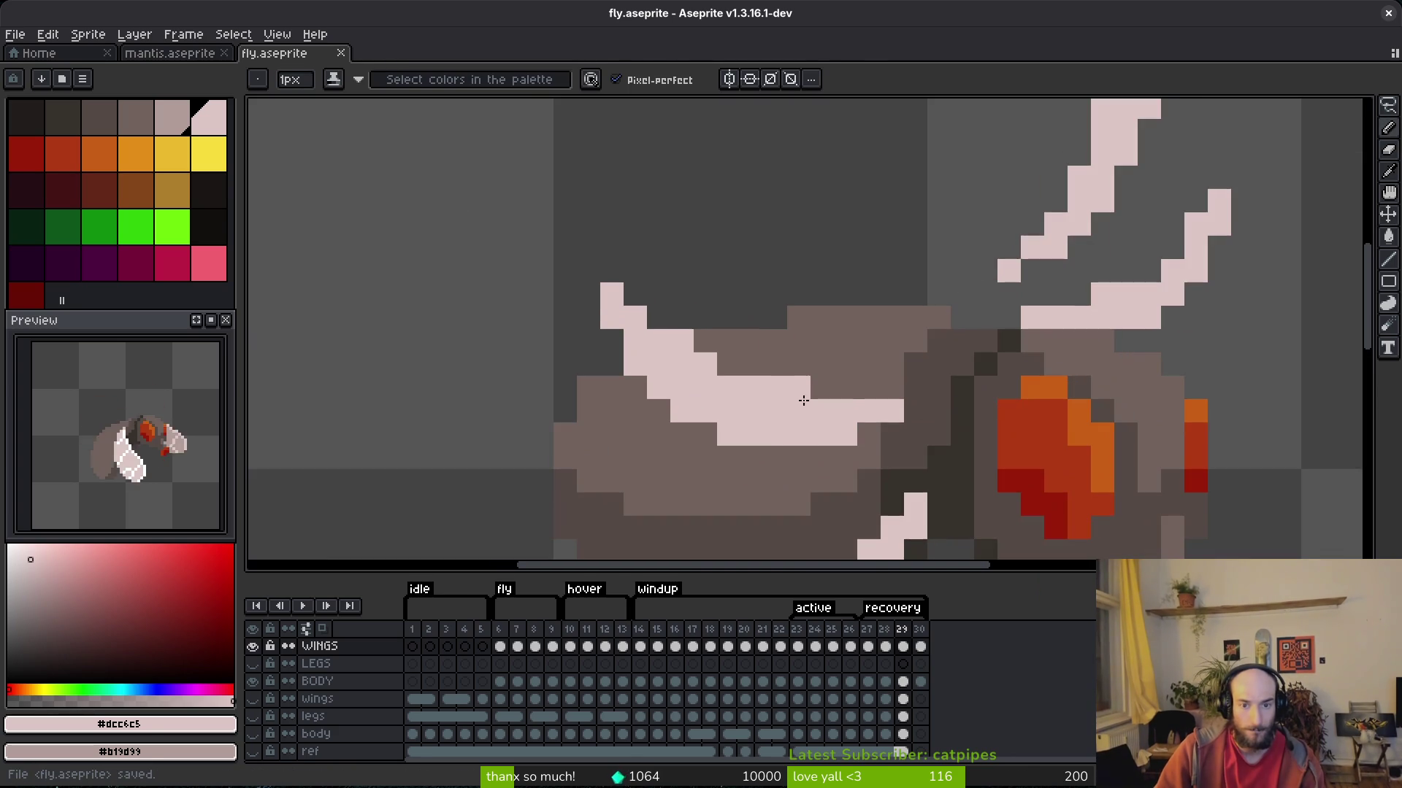
key("e")
key("q")
mouse_move(763, 251)
left_mouse_down()
mouse_move(657, 230)
mouse_move(835, 436)
mouse_move(776, 366)
left_mouse_up()
key("ctrl+d")
scroll(858, 368, "down", 3)
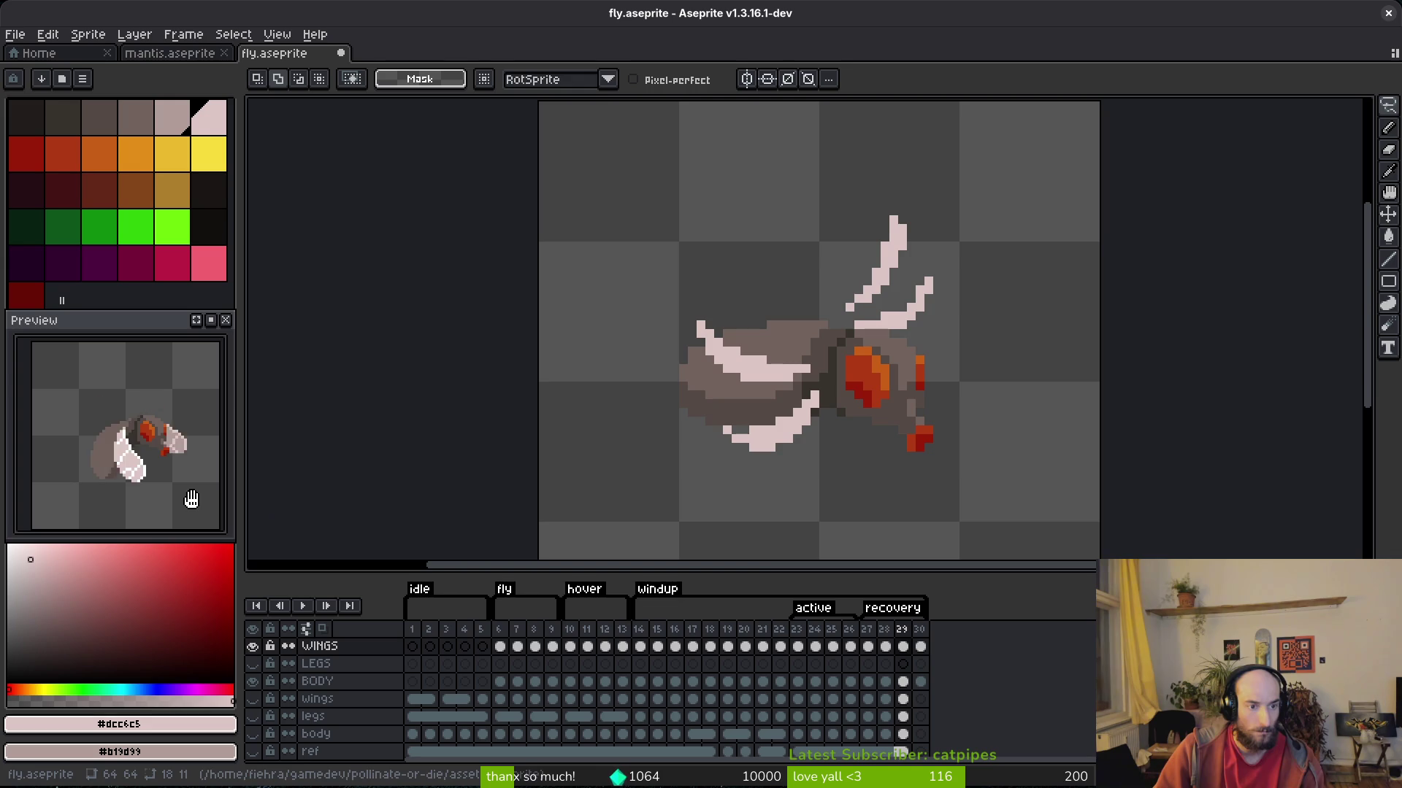
Rotate the upper wing further left and add a pale pixel at its tip.
left_click_drag(937, 264, 904, 275)
scroll(904, 275, "up", 2)
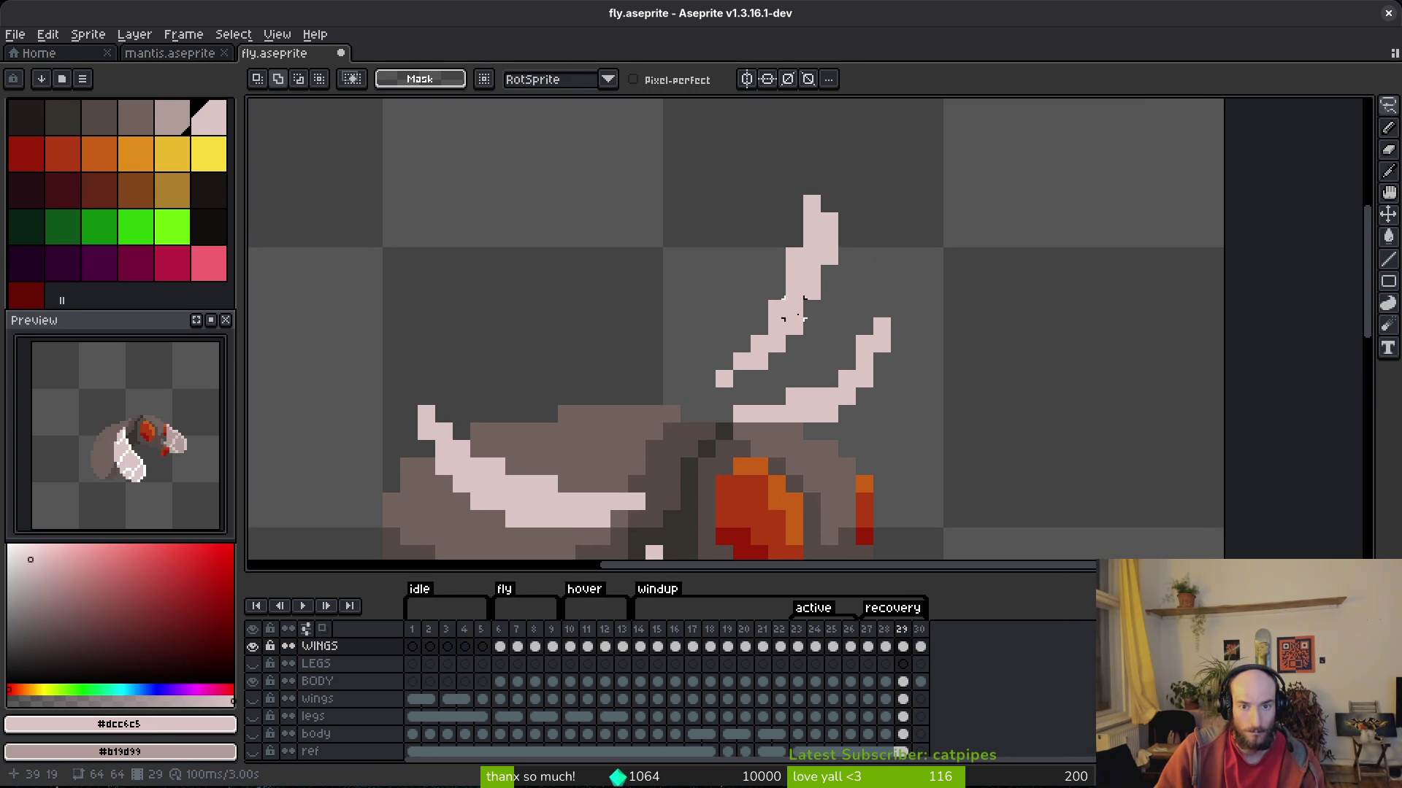
mouse_move(807, 282)
left_mouse_down()
mouse_move(861, 188)
mouse_move(707, 338)
mouse_move(794, 345)
mouse_move(790, 281)
mouse_move(766, 303)
left_mouse_up()
left_click(842, 325)
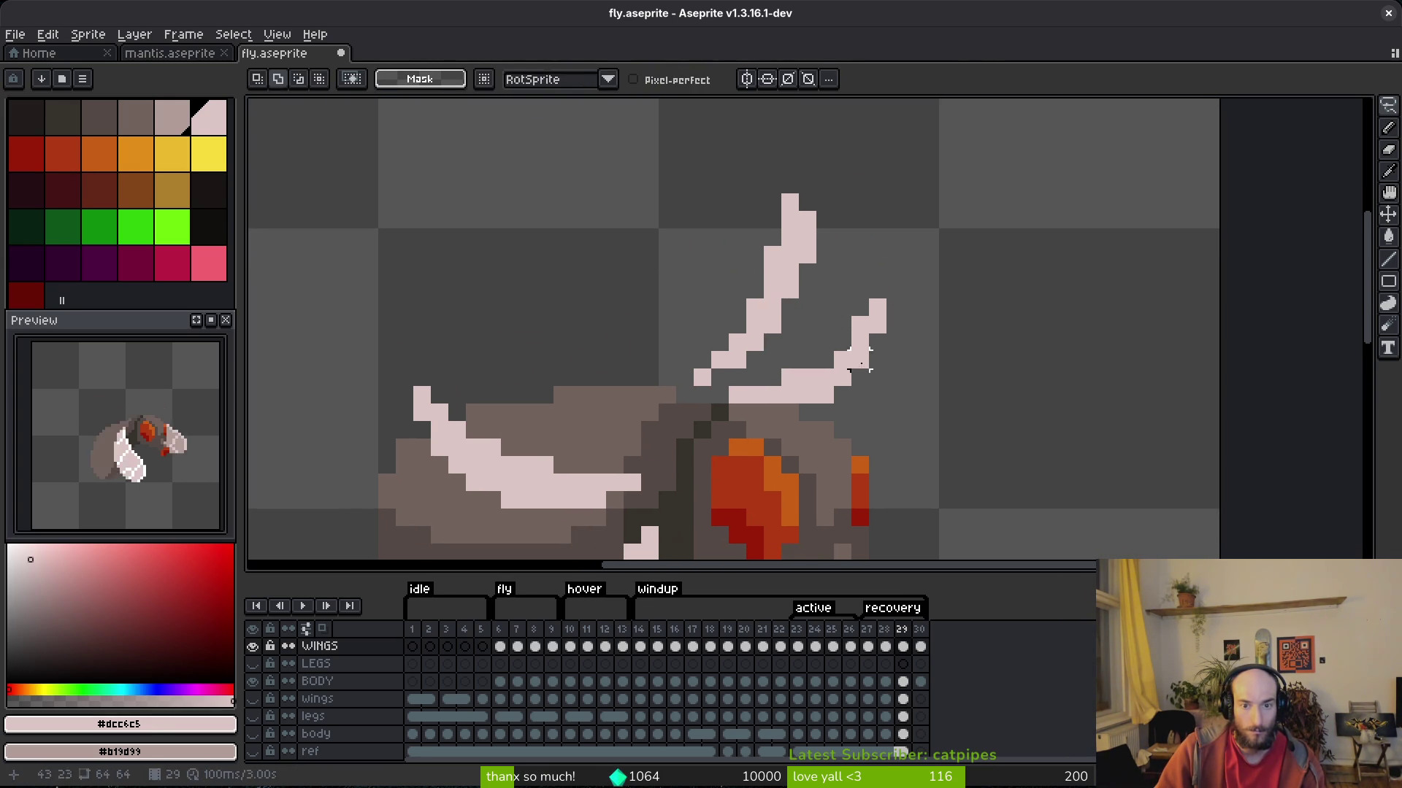
key("b")
left_click(860, 307)
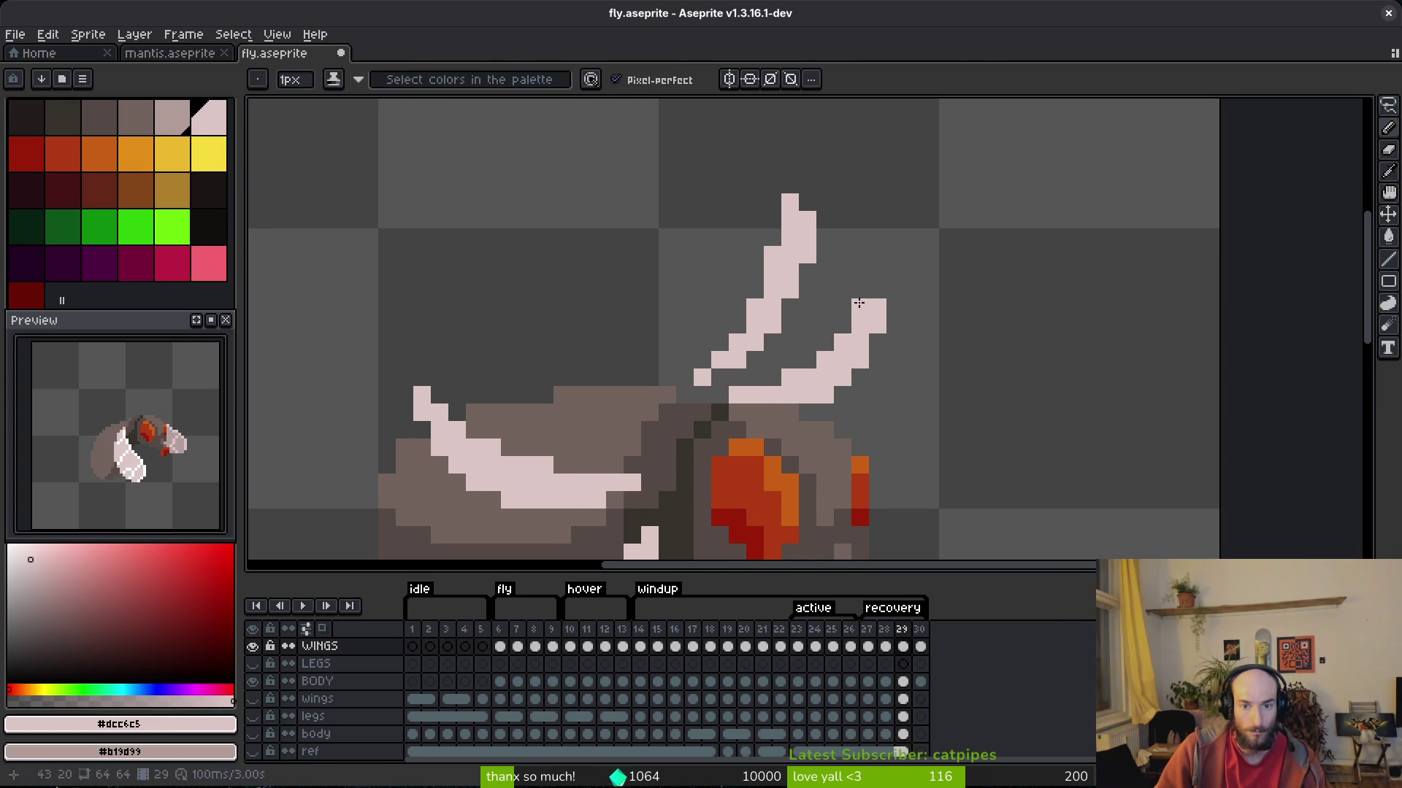
Save fly.aseprite twice to keep the tilted wing.
scroll(893, 414, "down", 3)
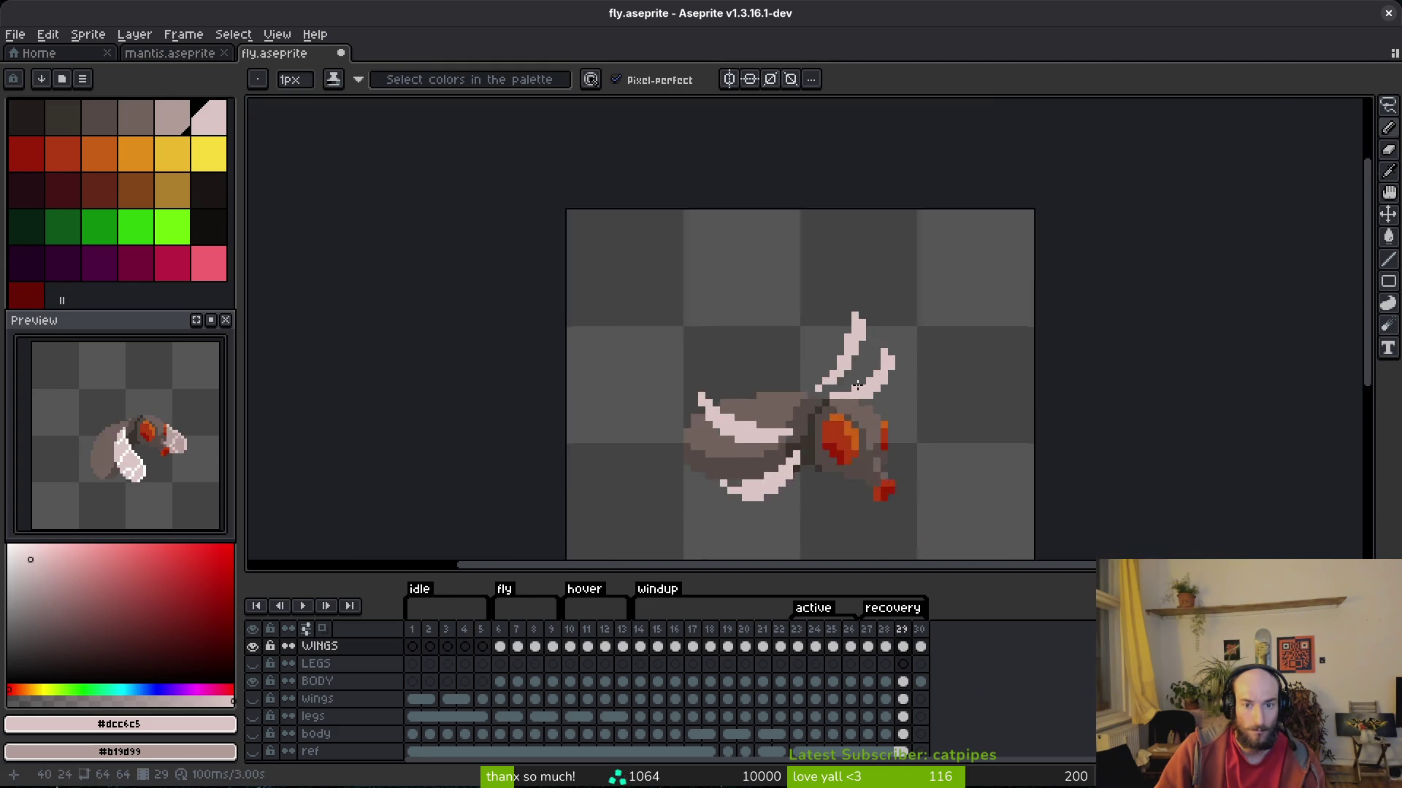
scroll(826, 205, "up", 3)
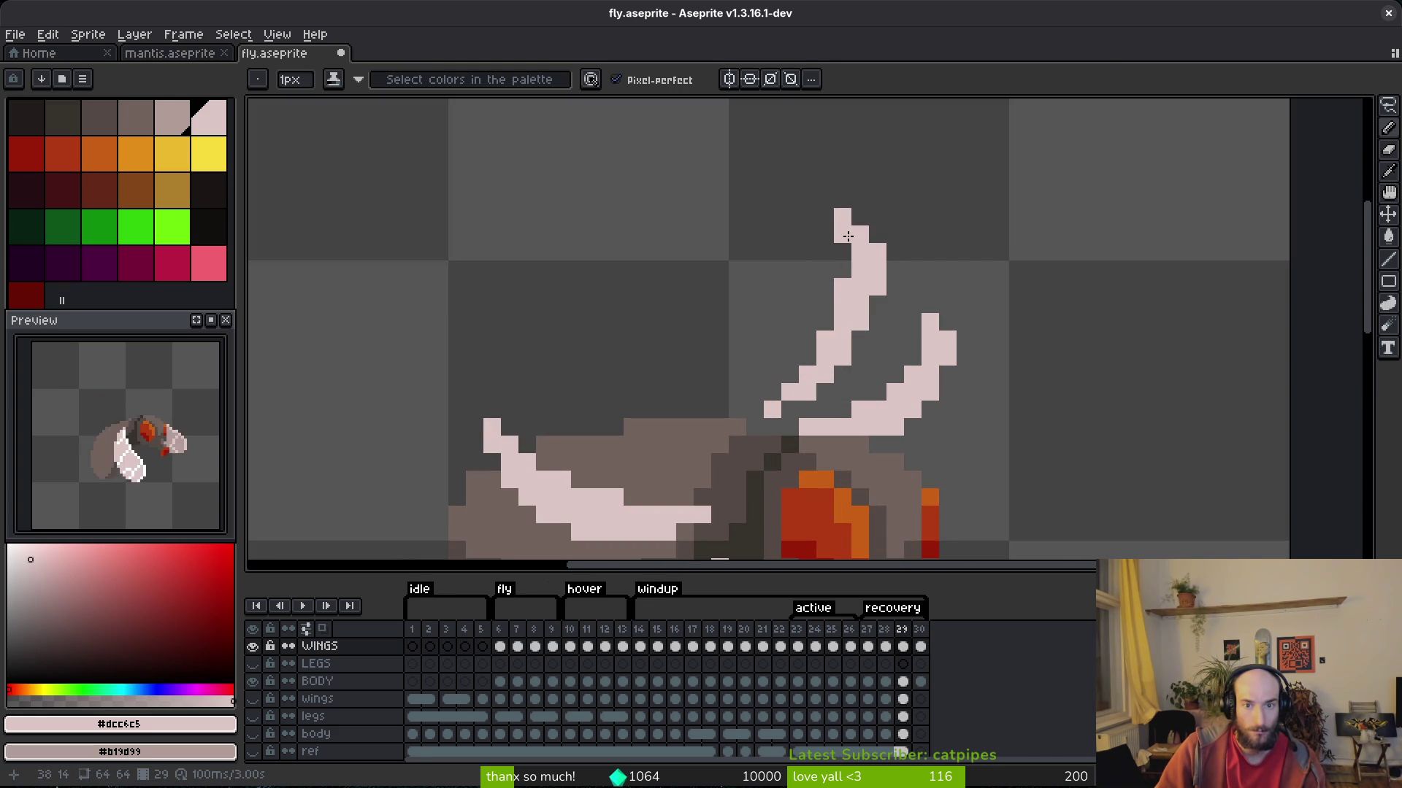
key("ctrl+s")
scroll(810, 199, "down", 3)
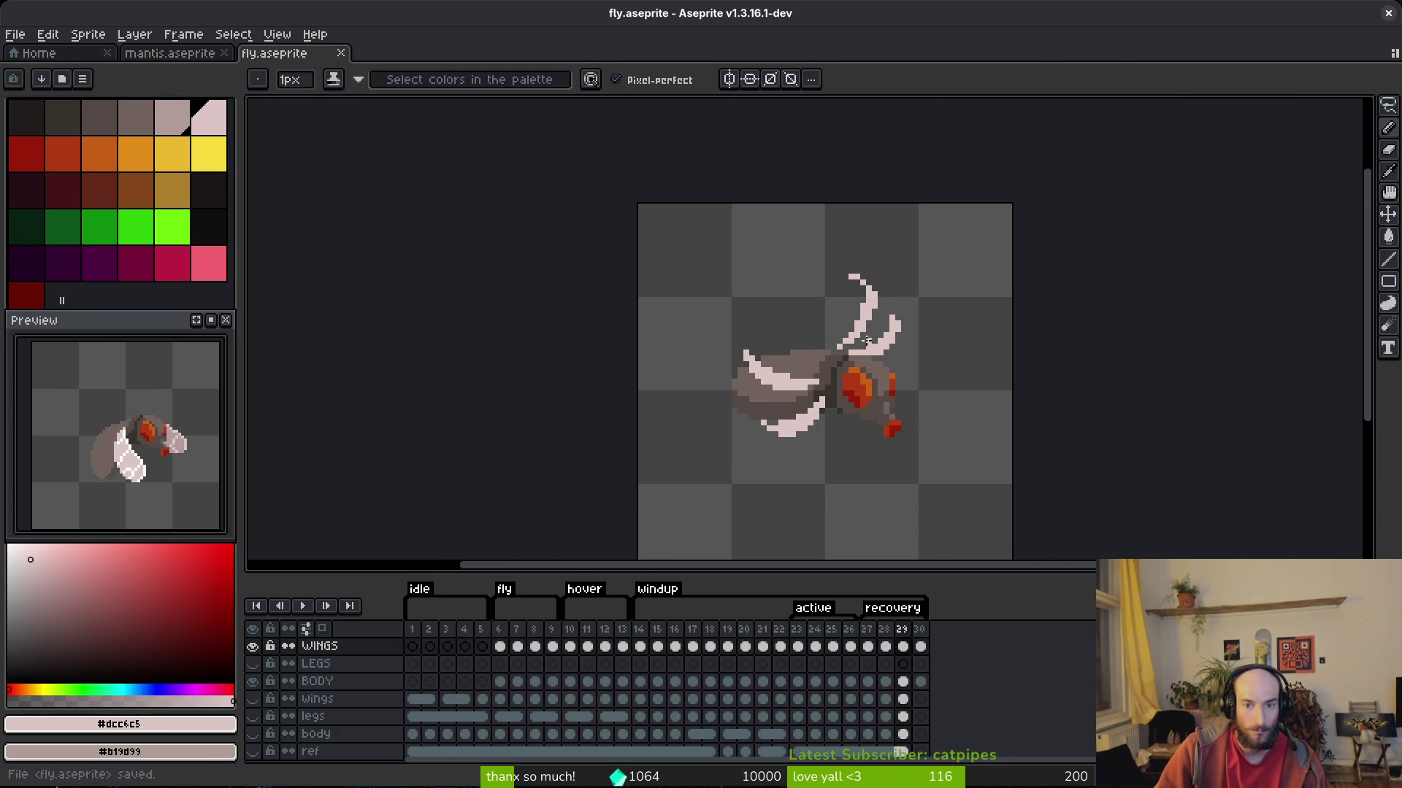
key("ctrl+s")
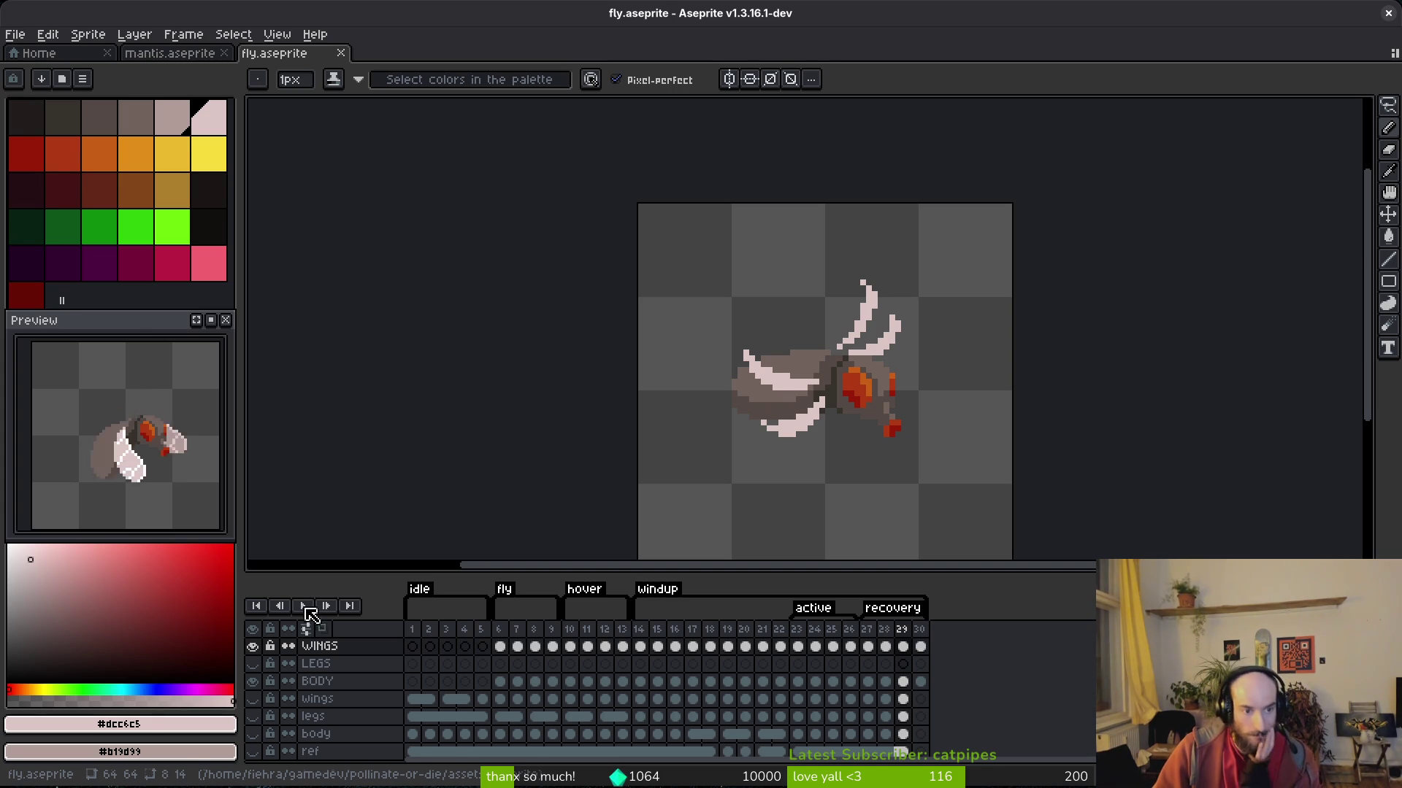
scroll(740, 370, "up", 3)
scroll(740, 371, "up", 2)
scroll(740, 370, "down", 2)
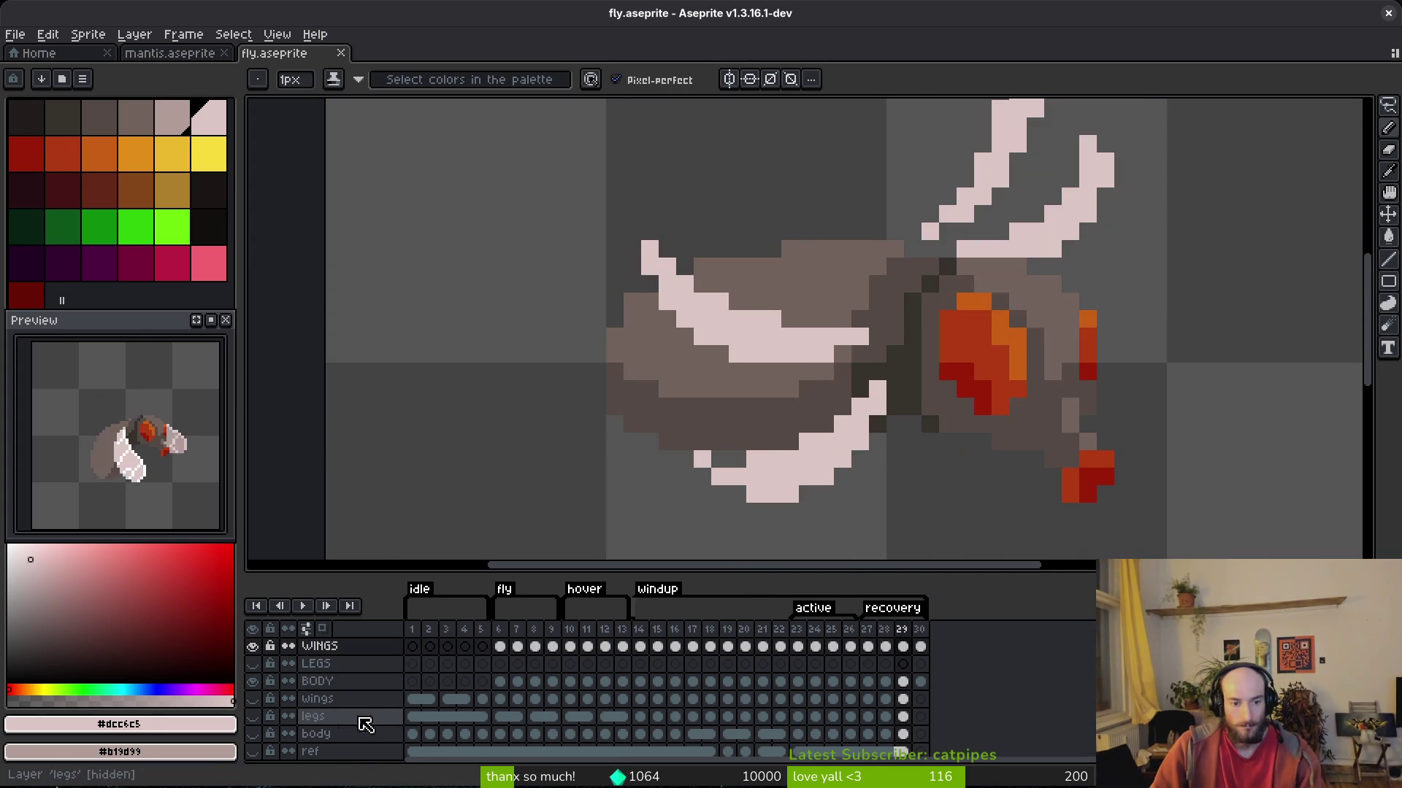
Hide the WINGS layer, preview the animation, sample a dark body colour and save.
left_click(251, 646)
key("ctrl+s")
key("i")
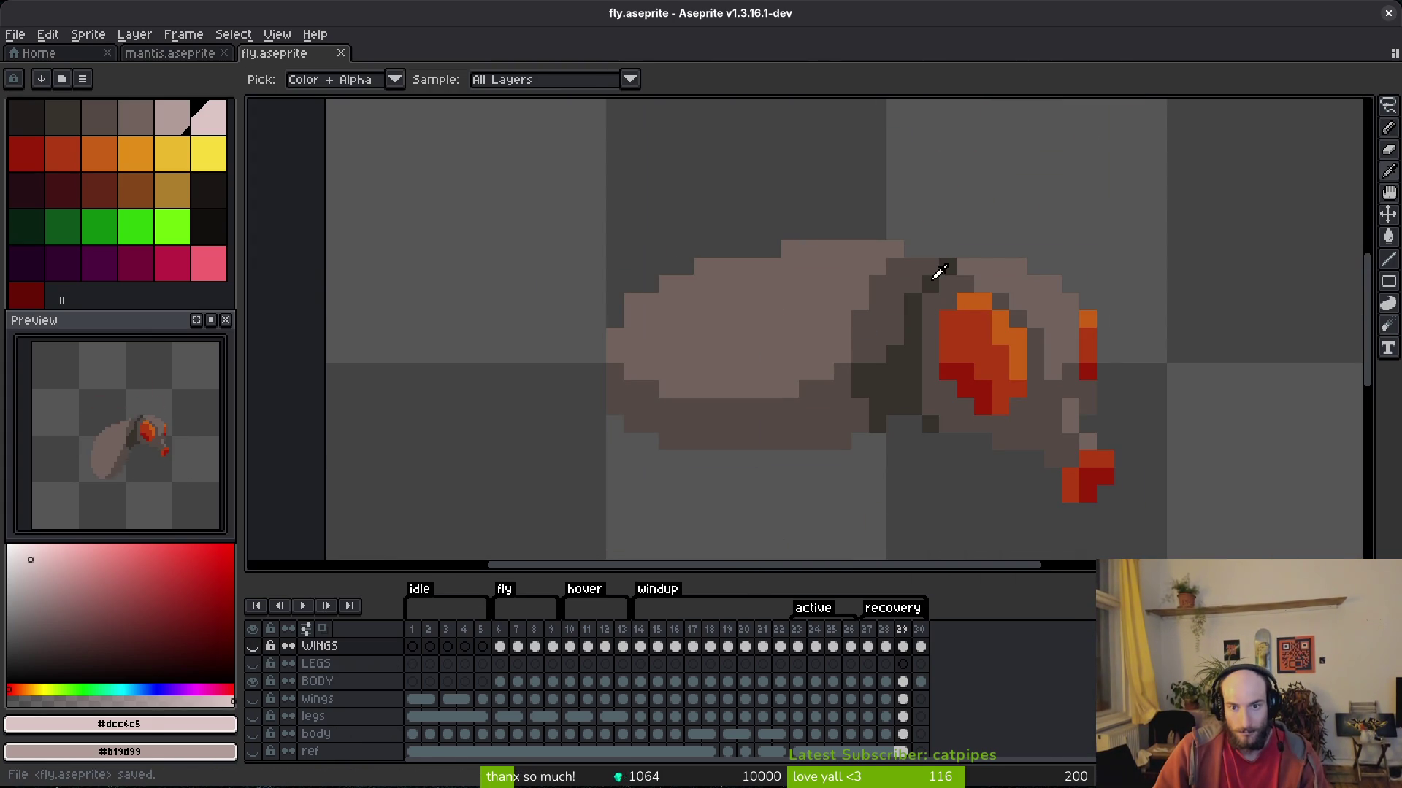
key("Return")
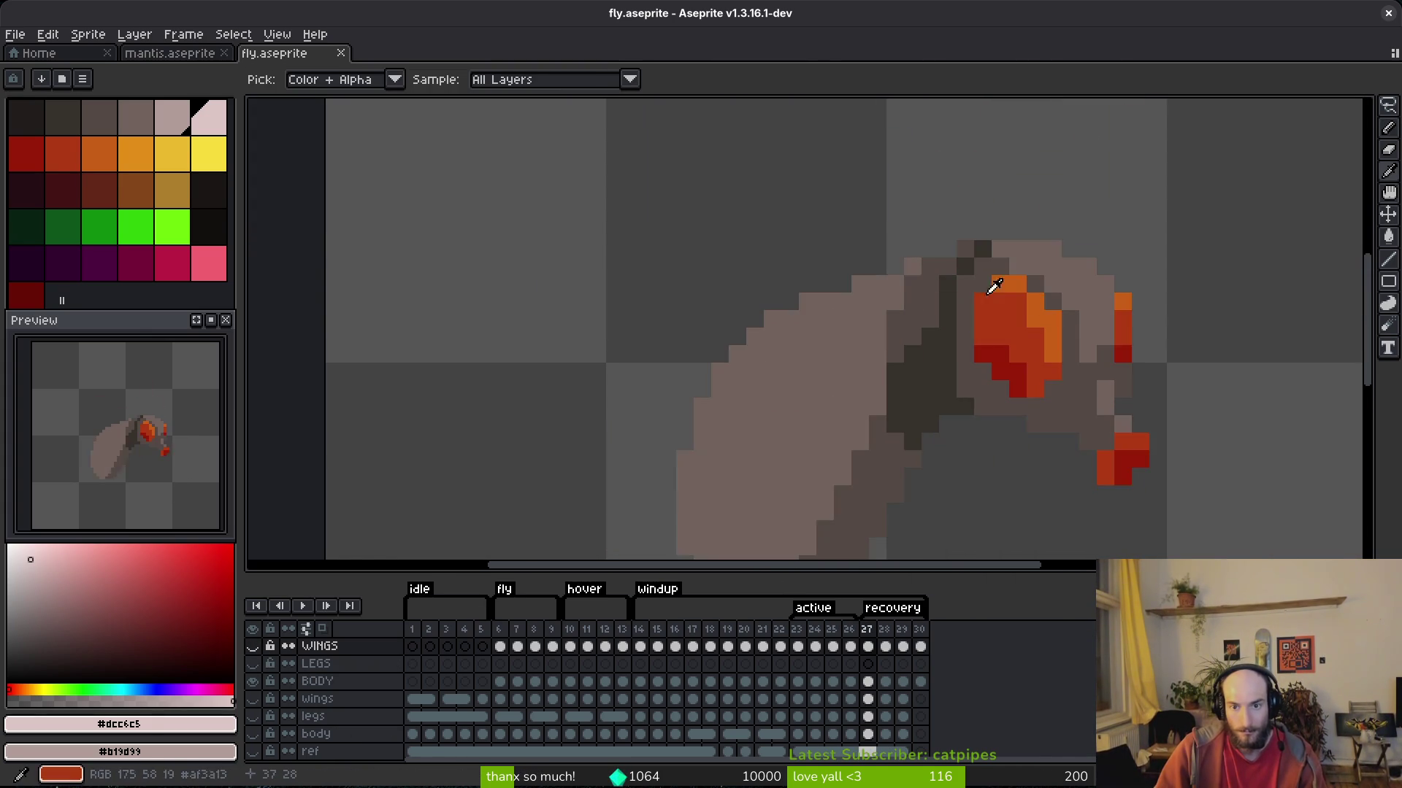
left_click(949, 277)
key("b")
scroll(864, 336, "down", 3)
key("ctrl+s")
Sample a darker body shade, save, then show WINGS again with its frame 1–5 cels selected.
scroll(876, 369, "down", 2)
scroll(873, 380, "up", 3)
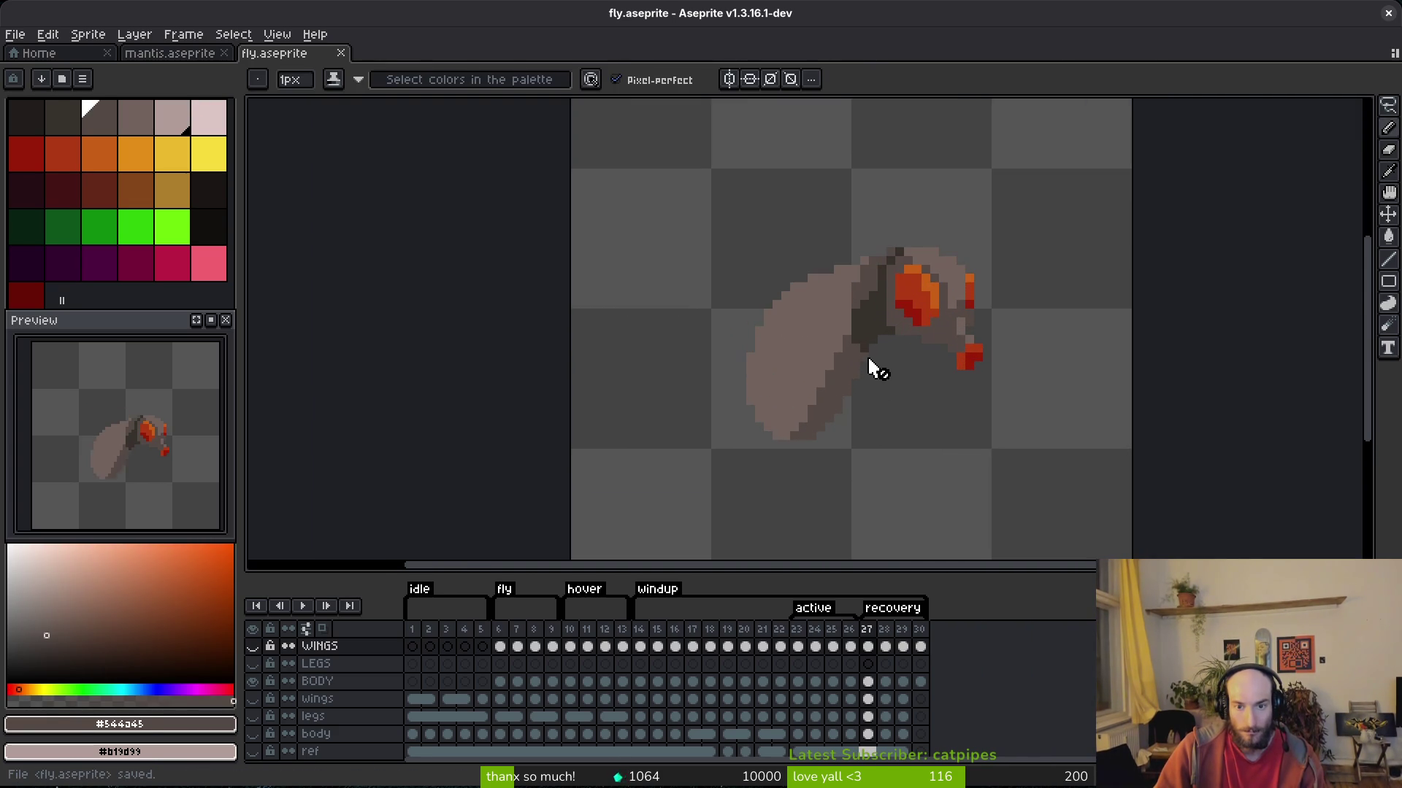
key("i")
left_click(882, 350)
key("Left")
key("Left")
key("Right")
key("Right")
key("Right")
key("m")
key("ctrl+s")
left_click(253, 648)
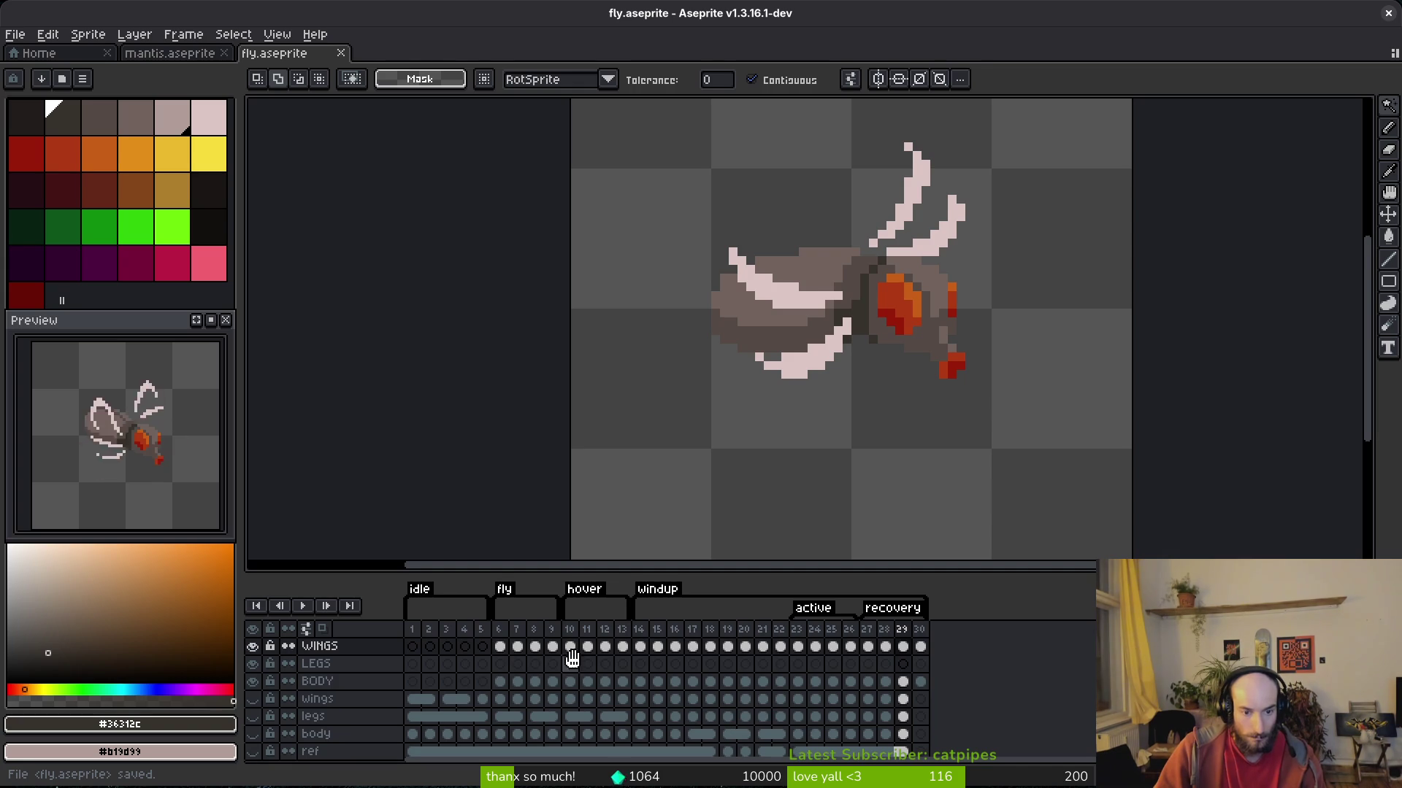
mouse_move(415, 649)
left_mouse_down()
mouse_move(501, 647)
mouse_move(482, 648)
left_mouse_up()
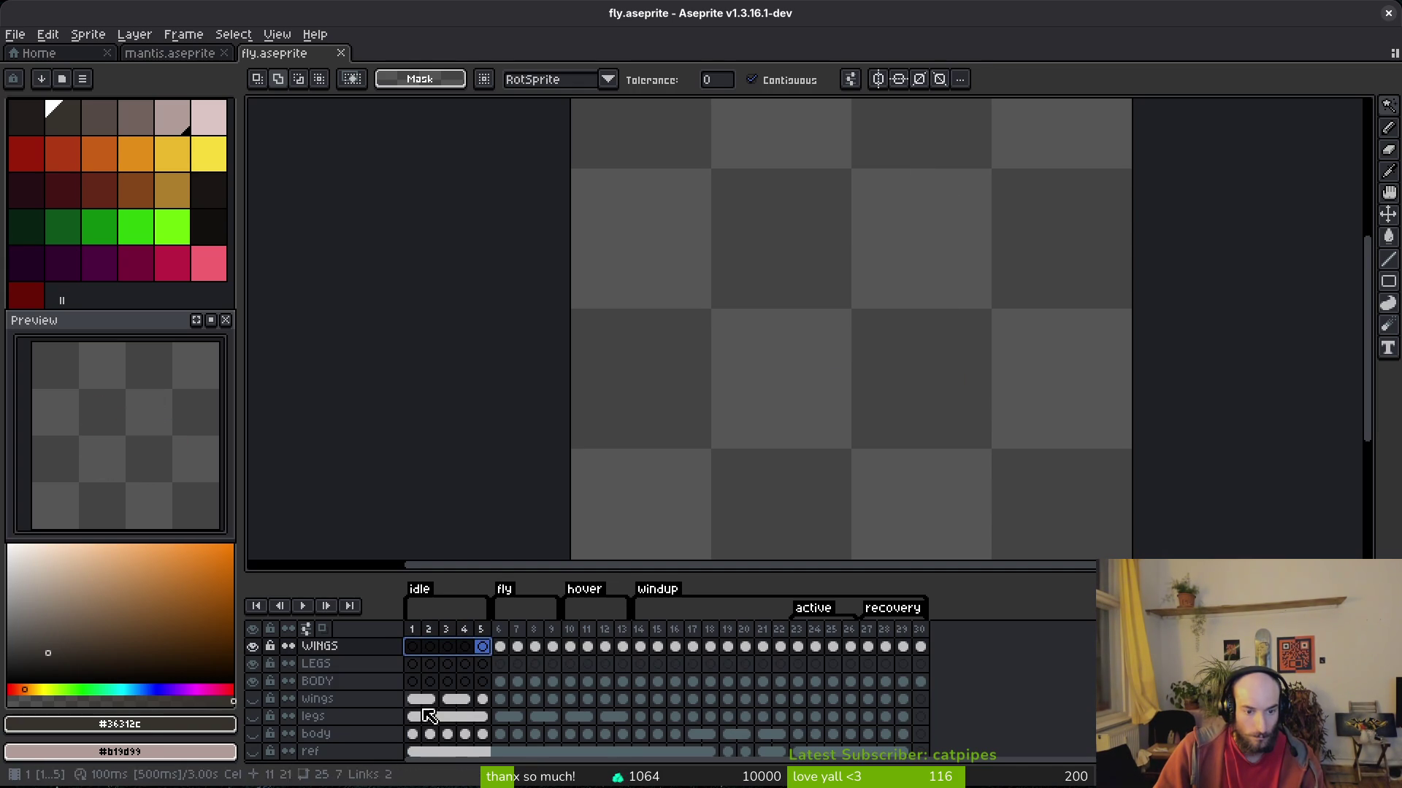
Show the old body, legs and wings layers to compare, then hide all three and save.
left_click(253, 734)
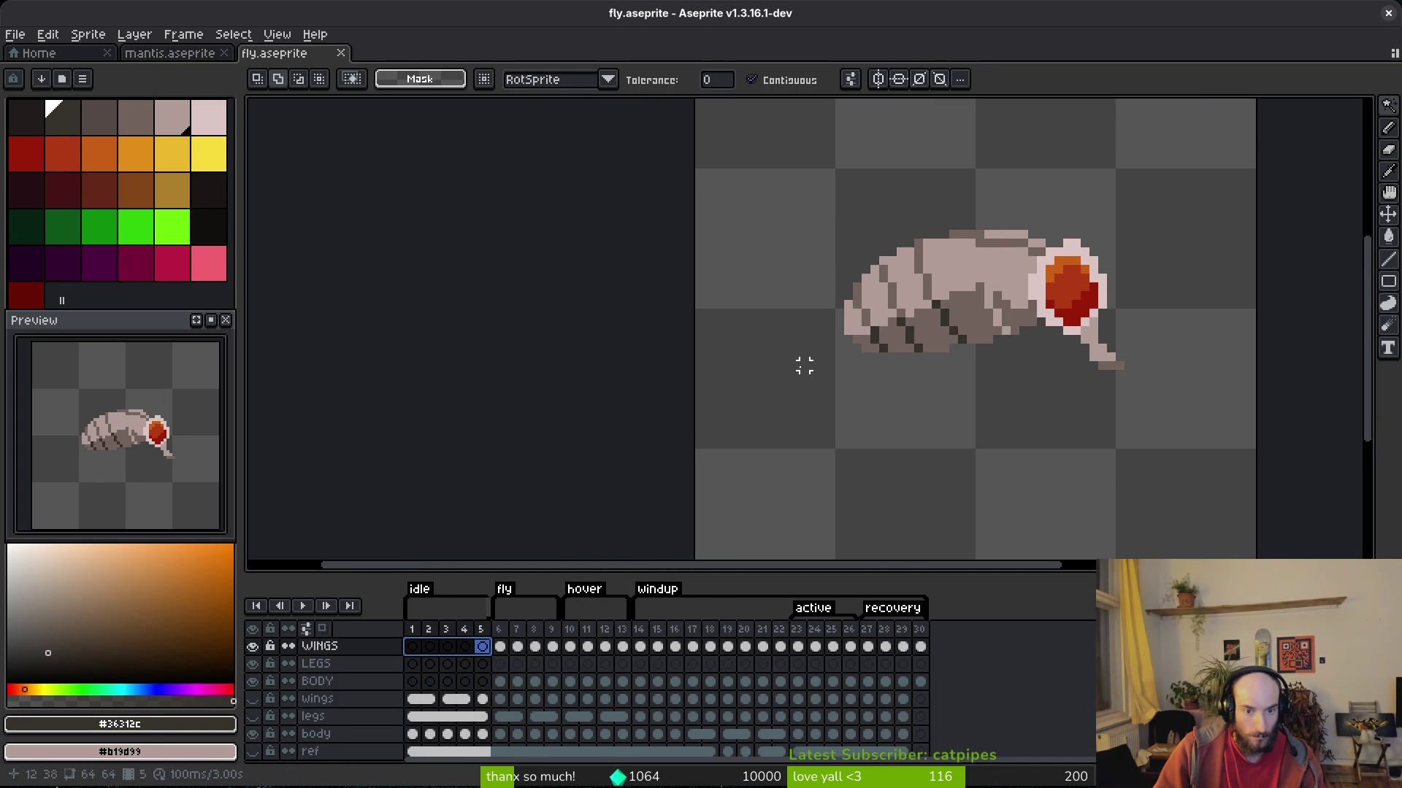
left_click(412, 717)
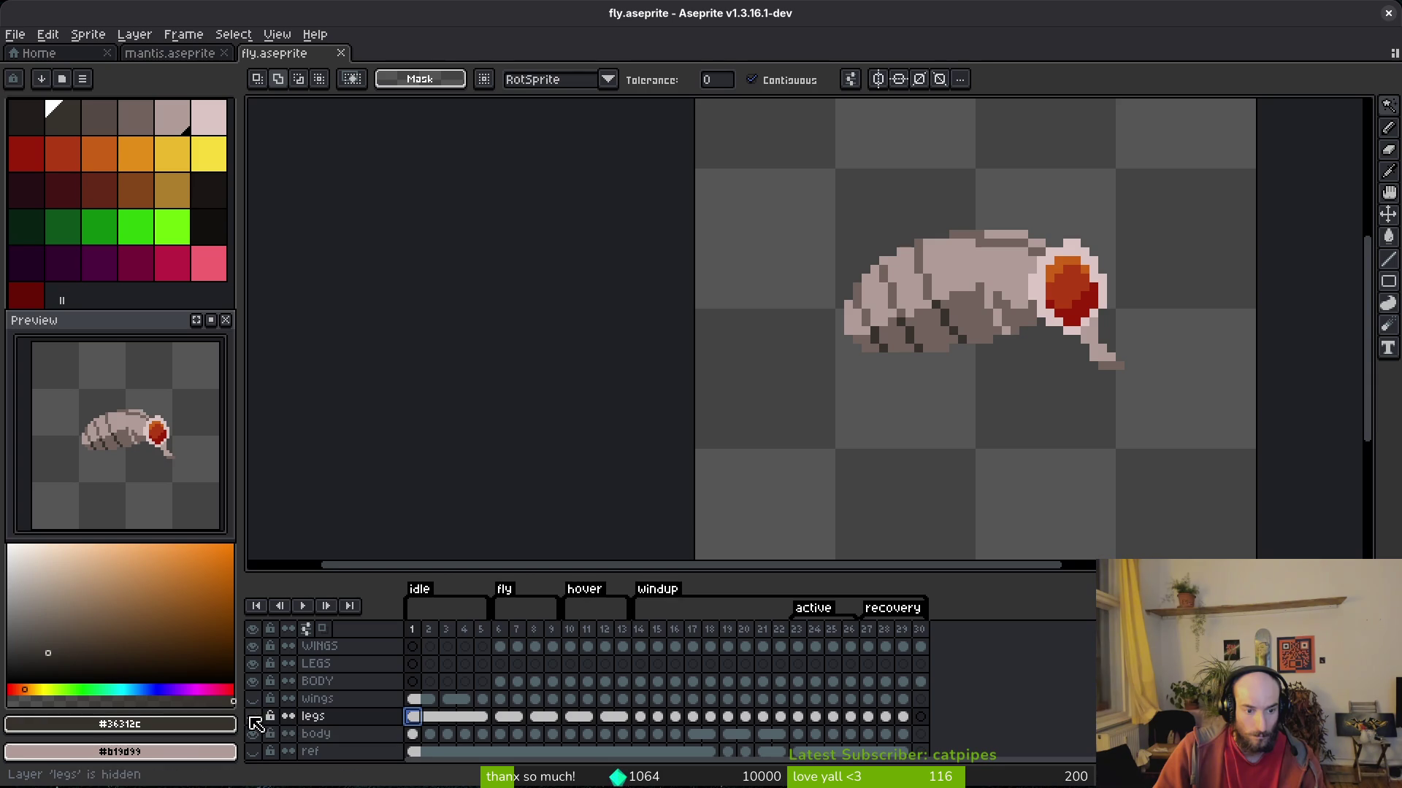
left_click(253, 716)
left_click(252, 752)
left_click(253, 751)
left_click(252, 699)
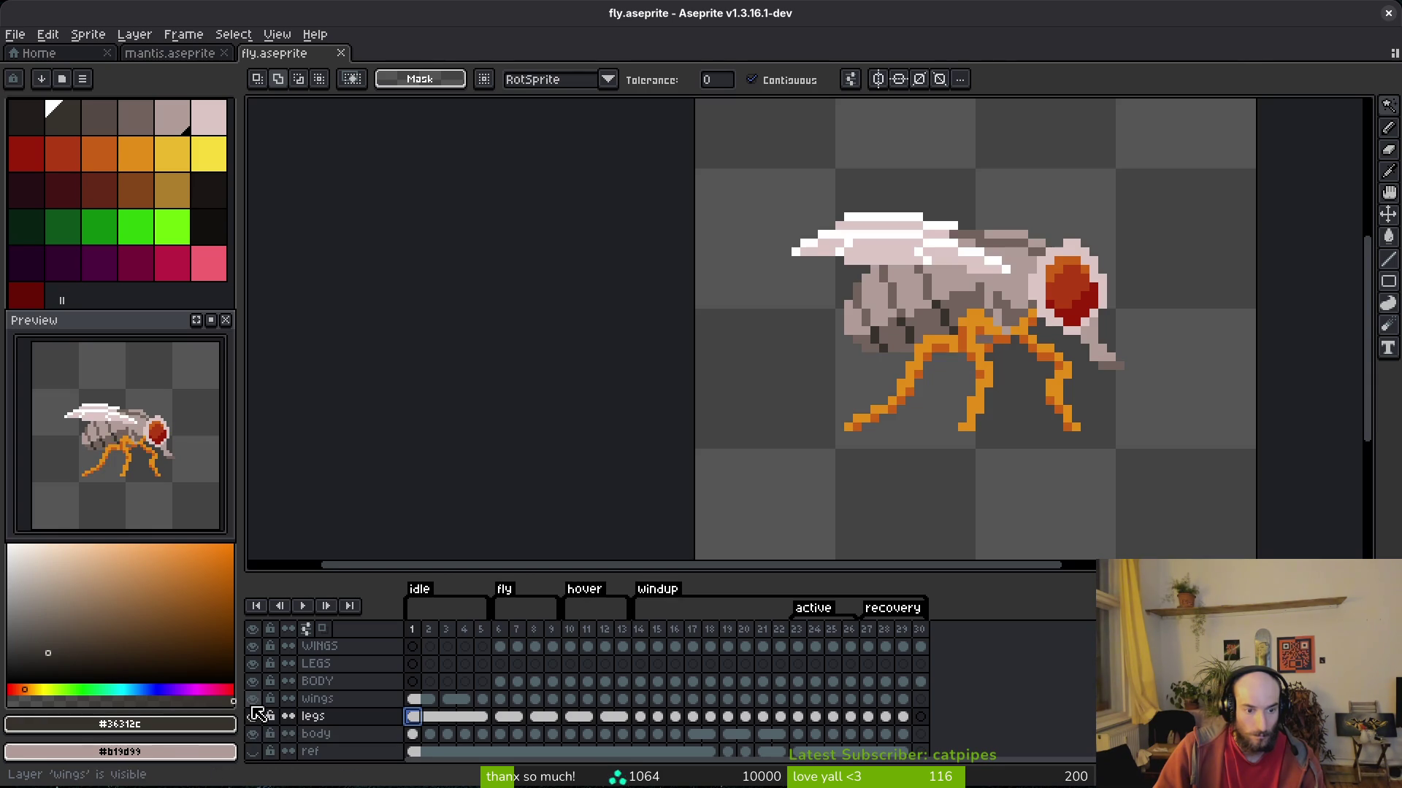
left_click(252, 698)
left_click(253, 717)
left_click(252, 733)
key("ctrl+s")
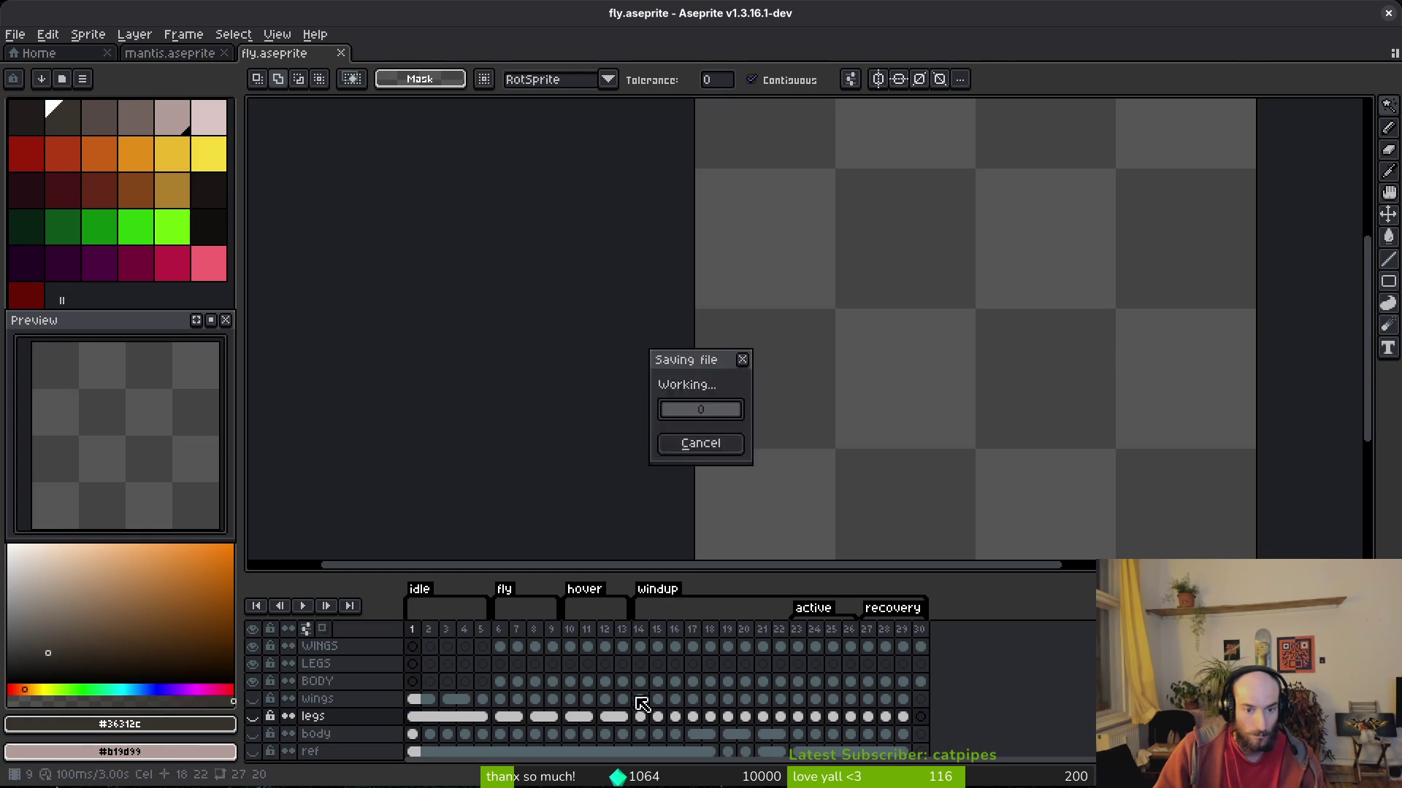
Play the fly animation from frame 6 and stop it.
left_click(507, 663)
scroll(935, 391, "down", 1)
key("Return")
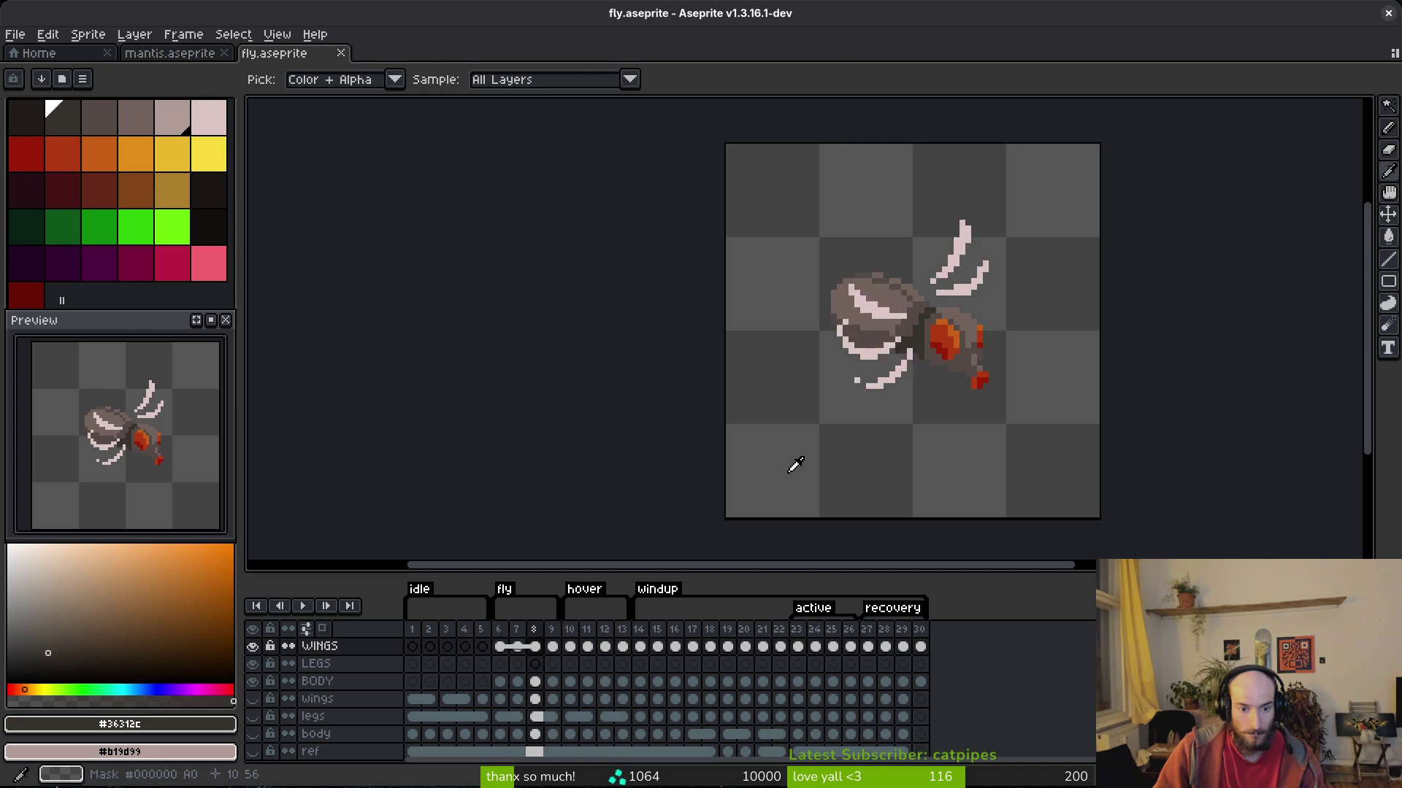
key("Return")
key("w")
Preview frames 6–29 in the Export Sprite Sheet dialog, then cancel without exporting.
mouse_move(499, 630)
left_mouse_down()
mouse_move(569, 642)
mouse_move(902, 629)
left_mouse_up()
key("ctrl+e")
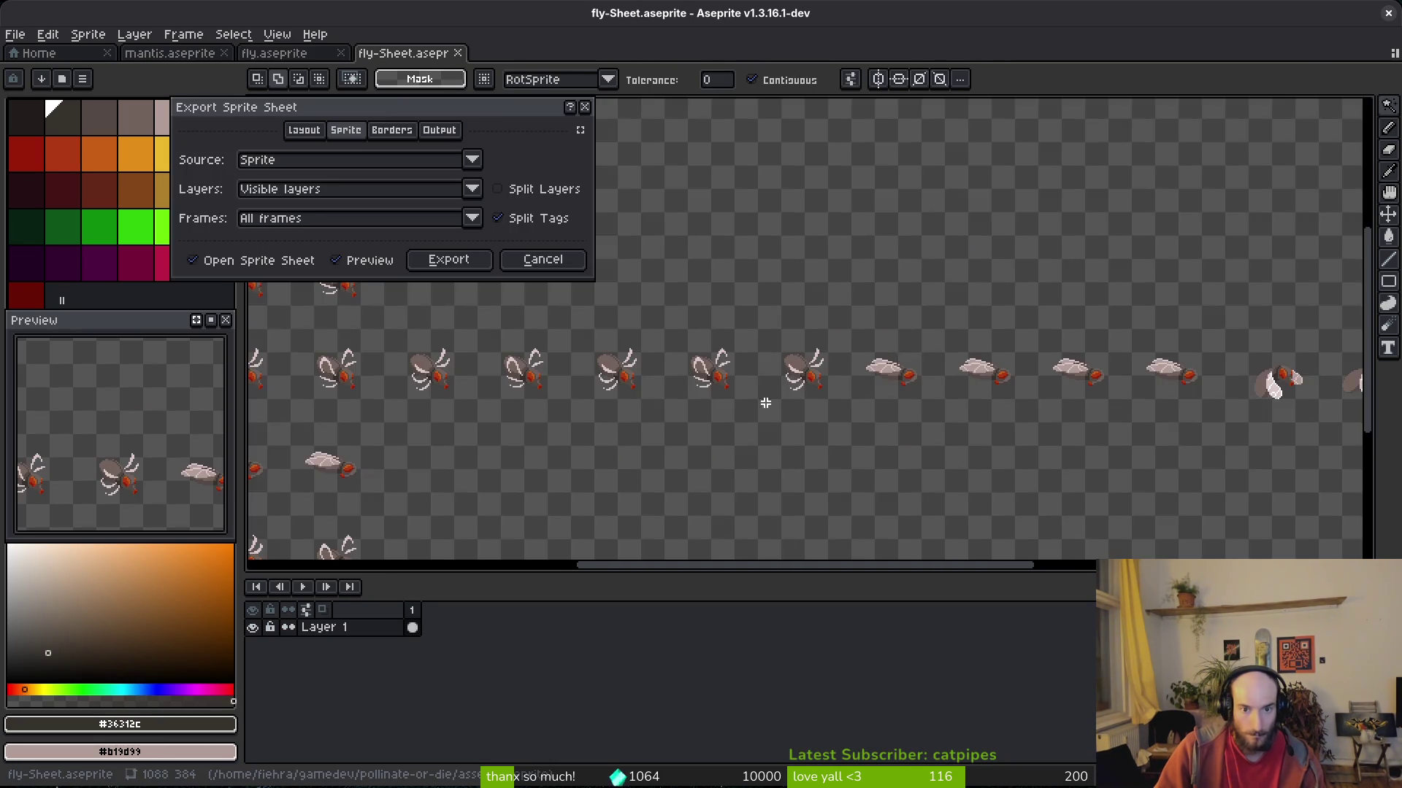
scroll(832, 448, "up", 2)
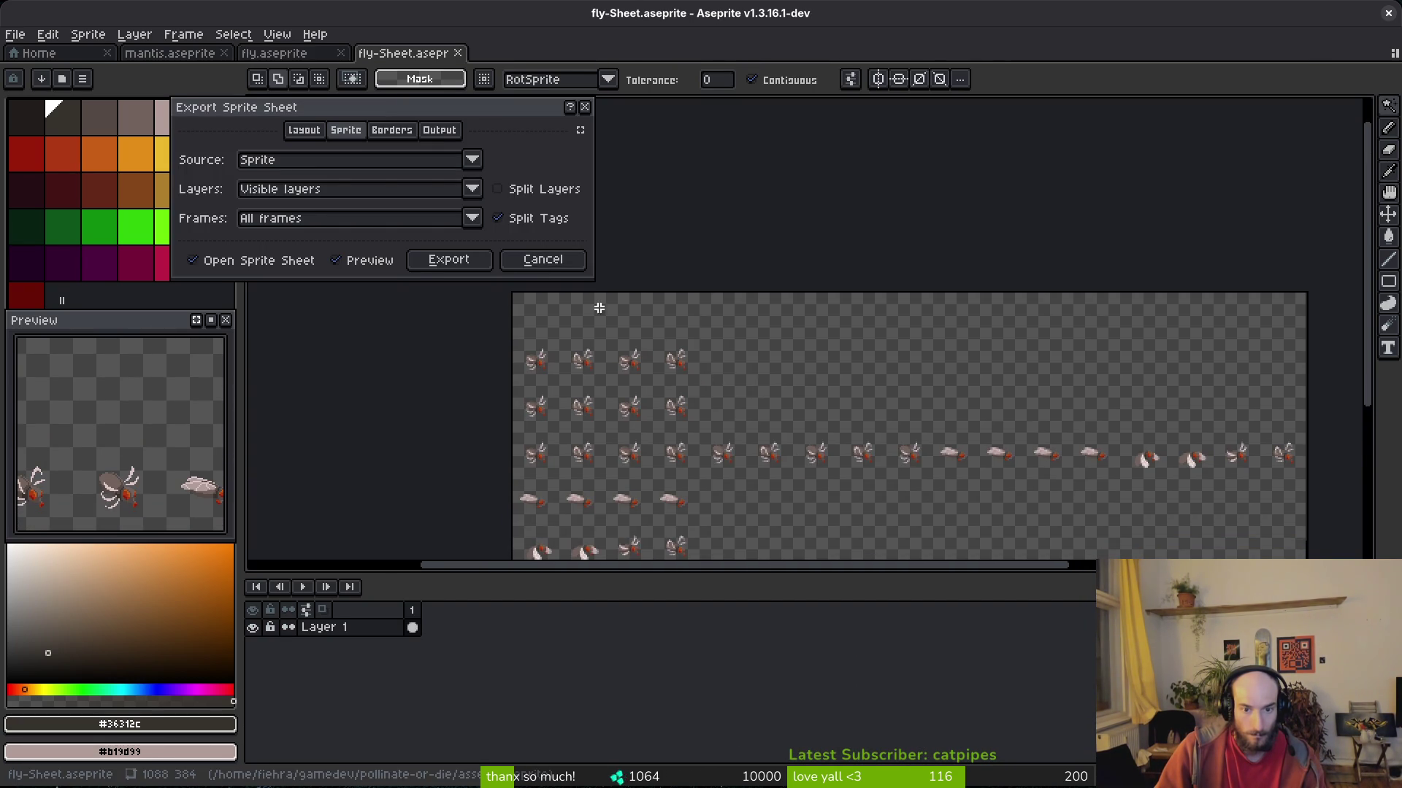
left_click(547, 259)
mouse_move(926, 599)
left_mouse_down()
mouse_move(781, 613)
mouse_move(780, 655)
left_mouse_up()
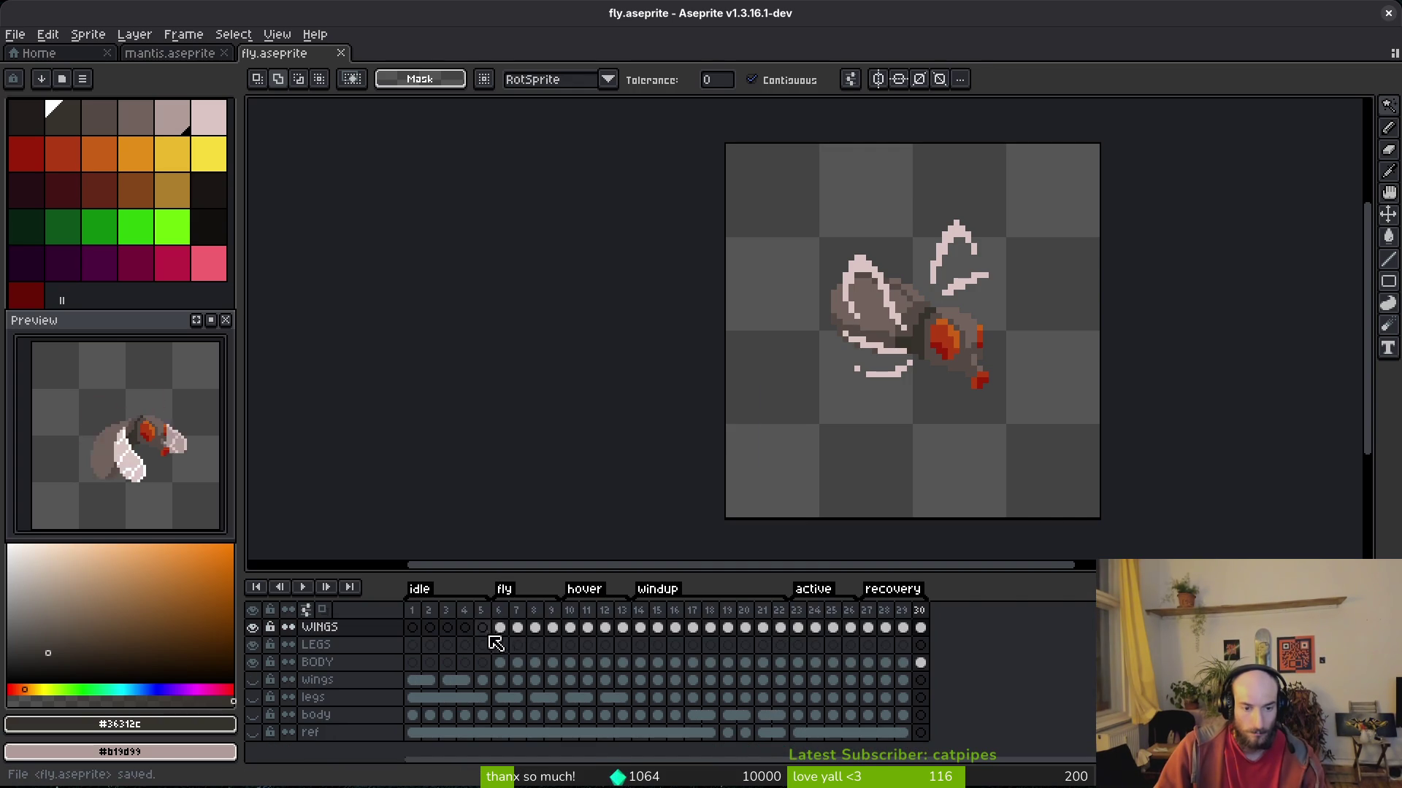
Save, hide the new WINGS layer and pick the mid grey body colour.
scroll(807, 361, "left", 1)
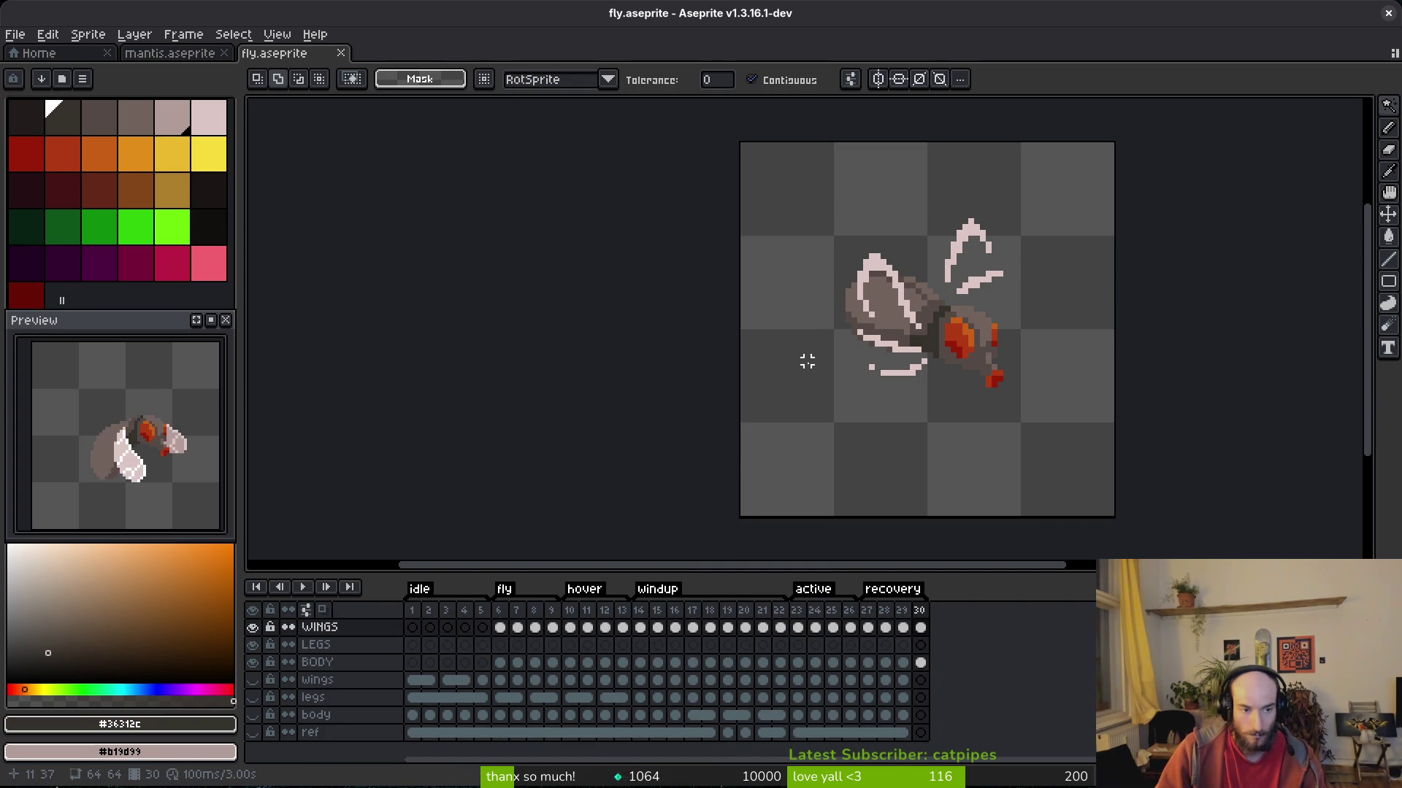
key("ctrl+s")
scroll(905, 348, "up", 1)
key("comma")
key("comma")
key("comma")
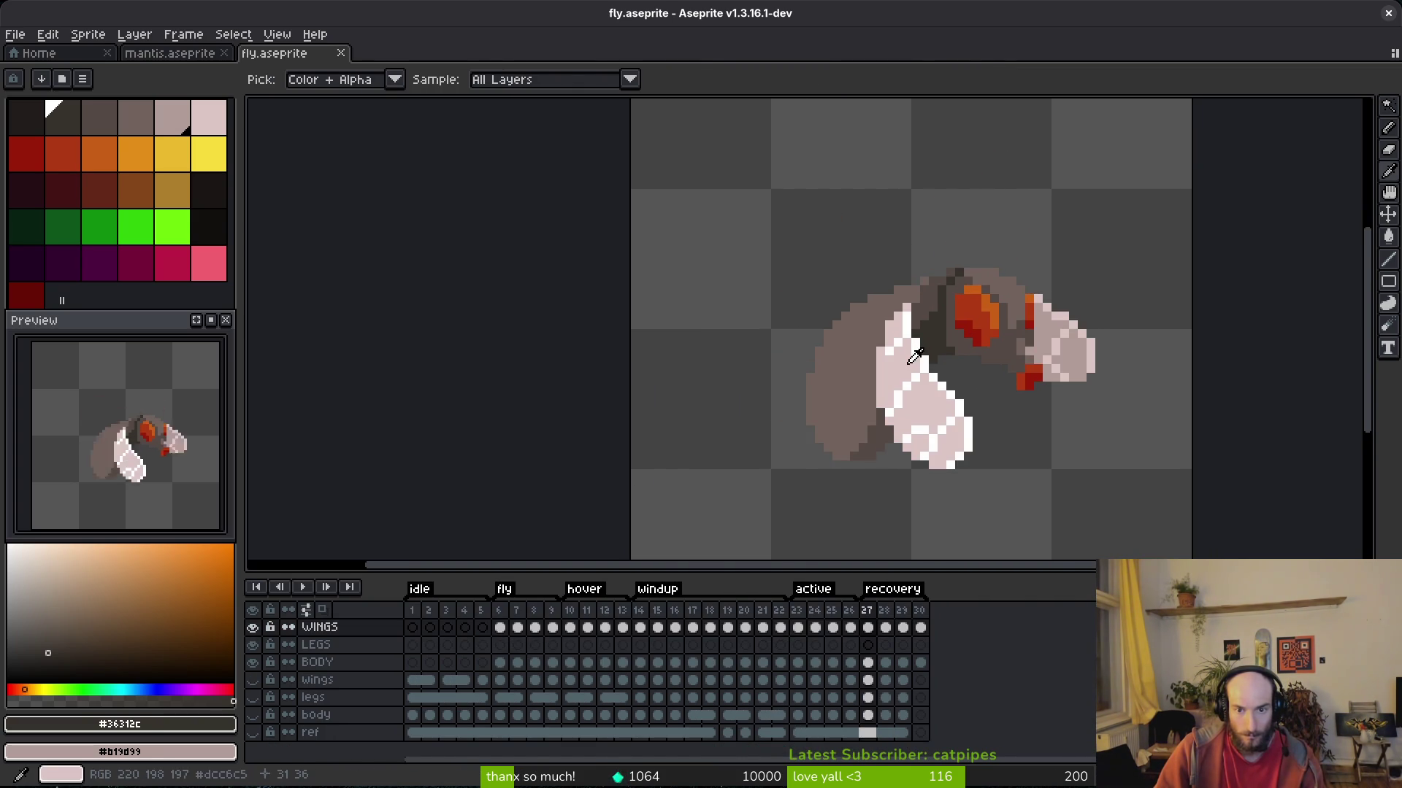
key("w")
key("comma")
key("comma")
key("comma")
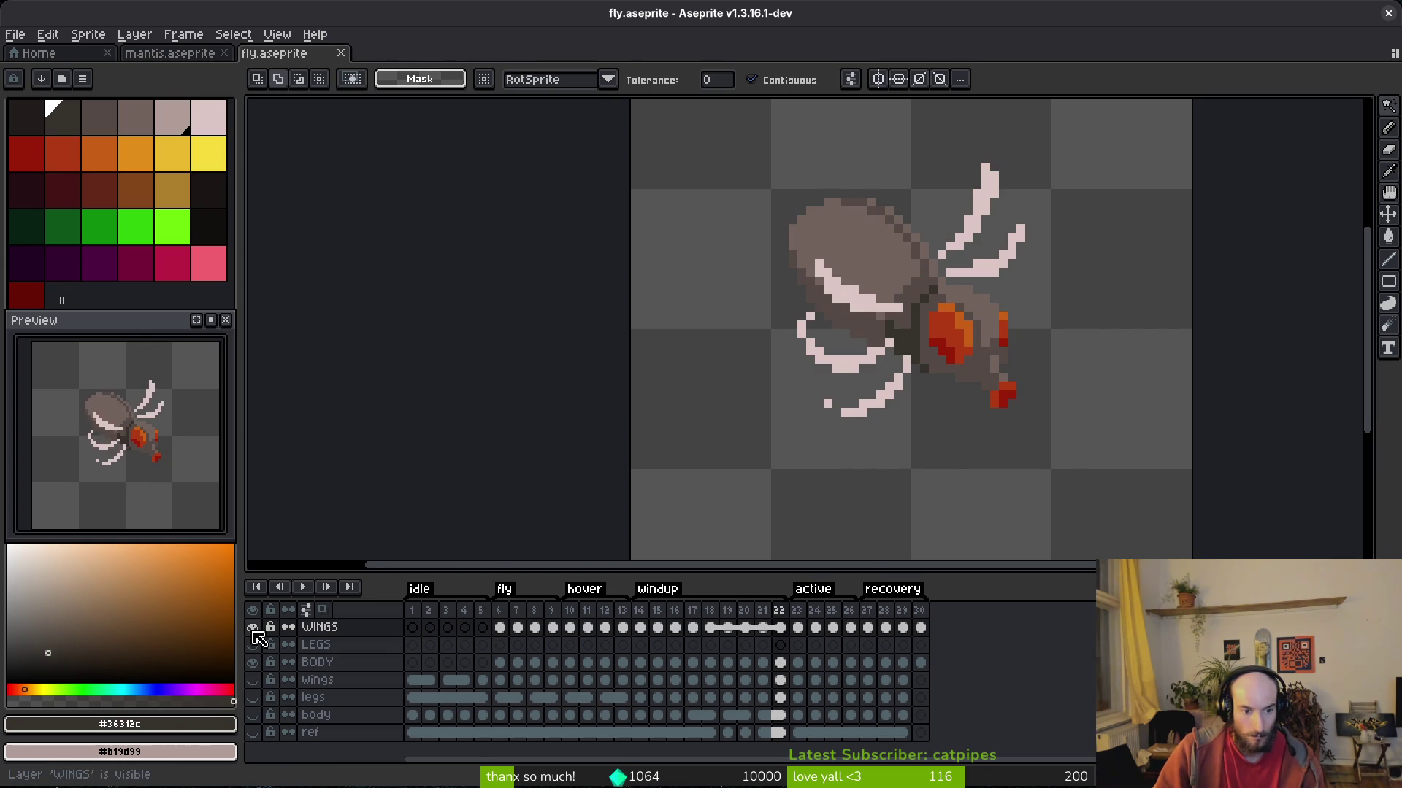
left_click(252, 629)
key("i")
left_click(862, 273)
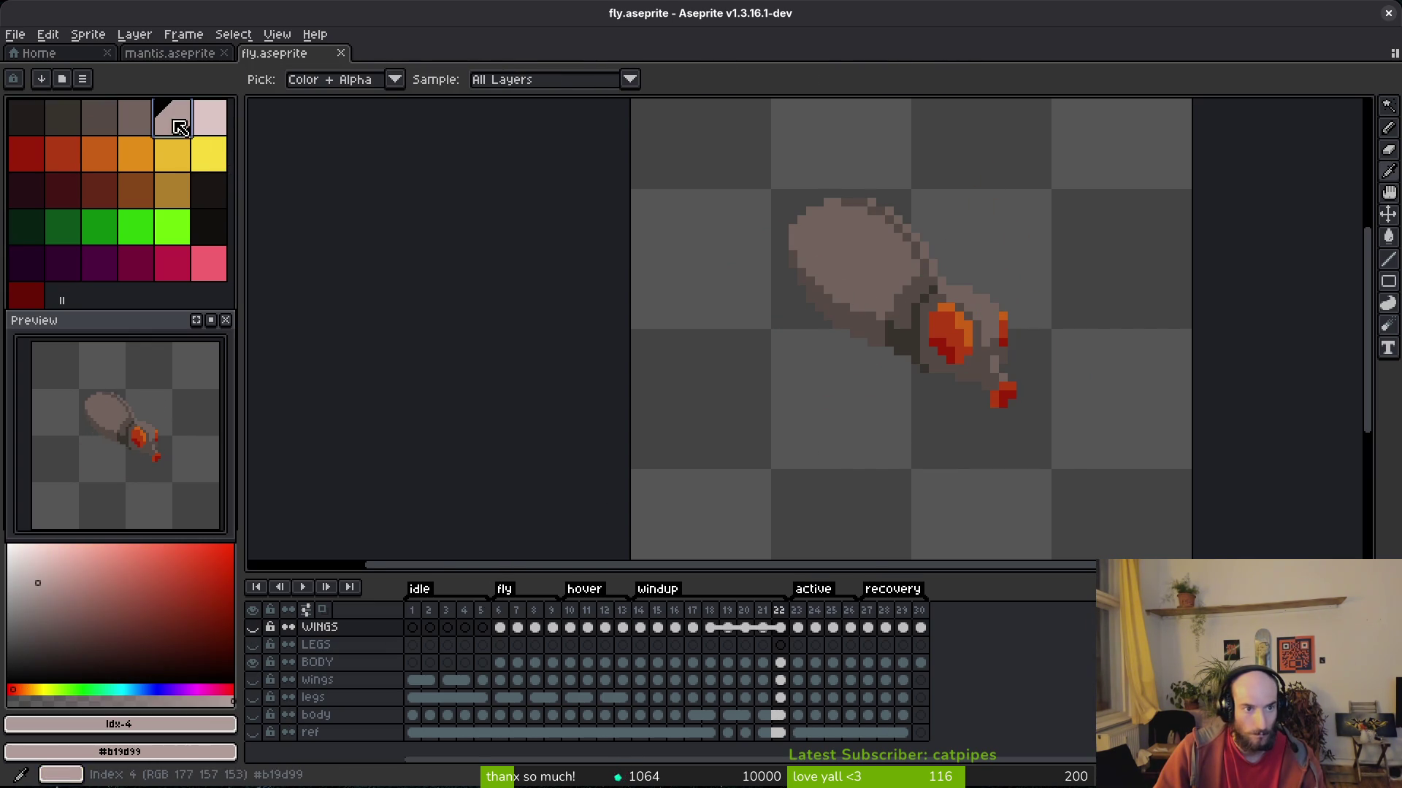
Switch to the pencil and select the BODY cel at frame 6.
key("f")
scroll(862, 274, "up", 1)
key("f")
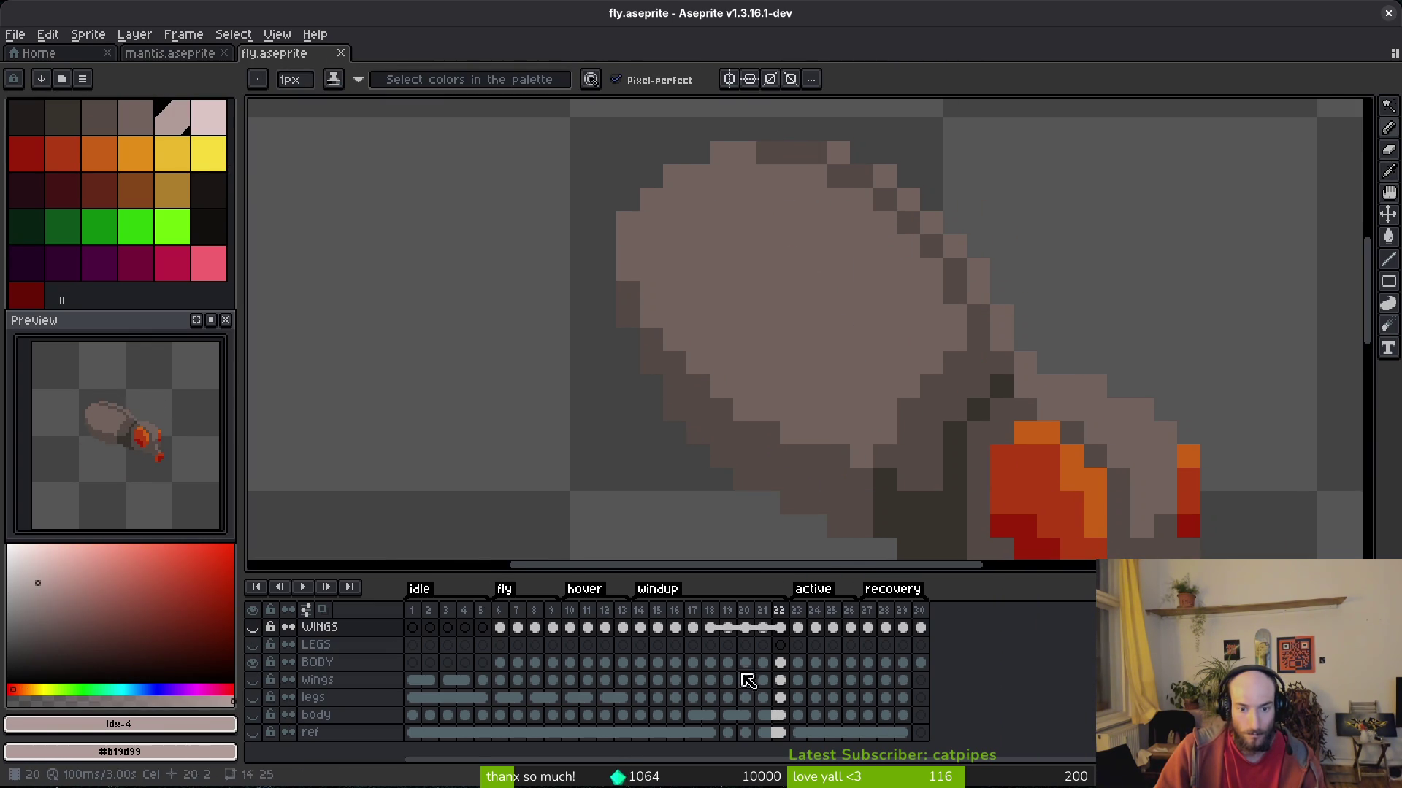
left_click(712, 663)
left_click(501, 665)
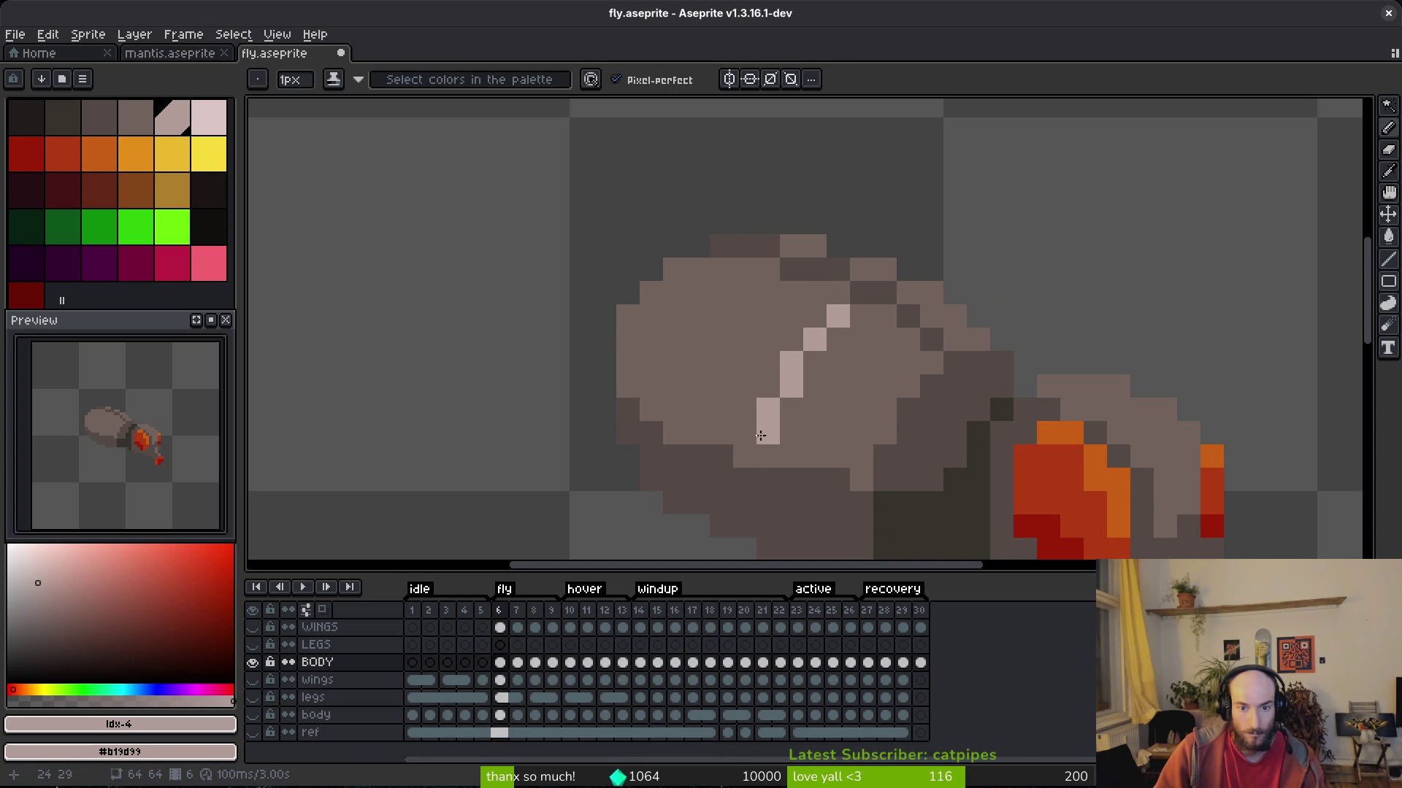
Pick greys #71625d and #b19d99 and paint a light body stripe with darker pixels beside it.
scroll(844, 458, "down", 3)
left_click(774, 387, "alt")
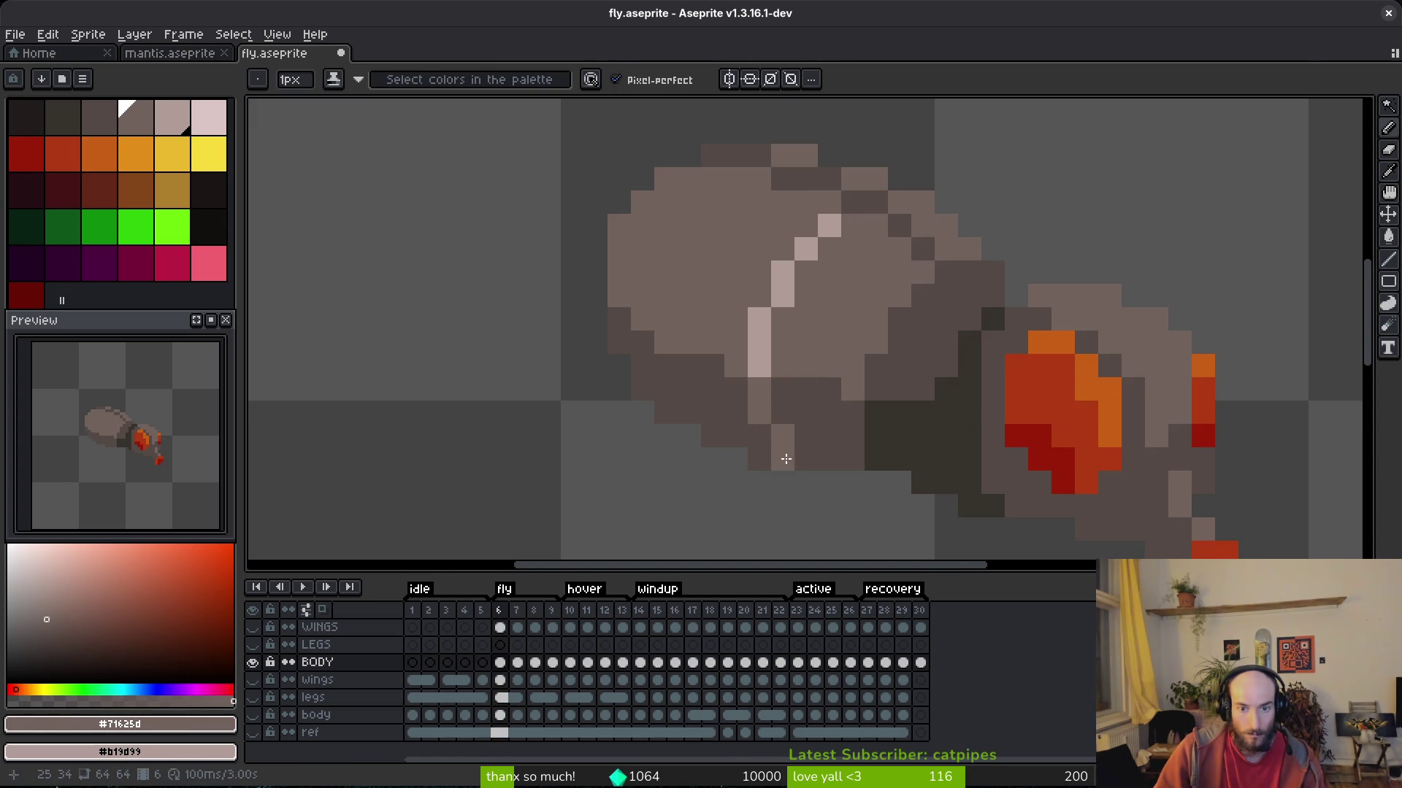
scroll(808, 437, "down", 4)
scroll(860, 406, "up", 3)
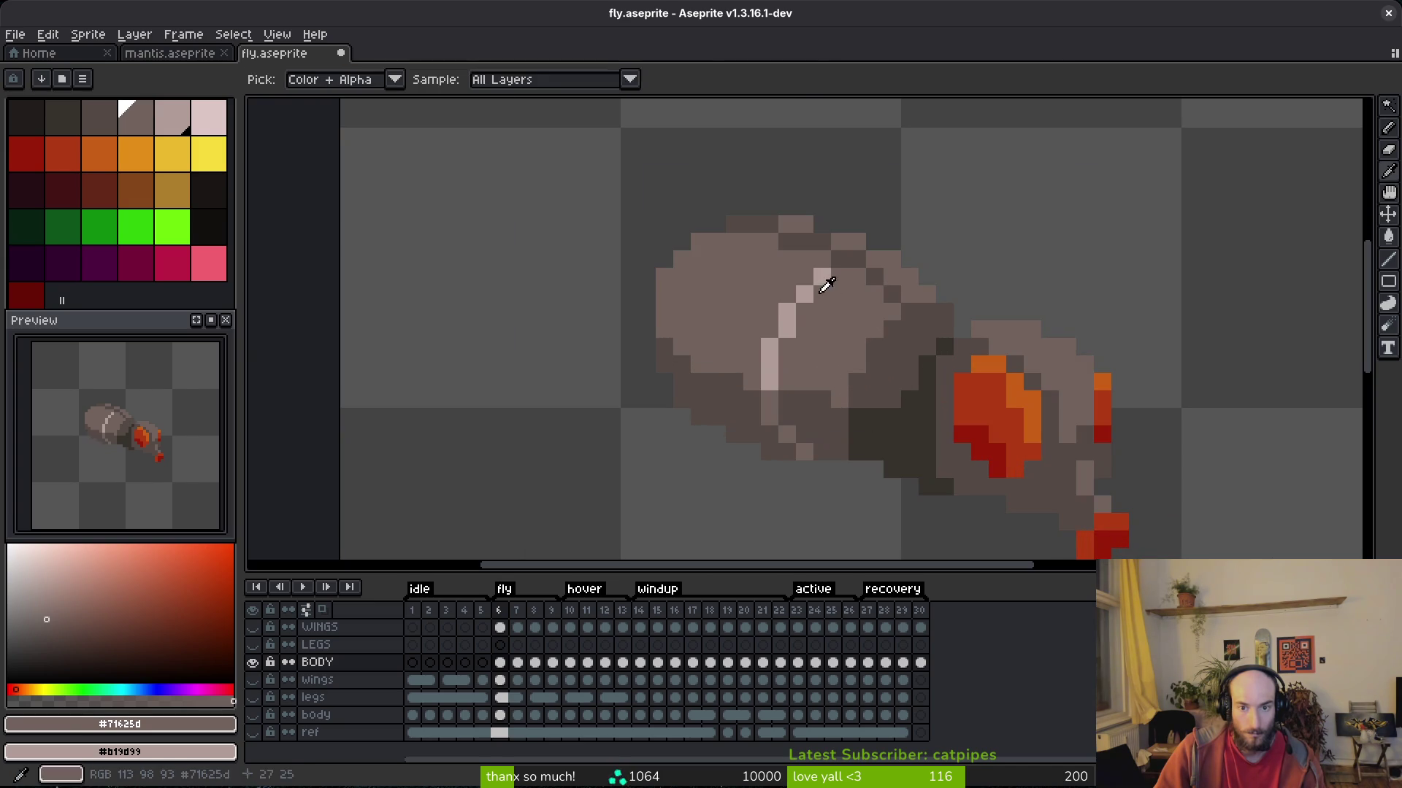
left_click(821, 277, "alt")
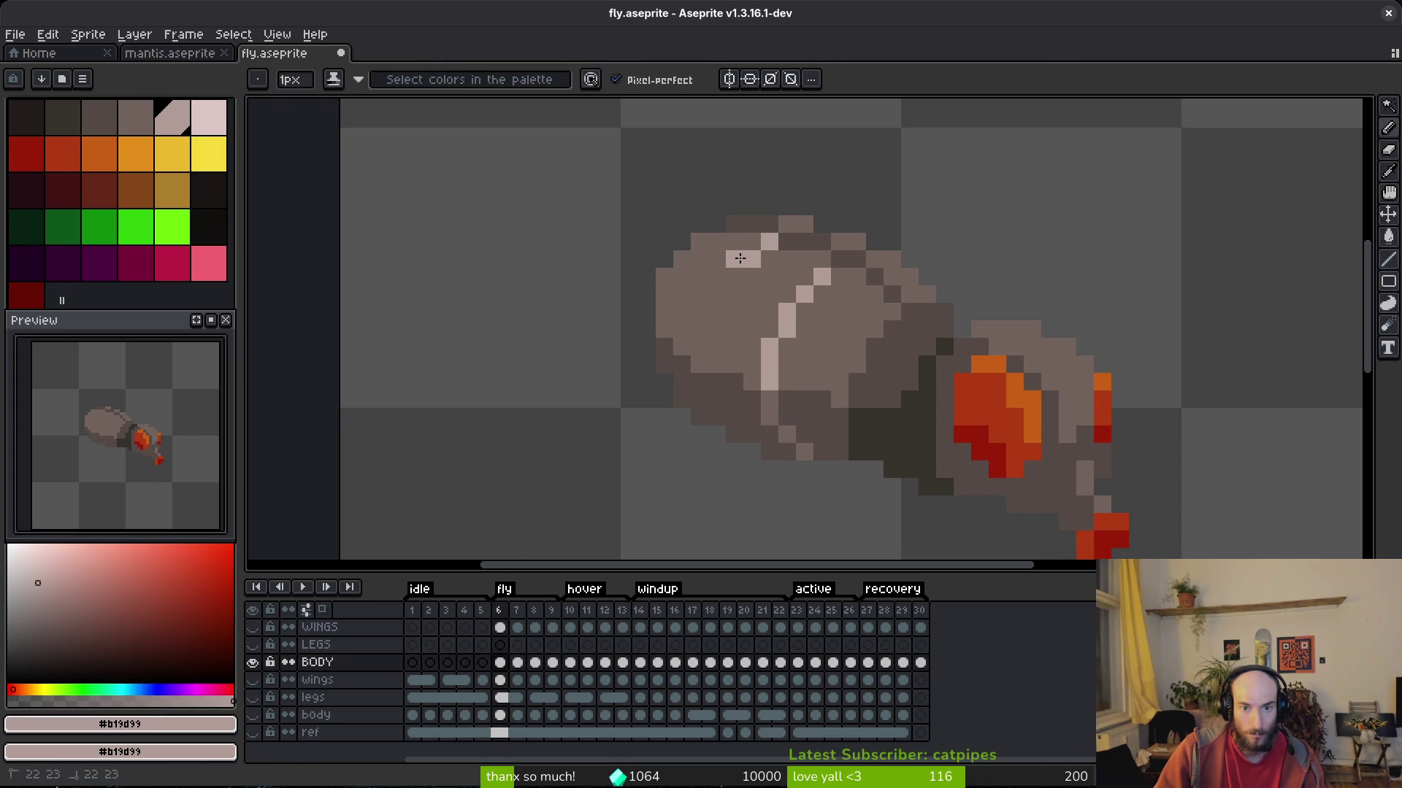
right_click(771, 253, "alt")
right_click(752, 259)
left_click(730, 269)
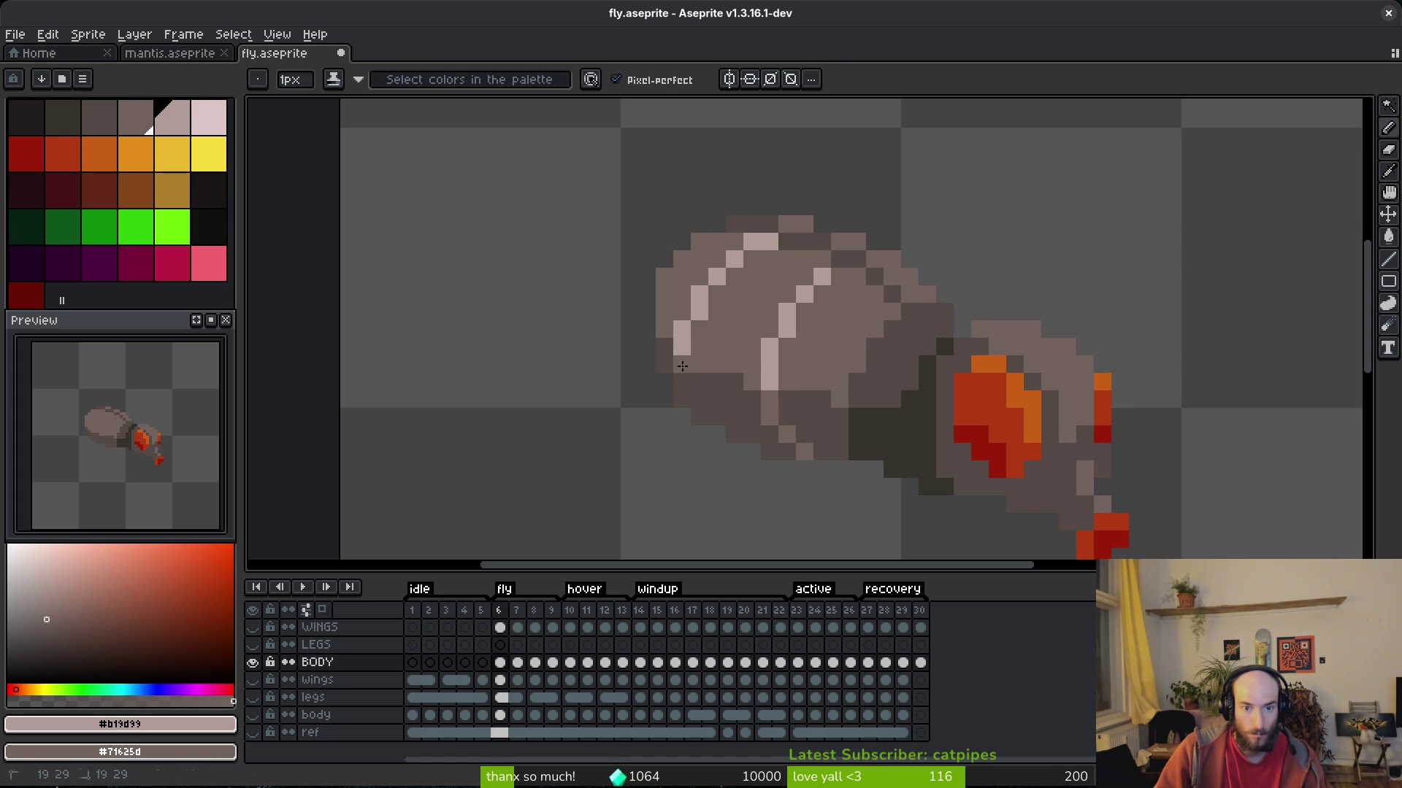
scroll(754, 414, "down", 5)
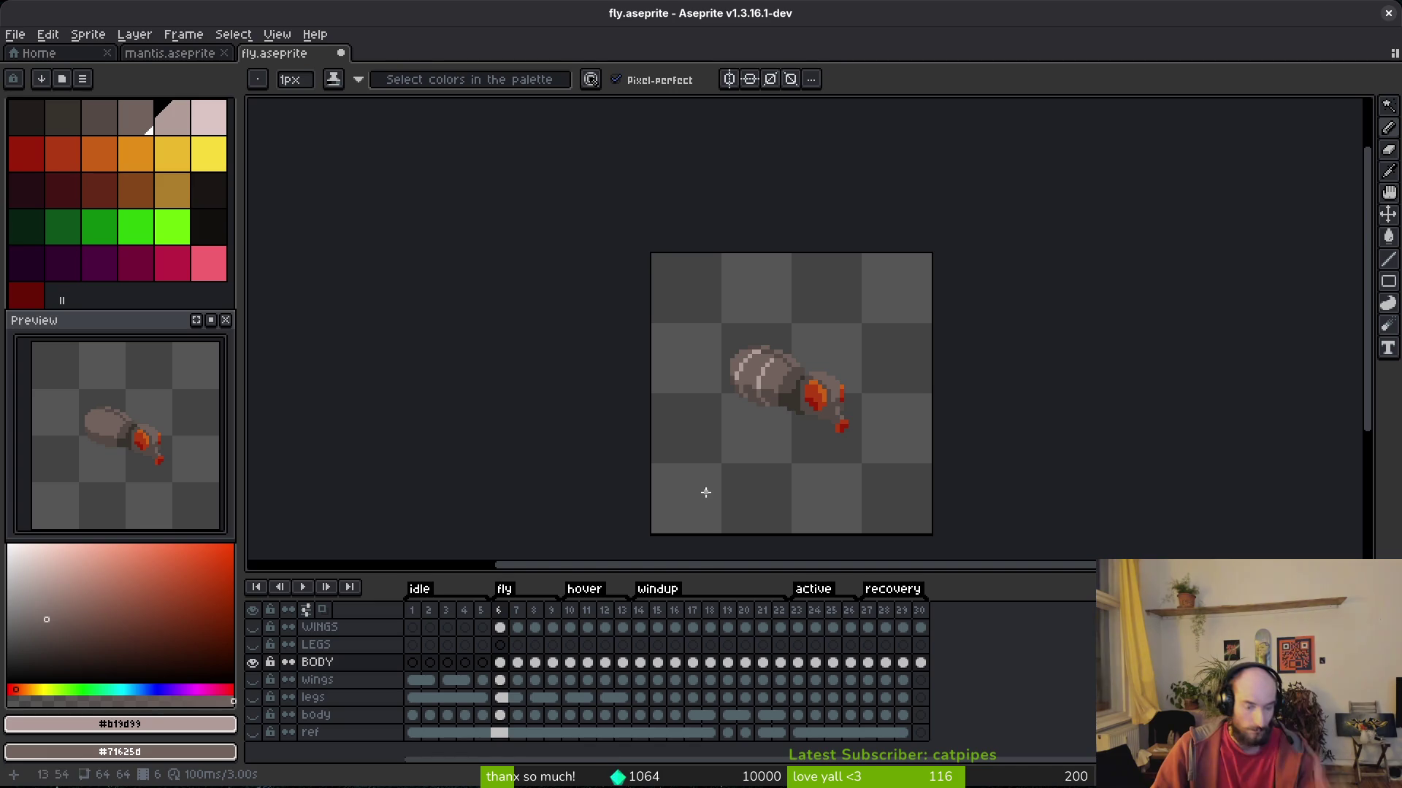
key("i")
key("Return")
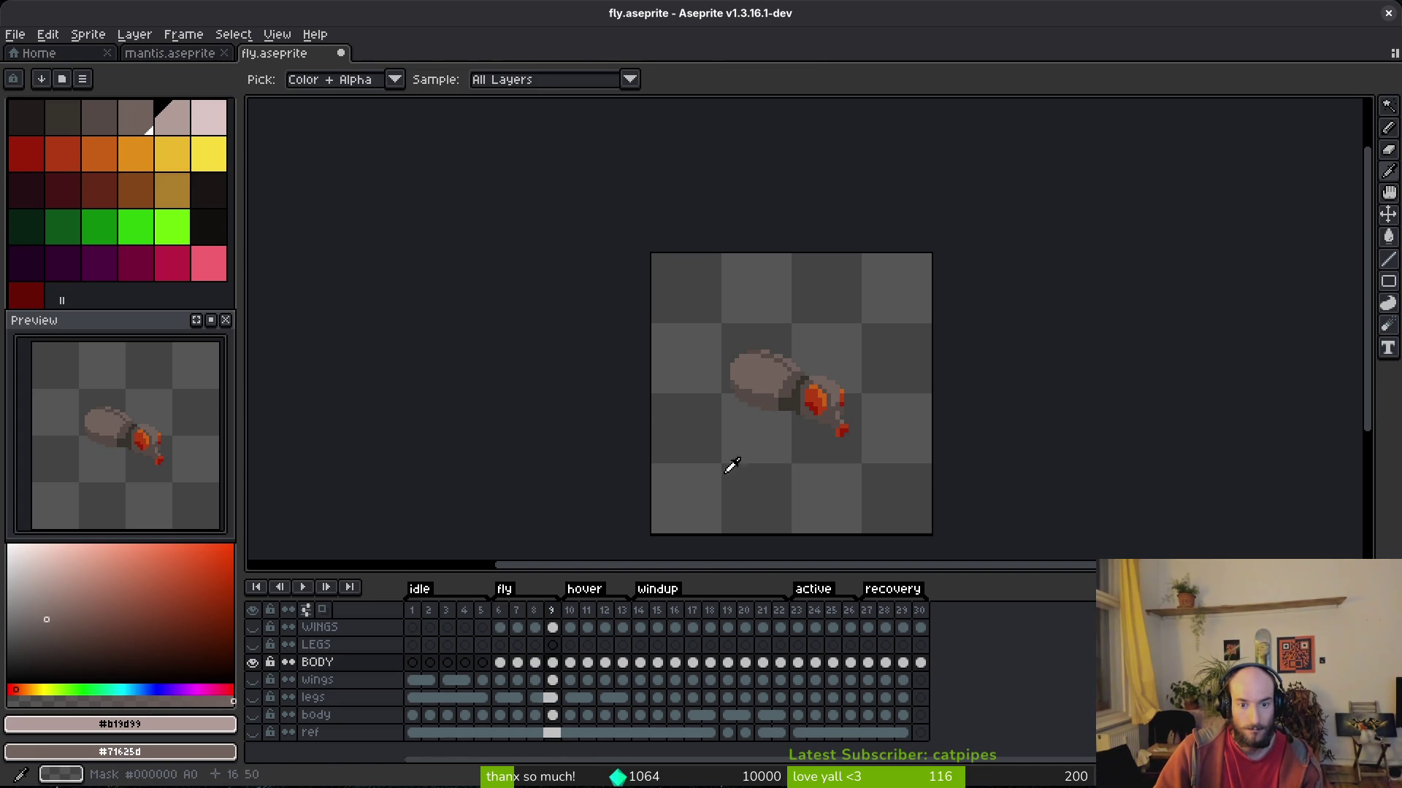
key("b")
scroll(736, 462, "up", 1)
scroll(790, 425, "up", 1)
key("i")
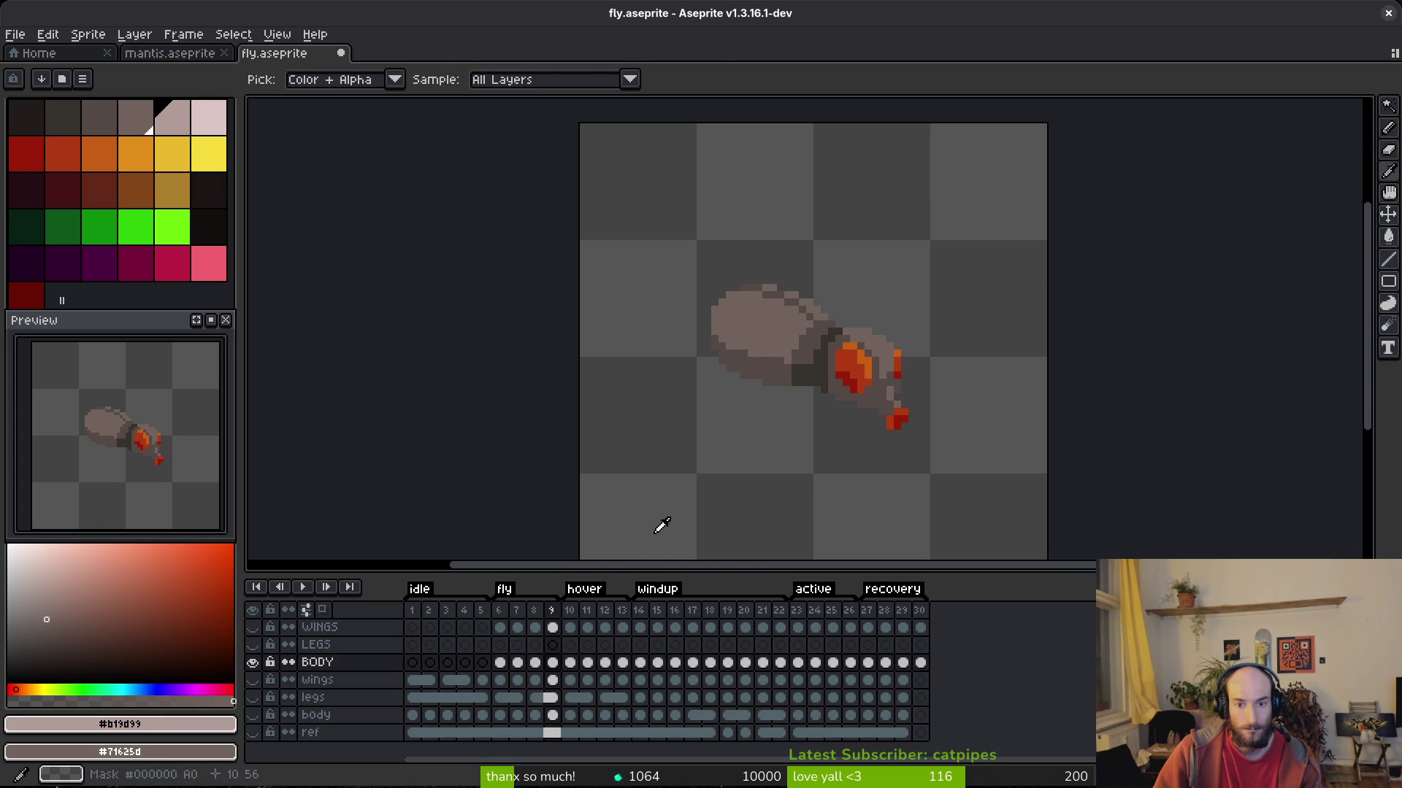
left_click(503, 667)
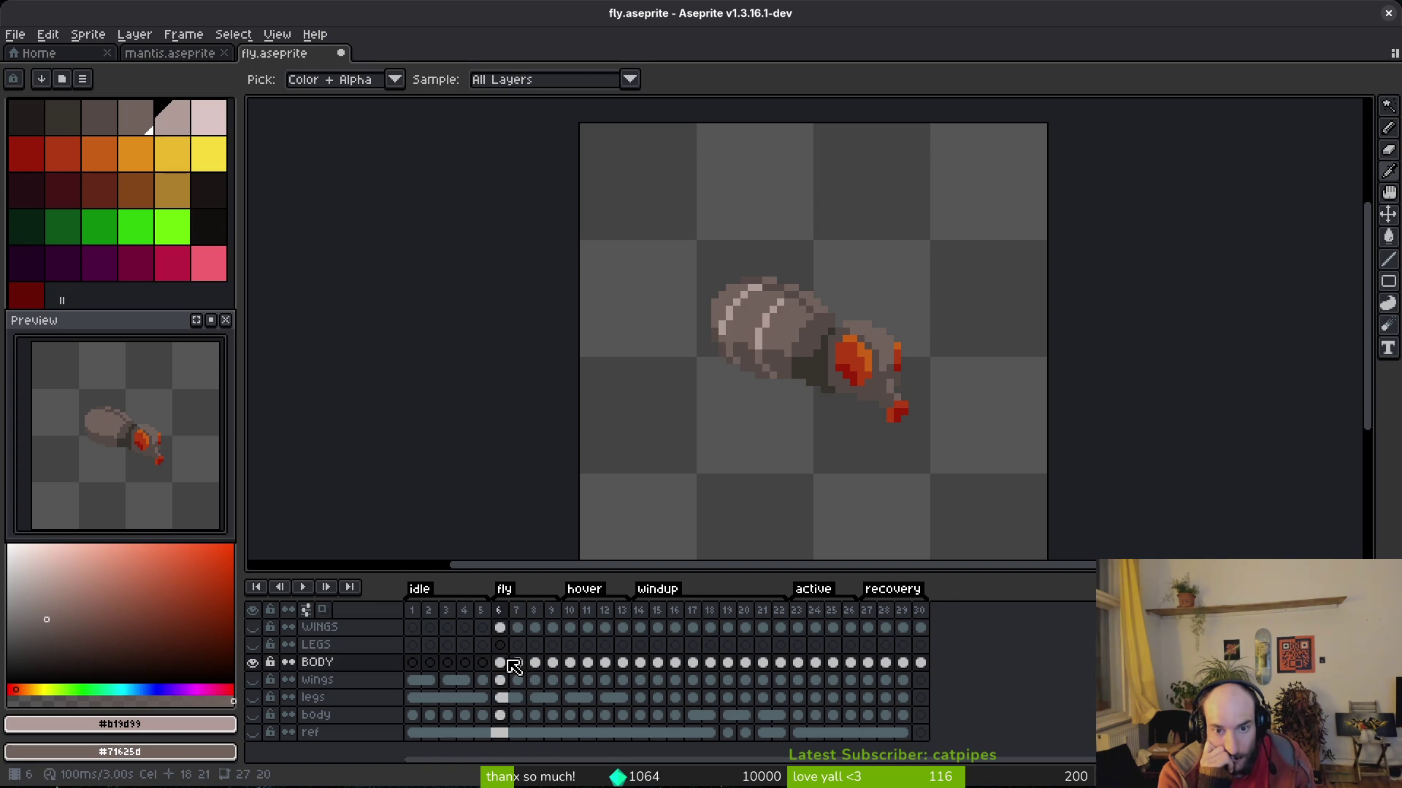
key("b")
Save, then step through BODY frames 6 to 10 to review the striped body.
left_click(517, 662)
key("ctrl+s")
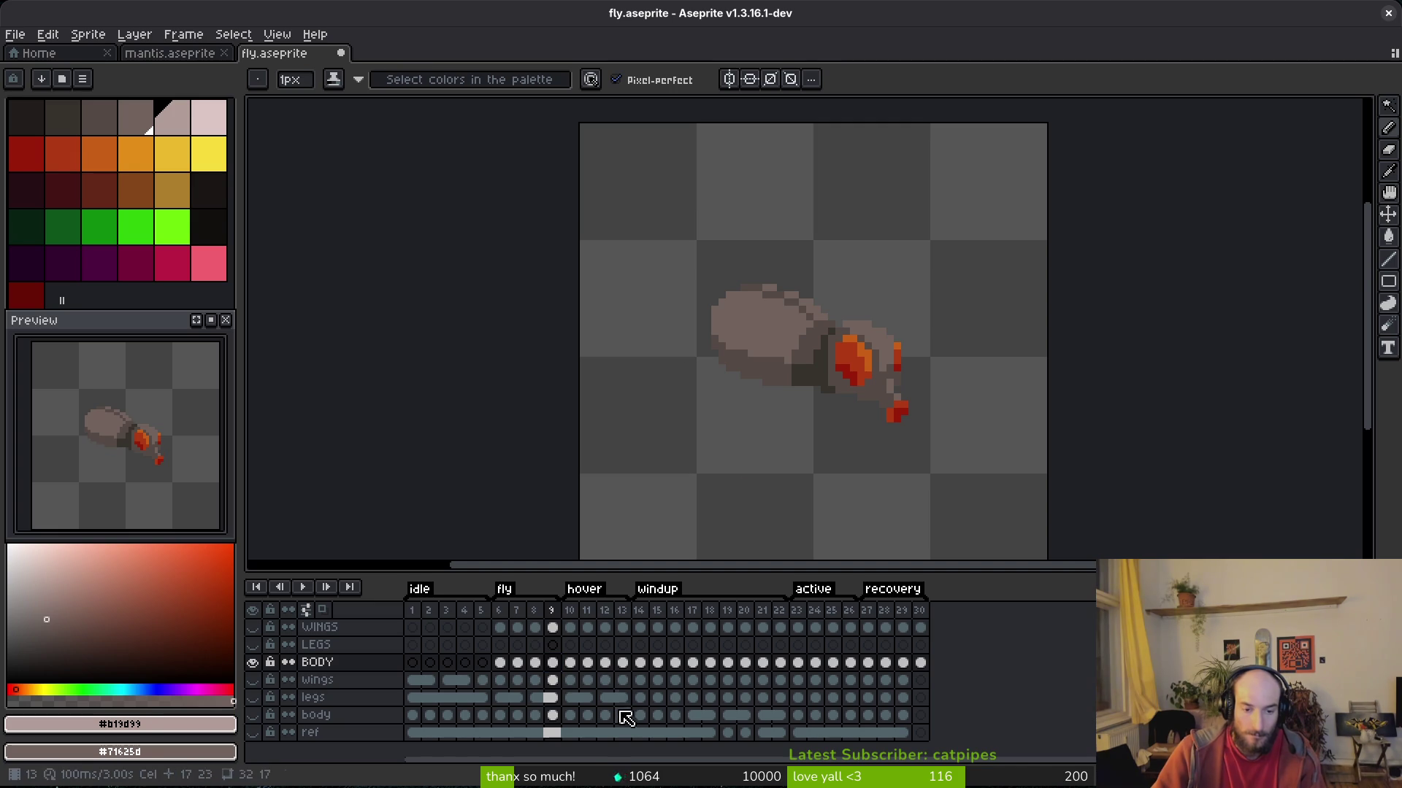
left_click(504, 664)
key("i")
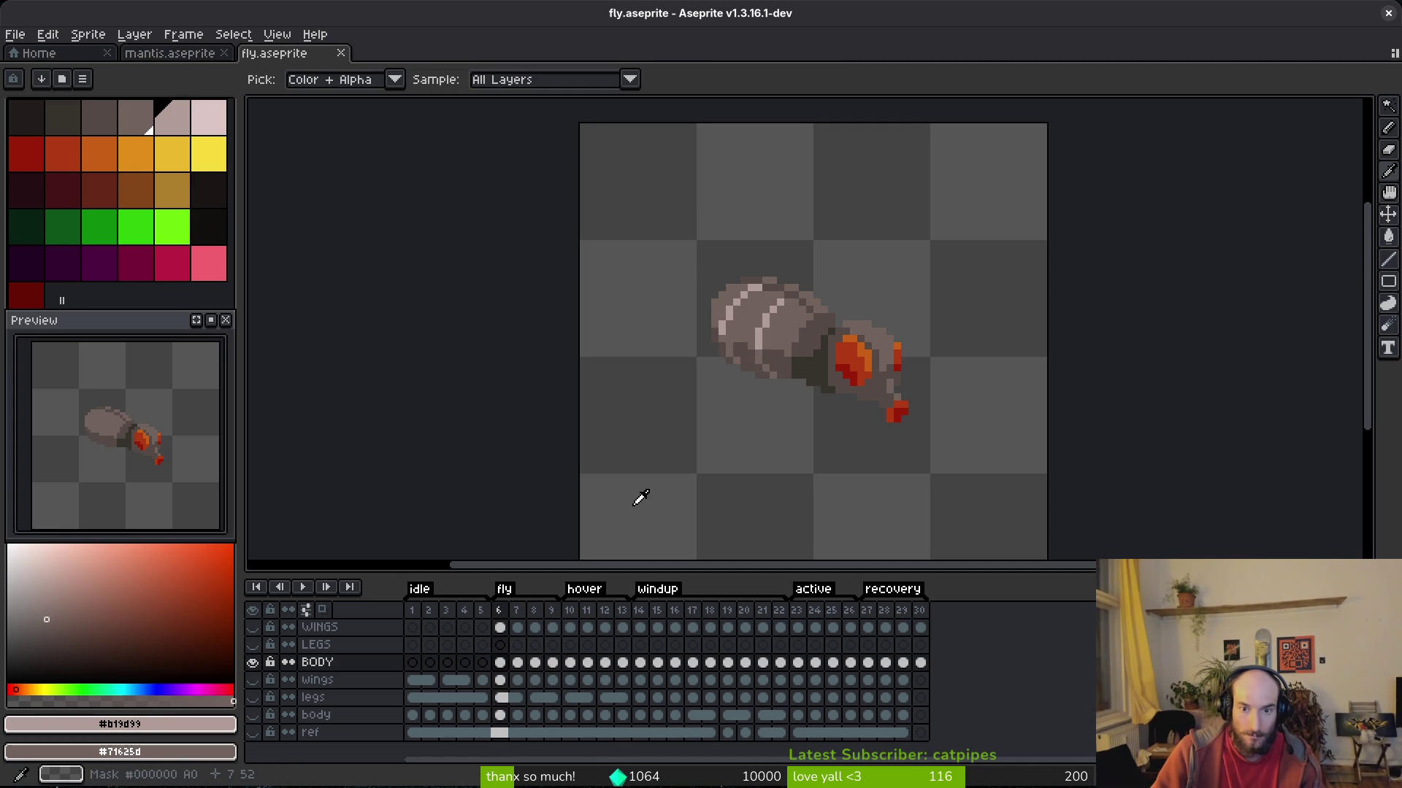
key("Right")
key("Right")
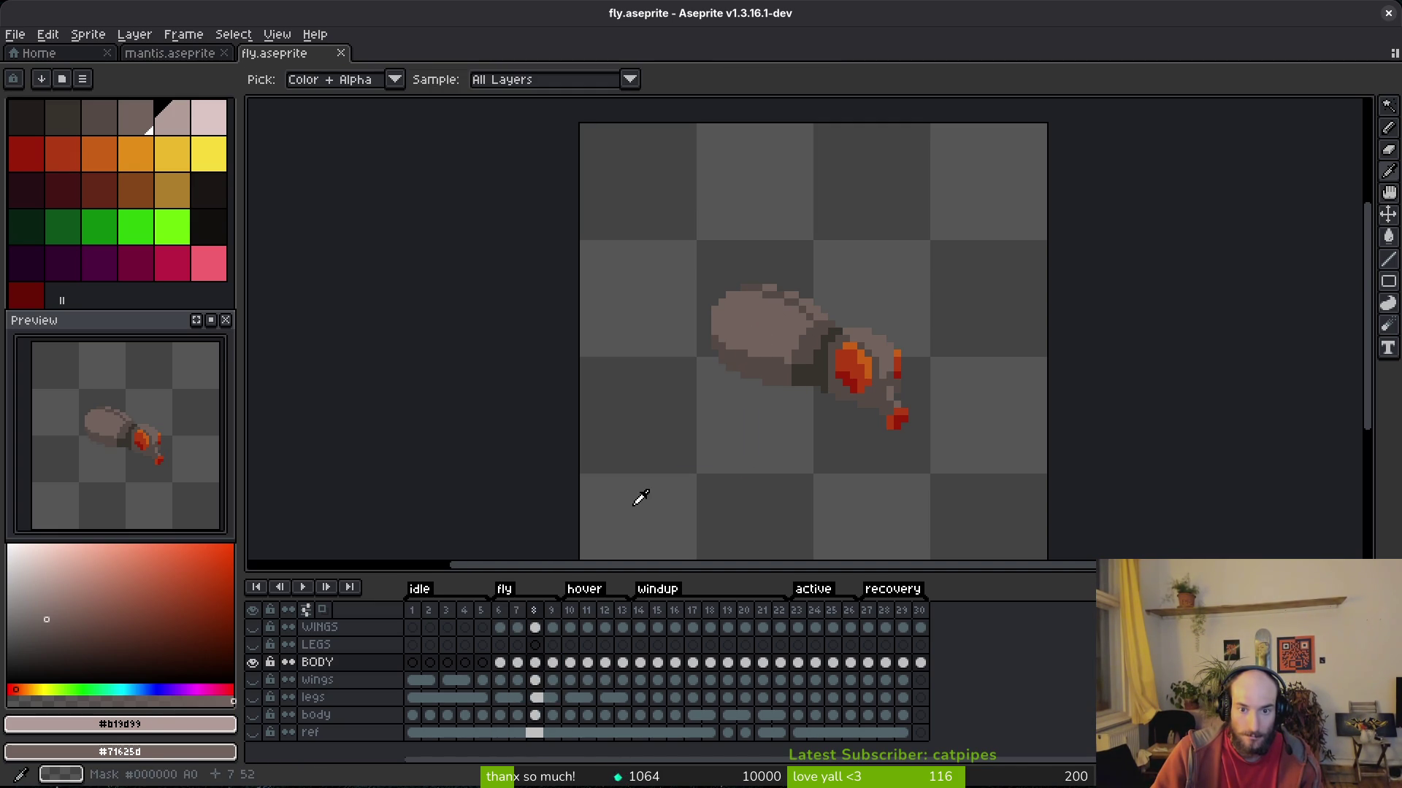
key("Right")
key("Right")
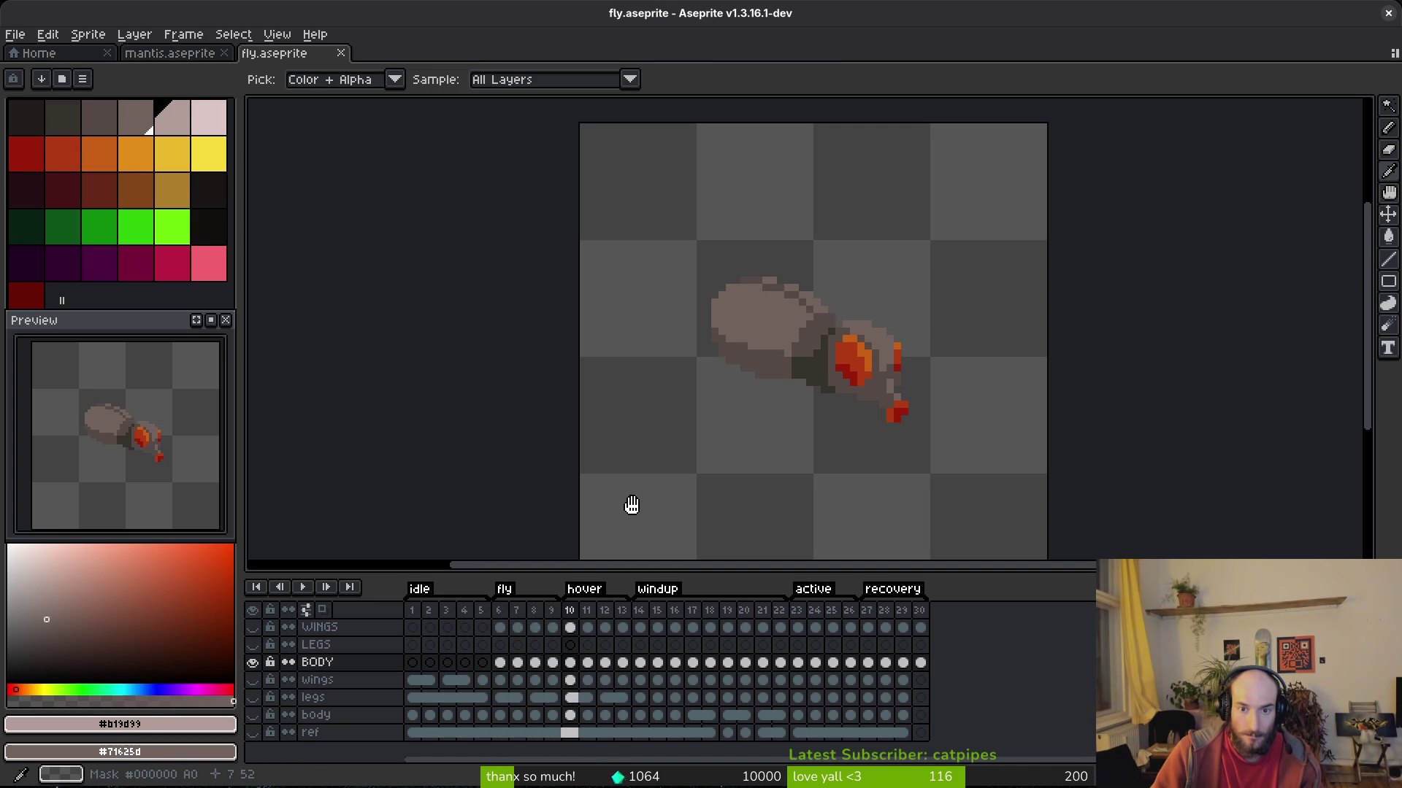
key("Left")
key("Left")
key("Left")
key("Right")
key("Right")
key("Right")
key("Left")
key("Left")
key("Left")
key("Right")
key("Right")
key("Right")
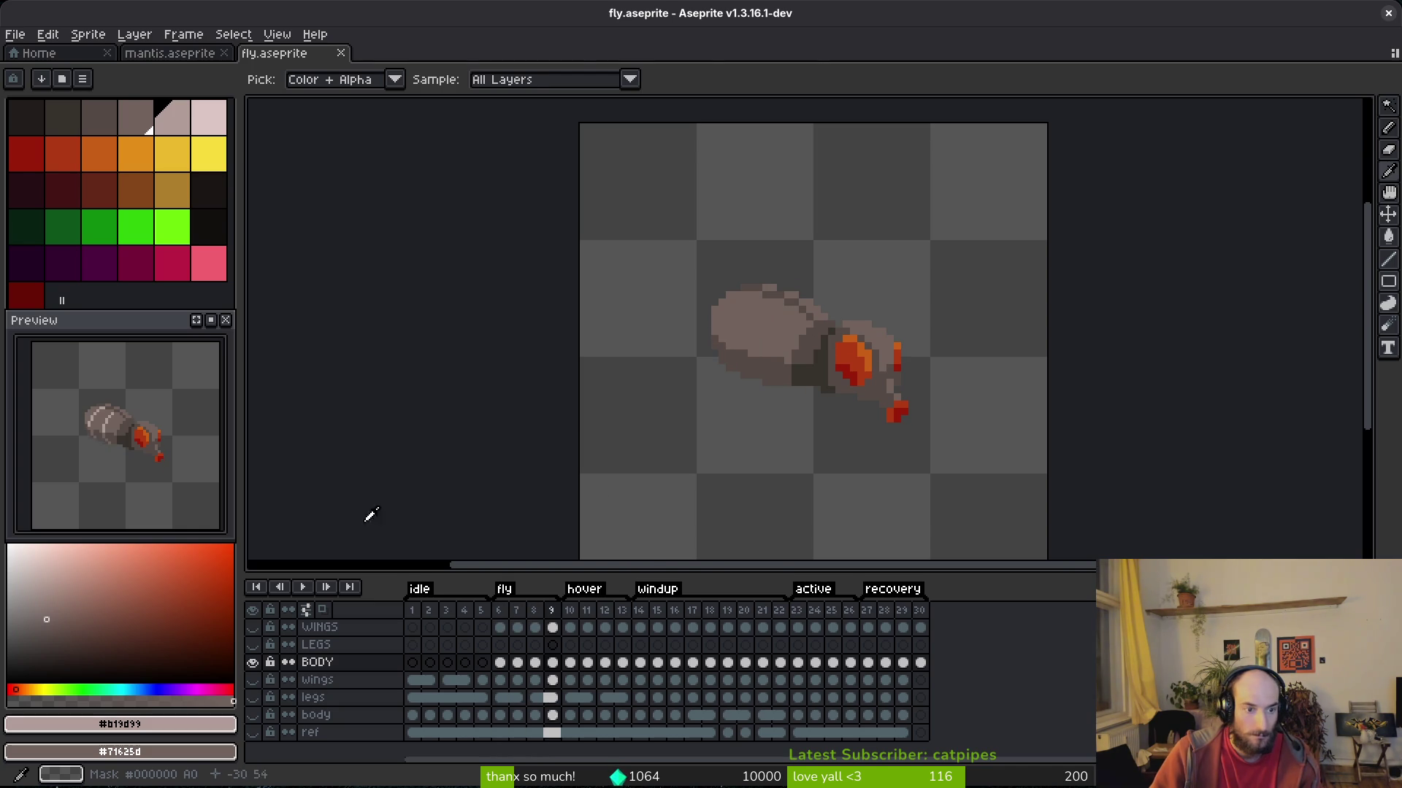
key("b")
key("Left")
key("Left")
key("Left")
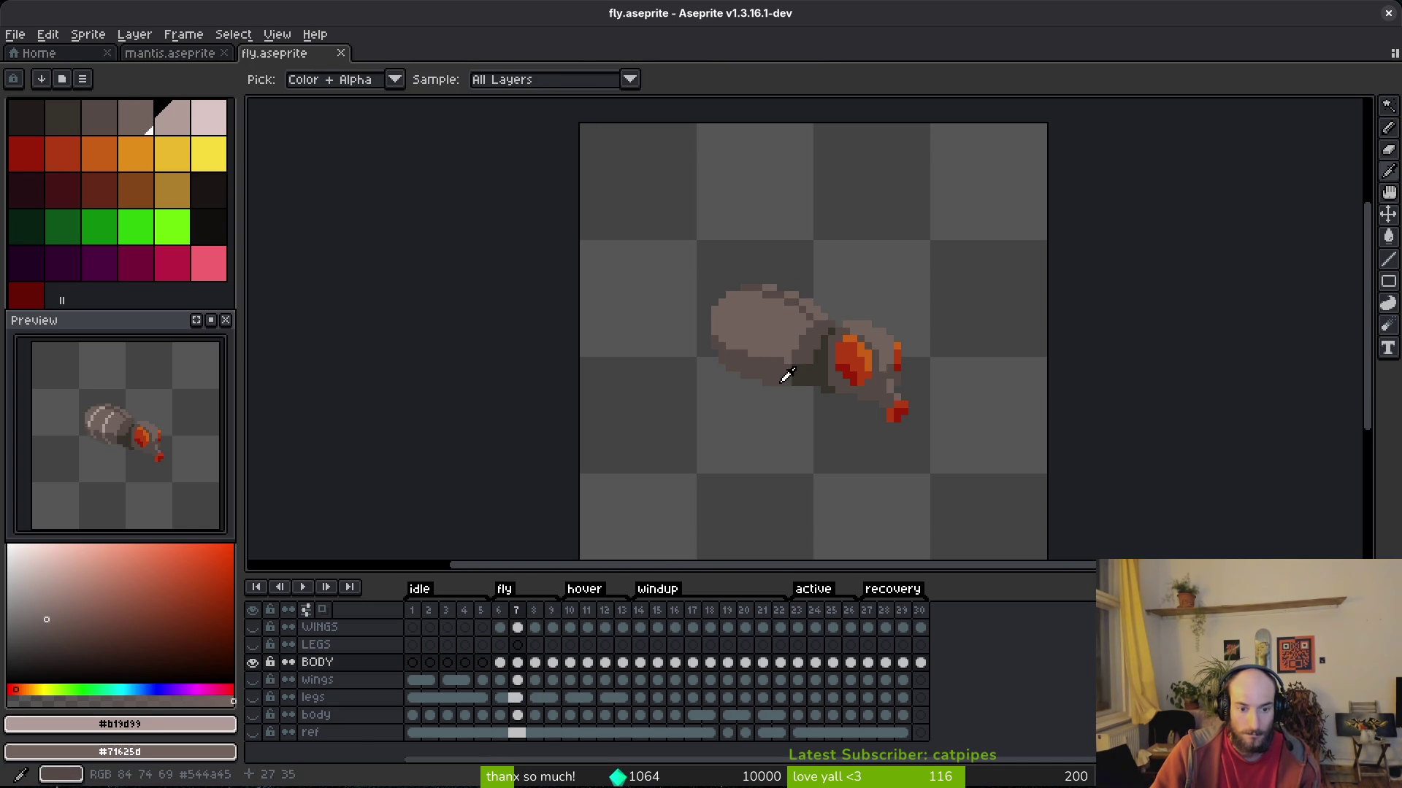
Link the BODY cels of frames 6–10, then frames 10–14.
left_click(569, 667, "shift")
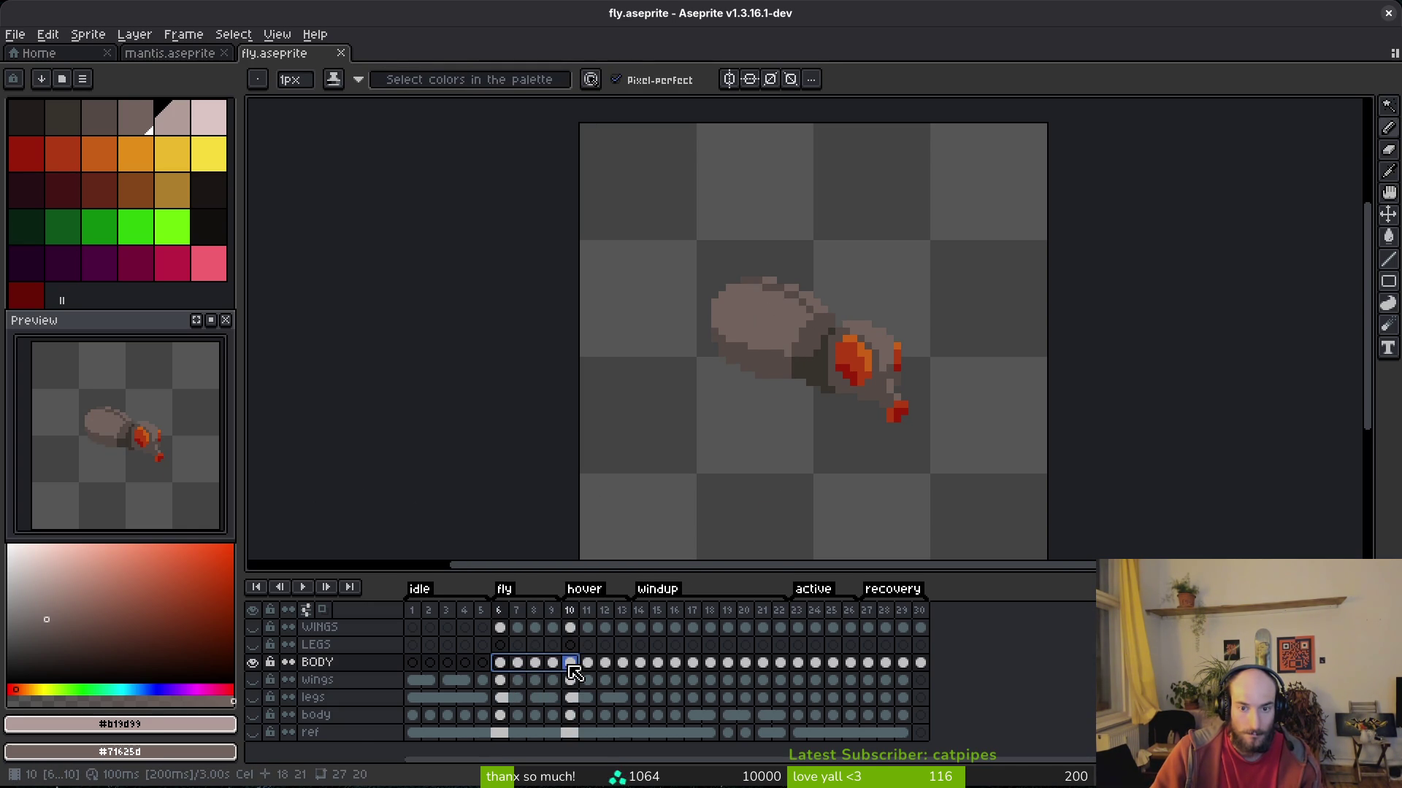
right_click(575, 673)
left_click(620, 726)
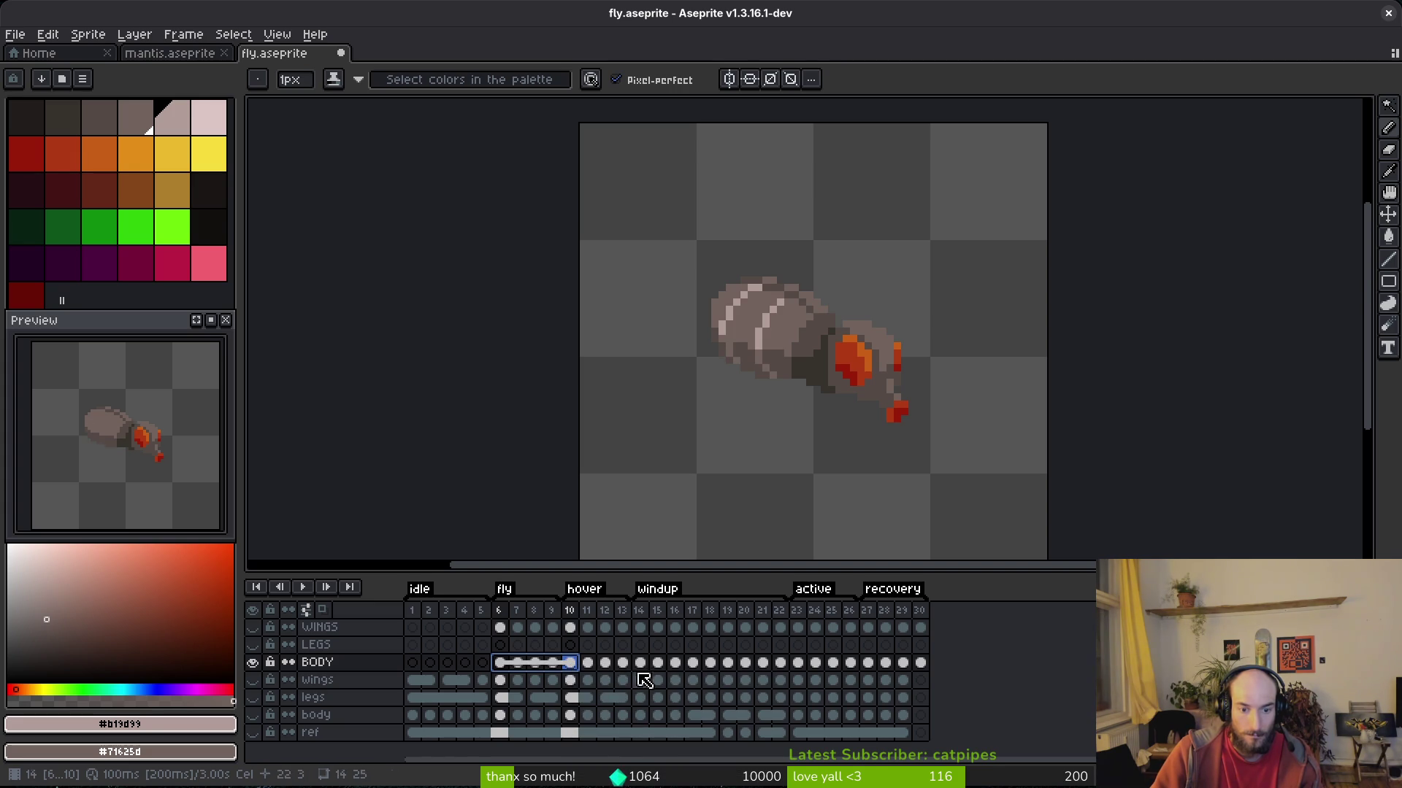
left_click(642, 666)
left_click(578, 665, "shift")
right_click(640, 665)
left_click(673, 727)
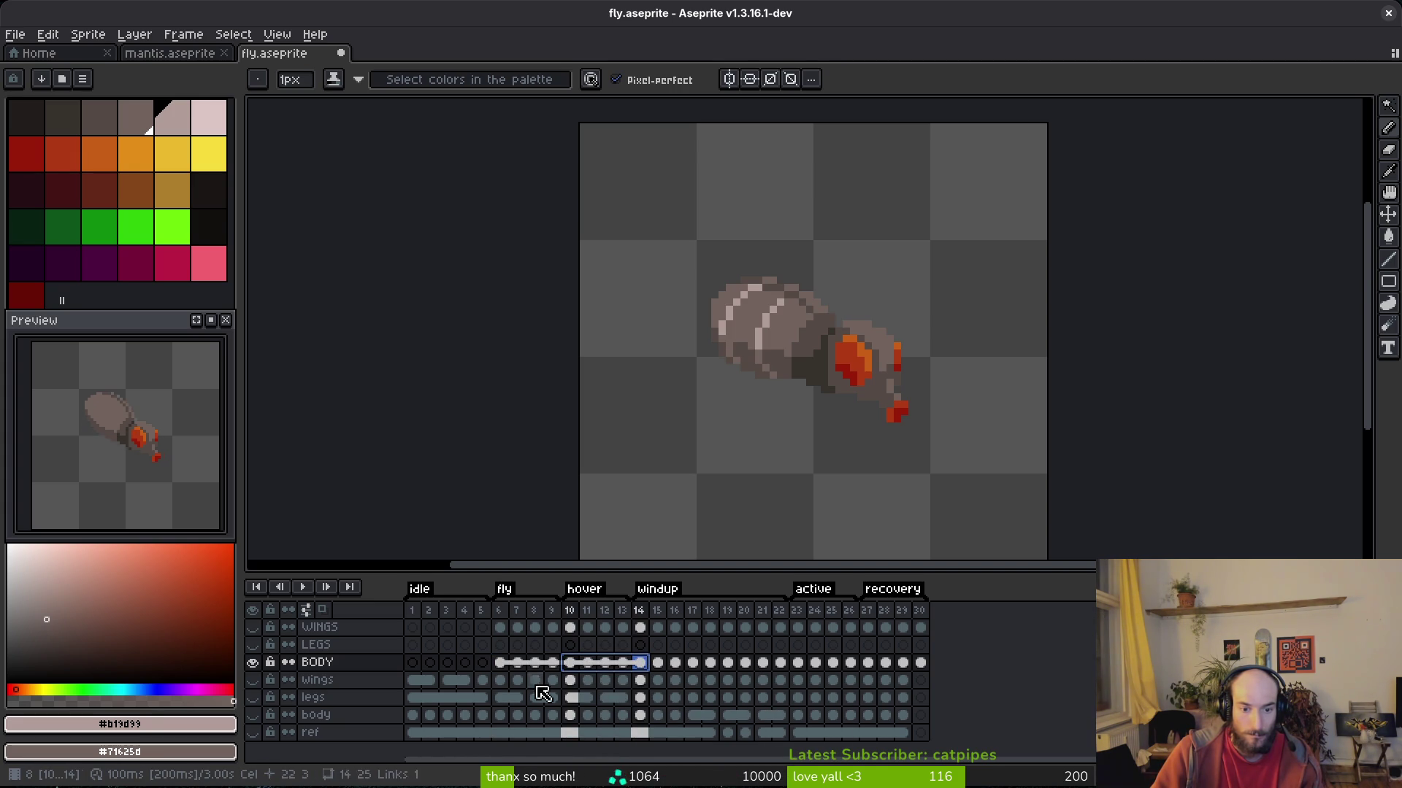
Undo and redo the BODY cel links as frames 7–11, then frames 8–12.
left_click(522, 666)
key("ctrl+z")
key("ctrl+z")
left_click(588, 664, "shift")
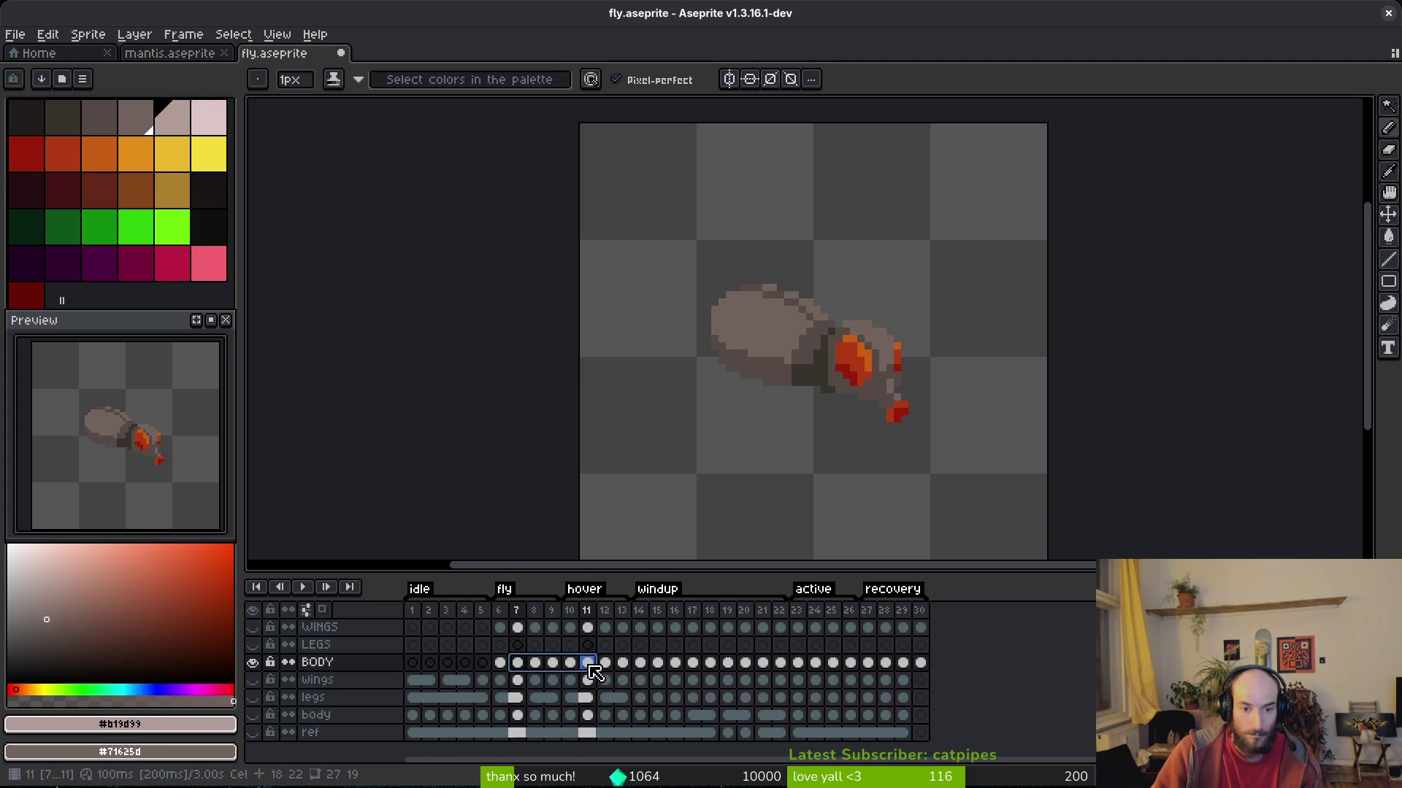
right_click(589, 666)
left_click(680, 727)
left_click(536, 663)
key("ctrl+z")
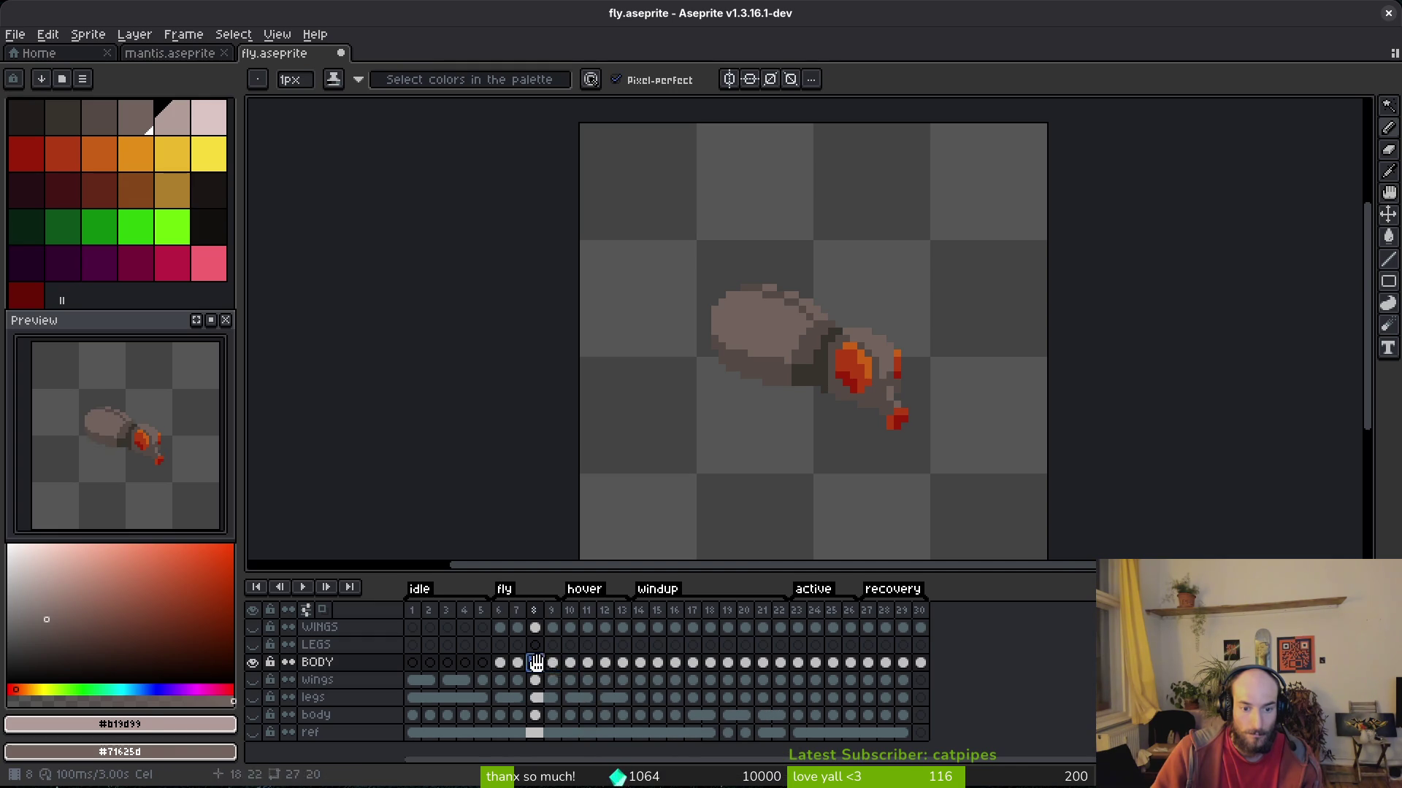
left_click(604, 663, "shift")
right_click(604, 664)
left_click(680, 728)
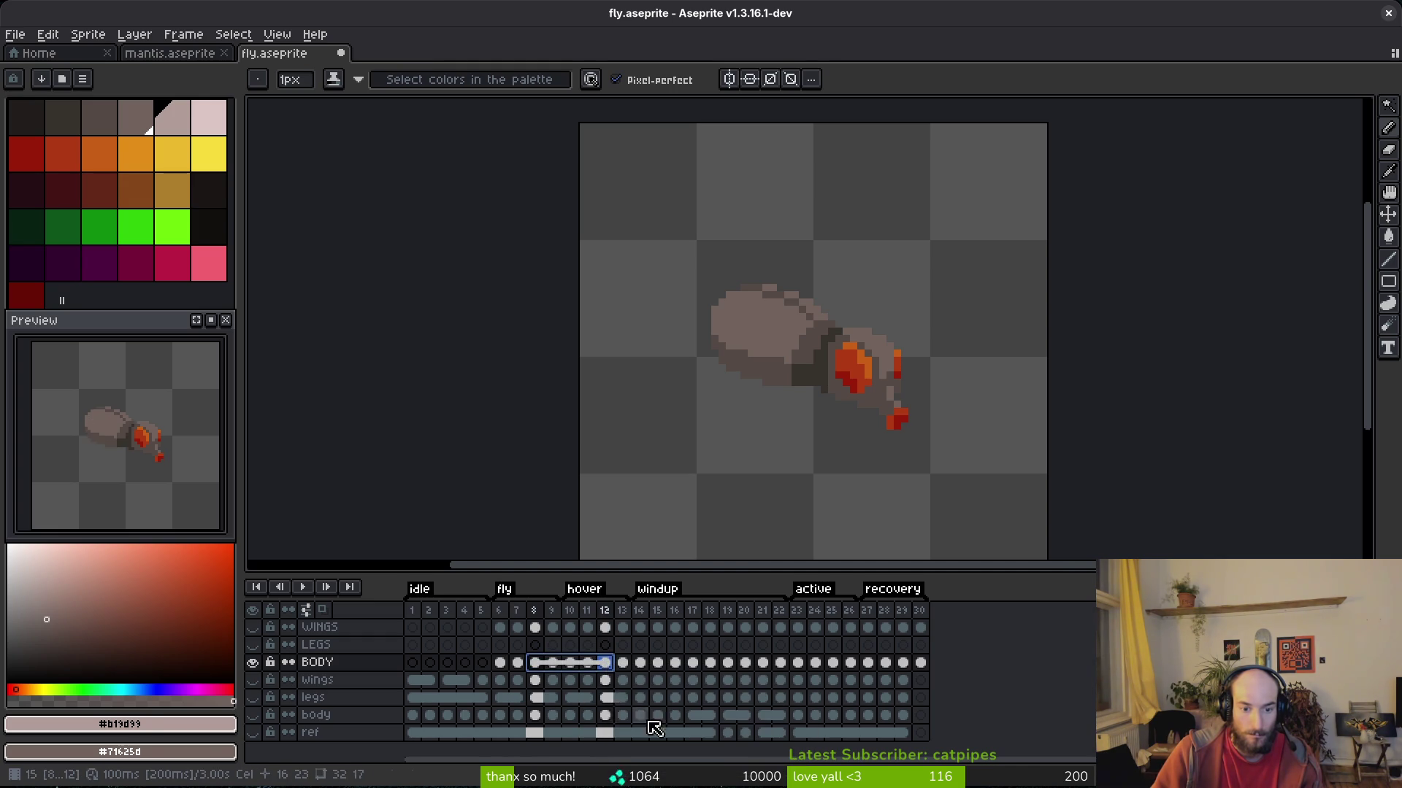
Link the BODY cels of frames 9–13, save, and return to frame 6.
left_click_drag(559, 679, 622, 661)
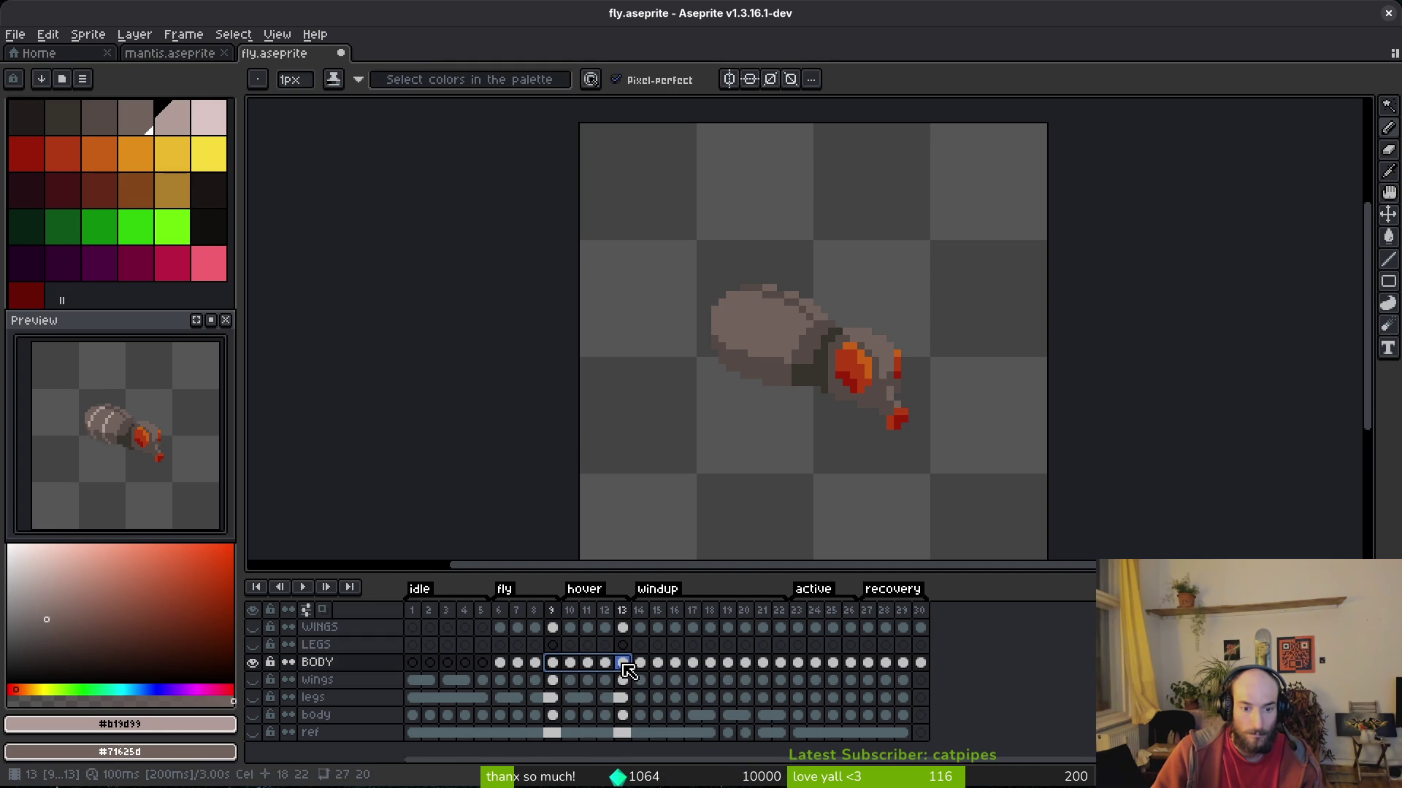
right_click(627, 671)
left_click(688, 736)
key("ctrl+s")
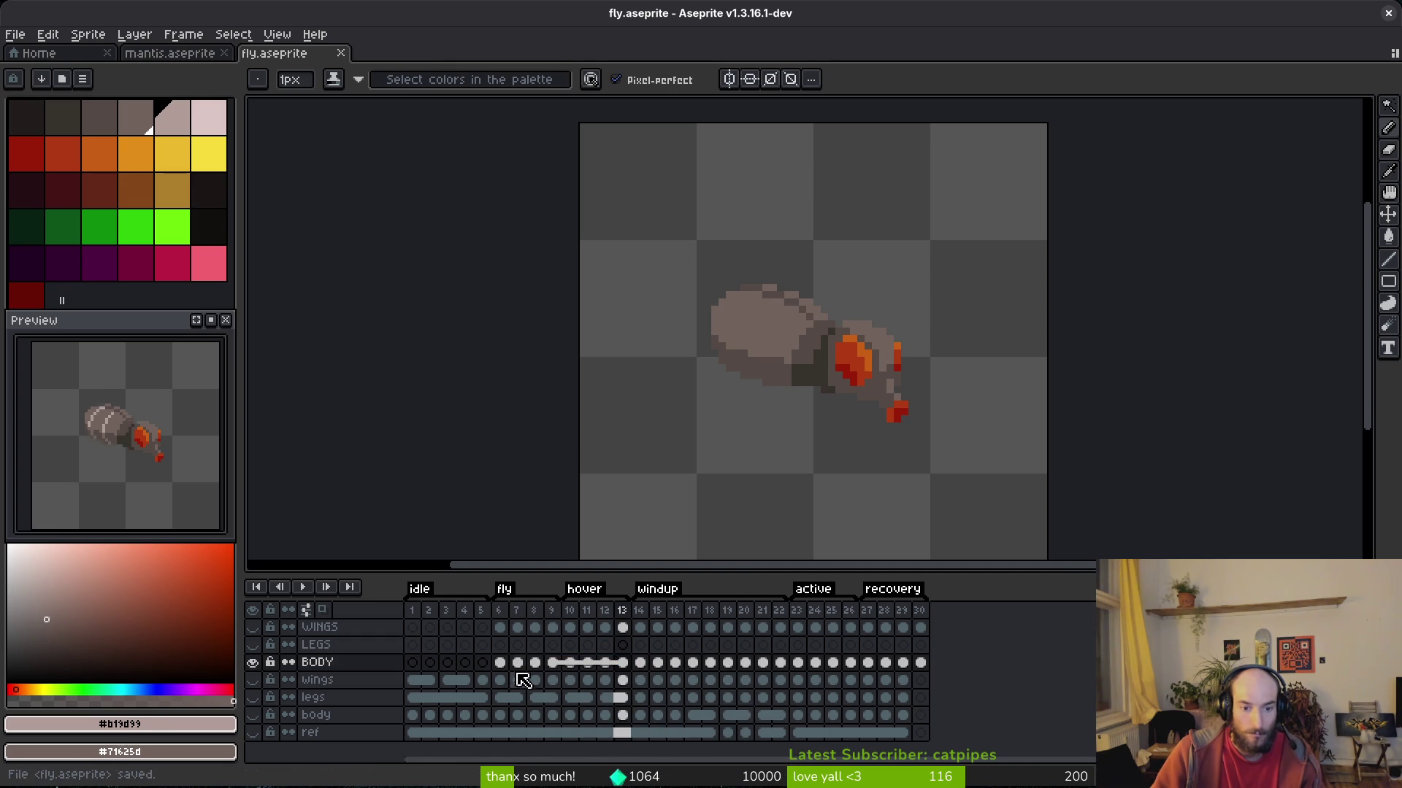
left_click(509, 662)
scroll(772, 339, "up", 2)
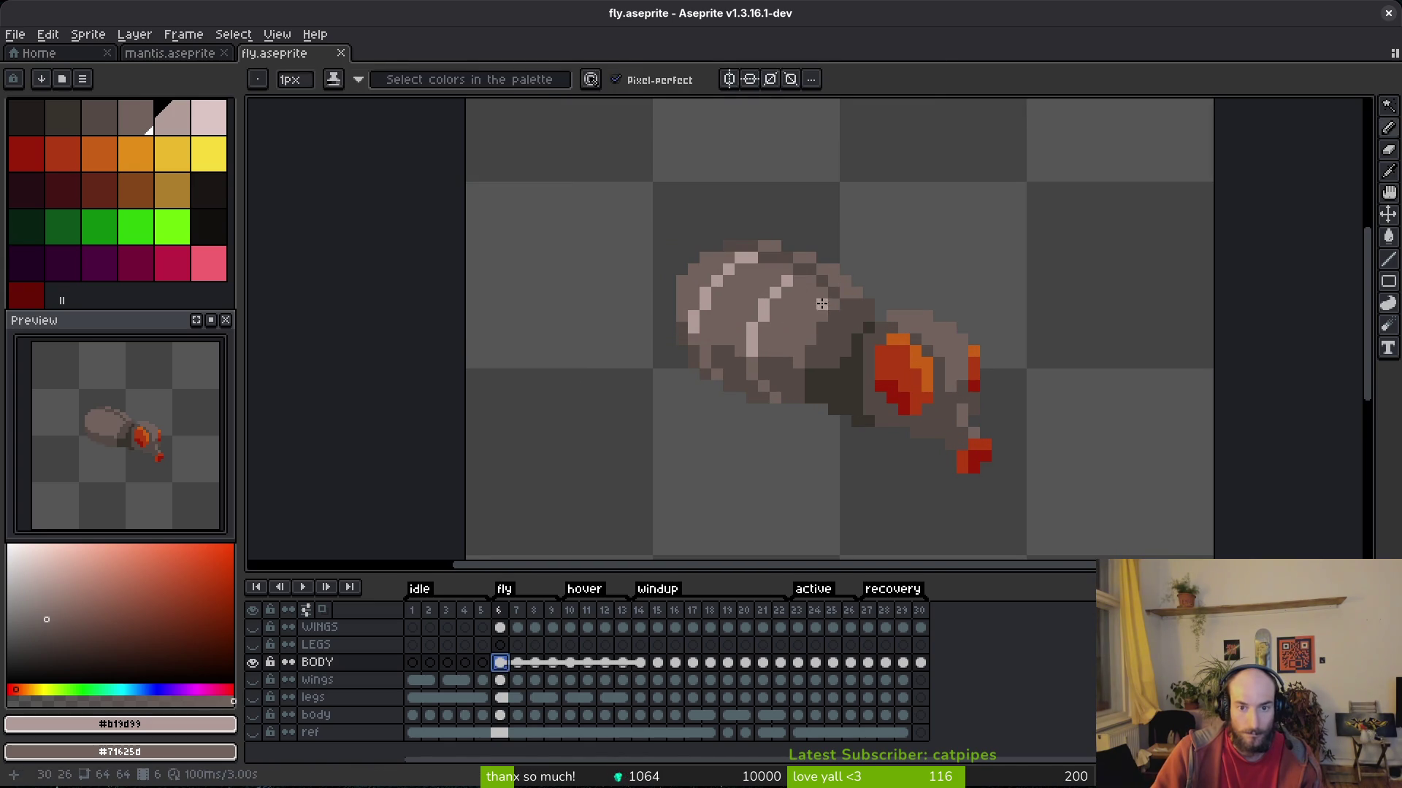
On frame 7, pick the light body colour and place trial stripe pixels, undoing misplaced ones.
key("Right")
scroll(803, 296, "up", 1)
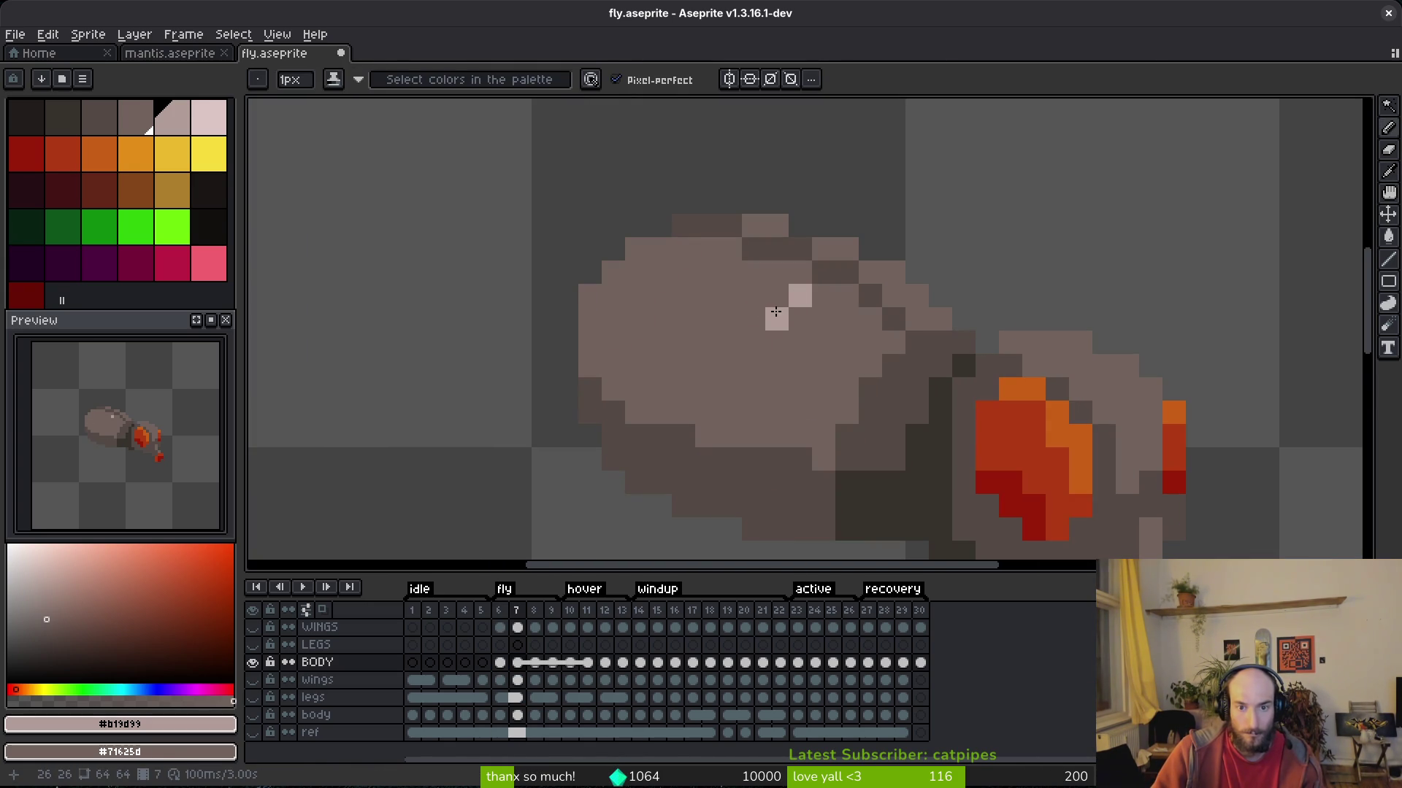
key("alt")
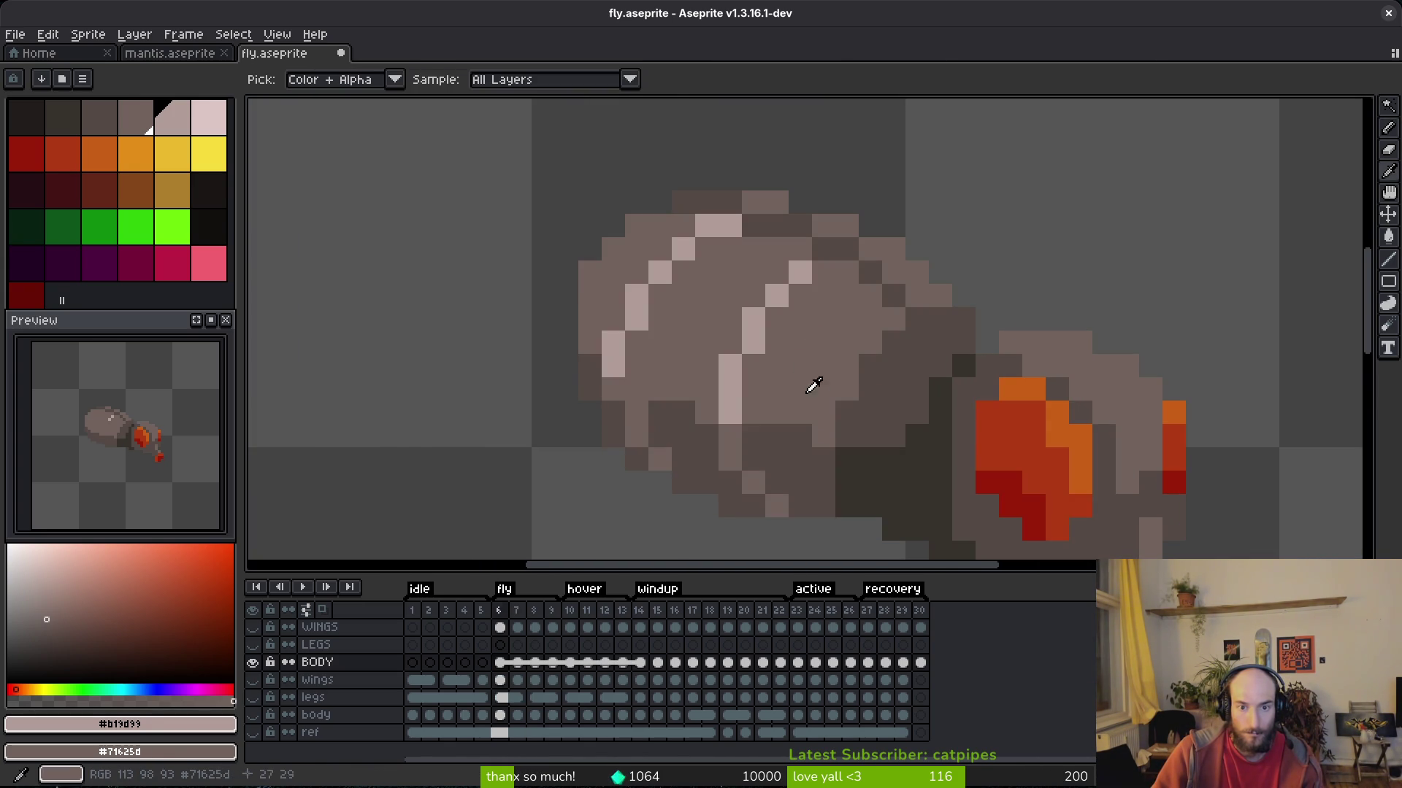
left_click(751, 347)
key("ctrl+z")
left_click(729, 388)
key("ctrl+z")
scroll(756, 438, "down", 1)
left_click(728, 396)
scroll(889, 469, "down", 4)
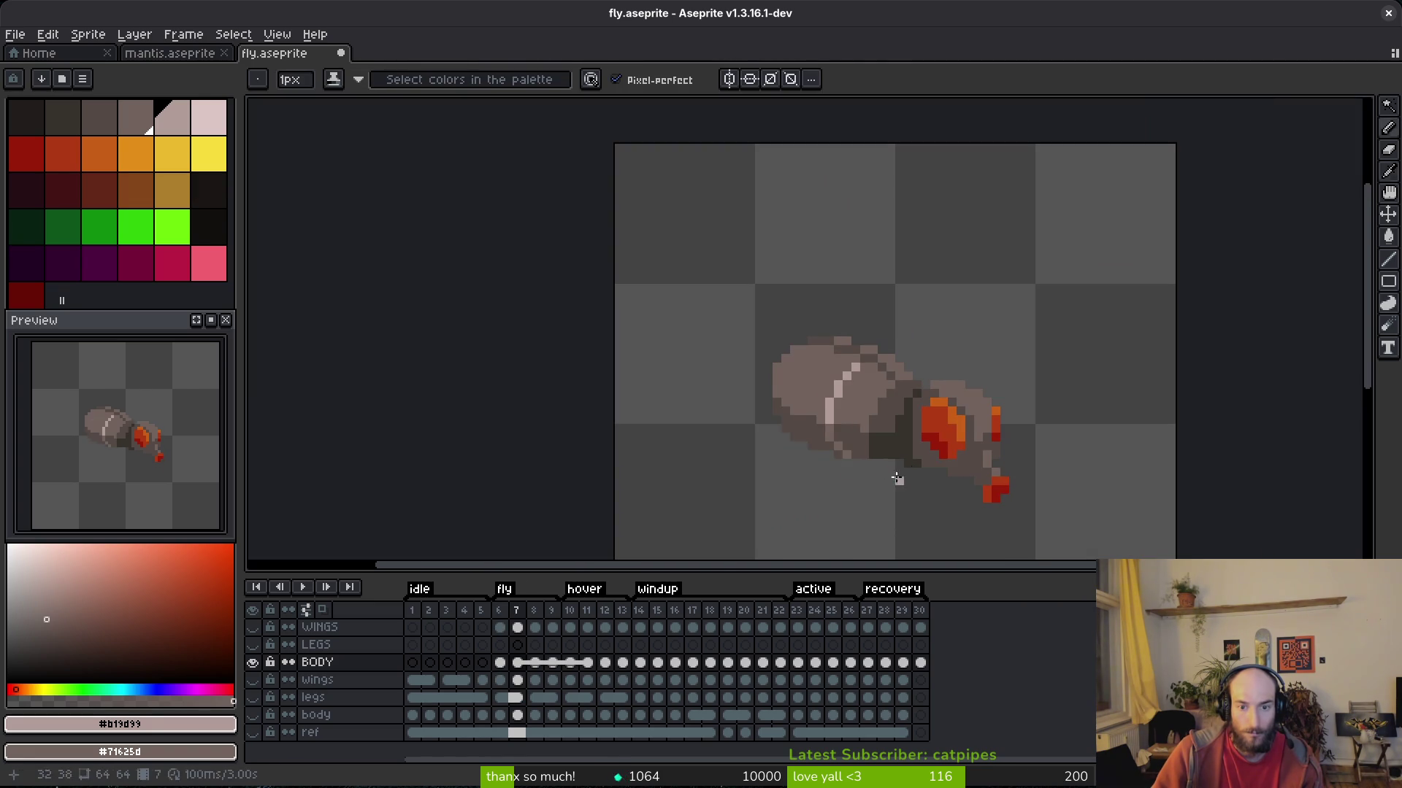
scroll(821, 368, "up", 5)
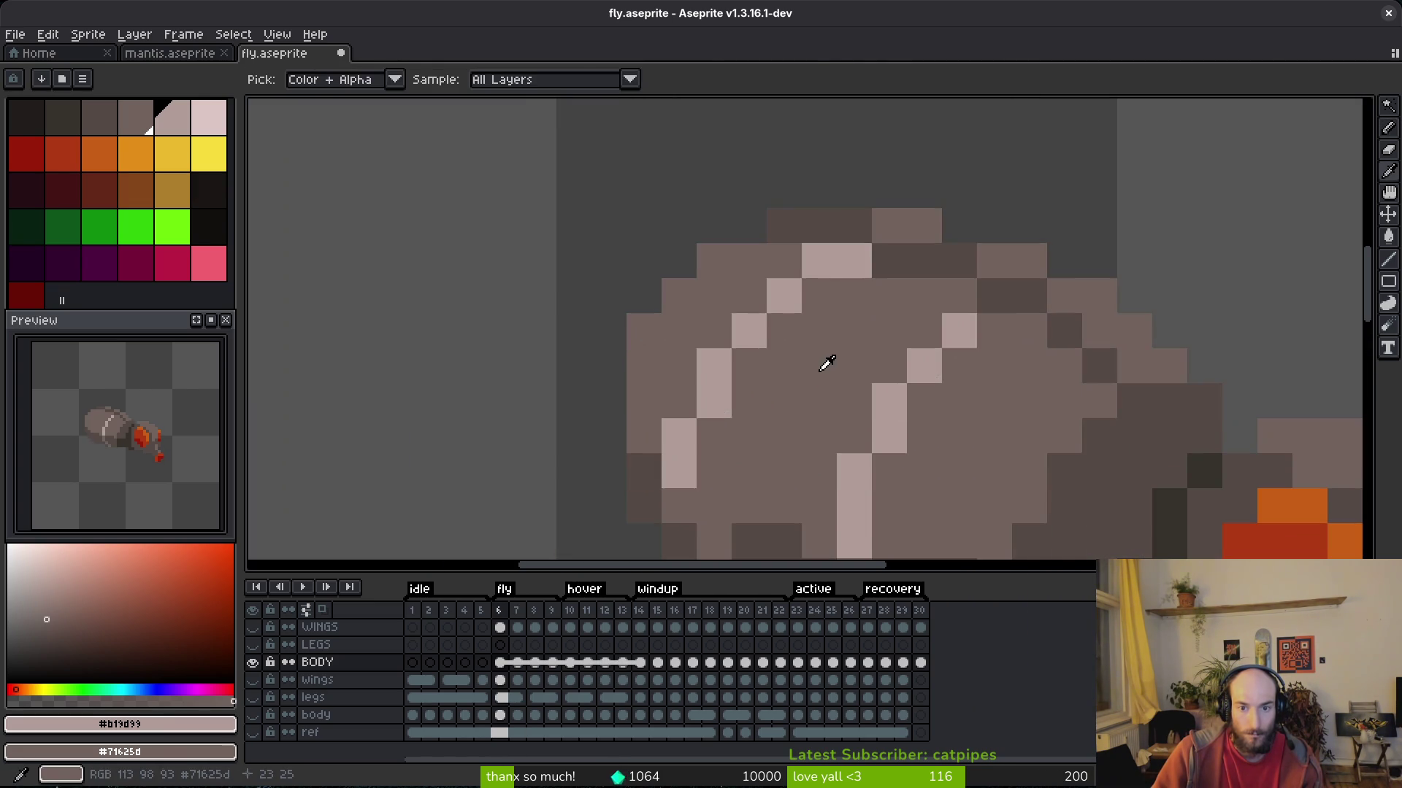
Draw a diagonal light stripe across the frame 7 body, extending it while comparing with frame 6.
left_click_drag(784, 332, 719, 414)
key("alt+comma")
key("alt+period")
left_click(679, 387)
key("alt+comma")
key("alt+period")
left_click(681, 415)
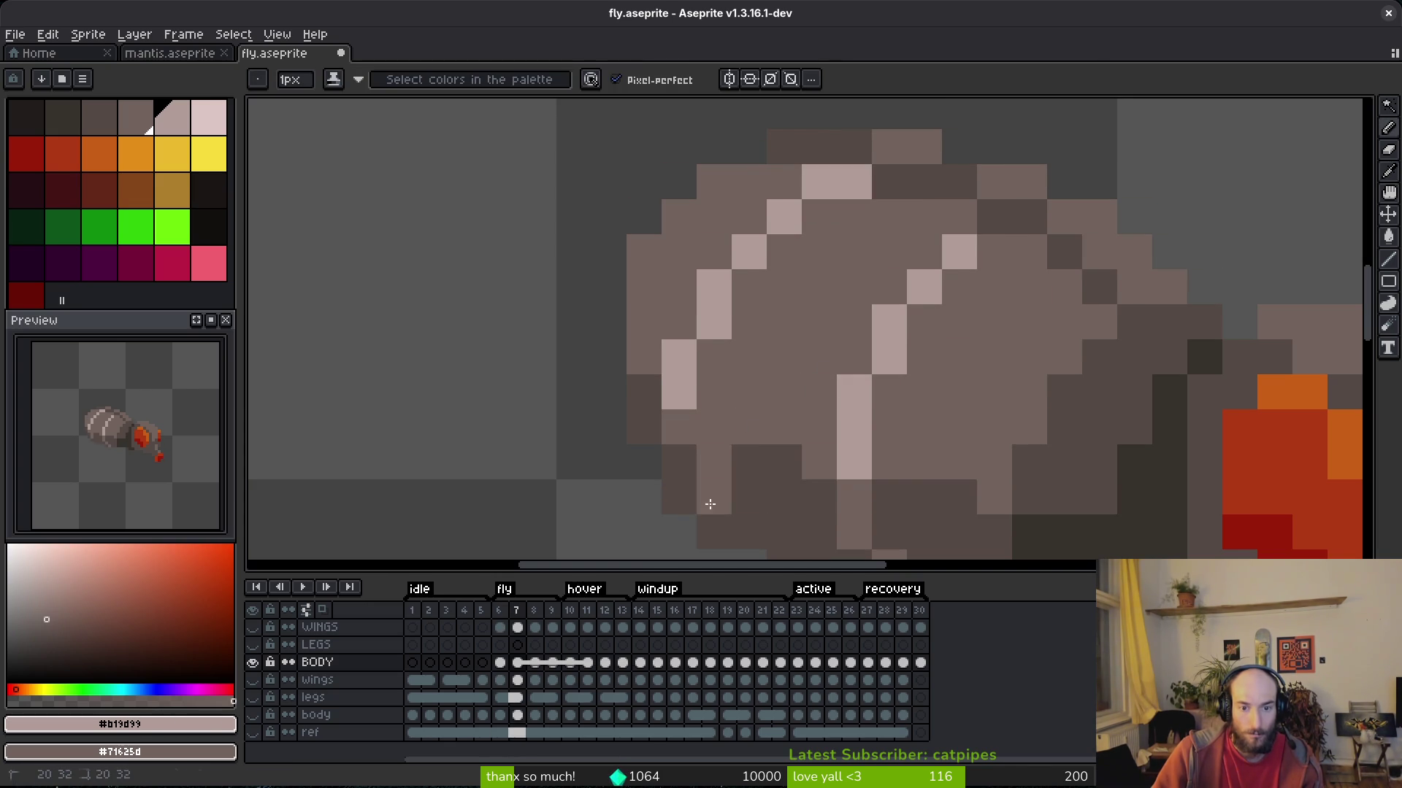
scroll(782, 389, "down", 3)
scroll(784, 404, "up", 3)
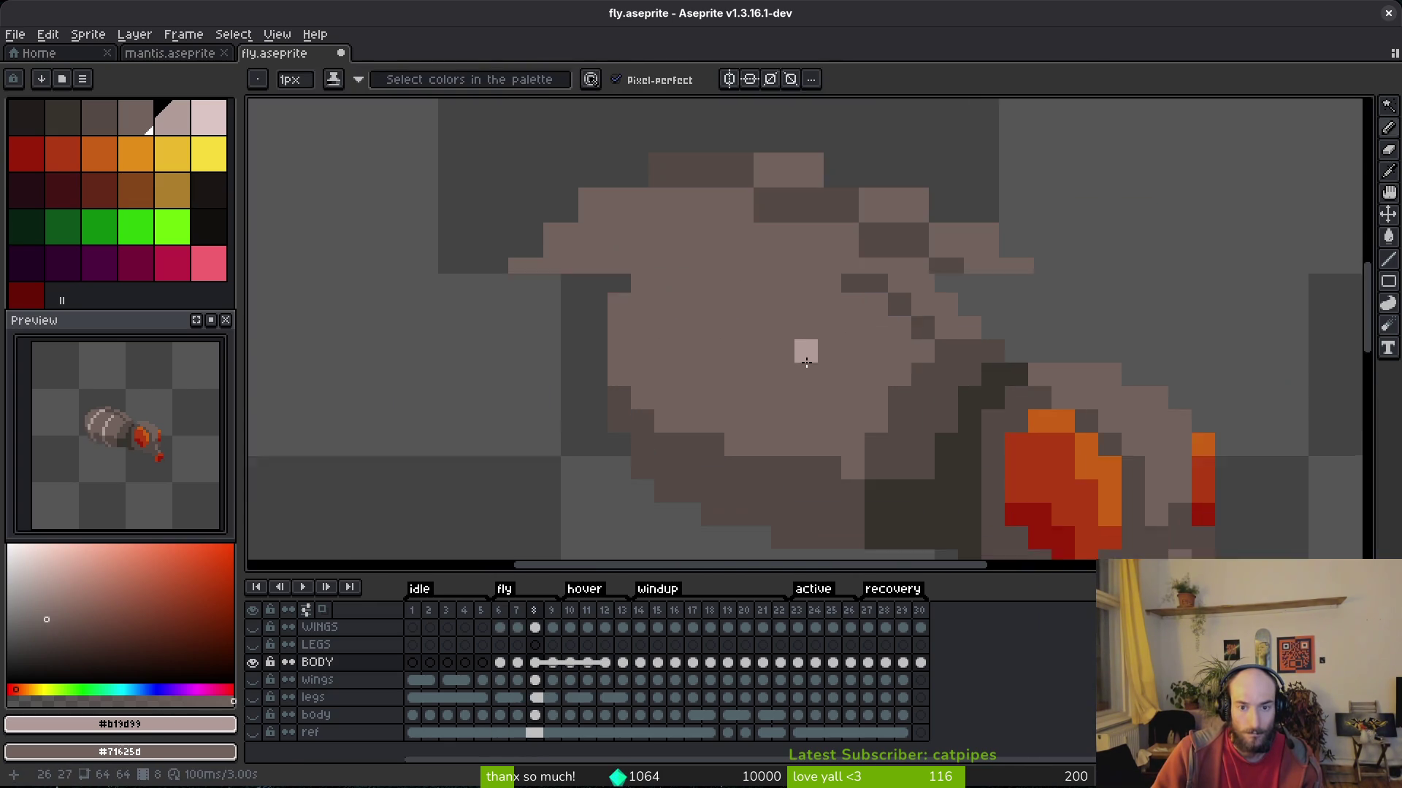
key("alt+comma")
key("alt+period")
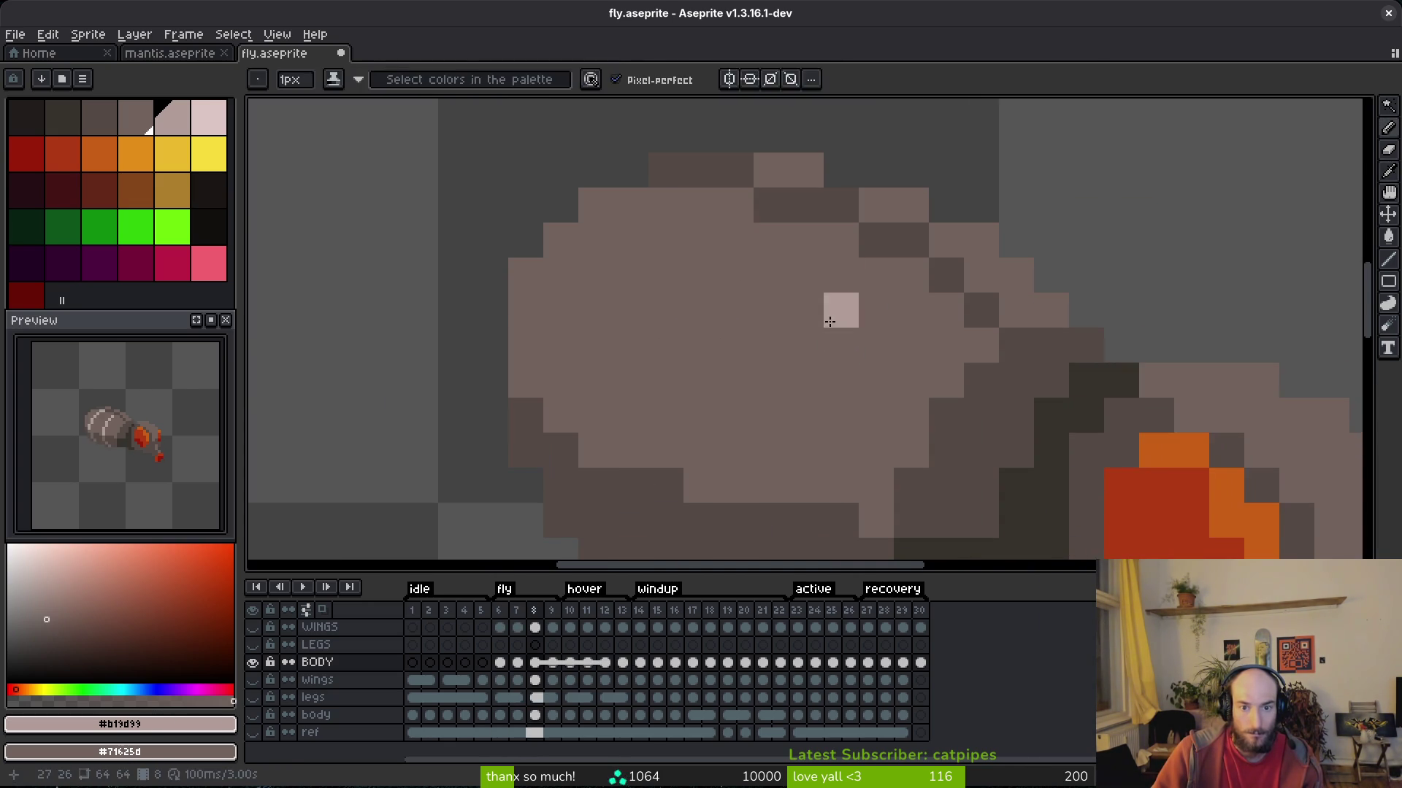
scroll(832, 322, "down", 2)
Try a freehand selection of the body outline on frame 7, then clear it.
key("alt+period")
key("shift+w")
key("alt+comma")
mouse_move(895, 162)
left_mouse_down()
mouse_move(691, 400)
mouse_move(905, 186)
mouse_move(912, 212)
left_mouse_up()
key("ctrl+d")
key("alt+period")
key("alt+period")
left_click_drag(845, 241, 846, 272)
key("alt+period")
key("alt+comma")
key("alt+period")
key("alt+comma")
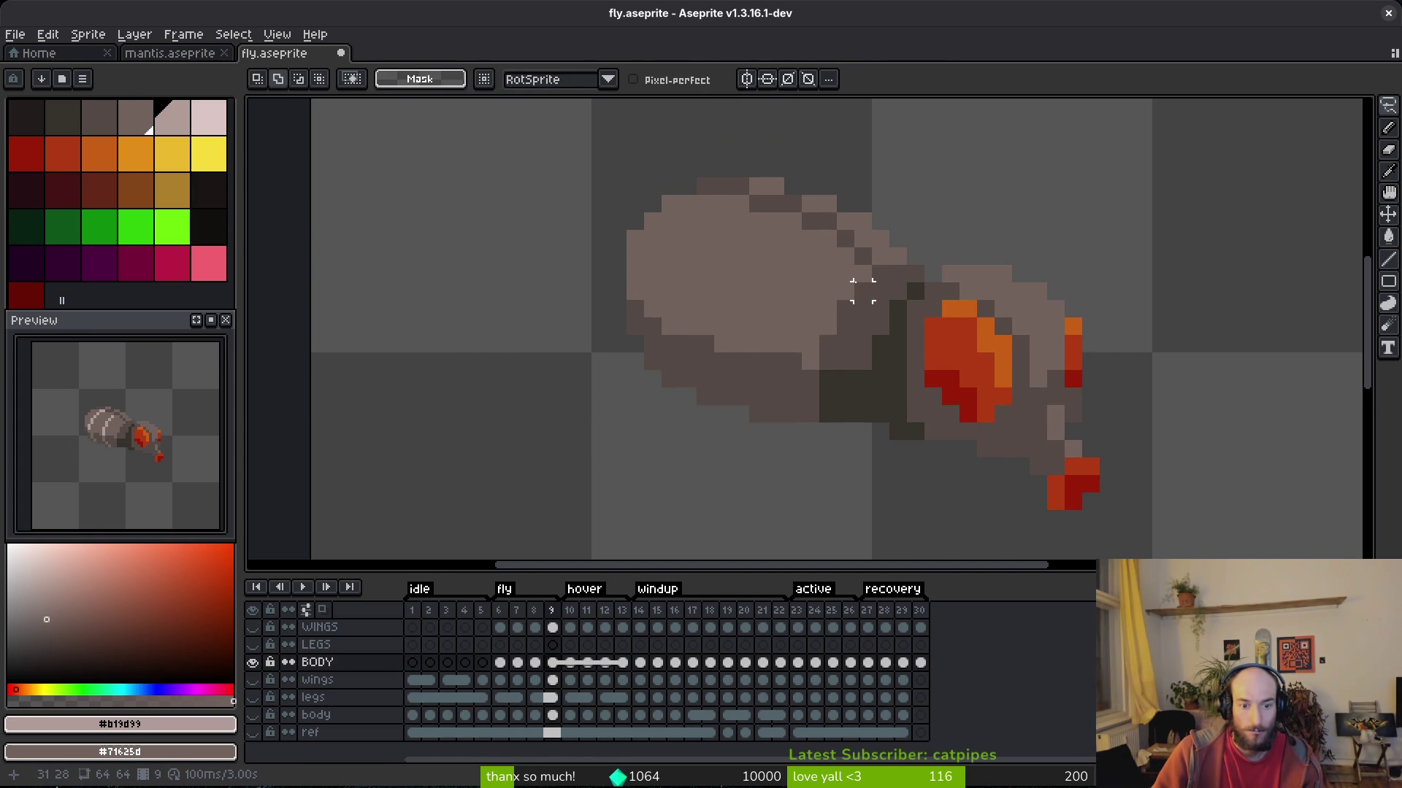
Flip between frames 7, 14, 15 and 16 to check which body frames are striped.
key("comma")
key("comma")
key("period")
key("period")
key("period")
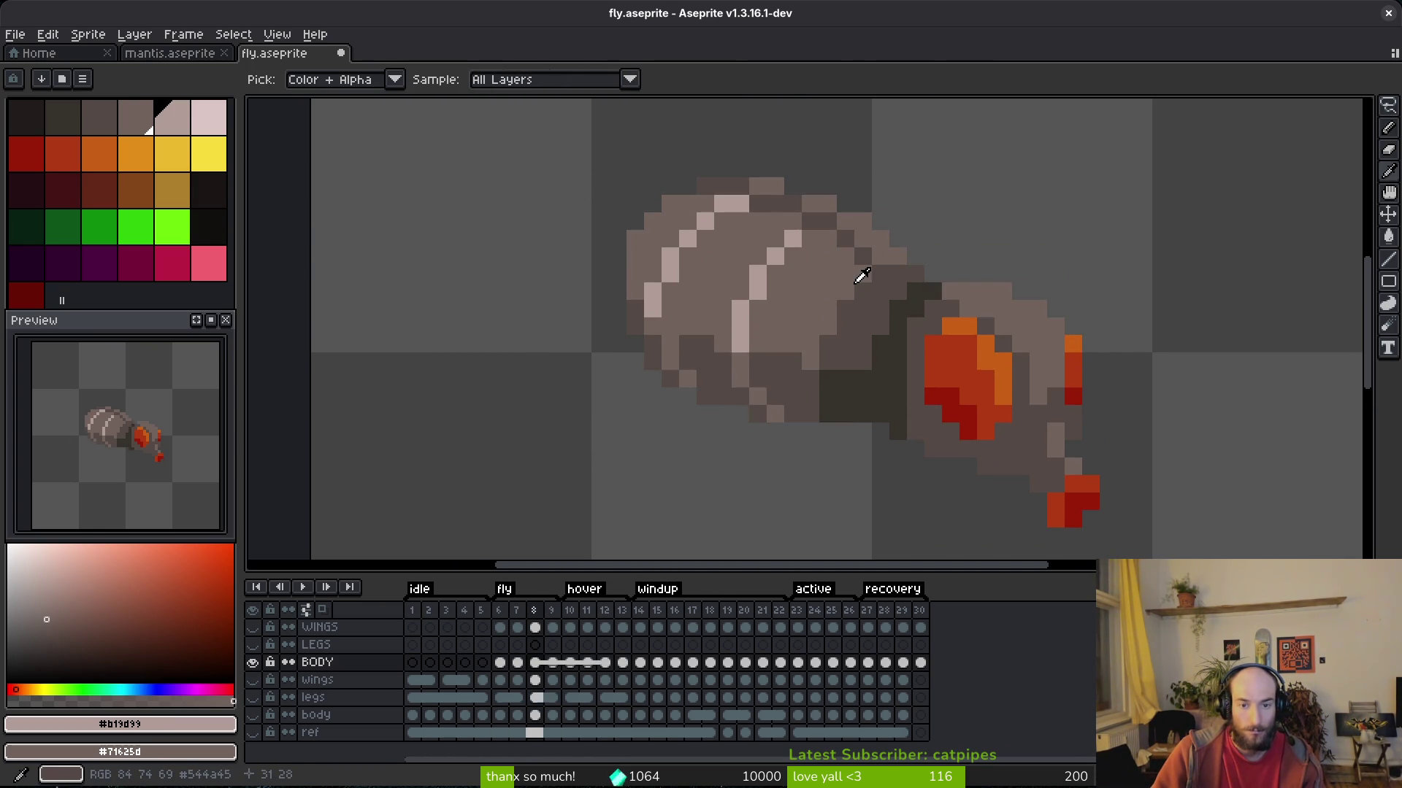
key("comma")
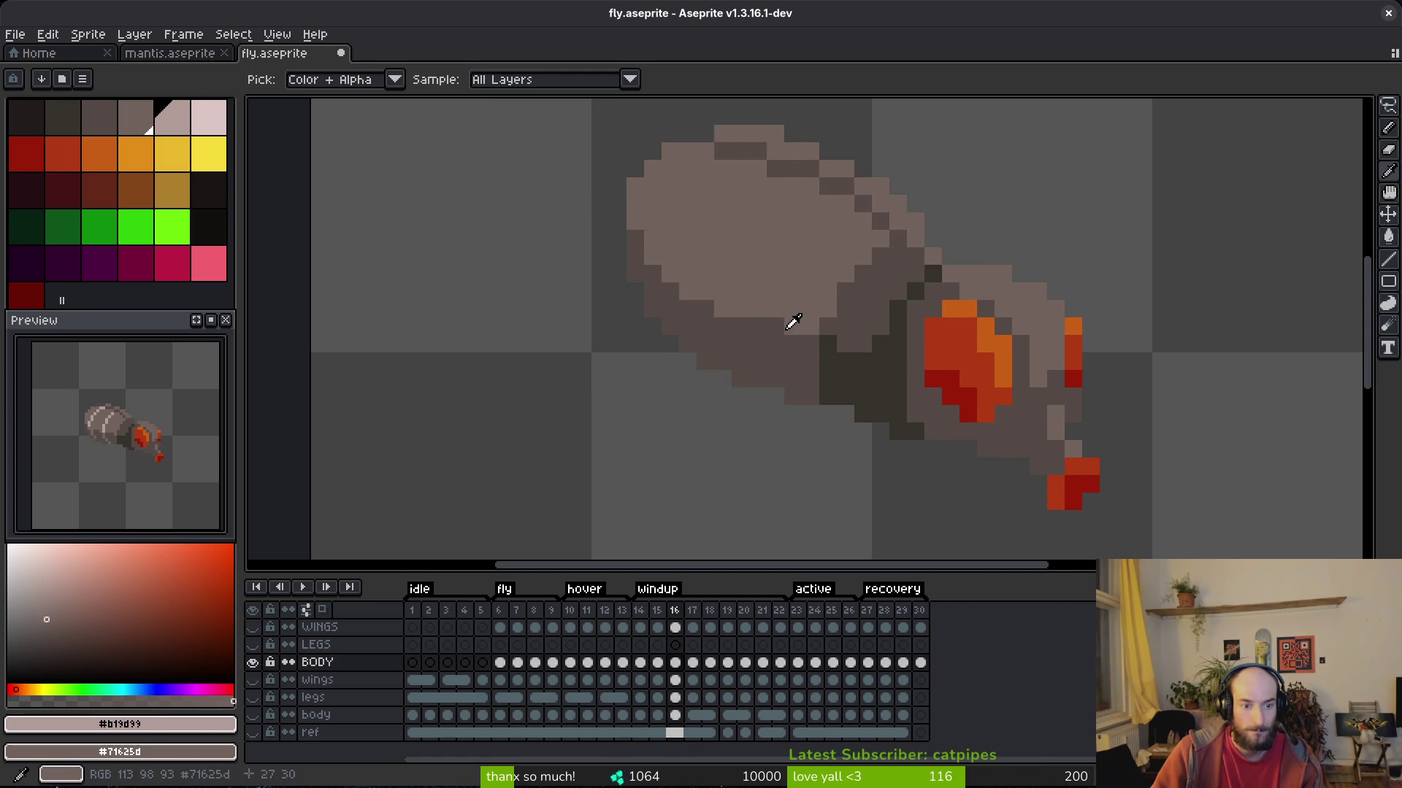
key("comma")
key("comma")
key("period")
key("period")
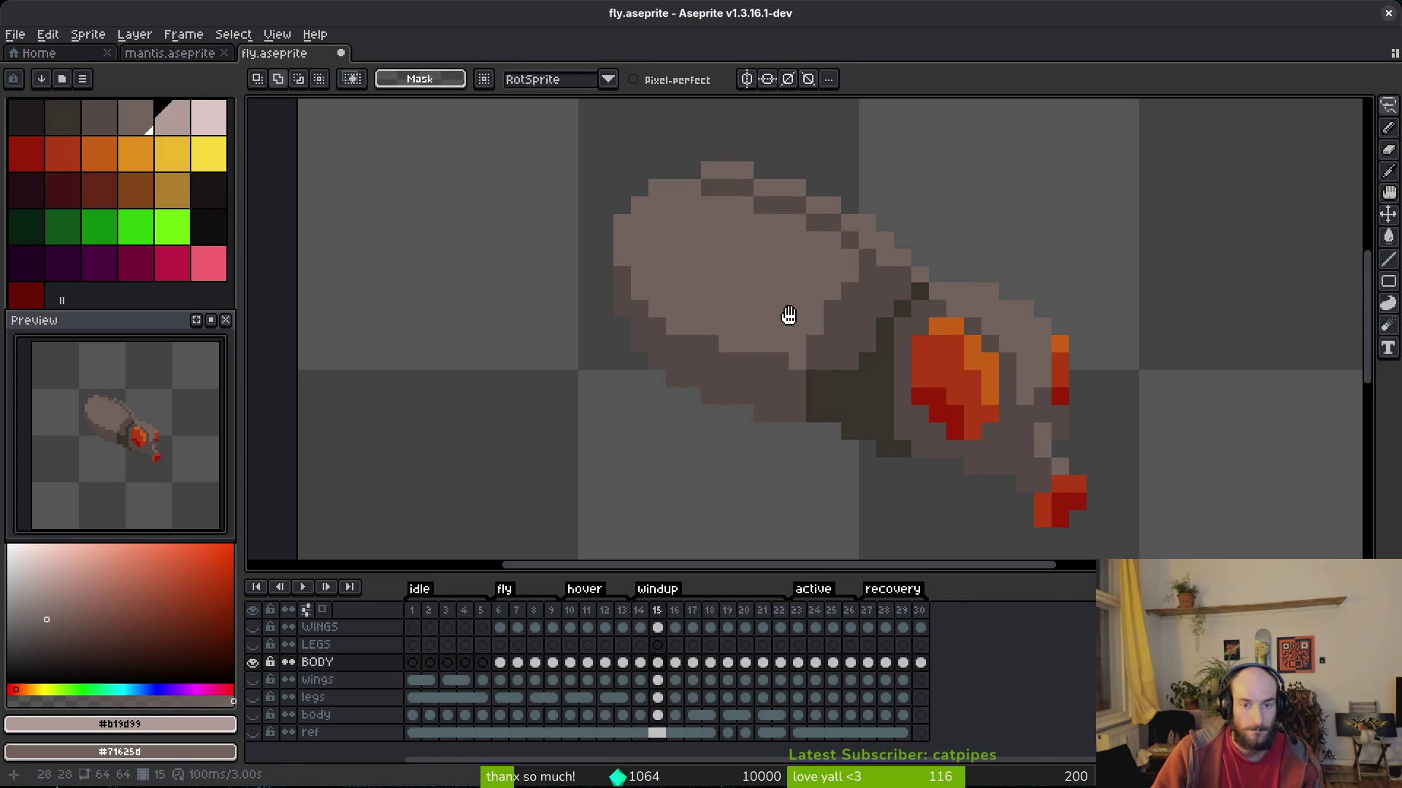
Sample the light stripe colour and paint the first light pixels on frame 15's body.
scroll(810, 290, "up", 3)
key("comma")
key("period")
key("b")
left_click(766, 194)
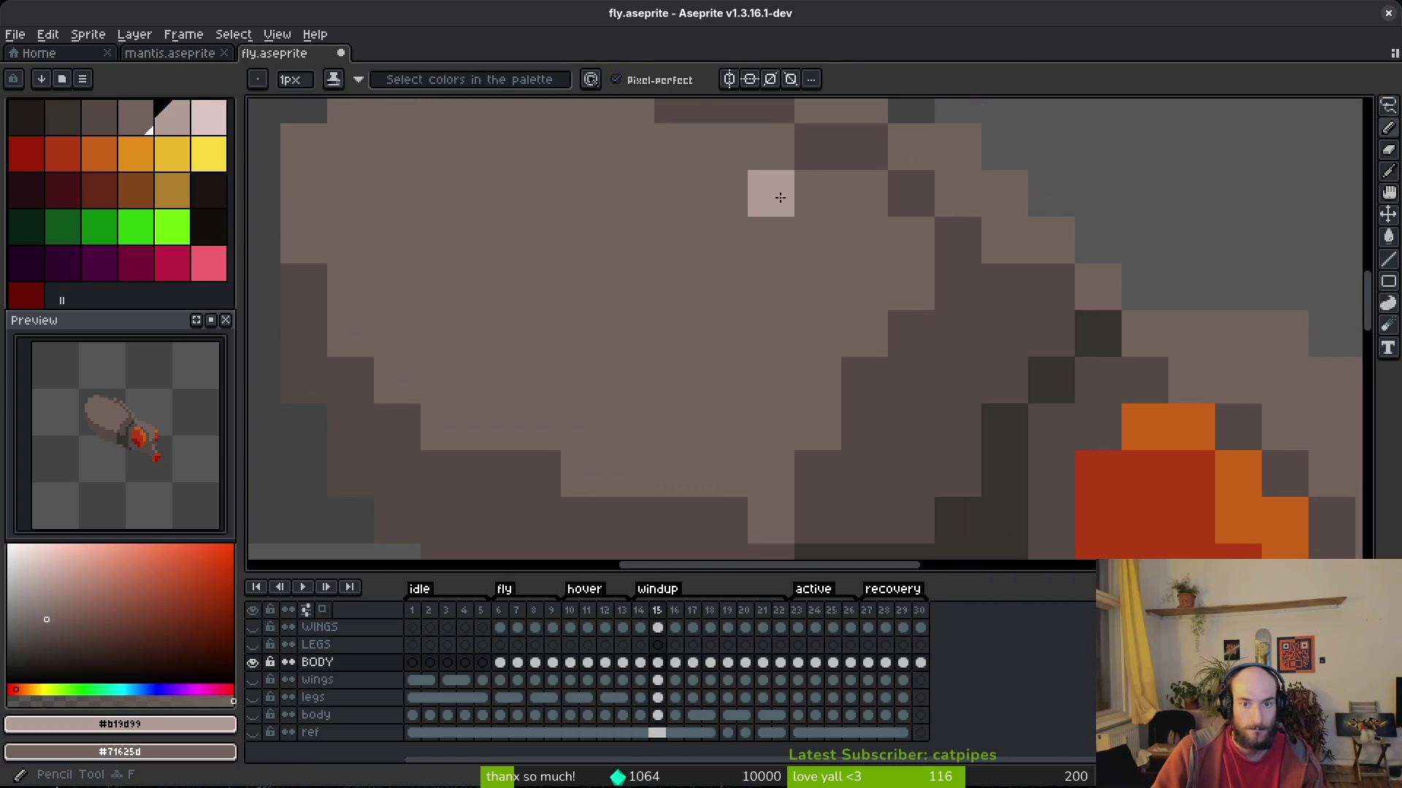
left_click(739, 200)
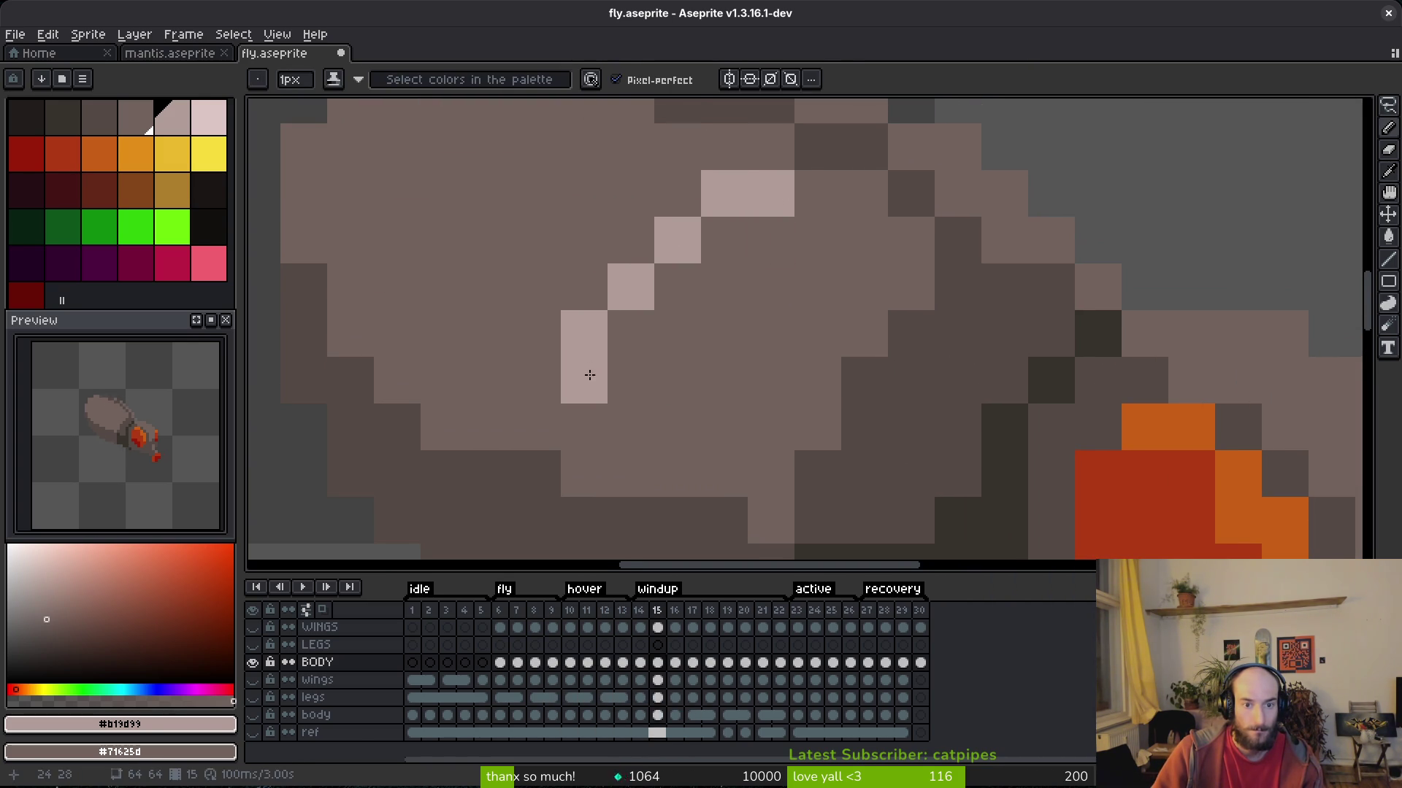
Compare with frame 14, then paint light pixels along a diagonal stripe on the body.
scroll(588, 369, "down", 2)
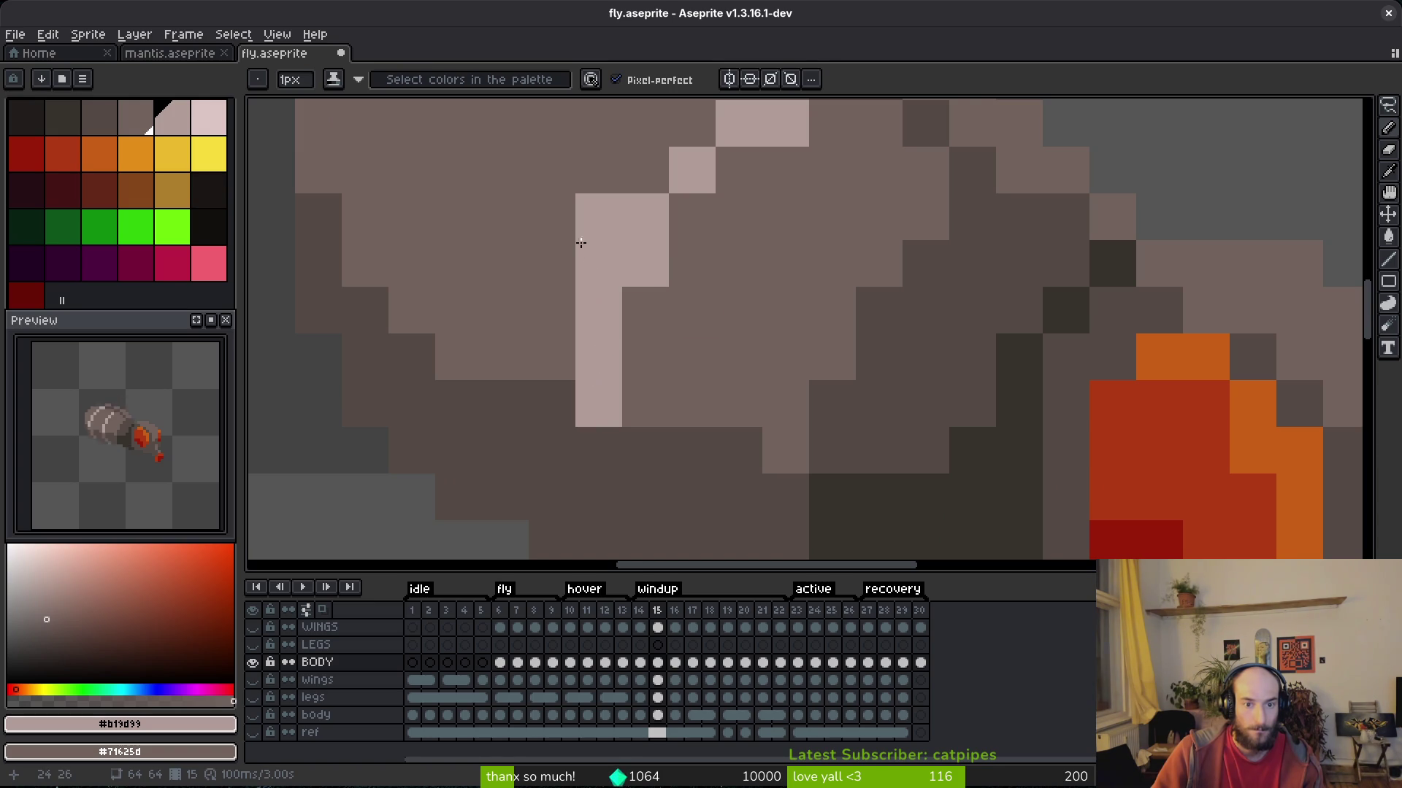
scroll(641, 454, "down", 2)
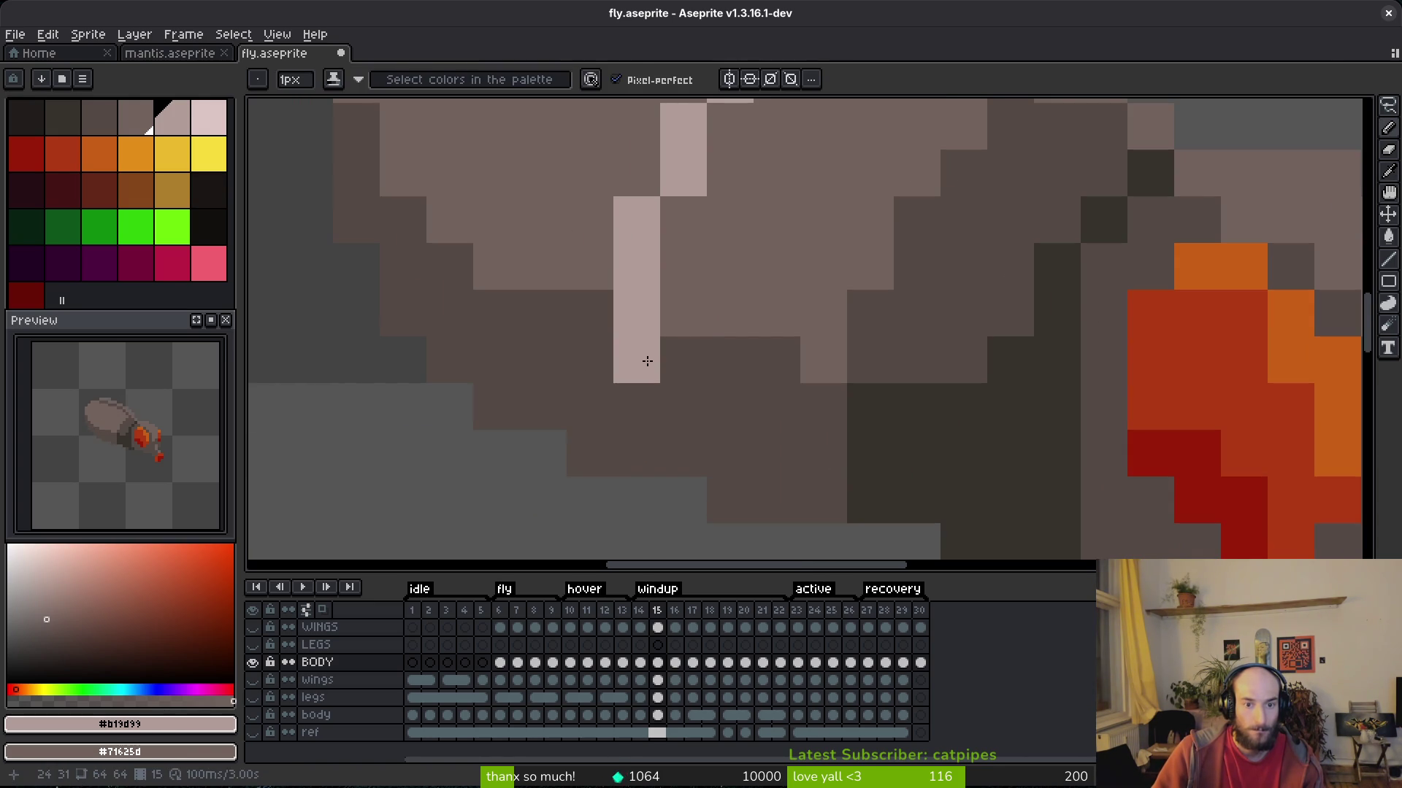
scroll(716, 387, "down", 4)
key("i")
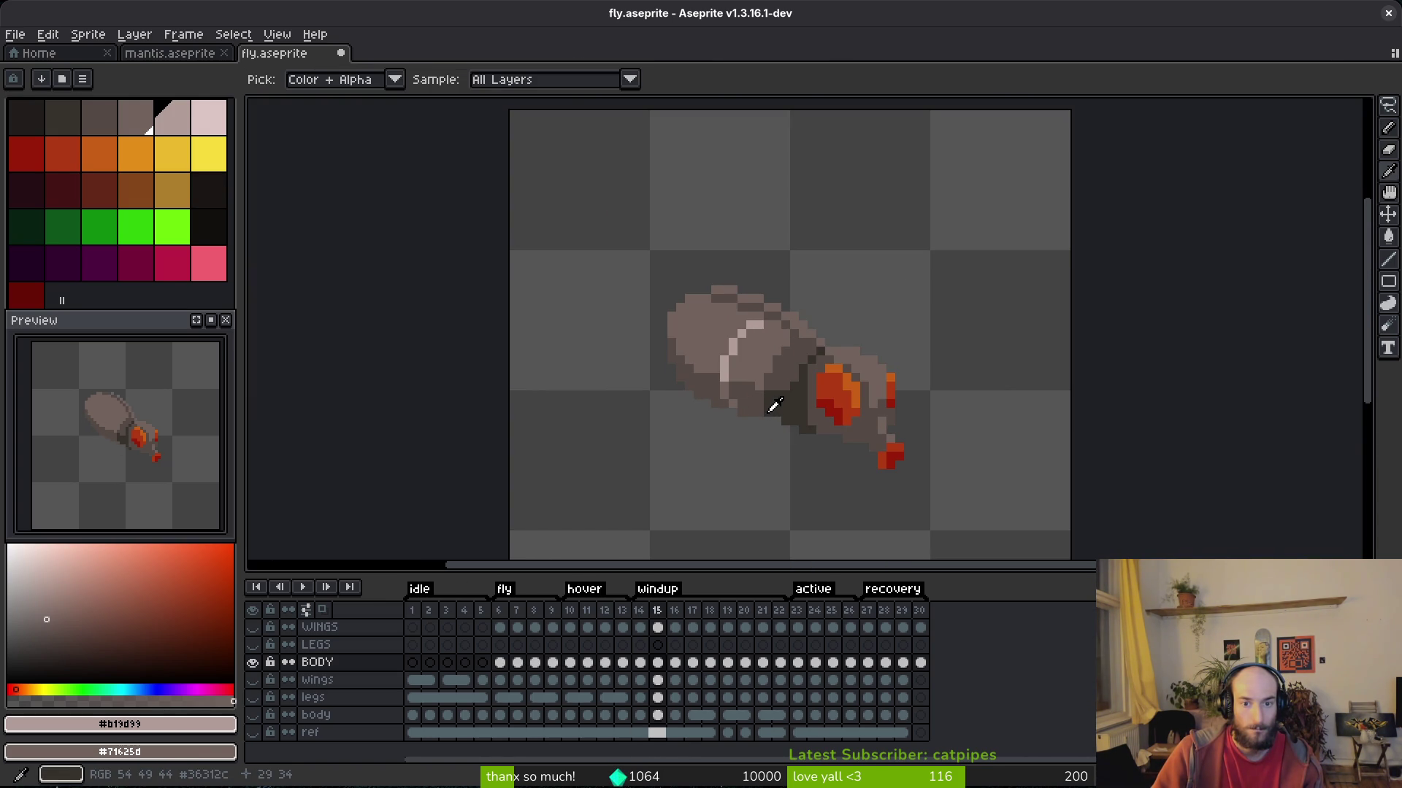
key("b")
scroll(756, 309, "up", 2)
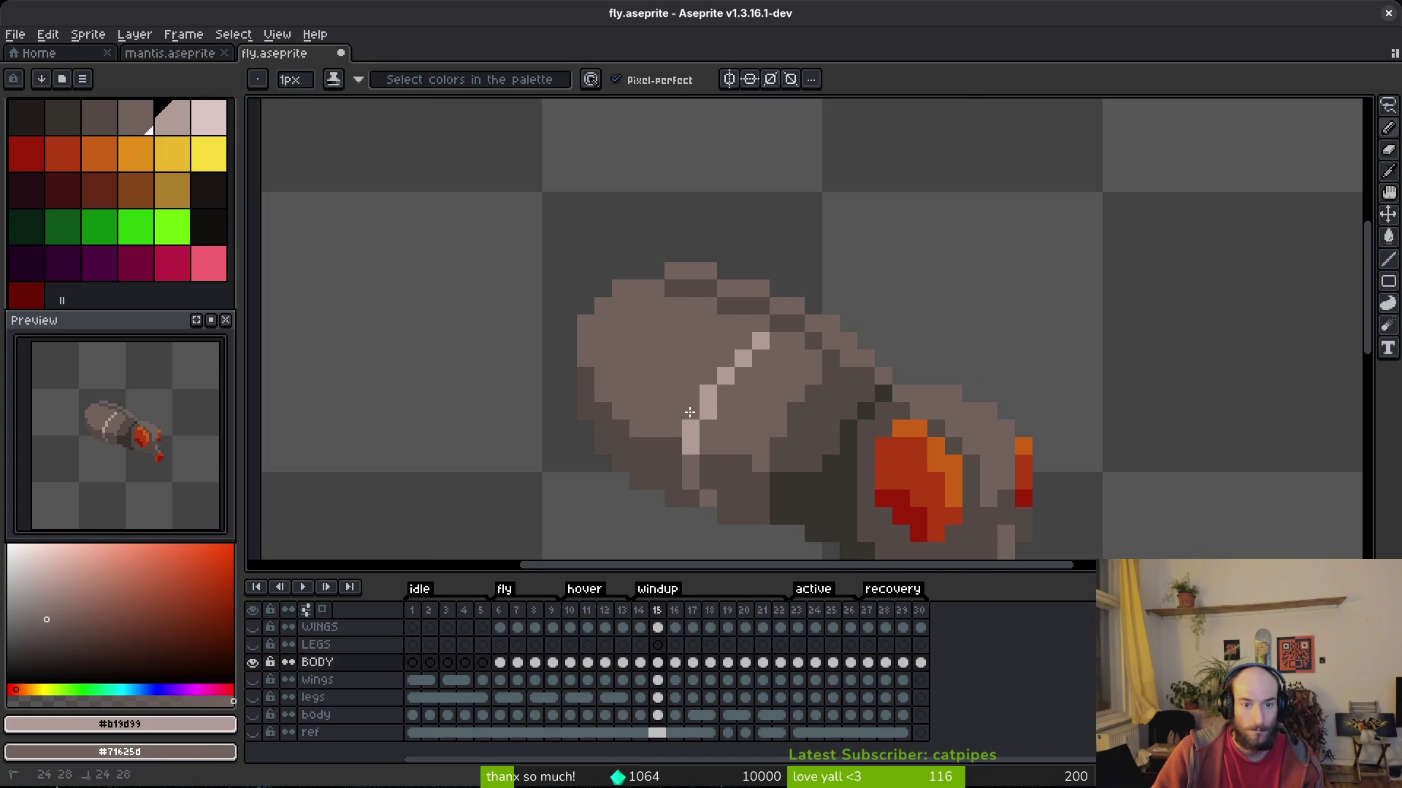
key("comma")
key("i")
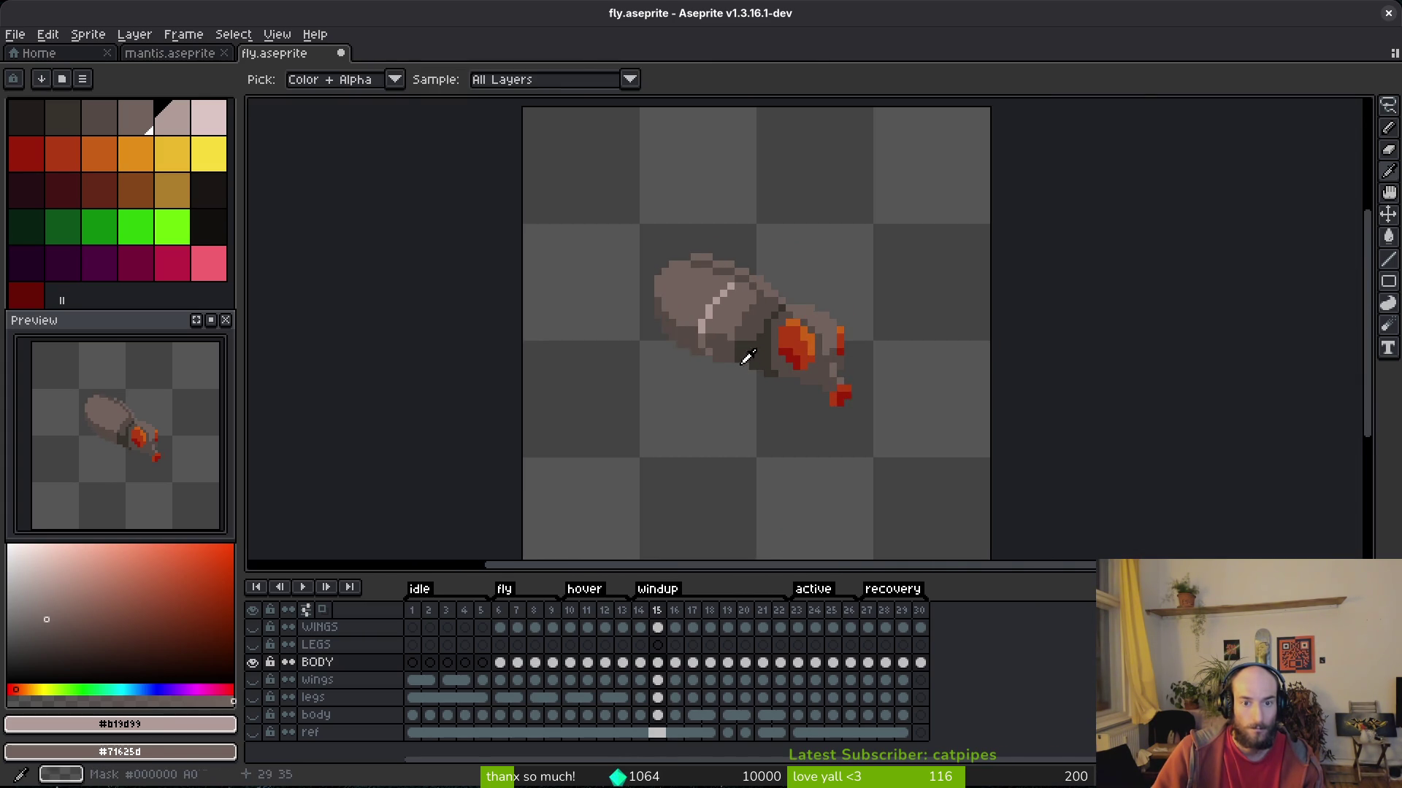
scroll(739, 355, "up", 4)
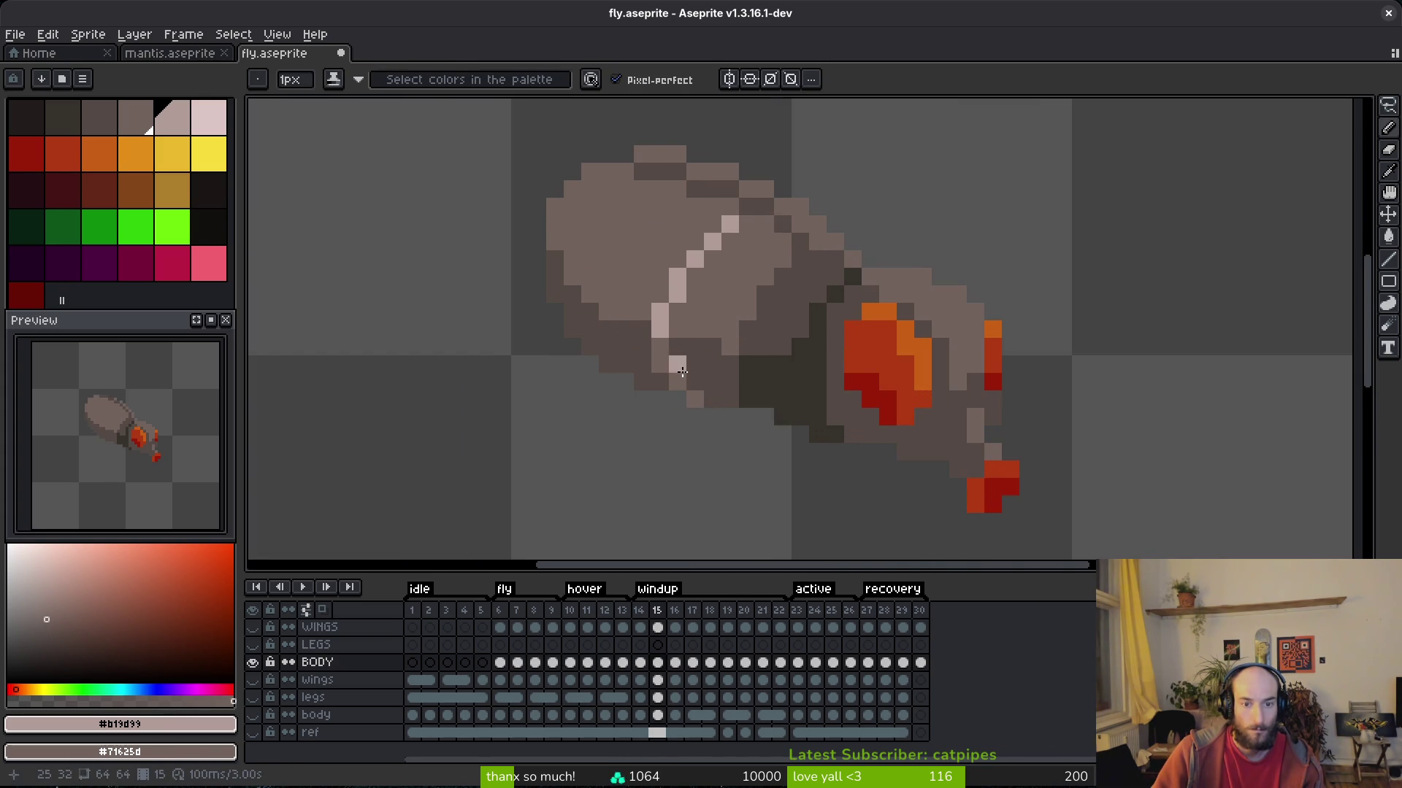
left_click_drag(689, 300, 686, 311)
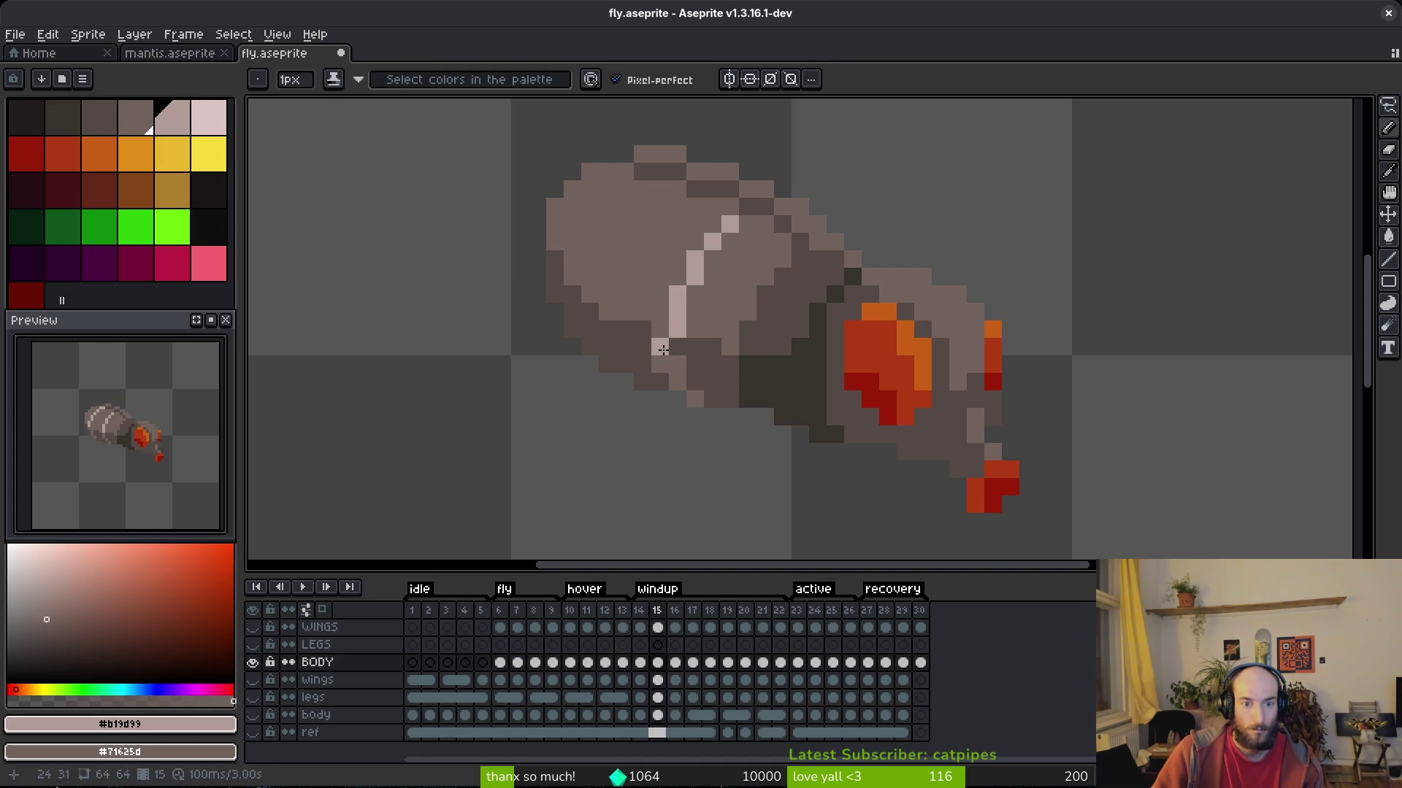
Resample the darker #71625d and light stripe colours, and undo the last two strokes.
left_click(661, 361, "alt")
scroll(729, 394, "down", 4)
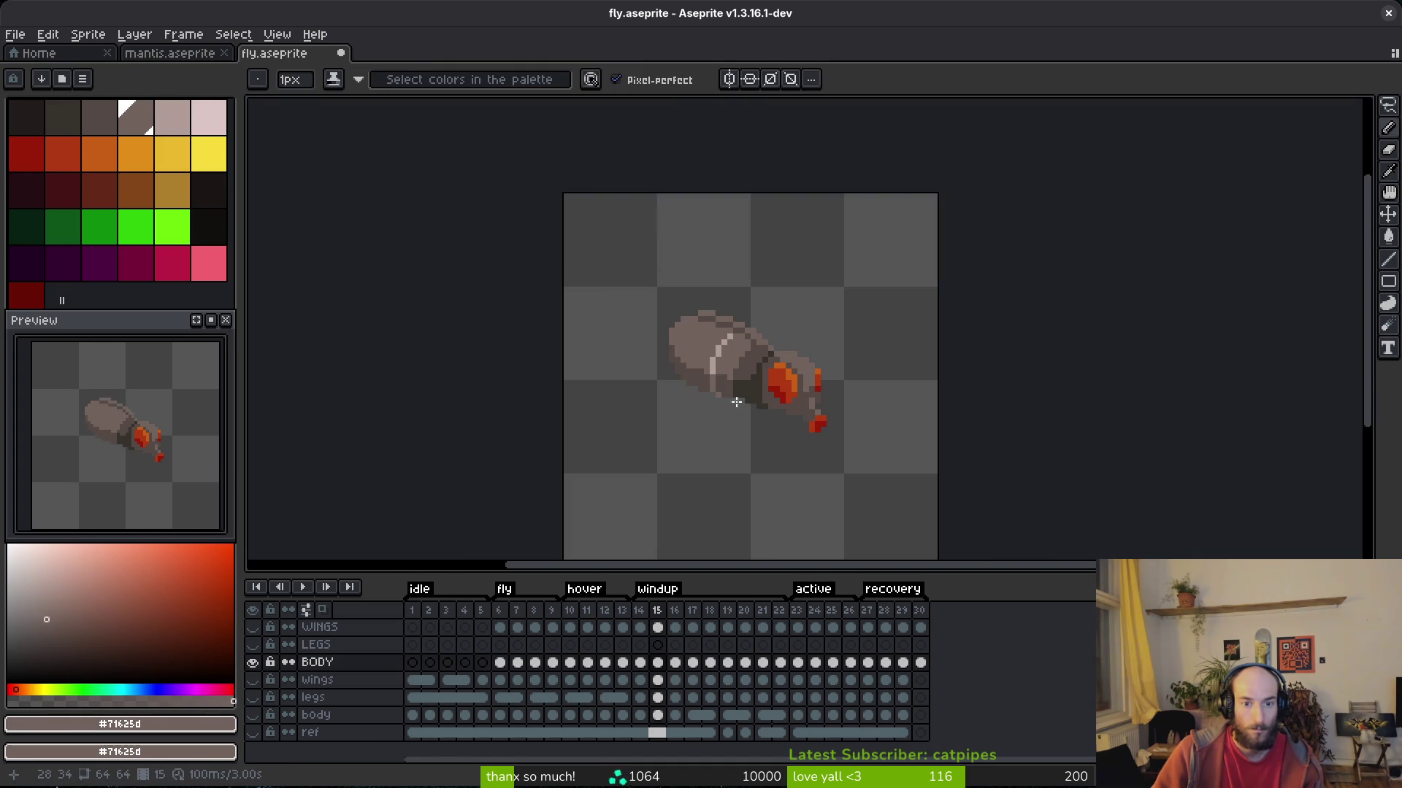
scroll(714, 357, "up", 4)
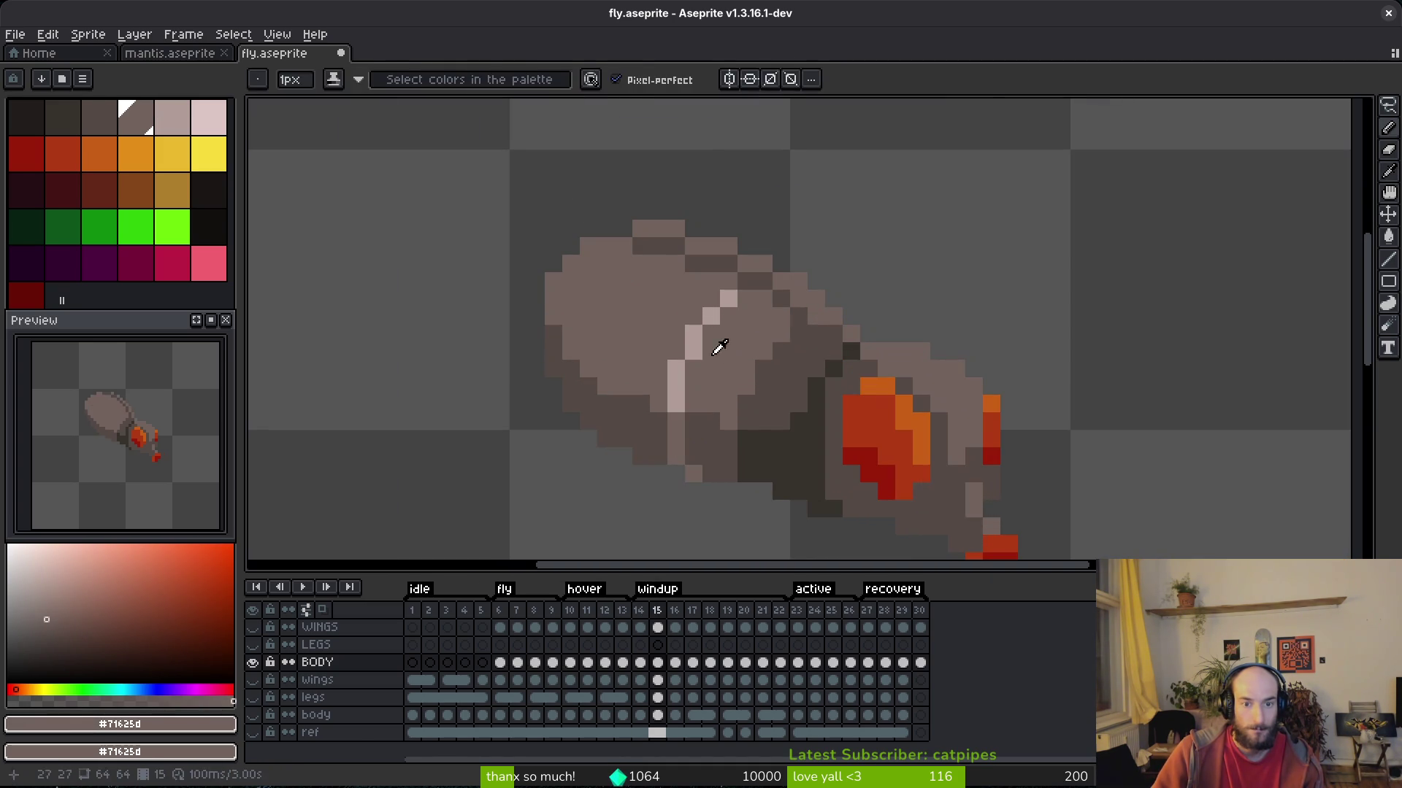
left_click(693, 343, "alt")
key("ctrl+z")
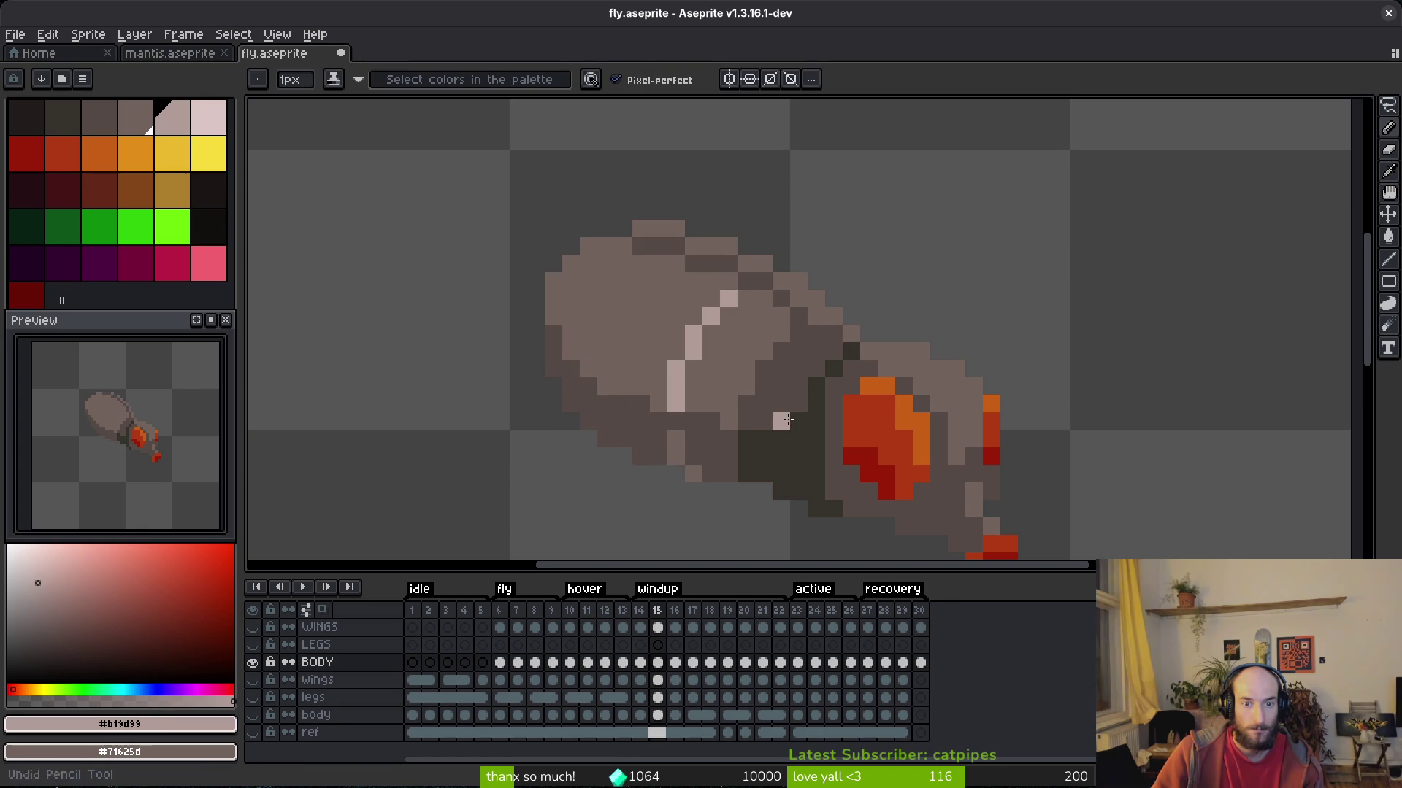
key("ctrl+z")
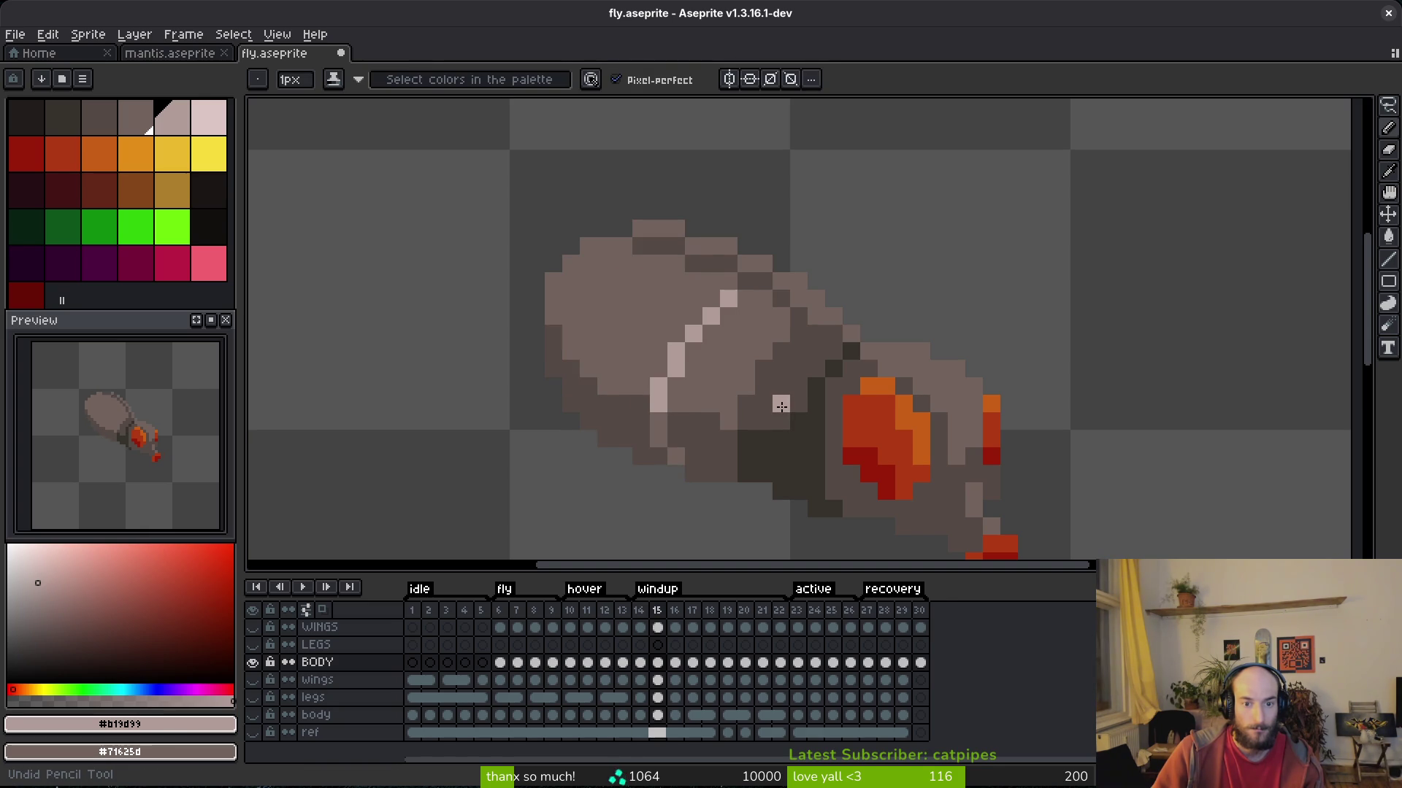
scroll(746, 439, "down", 5)
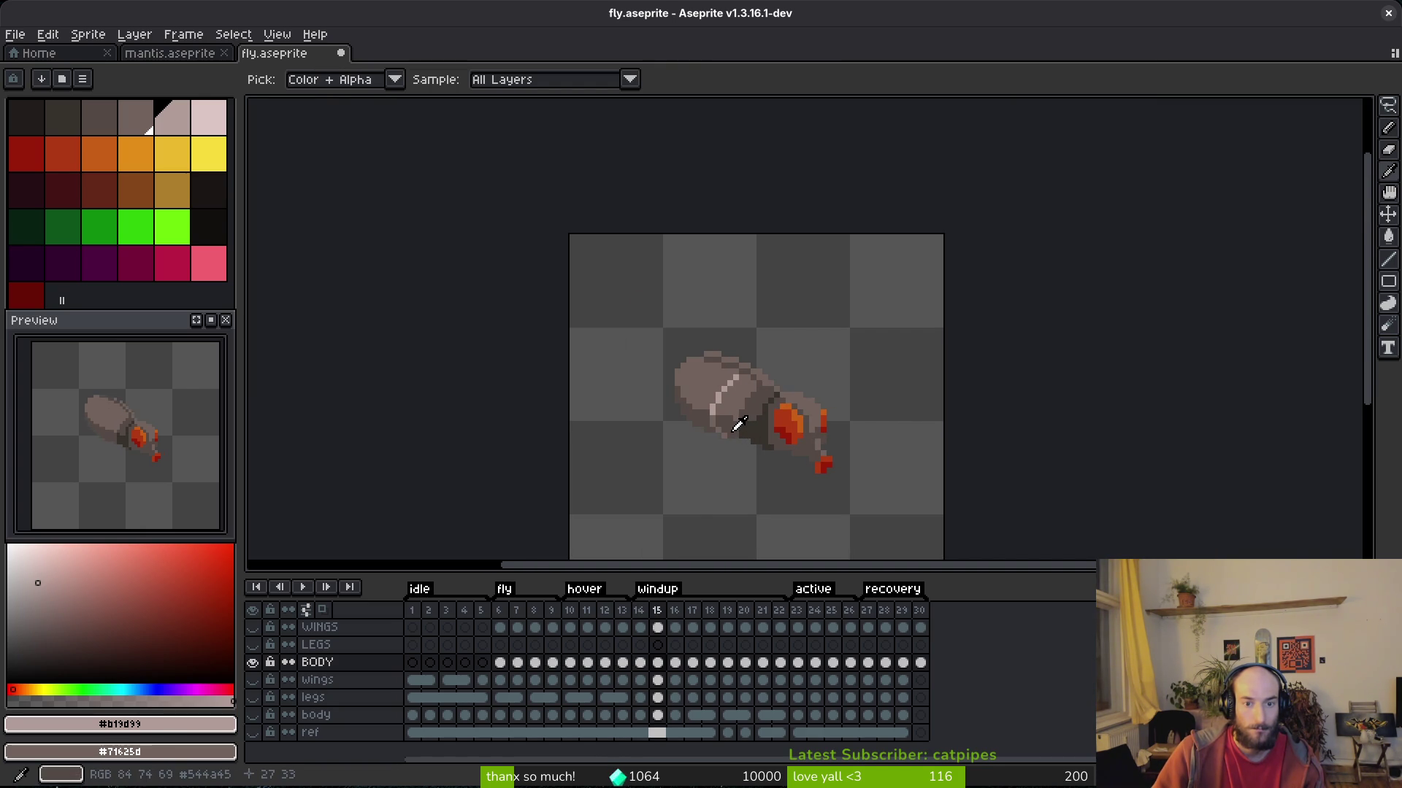
scroll(711, 374, "up", 2)
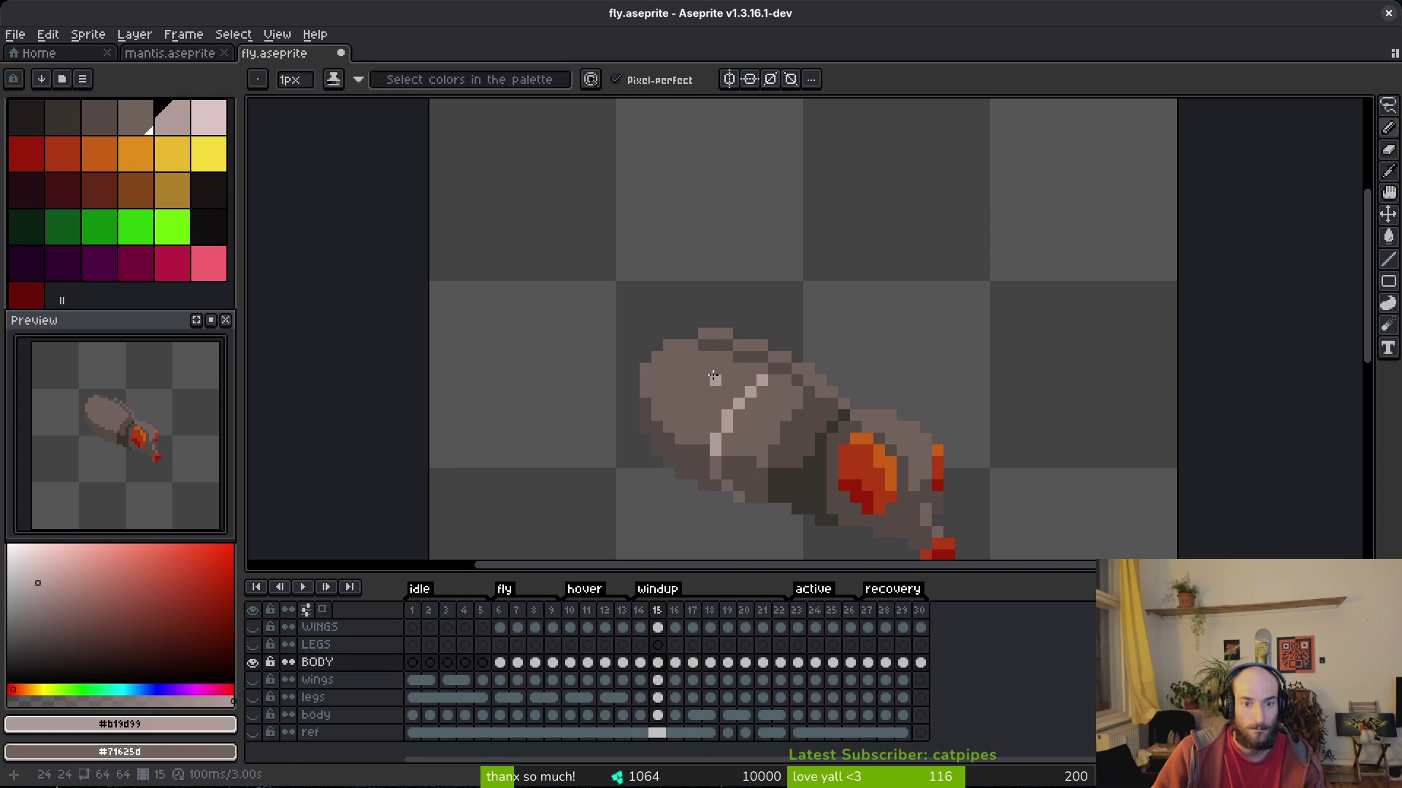
Continue the light diagonal stripe down to the body's lower left, checking against frame 14.
key("comma")
scroll(719, 367, "up", 2)
key("period")
left_click(713, 349)
left_click(687, 366)
left_click(633, 418)
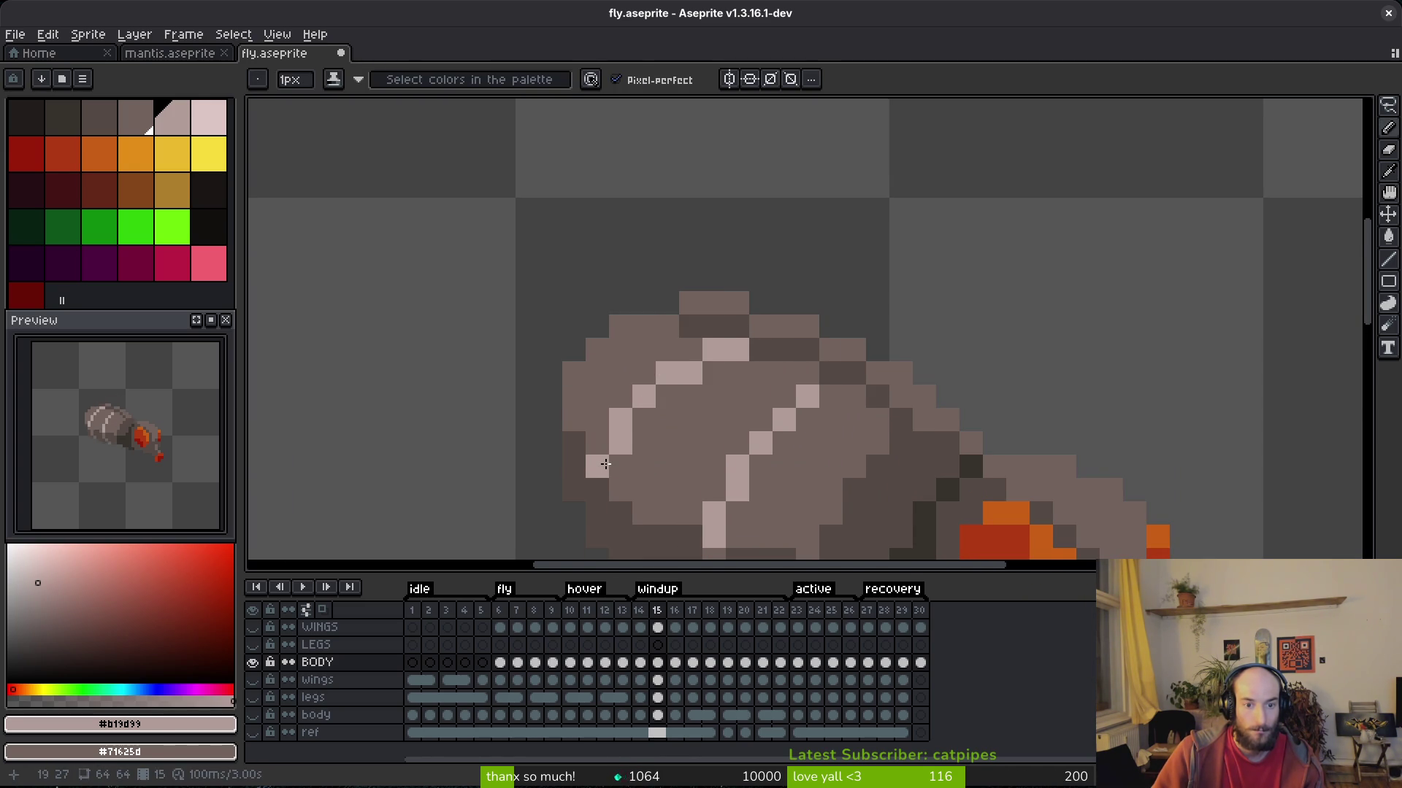
scroll(666, 443, "down", 1)
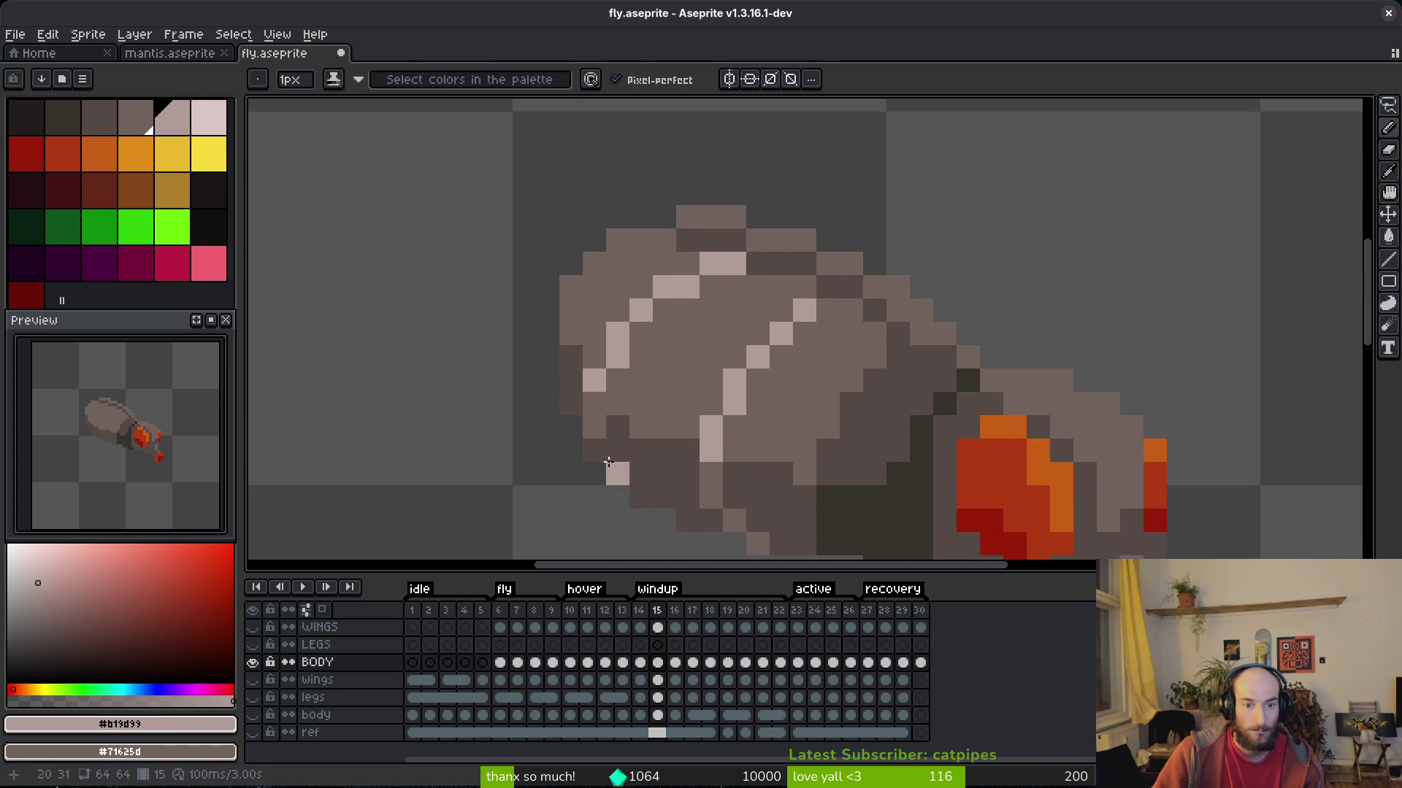
scroll(684, 401, "down", 1)
scroll(684, 402, "up", 1)
left_click(617, 440)
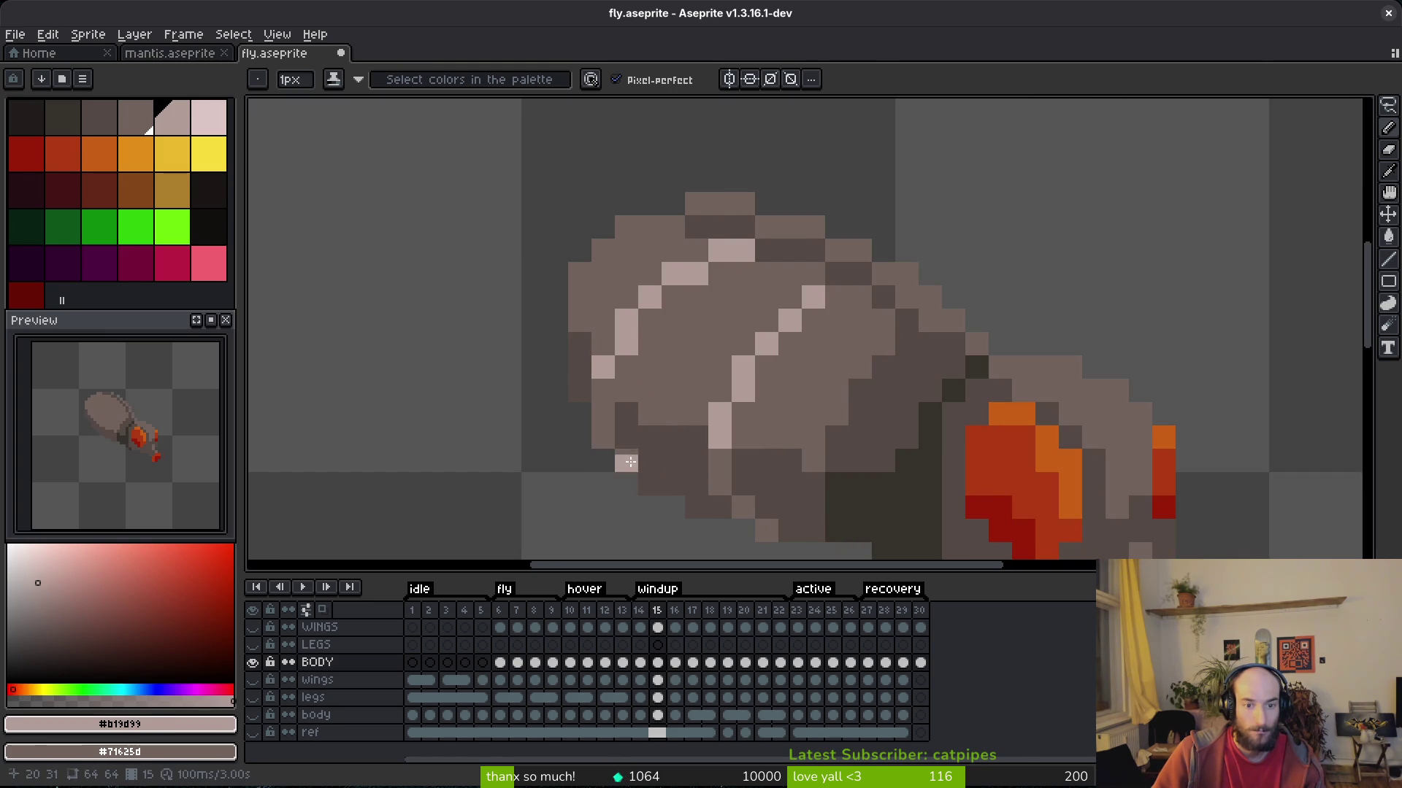
scroll(705, 371, "down", 5)
Compare with frame 14, then draw a diagonal light highlight across the body, partly reverting it.
key("Left")
key("alt")
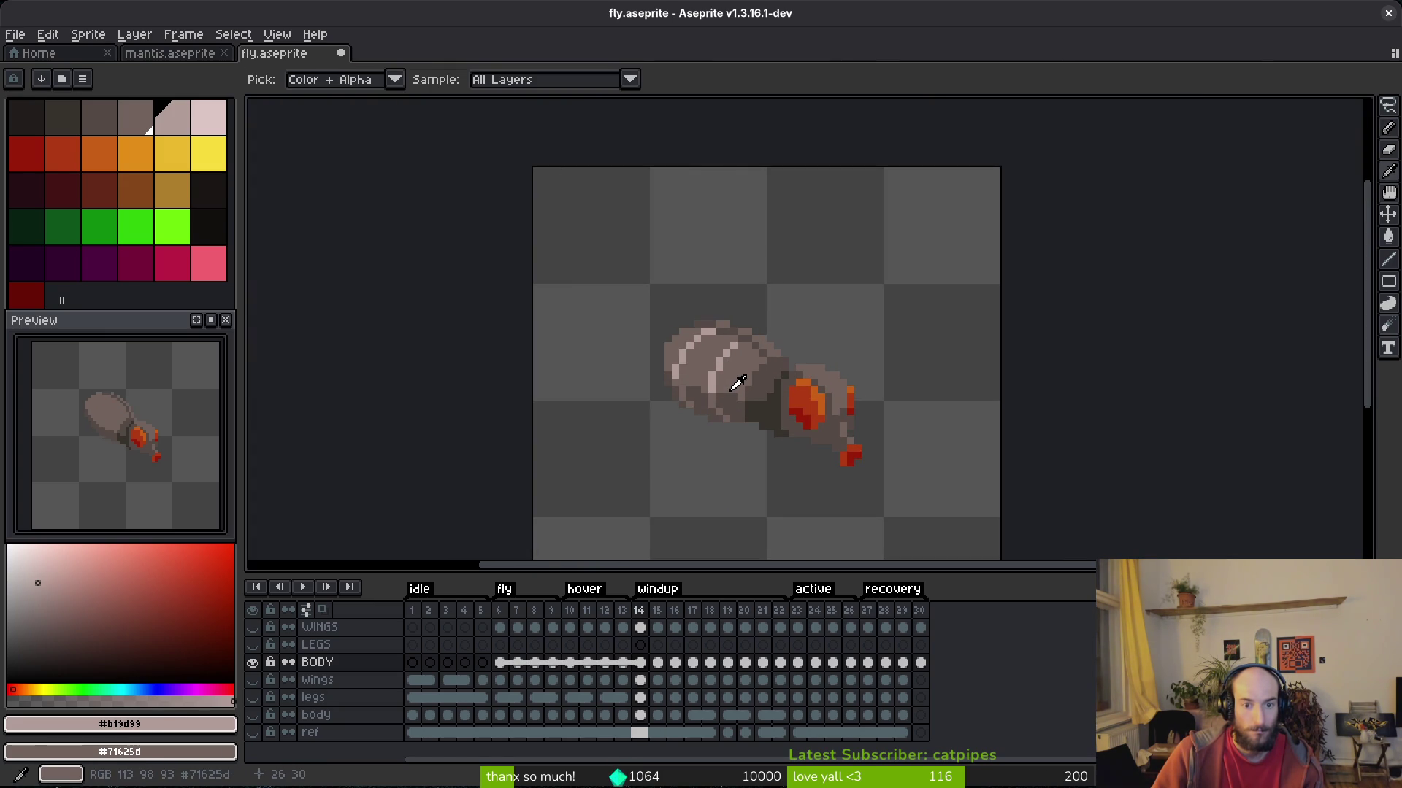
key("Right")
scroll(742, 383, "up", 5)
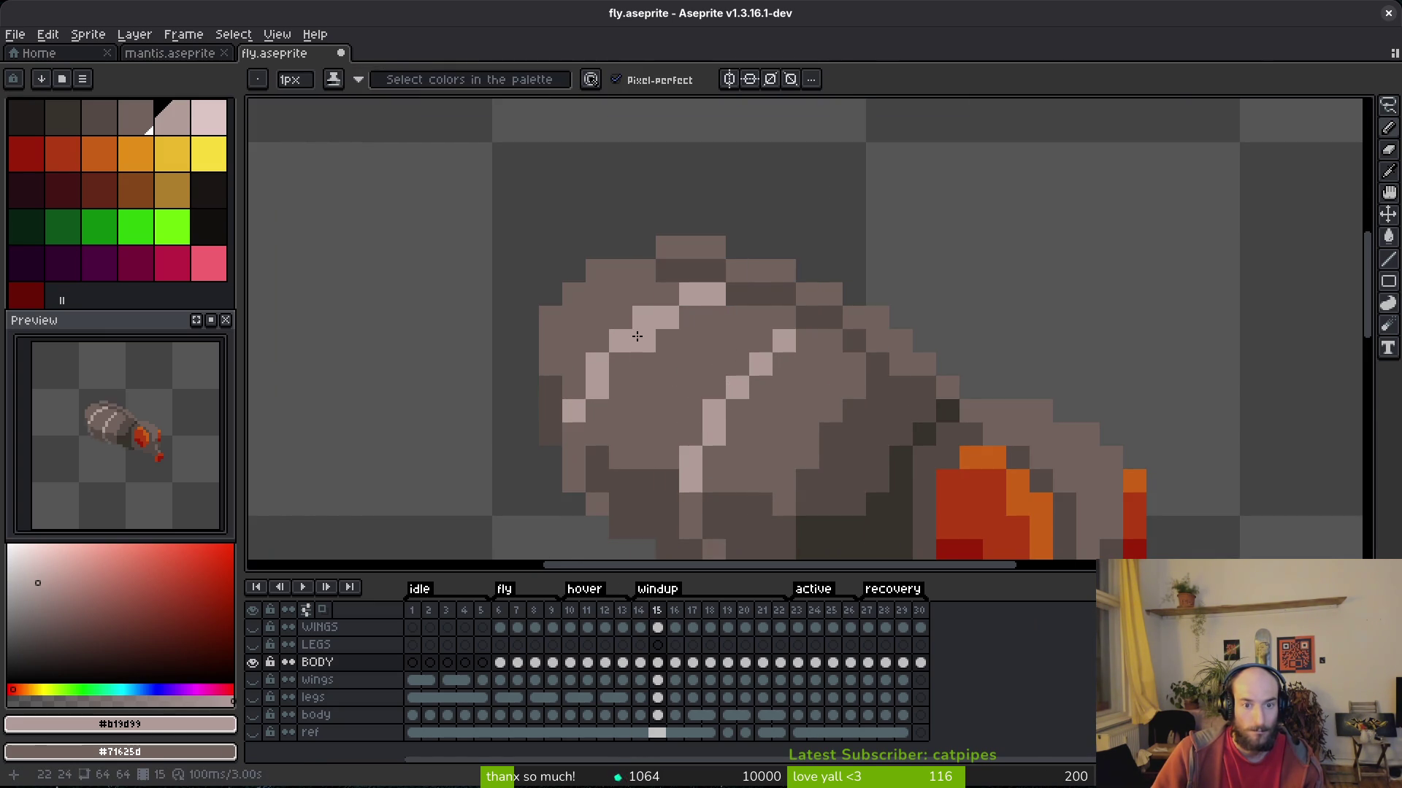
mouse_move(626, 359)
left_mouse_down()
mouse_move(600, 409)
mouse_move(608, 479)
left_mouse_up()
key("ctrl+z")
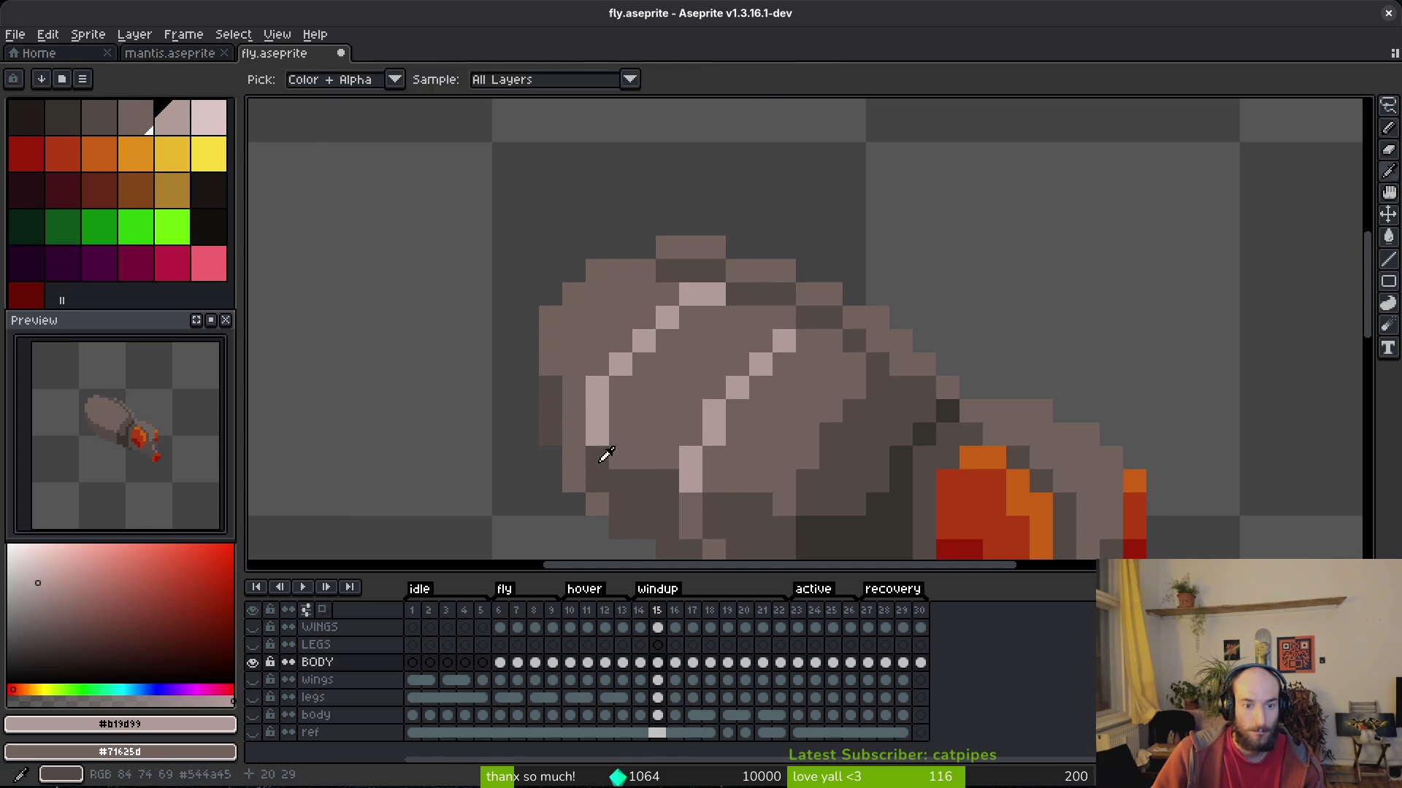
Darken several cells along the body's left edge with the dark shade.
left_click(595, 462, "alt")
left_click(573, 436)
left_click(574, 480)
left_click(597, 505)
scroll(626, 429, "down", 1)
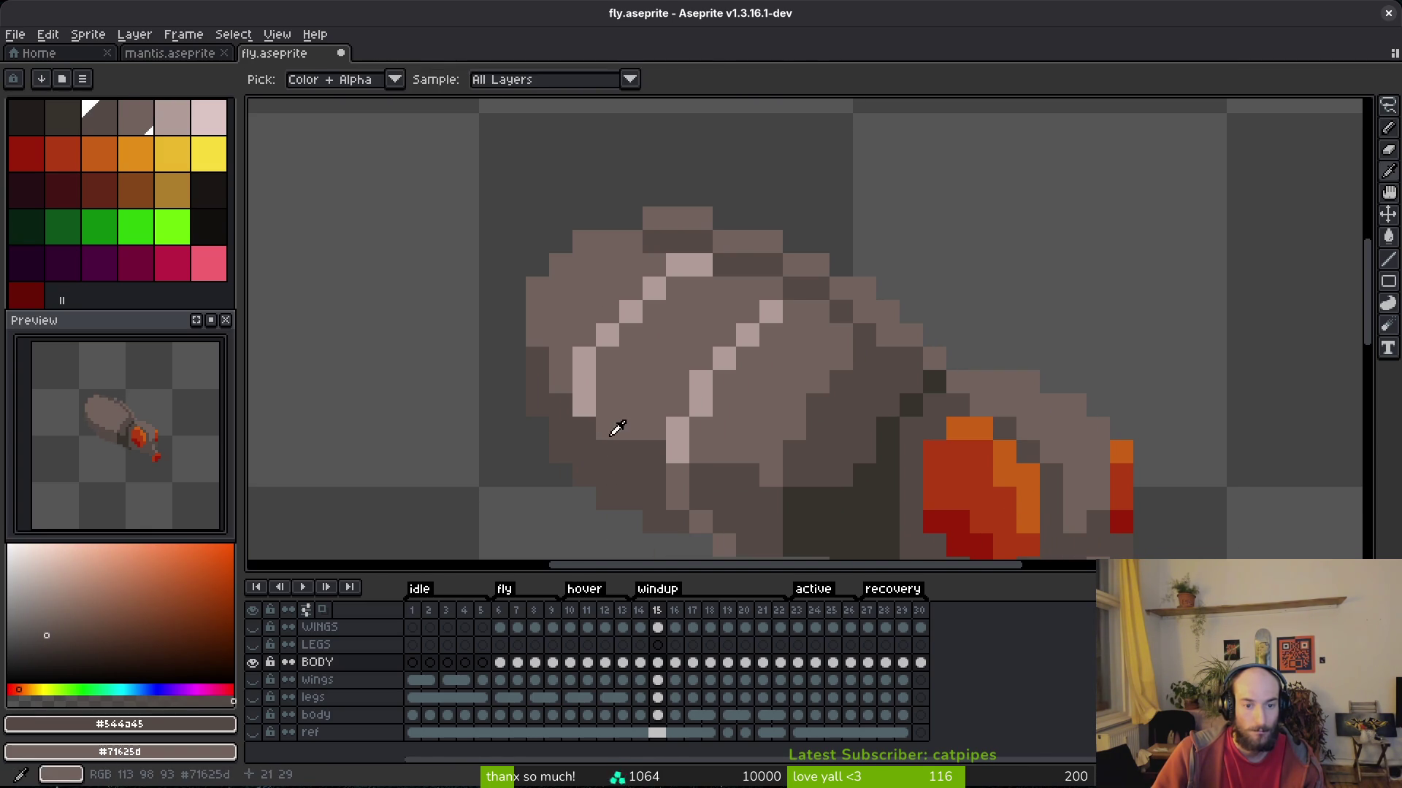
Repaint the lower-left body cells in the mid tone #71625d, lightening two edge cells.
left_click(606, 430, "alt")
left_click_drag(584, 435, 606, 496)
left_click(604, 469, "alt")
scroll(693, 422, "down", 3)
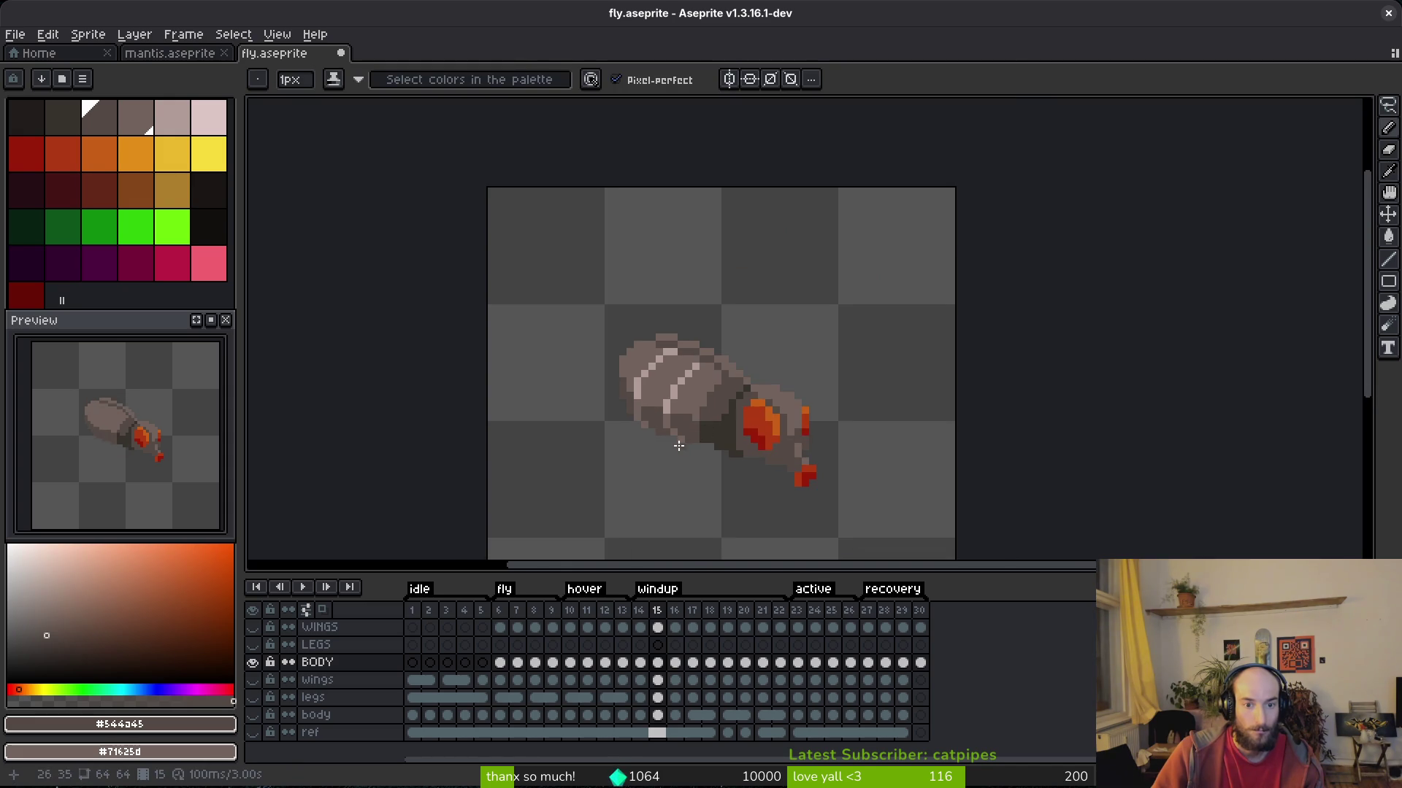
scroll(657, 424, "up", 6)
Sample #71625d, #544d45 and the light stripe colour from frame 15, then move to frame 16.
left_click(610, 354, "alt")
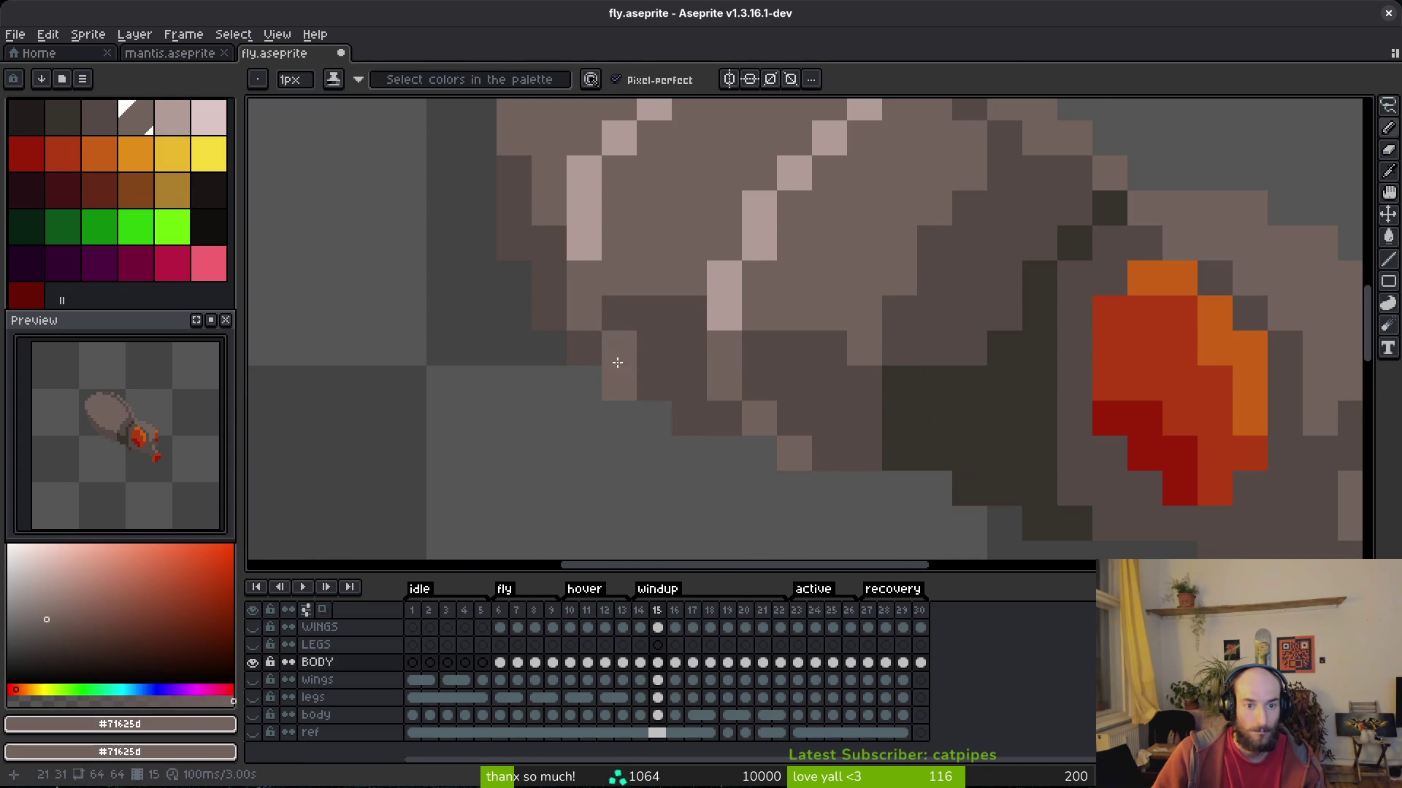
left_click(642, 353, "alt")
scroll(714, 447, "down", 5)
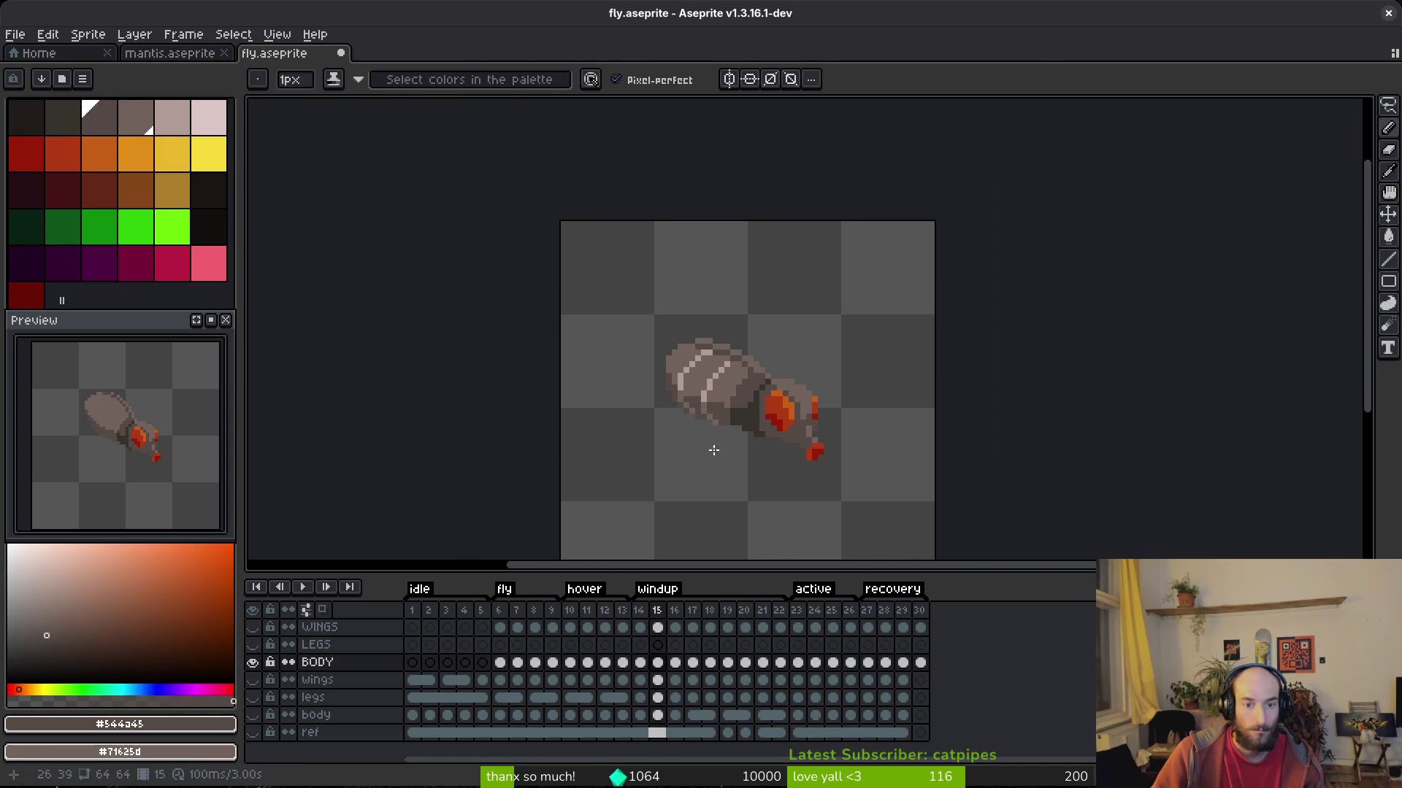
scroll(727, 371, "up", 5)
key("Right")
key("Left")
left_click(781, 332, "alt")
key("Right")
Undo stray pixels and paint a first light diagonal stripe down frame 16's body, checking frame 15.
key("Left")
key("Right")
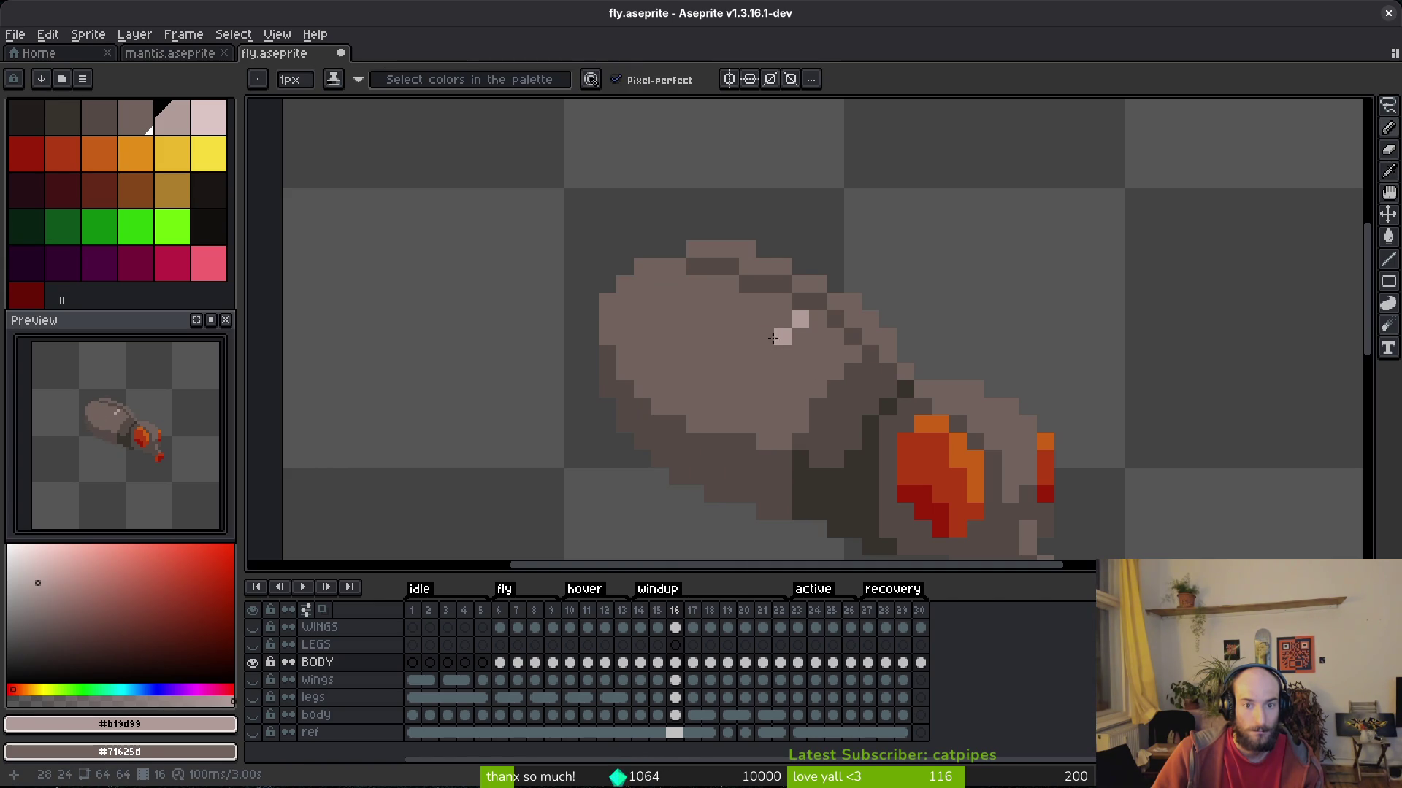
key("ctrl+z")
key("Left")
key("Right")
left_click(762, 357)
left_click(755, 376)
left_click(750, 389)
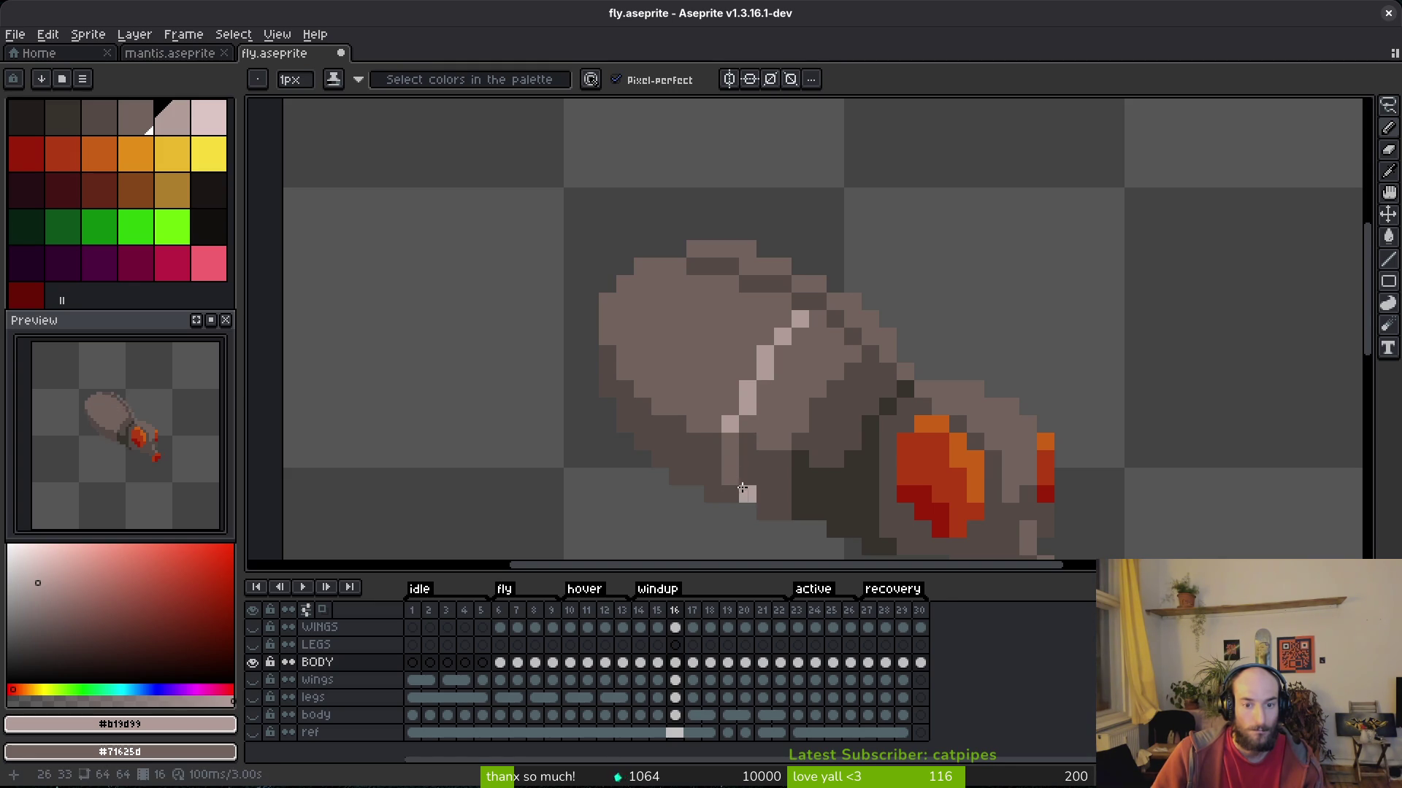
key("Left")
scroll(817, 406, "down", 4)
key("alt")
key("Right")
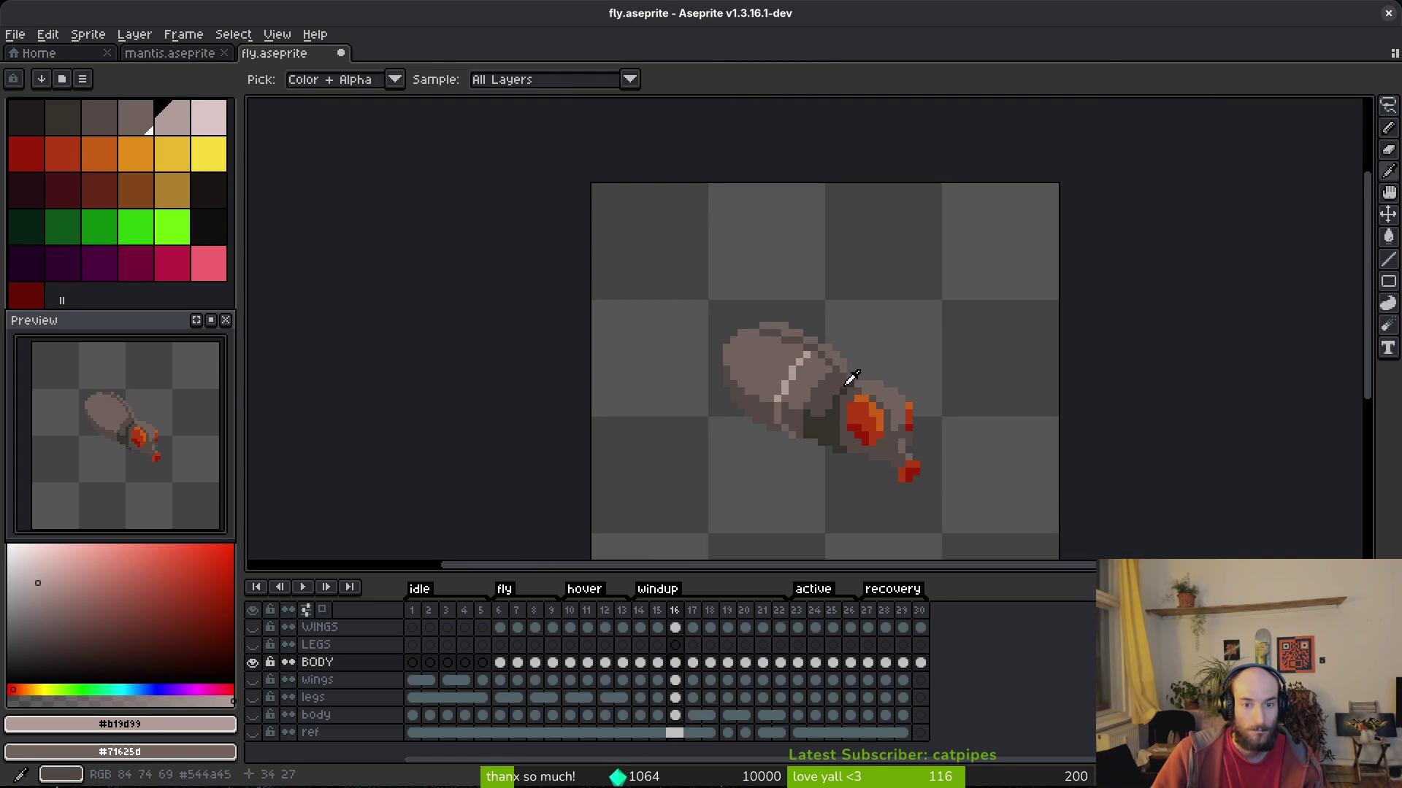
Compare with frame 15 and start a second light stripe near the body's upper right.
scroll(778, 406, "up", 4)
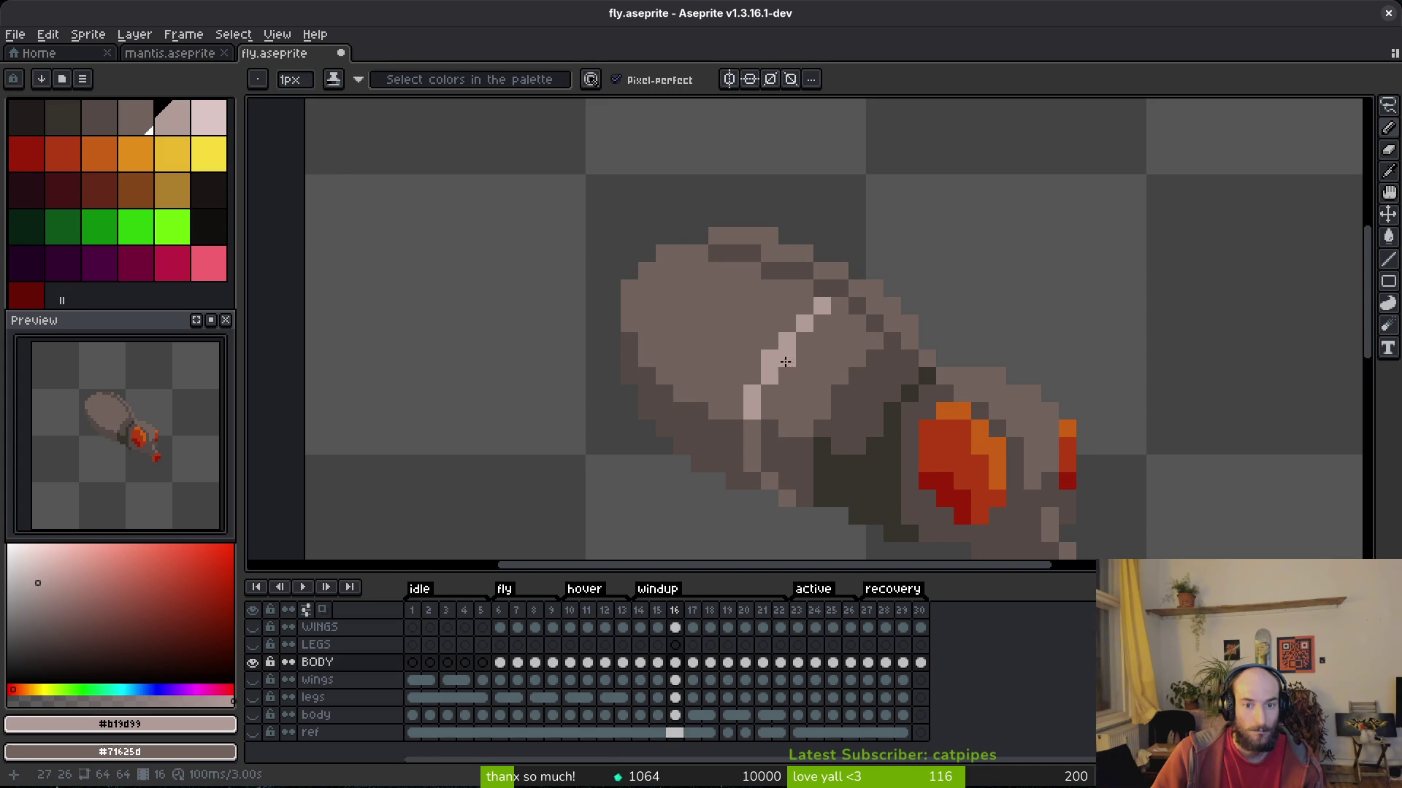
scroll(908, 392, "down", 4)
key("alt")
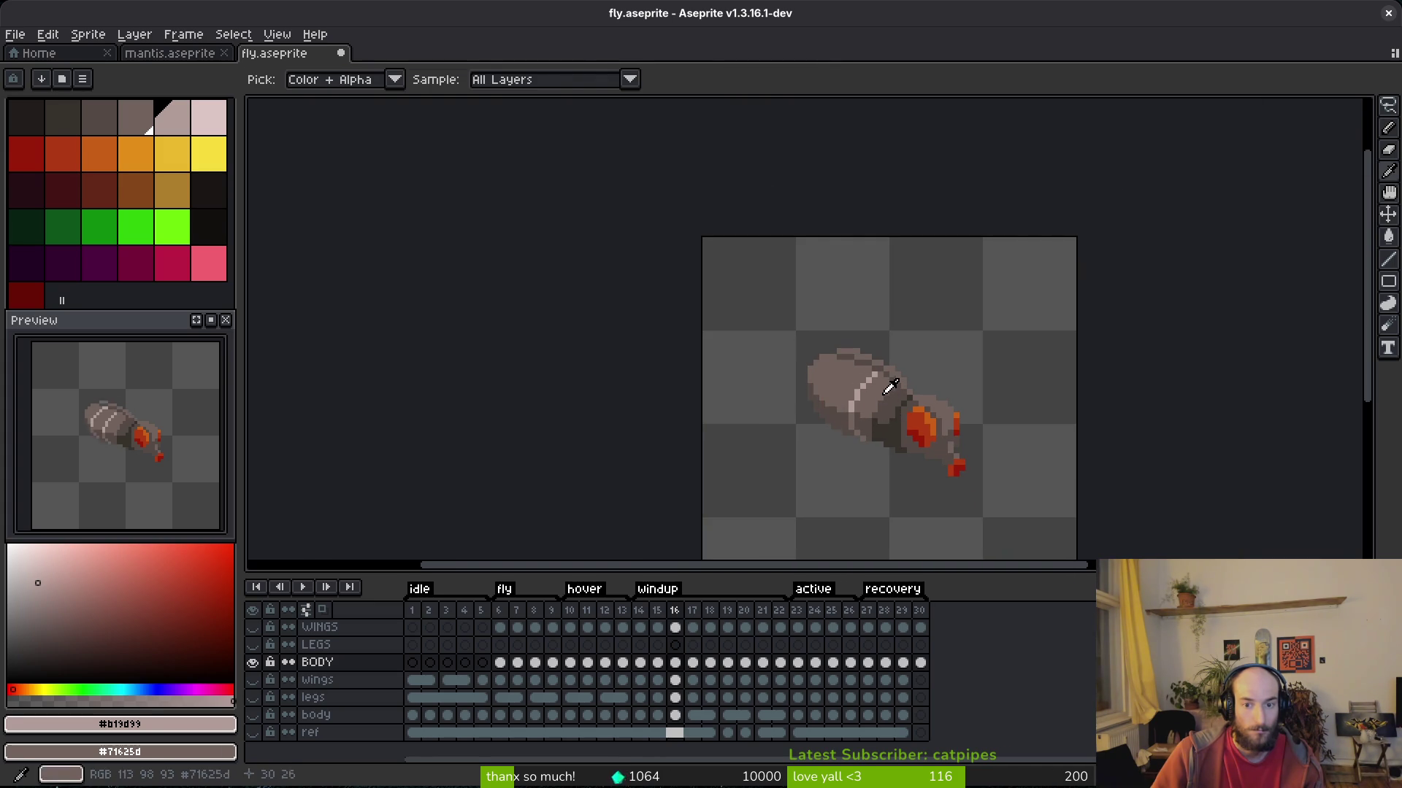
scroll(851, 360, "up", 4)
key("Left")
key("Right")
scroll(852, 347, "down", 4)
scroll(851, 306, "up", 4)
key("Left")
key("Right")
left_click(844, 290)
key("Left")
key("Right")
Extend the second stripe diagonally down-left to the body edge, replacing an undone vertical pair.
left_click(829, 303)
left_click(810, 319)
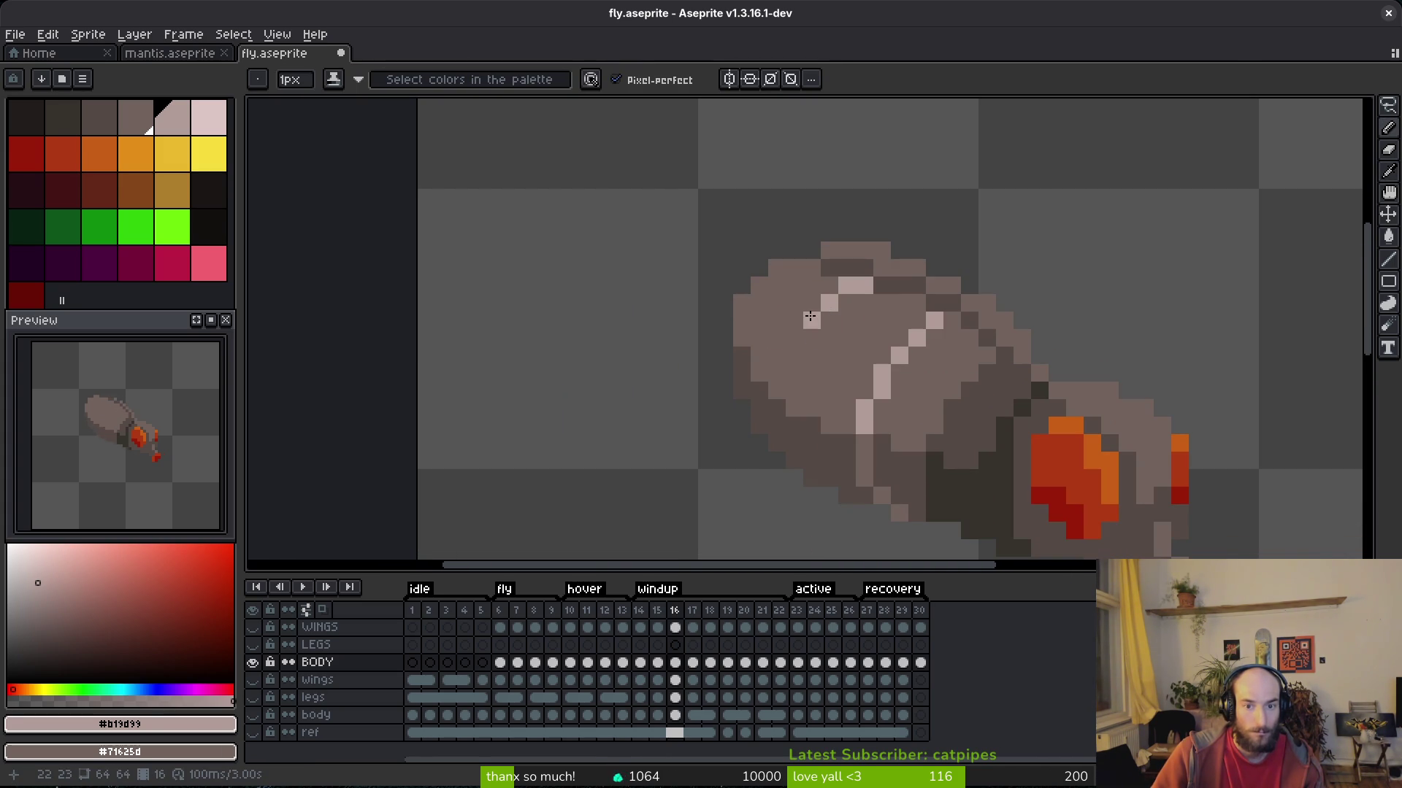
left_click(794, 321)
left_click(786, 339)
key("ctrl+z")
key("ctrl+z")
left_click(793, 338)
left_click(781, 357)
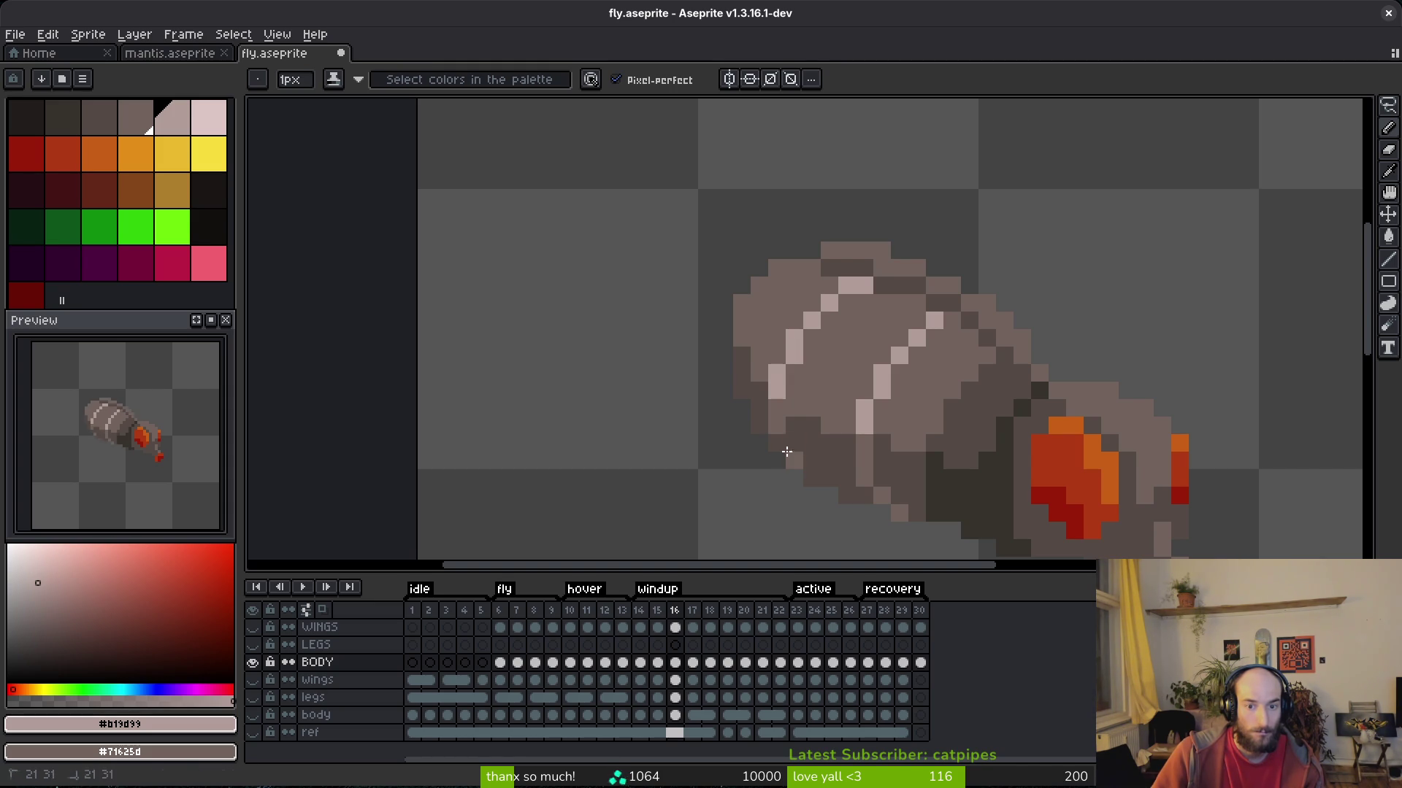
Switch the pencil colour to the dark shade #544a45.
scroll(830, 411, "down", 4)
key("i")
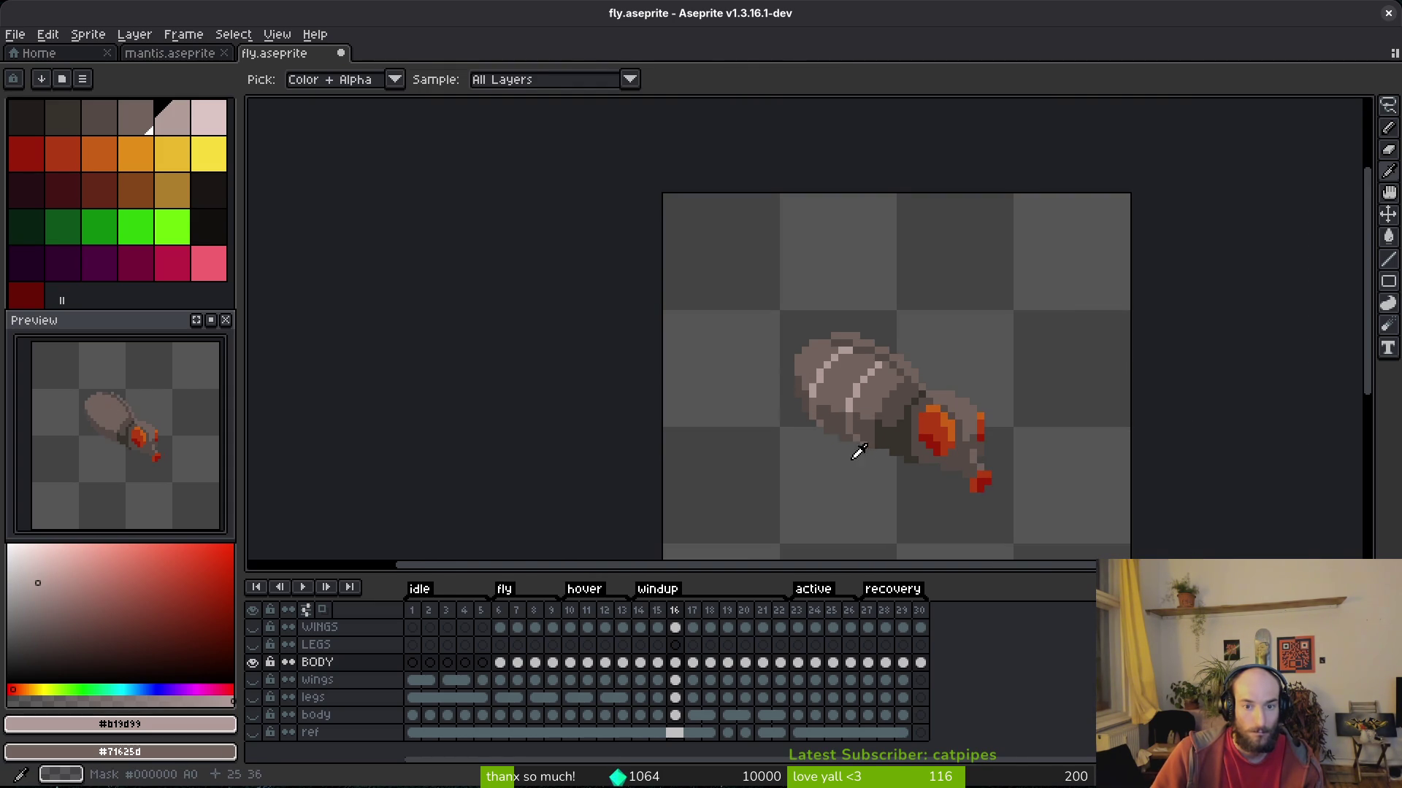
key("b")
scroll(861, 438, "up", 4)
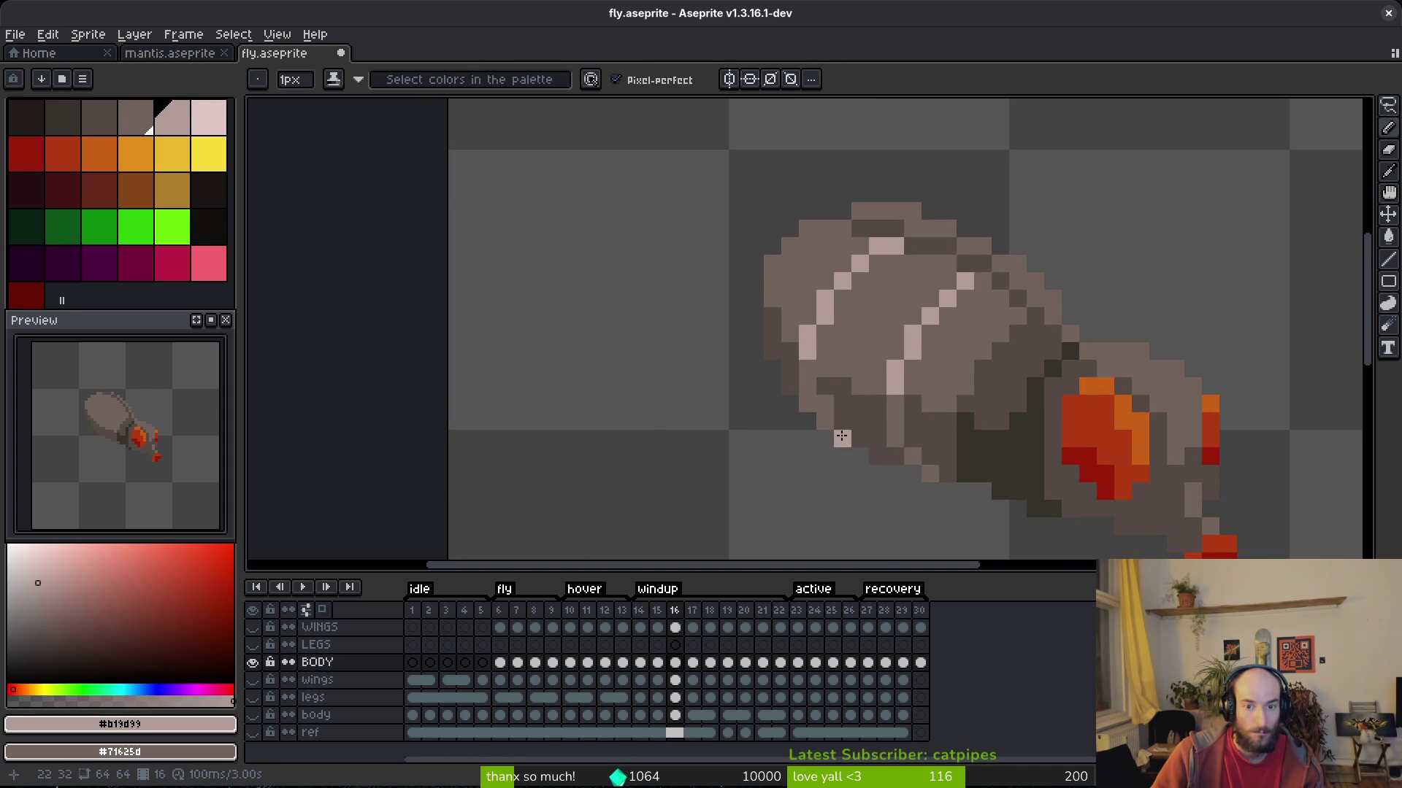
left_click(804, 405, "alt")
scroll(870, 429, "down", 6)
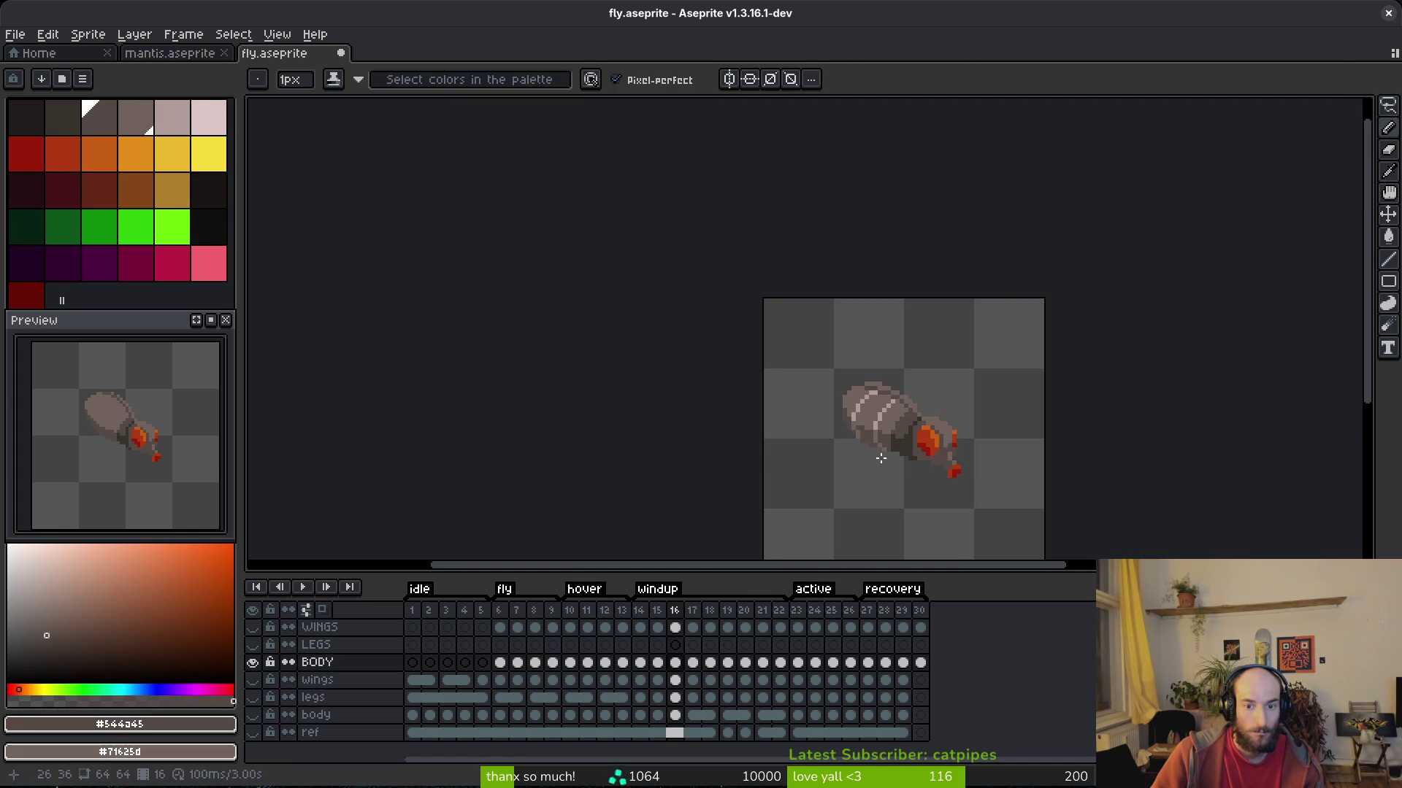
scroll(879, 457, "up", 4)
scroll(832, 423, "down", 2)
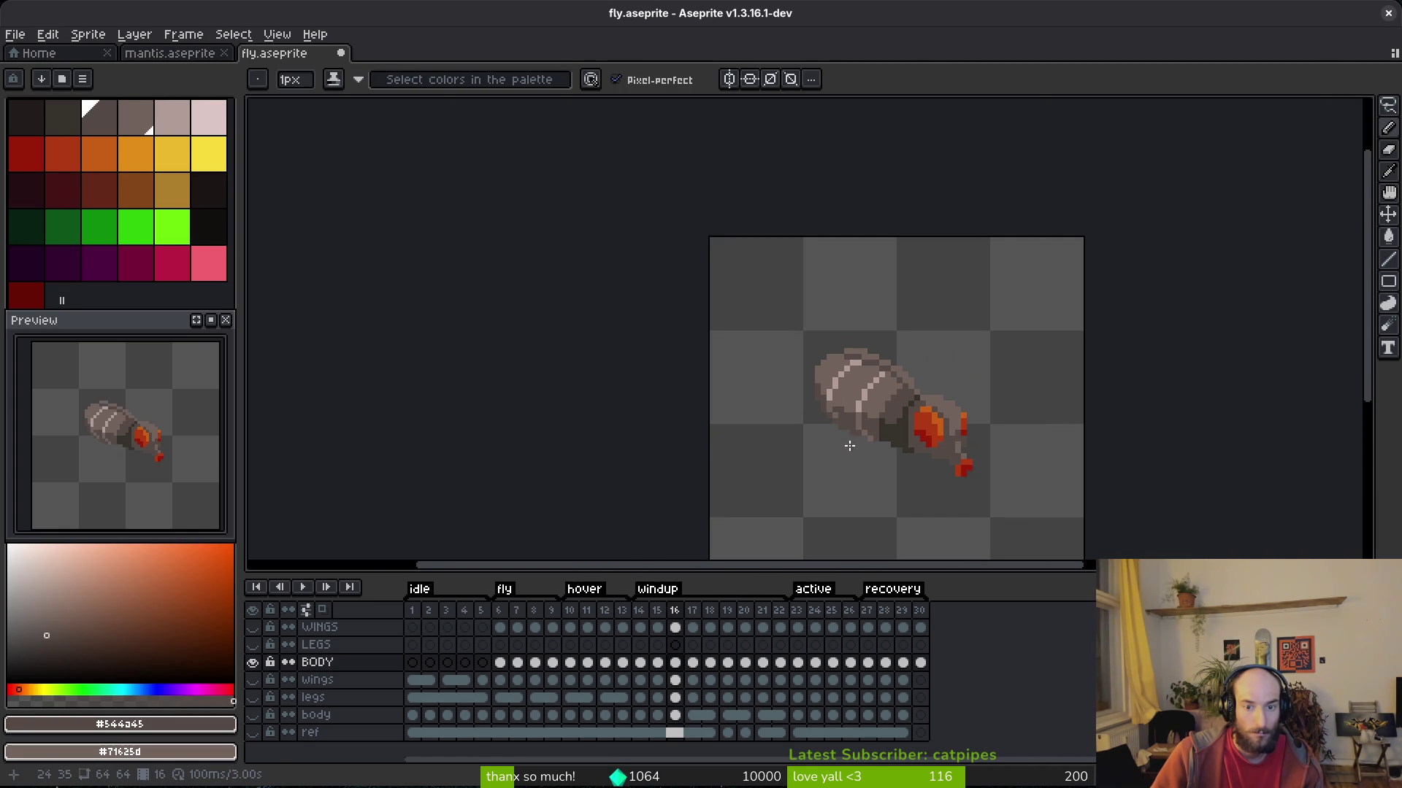
scroll(850, 446, "up", 3)
Compare frames 16 and 17 and sample the light stripe colour from frame 16.
key("Right")
key("Left")
key("Right")
key("alt")
key("Left")
left_click(918, 318, "alt")
key("Right")
key("Left")
key("Right")
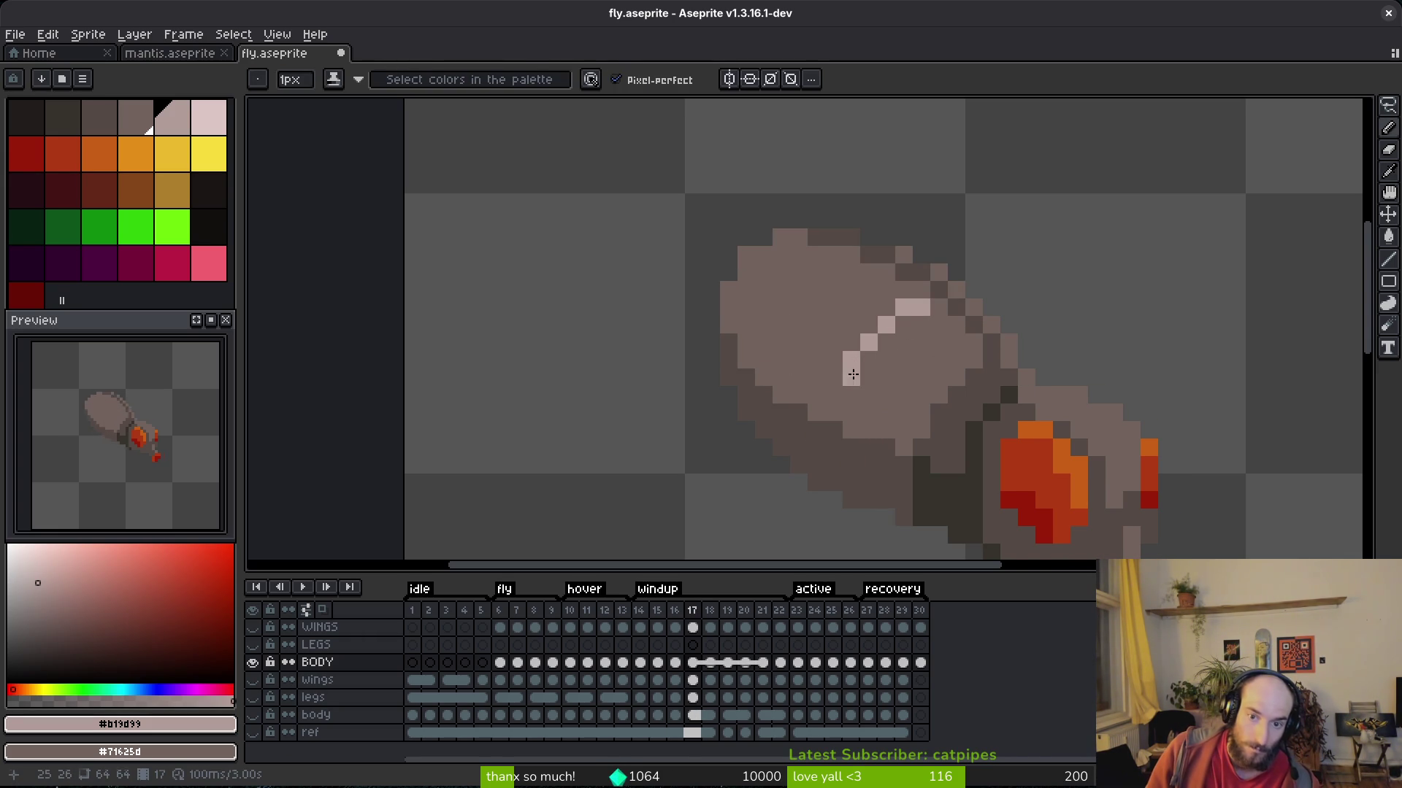
On frame 17, draw a light stripe down the body and add a highlight pixel.
scroll(854, 399, "up", 1)
mouse_move(849, 358)
left_mouse_down()
mouse_move(841, 450)
mouse_move(886, 332)
left_mouse_up()
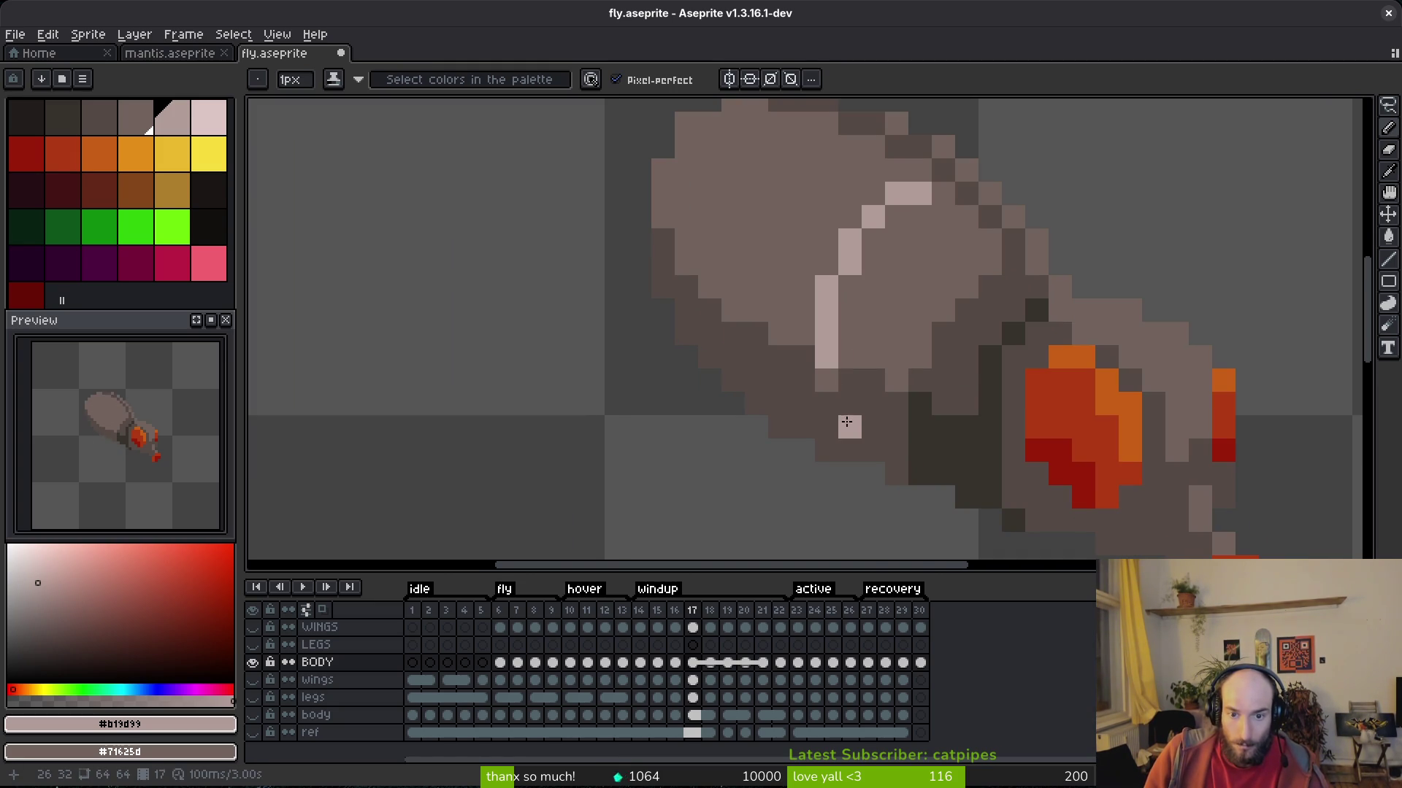
scroll(850, 430, "down", 5)
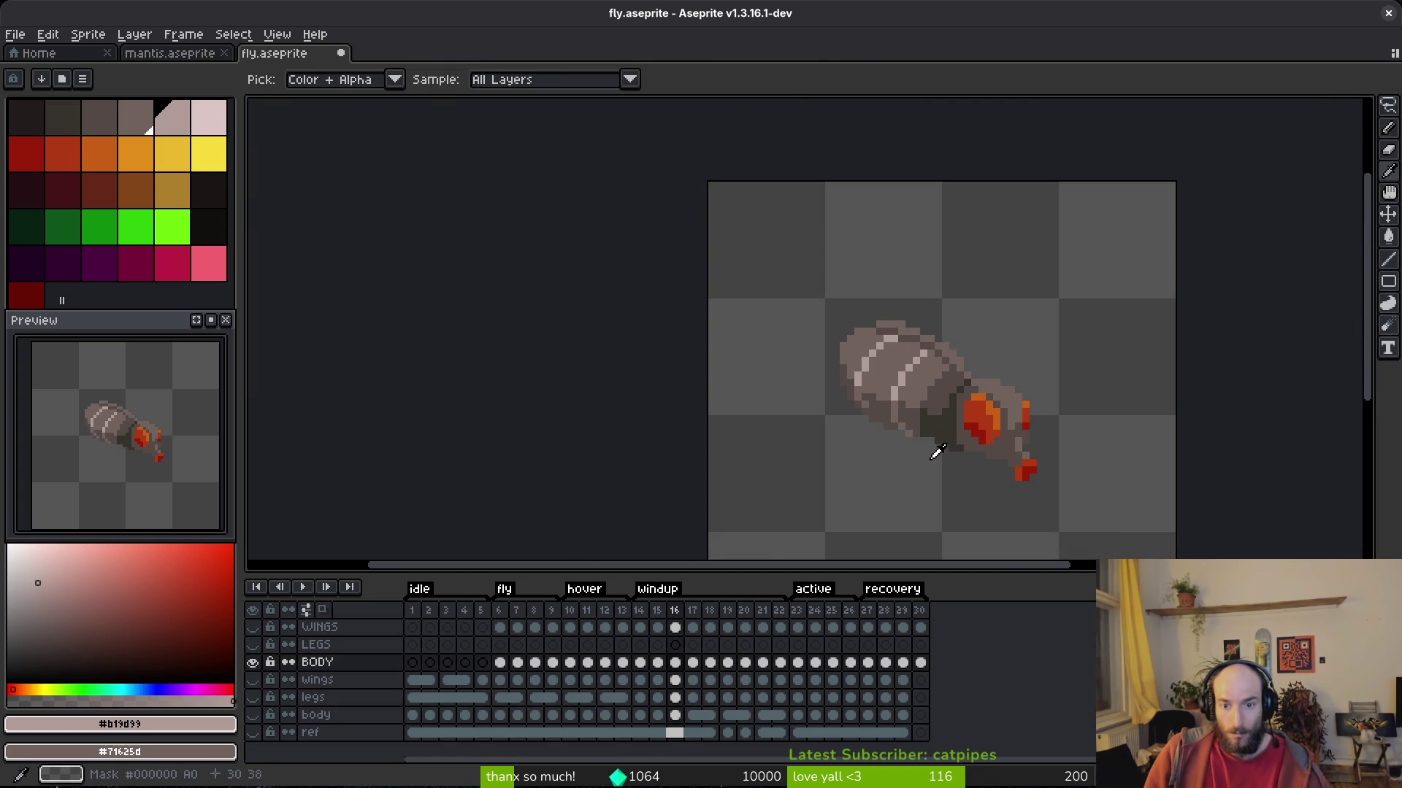
key("i")
key("Left")
scroll(889, 332, "up", 5)
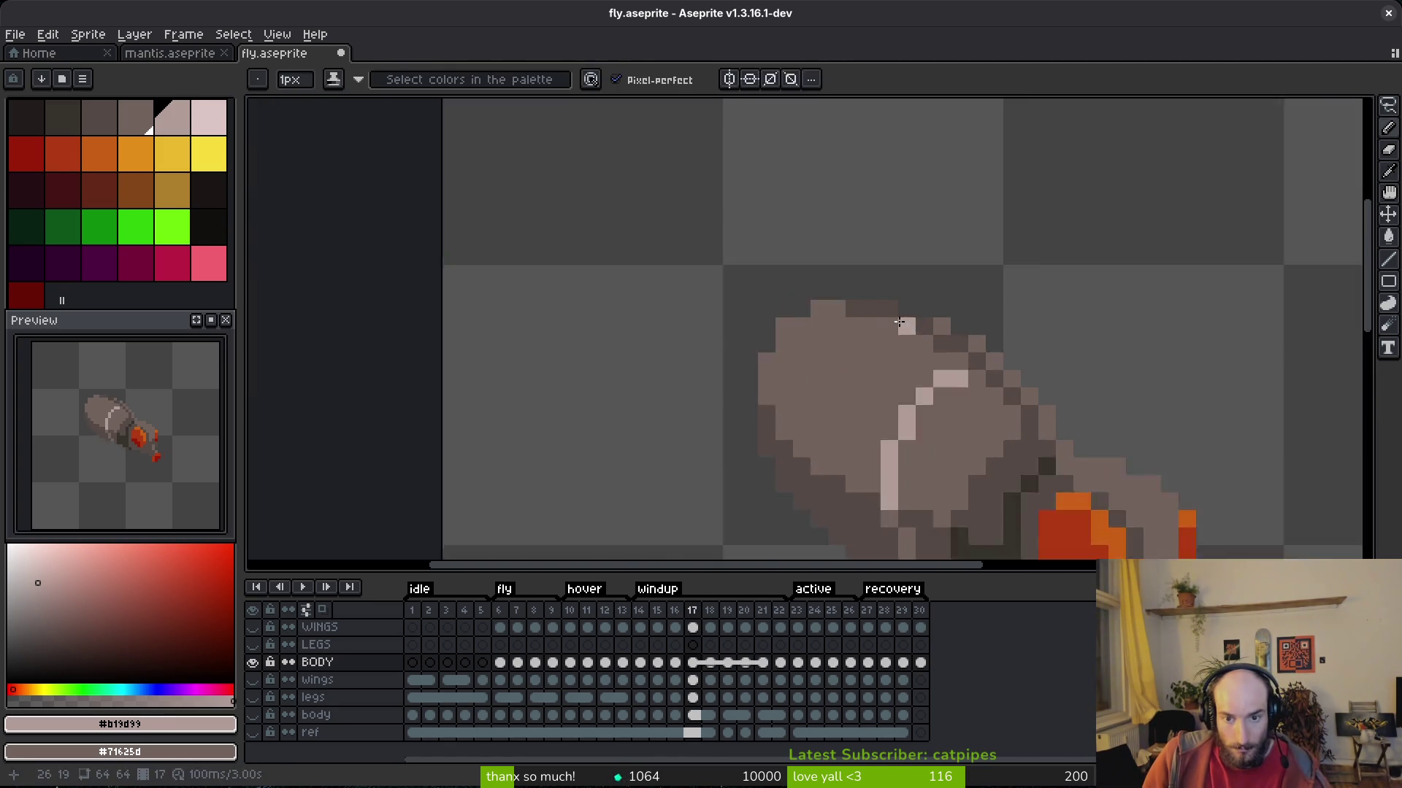
key("Right")
key("b")
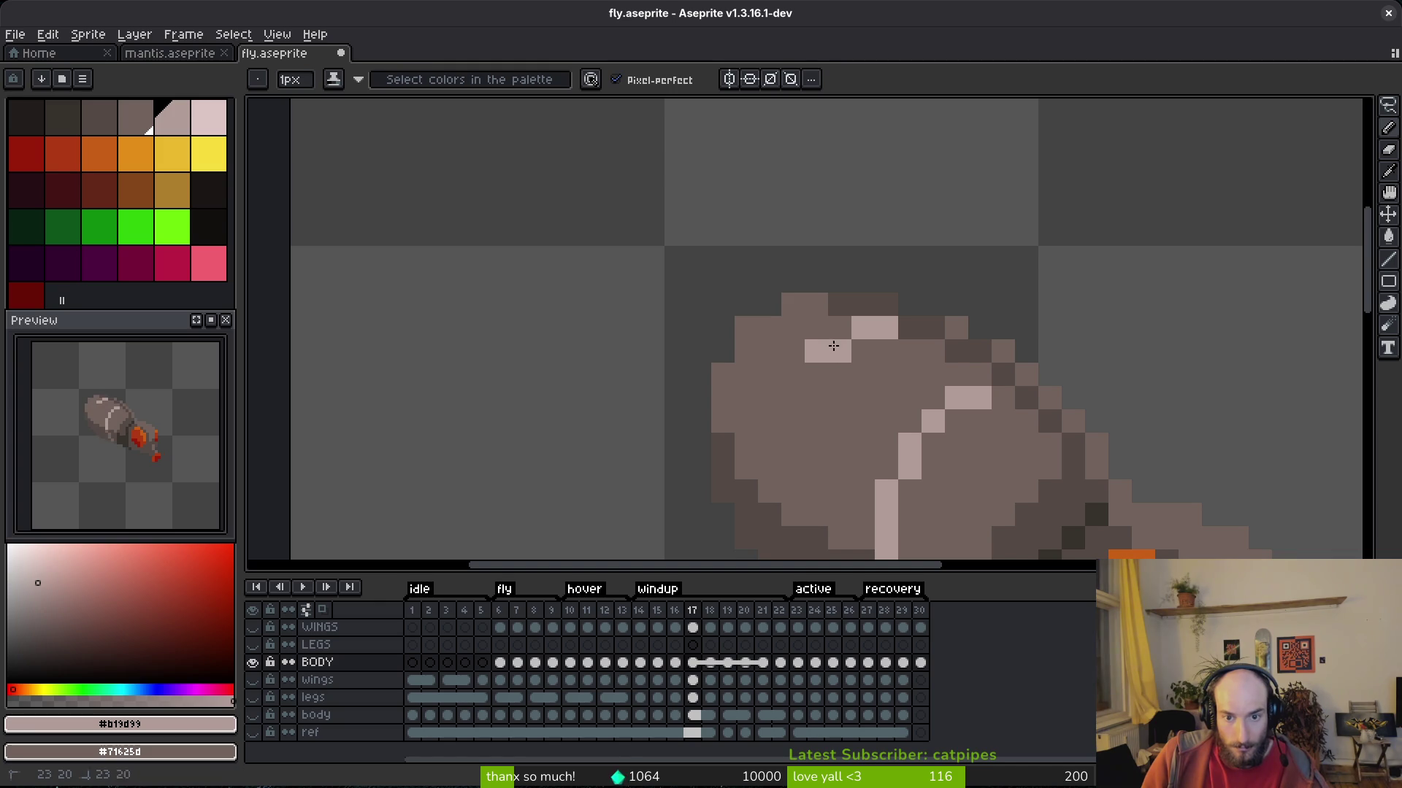
left_click(790, 375)
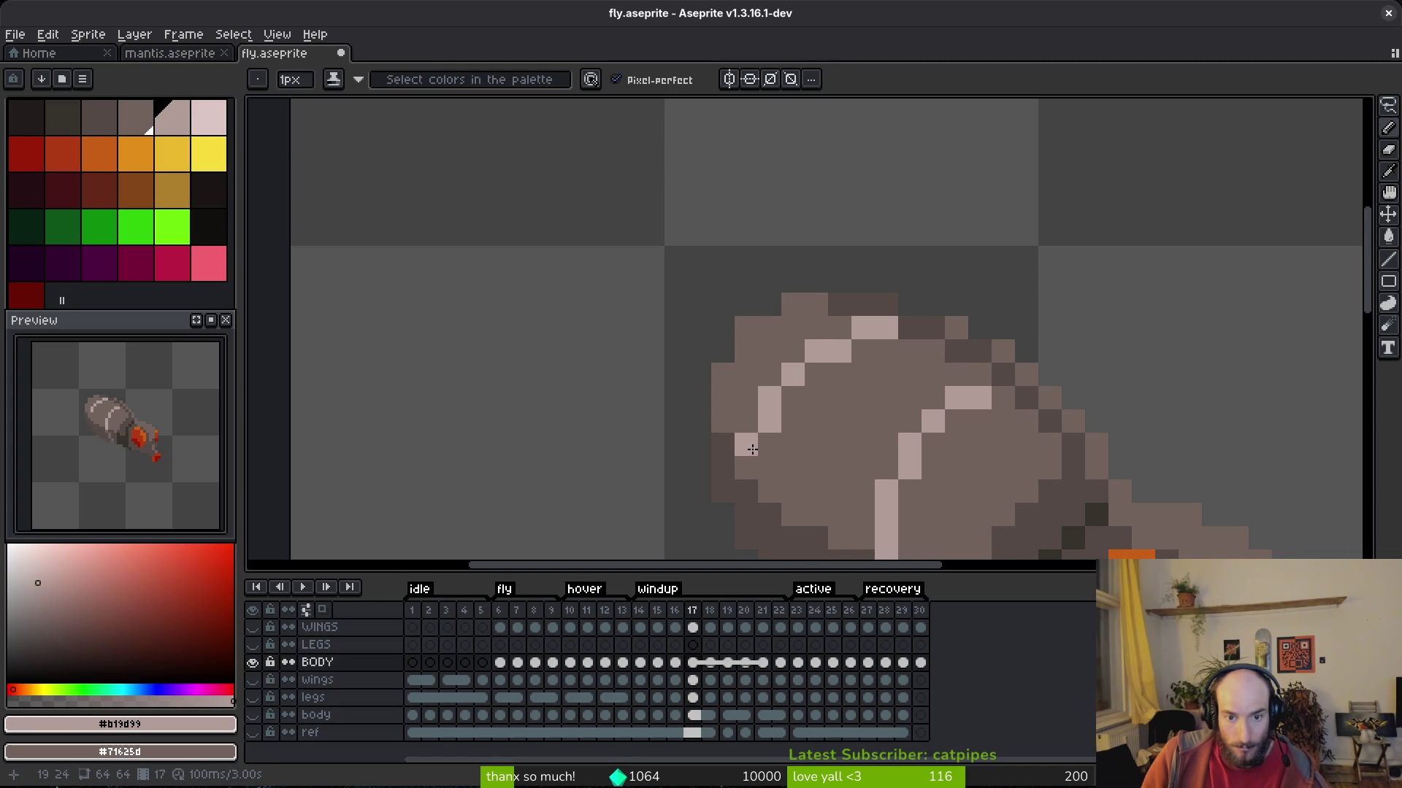
scroll(774, 504, "down", 1)
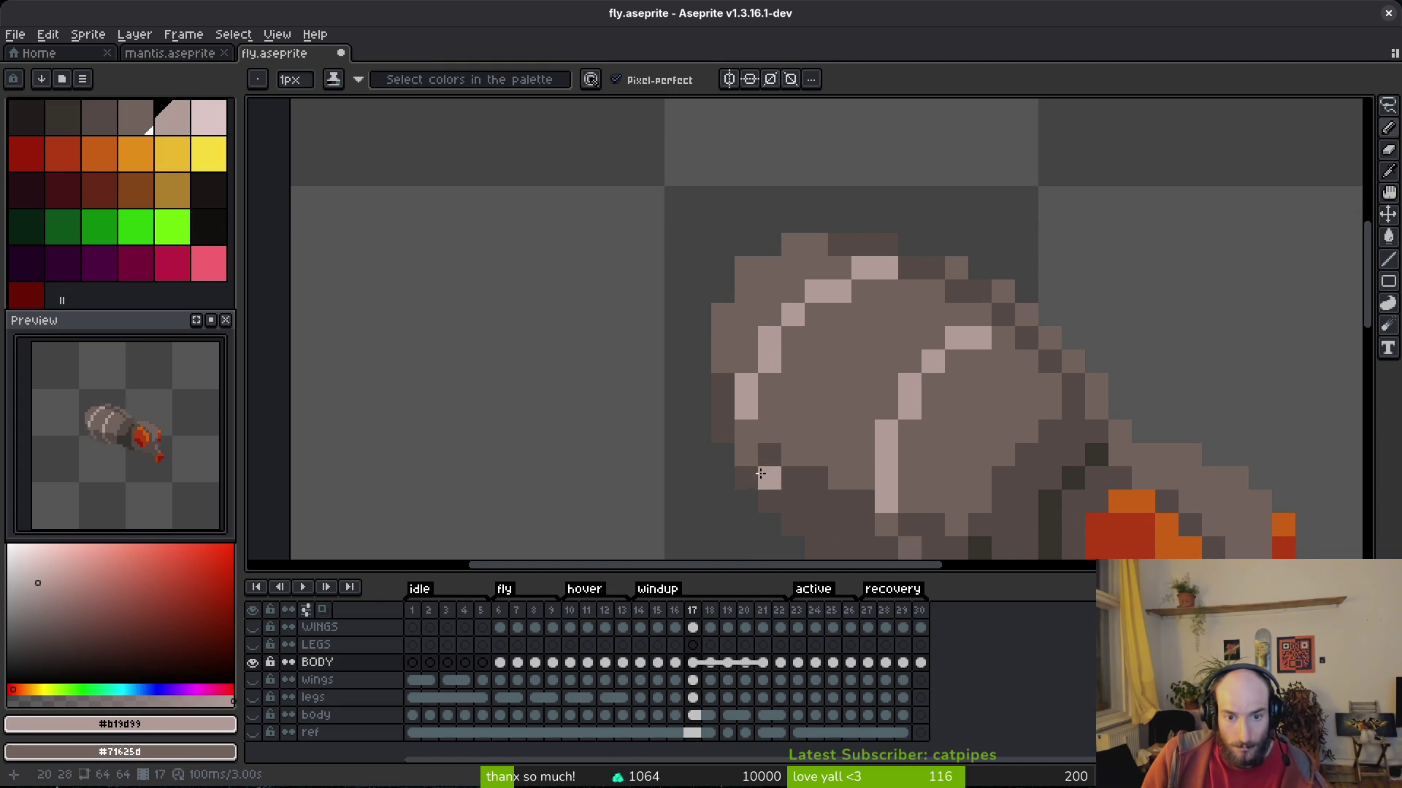
scroll(851, 454, "down", 4)
Flip between frames 16 and 17 to compare the body stripes.
key("Left")
key("Right")
scroll(865, 458, "down", 2)
key("Left")
key("Right")
key("Left")
key("Right")
key("Left")
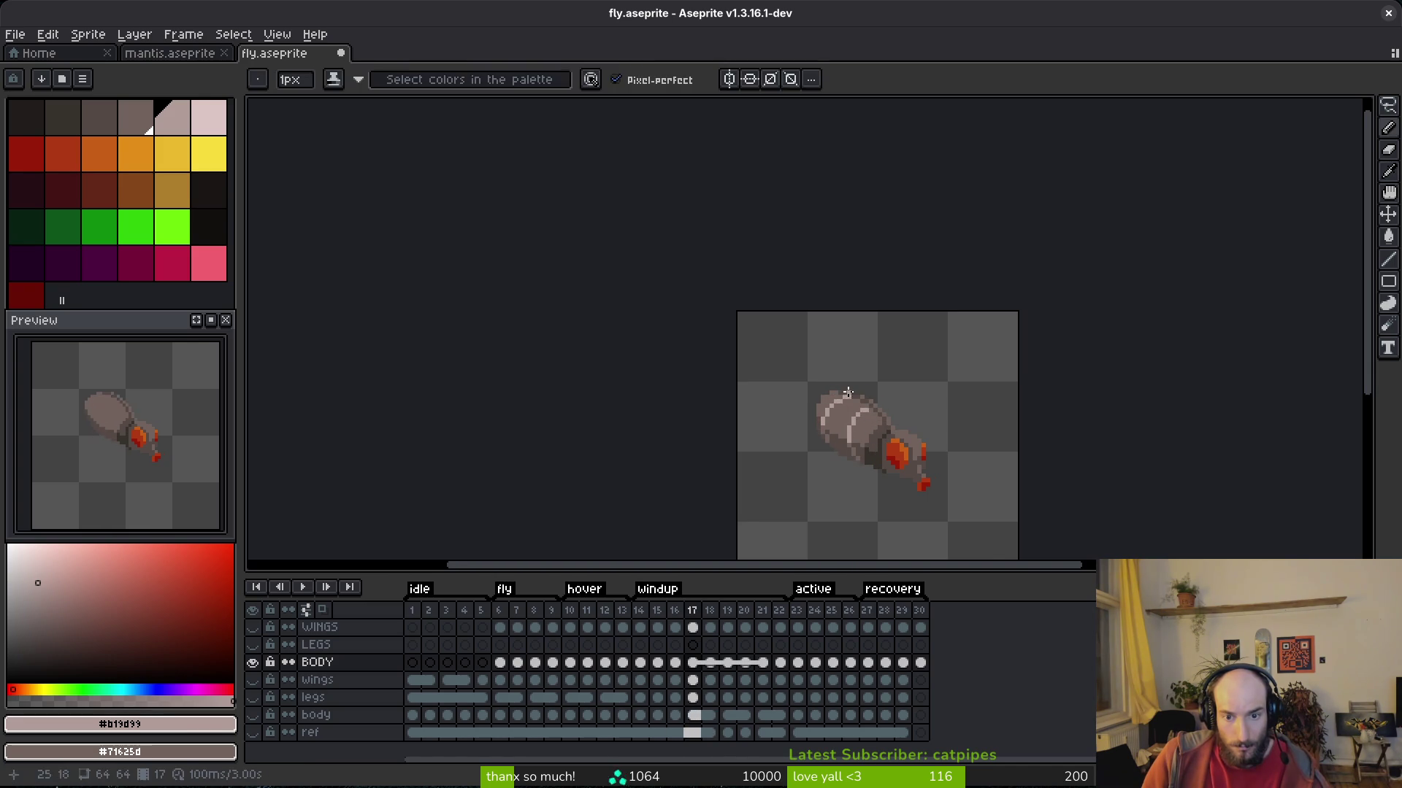
scroll(861, 414, "up", 3)
key("Right")
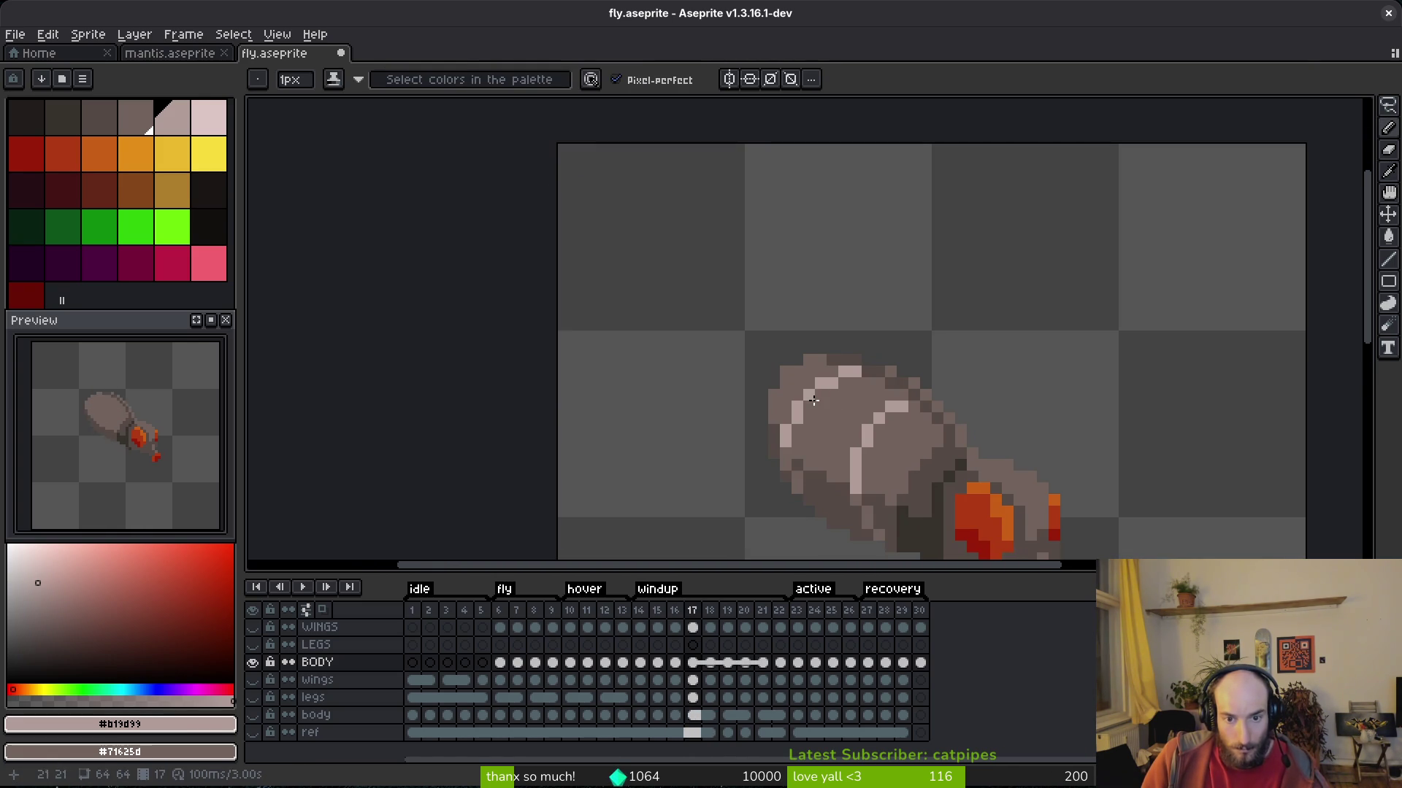
scroll(815, 397, "up", 3)
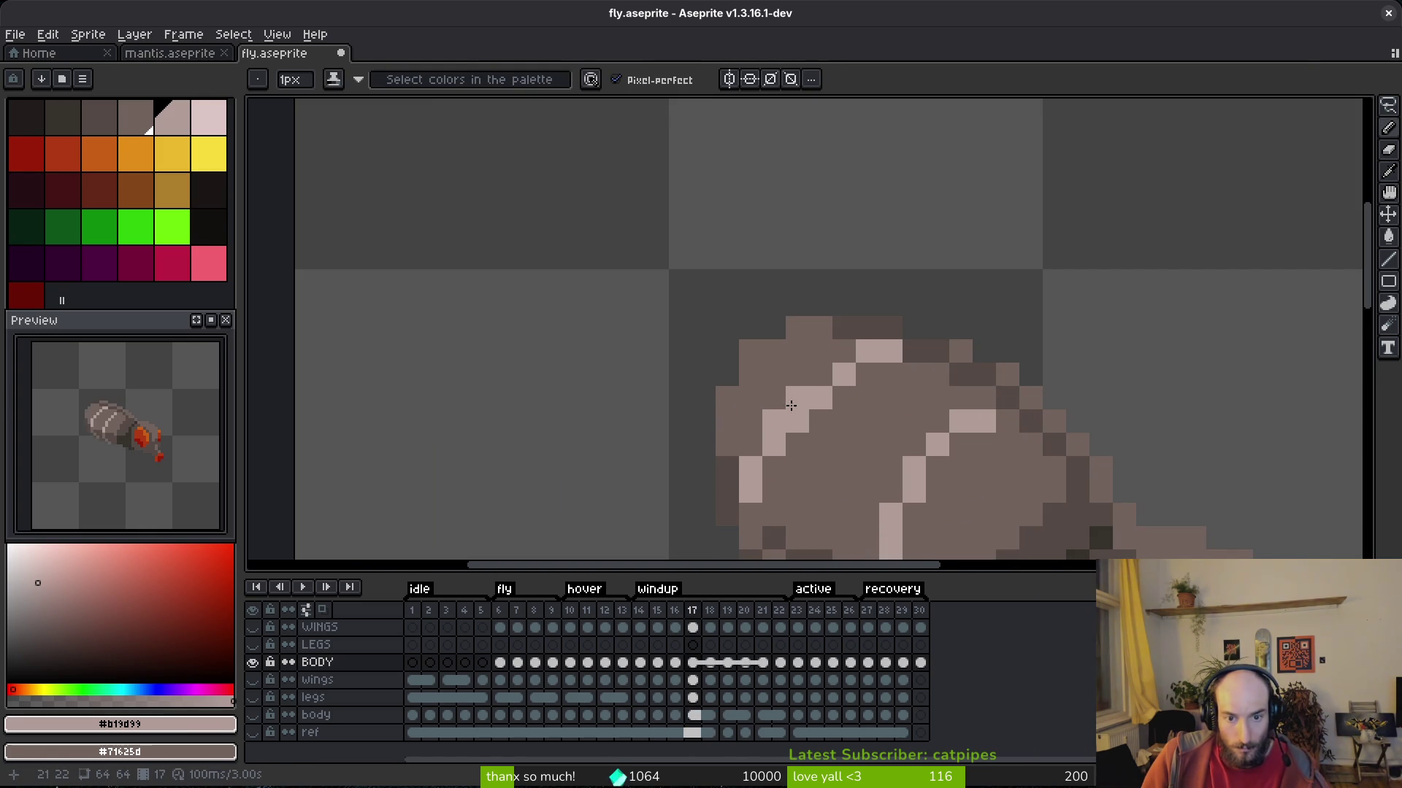
scroll(787, 424, "down", 3)
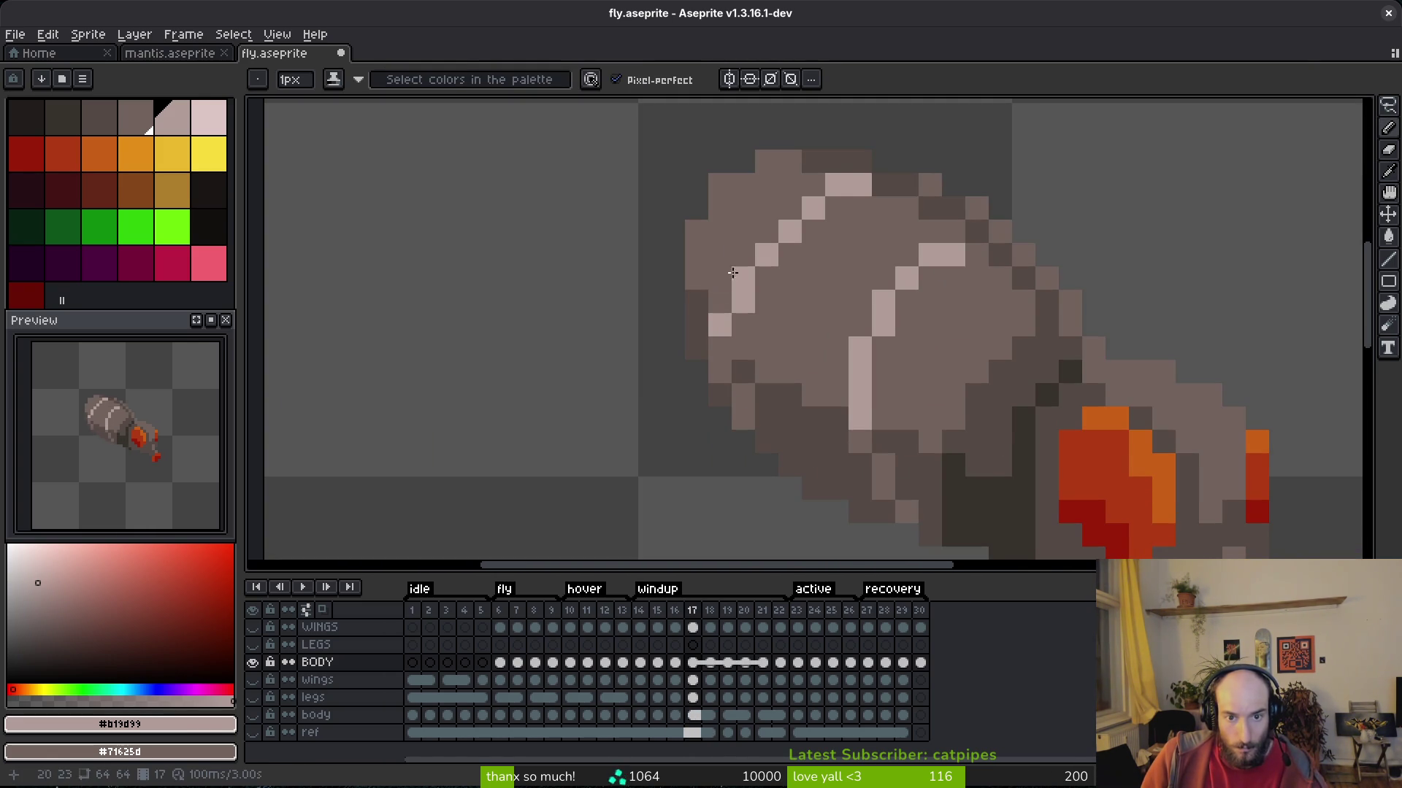
Repaint frame 17's stripe lower, darken stray edge pixels dark brown, and save fly.aseprite.
right_click(720, 322)
mouse_move(742, 332)
left_mouse_down()
mouse_move(743, 418)
mouse_move(763, 370)
left_mouse_up()
left_click(742, 366, "alt")
left_click(719, 348)
left_click(751, 344, "alt")
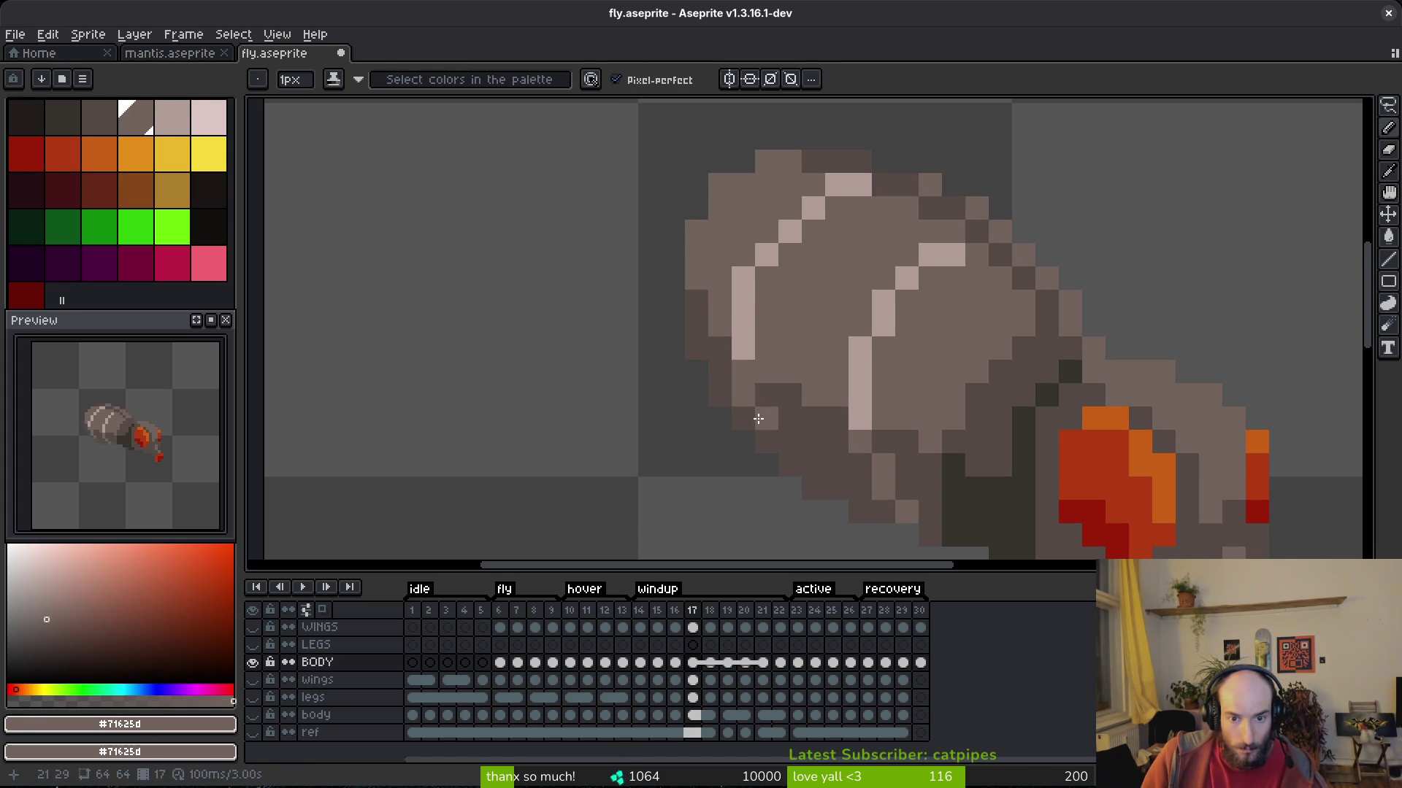
scroll(808, 463, "down", 5)
key("ctrl+s")
Touch up the stripe with a #b19d99 light pixel, then pick mid-brown #71625d.
scroll(835, 380, "up", 2)
scroll(835, 380, "up", 2)
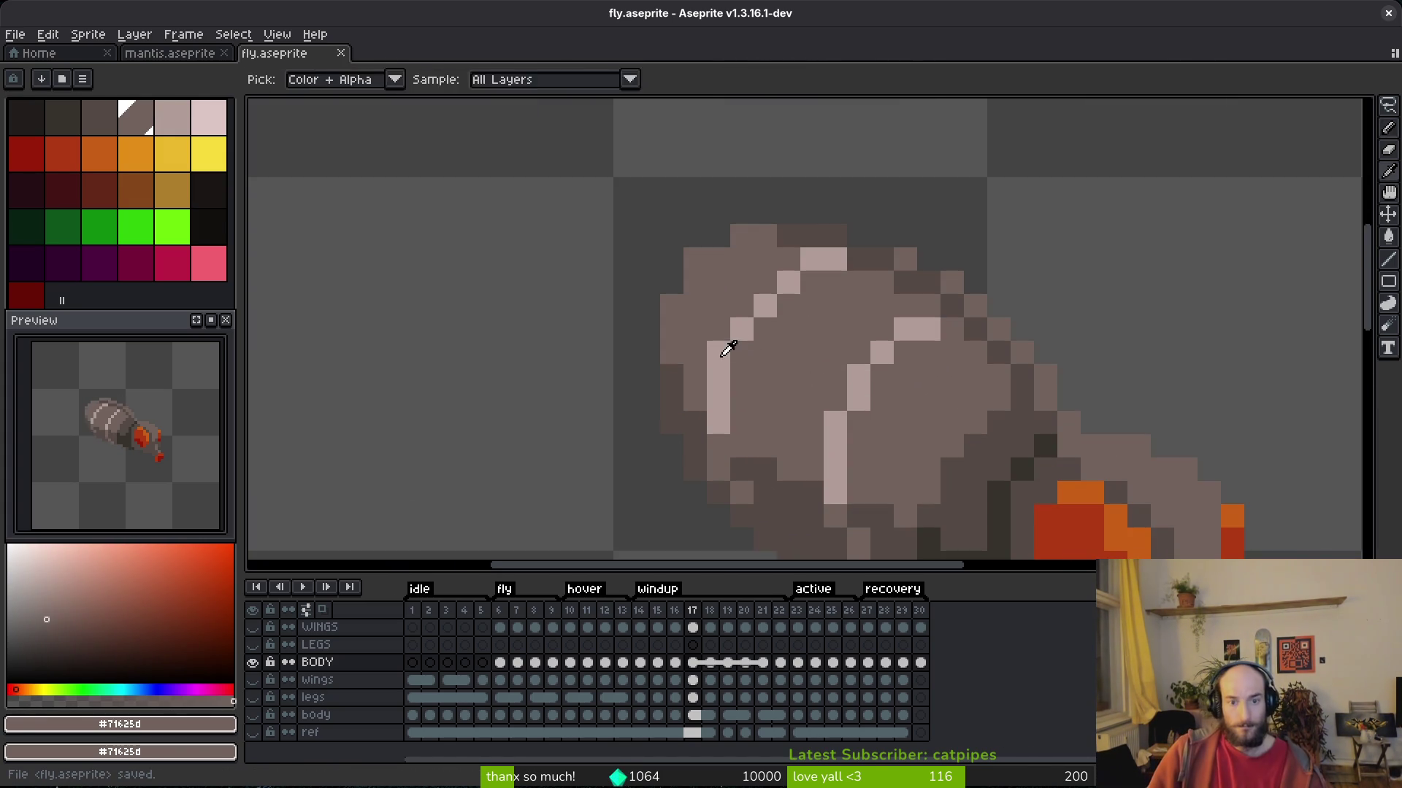
left_click(726, 344, "alt")
left_click(715, 341)
left_click(714, 339, "alt")
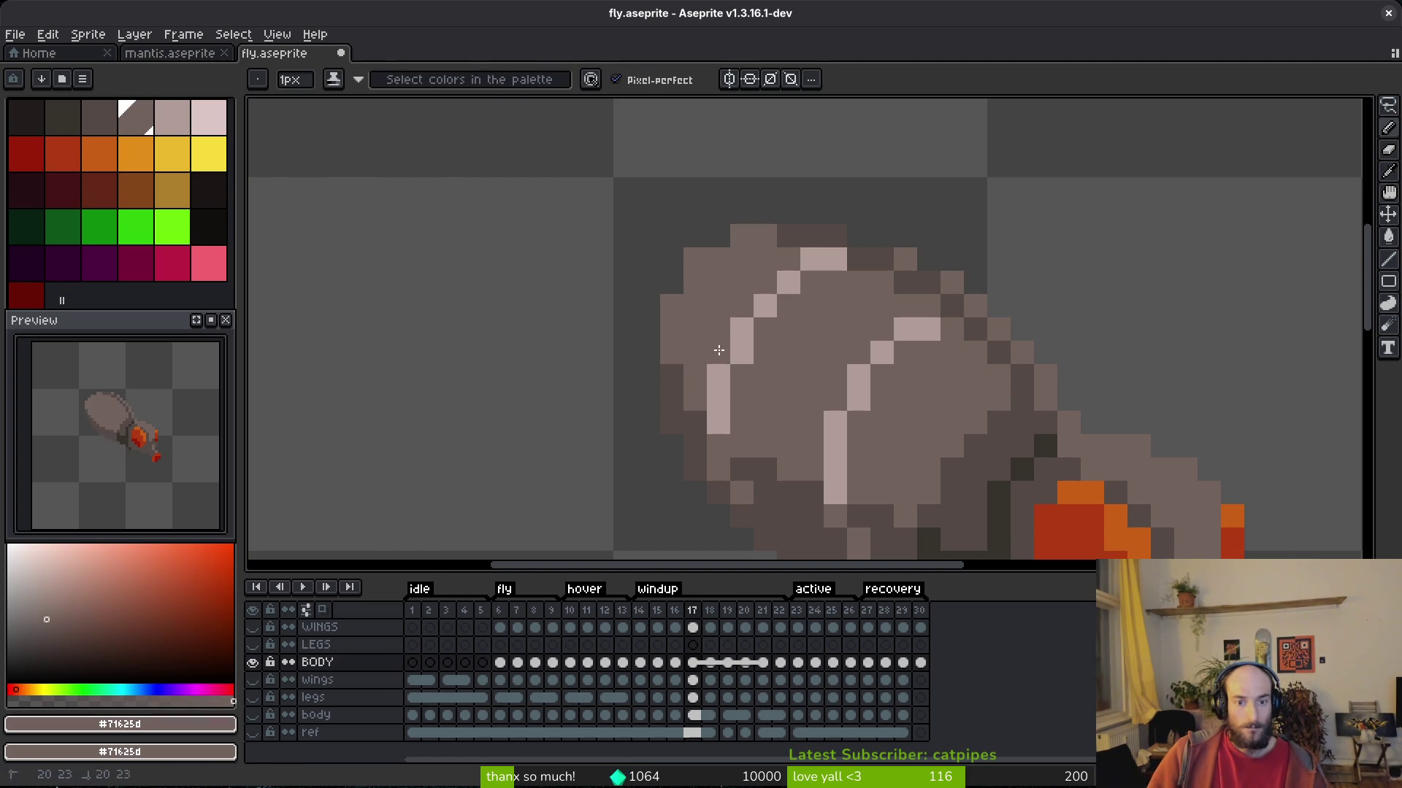
scroll(730, 351, "down", 5)
On frame 18, pick the light #b19d99 colour and draw a diagonal stripe down the body.
scroll(784, 358, "up", 3)
scroll(785, 358, "up", 2)
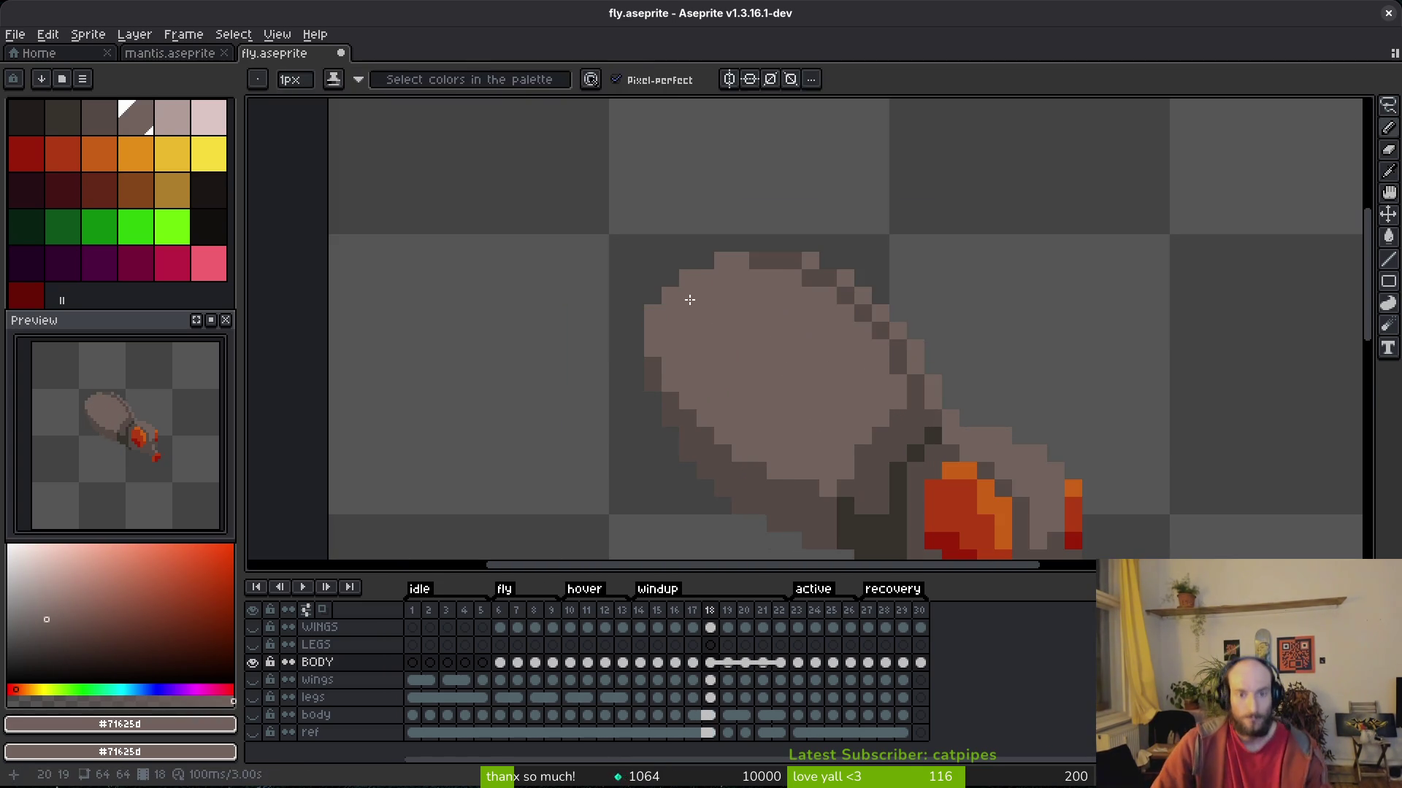
left_click(787, 287, "alt")
key("Right")
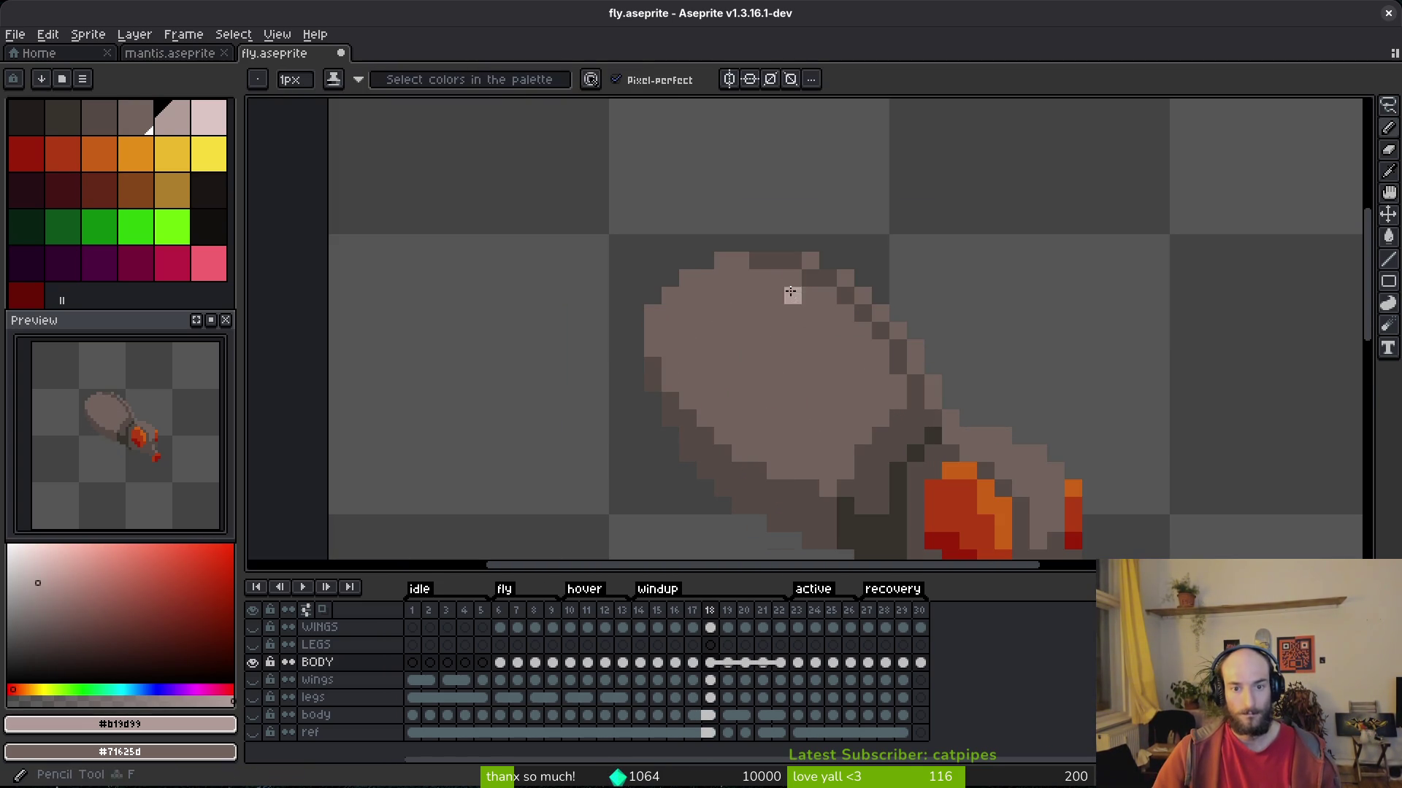
left_click_drag(705, 312, 713, 302)
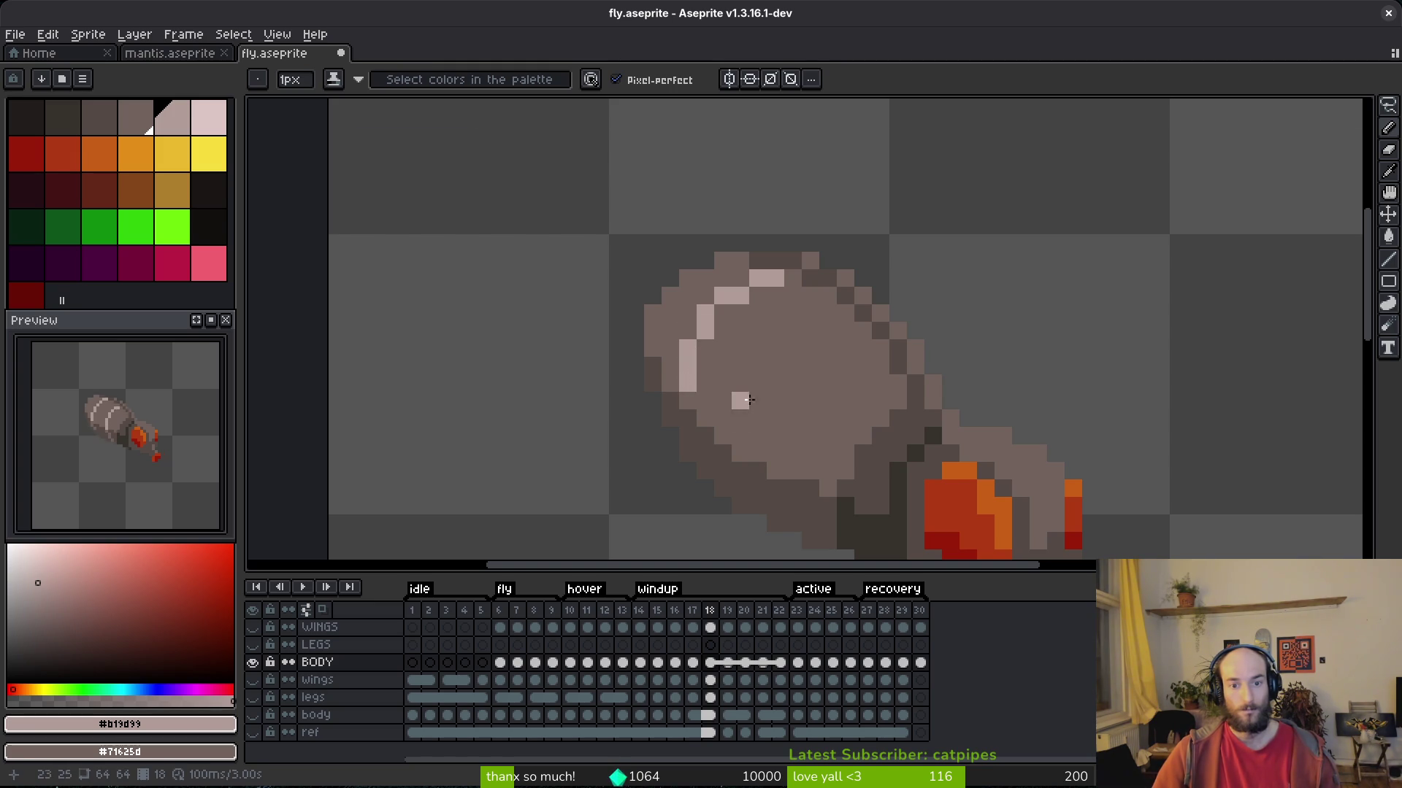
scroll(739, 405, "down", 4)
scroll(734, 406, "up", 4)
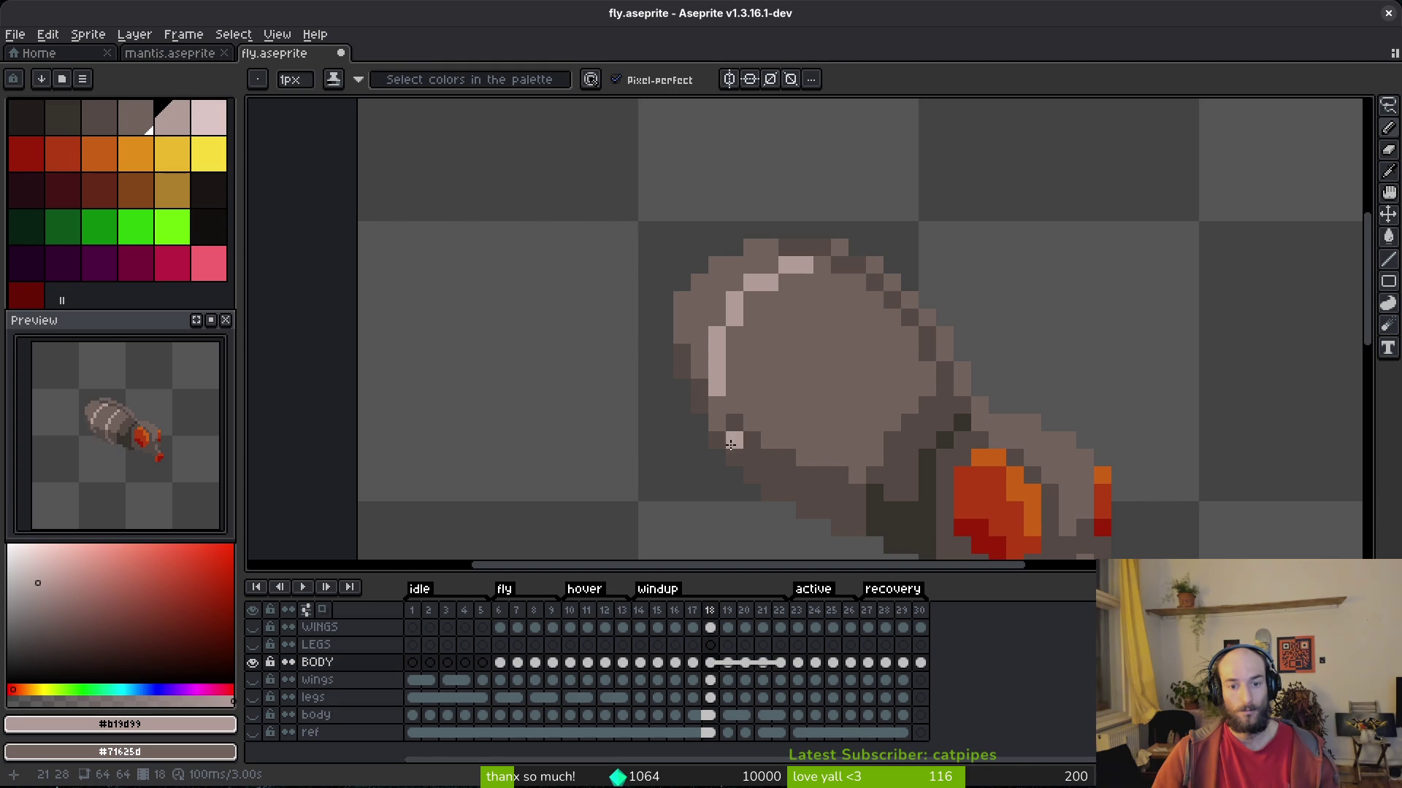
scroll(781, 398, "down", 4)
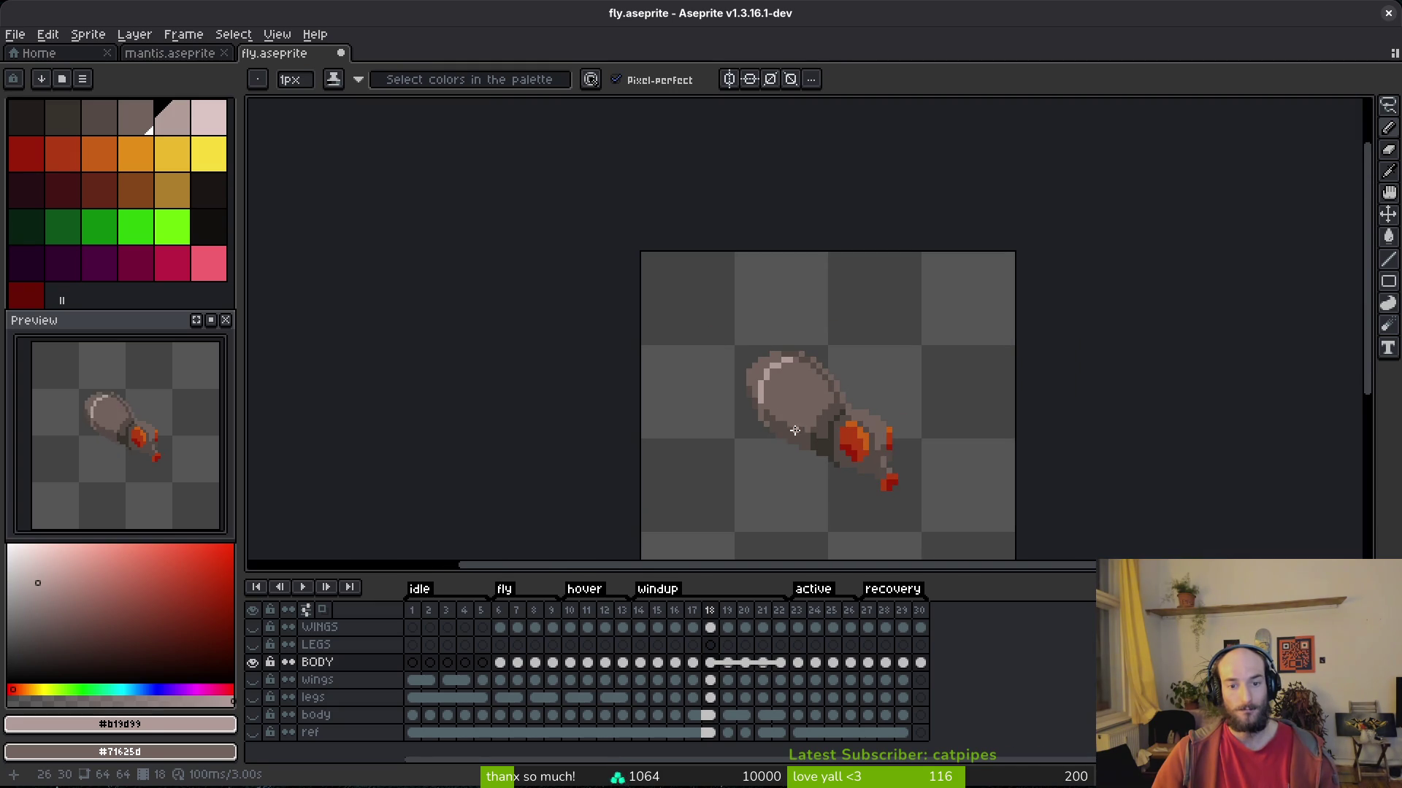
scroll(785, 423, "up", 4)
scroll(818, 419, "down", 4)
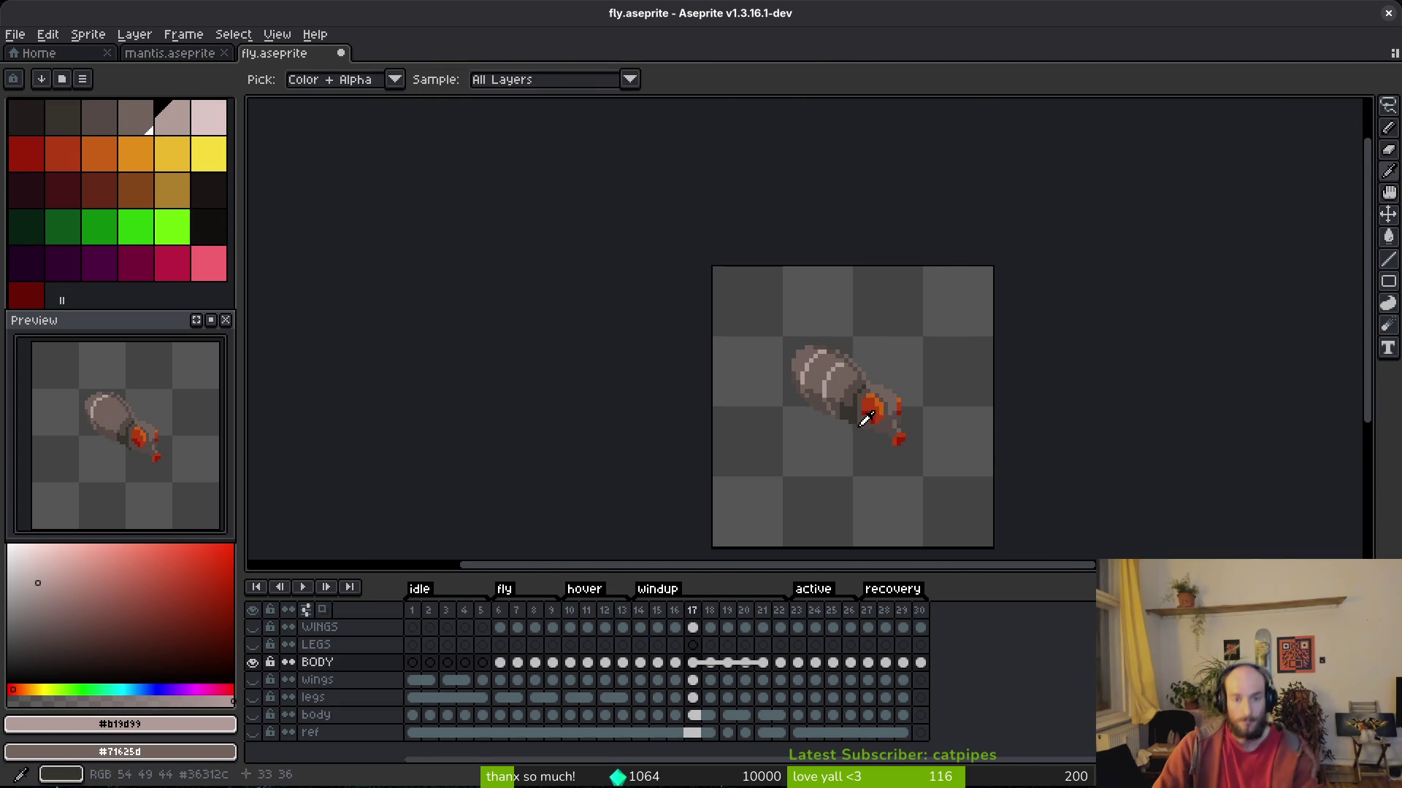
scroll(836, 409, "up", 3)
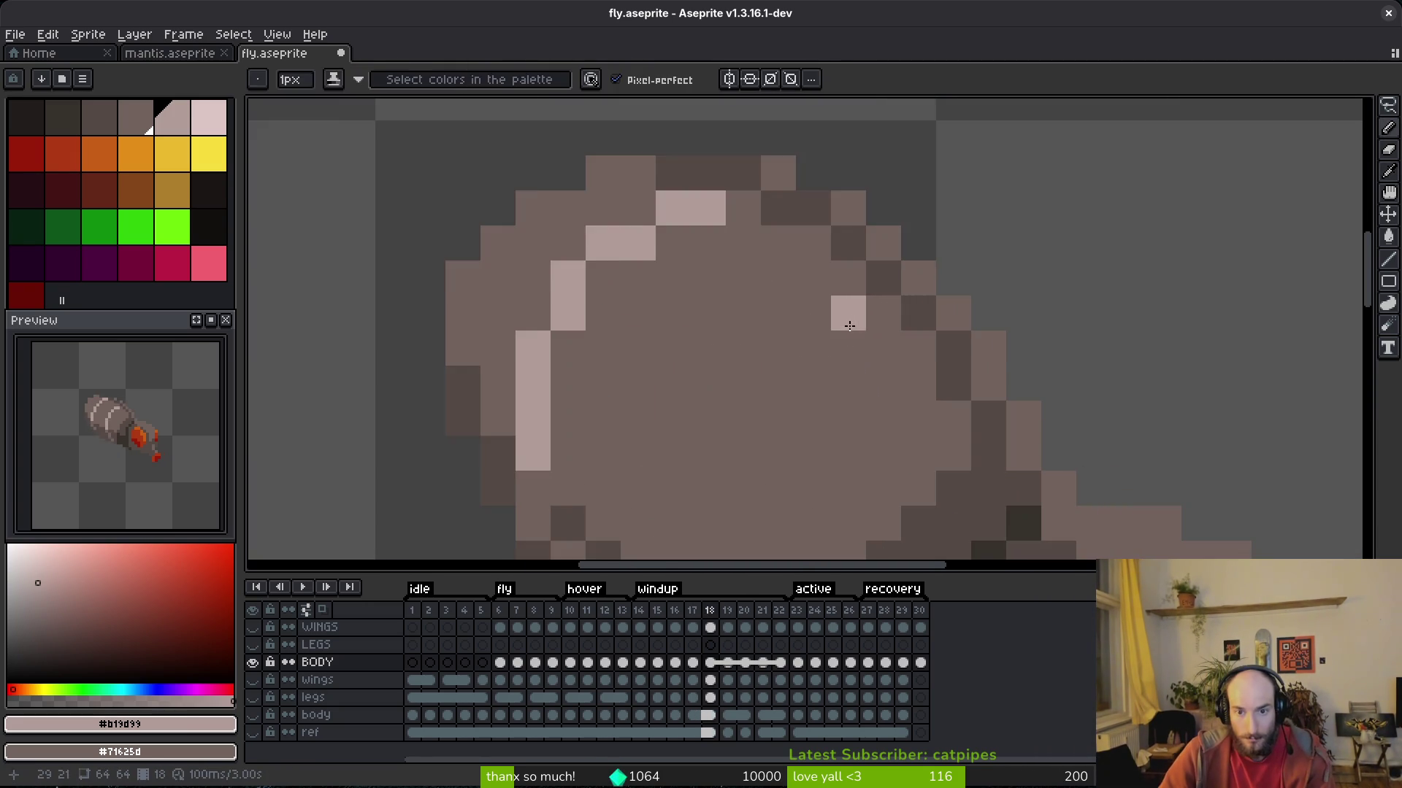
scroll(836, 350, "up", 2)
left_click_drag(855, 319, 772, 352)
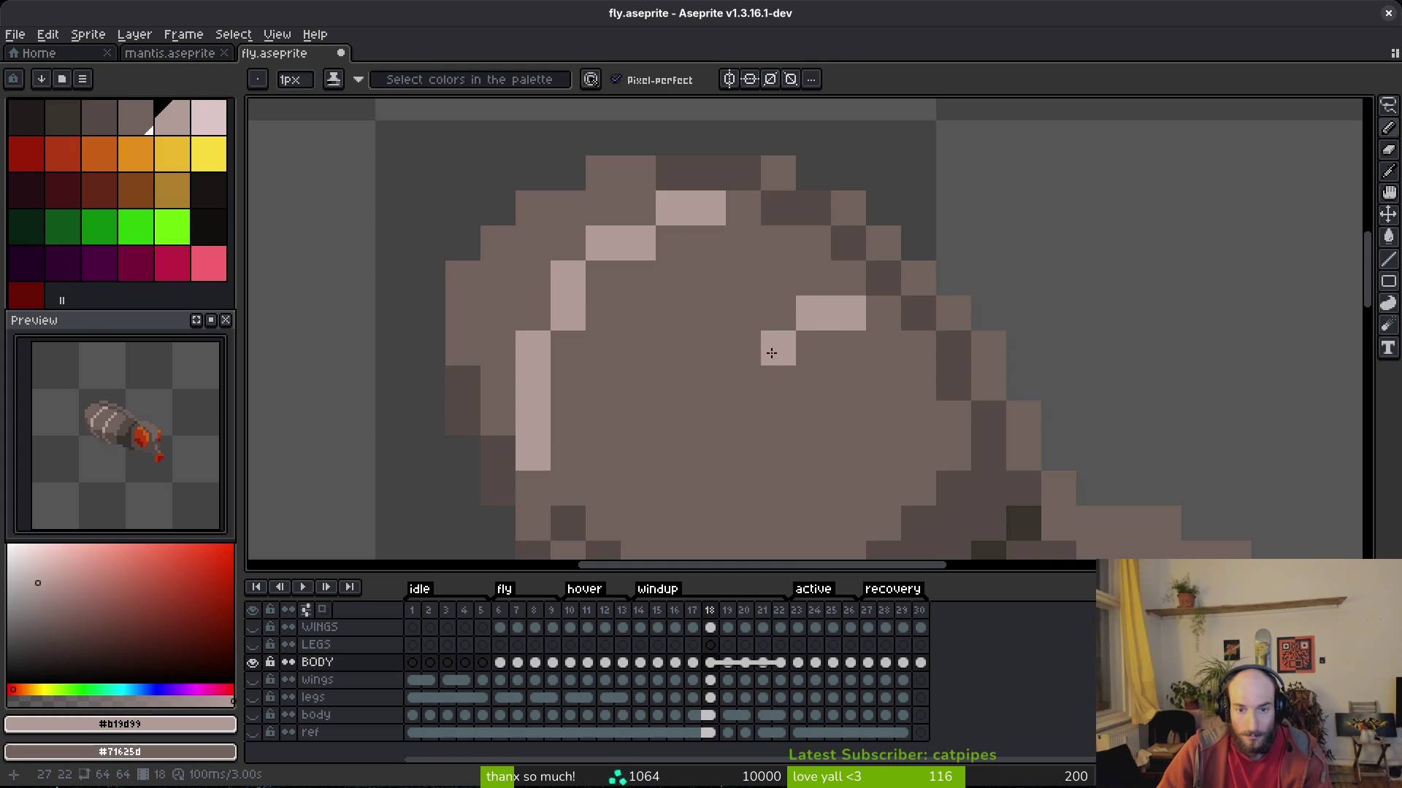
Check frame 17 for reference and add more light stripe pixels on frame 18.
key("comma")
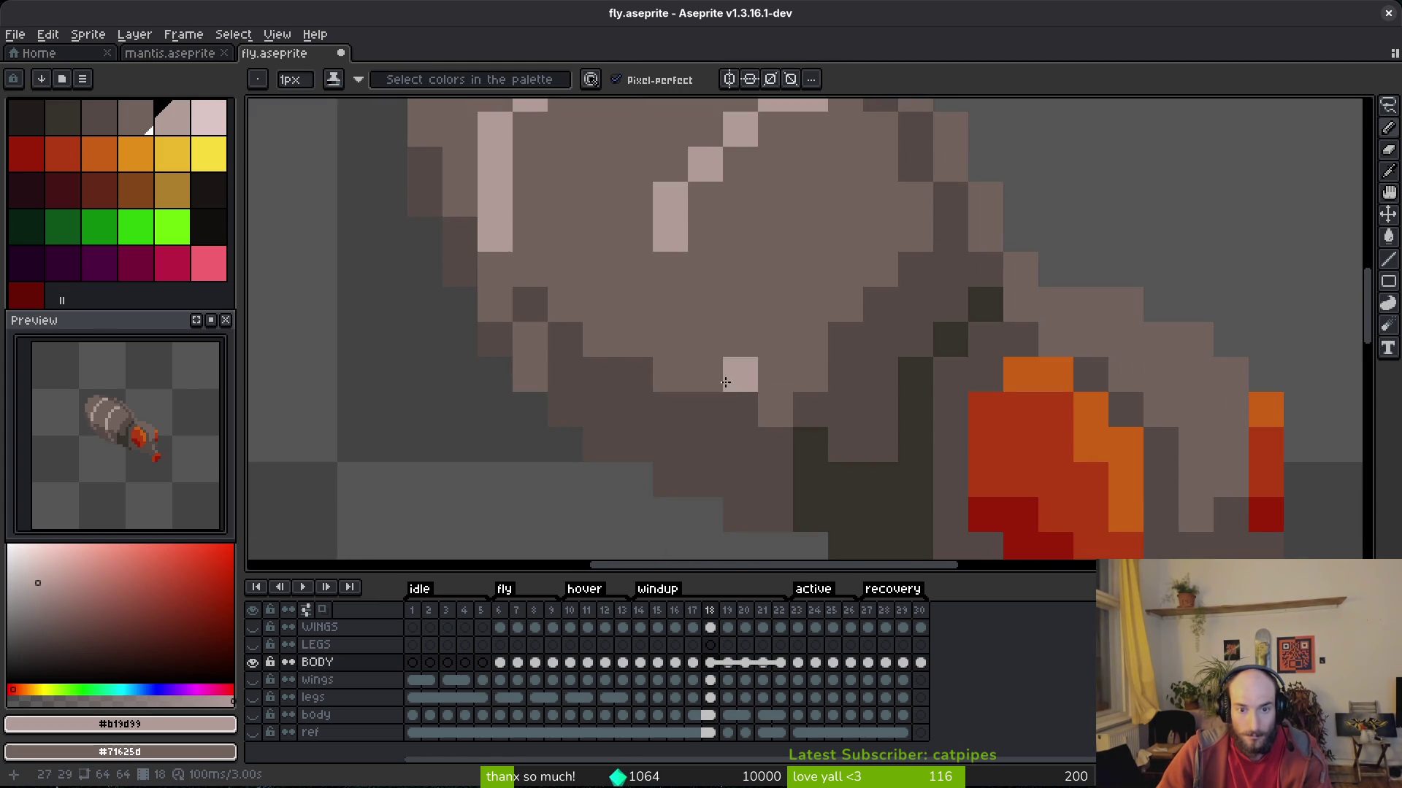
key("i")
key("period")
key("b")
left_click(693, 403)
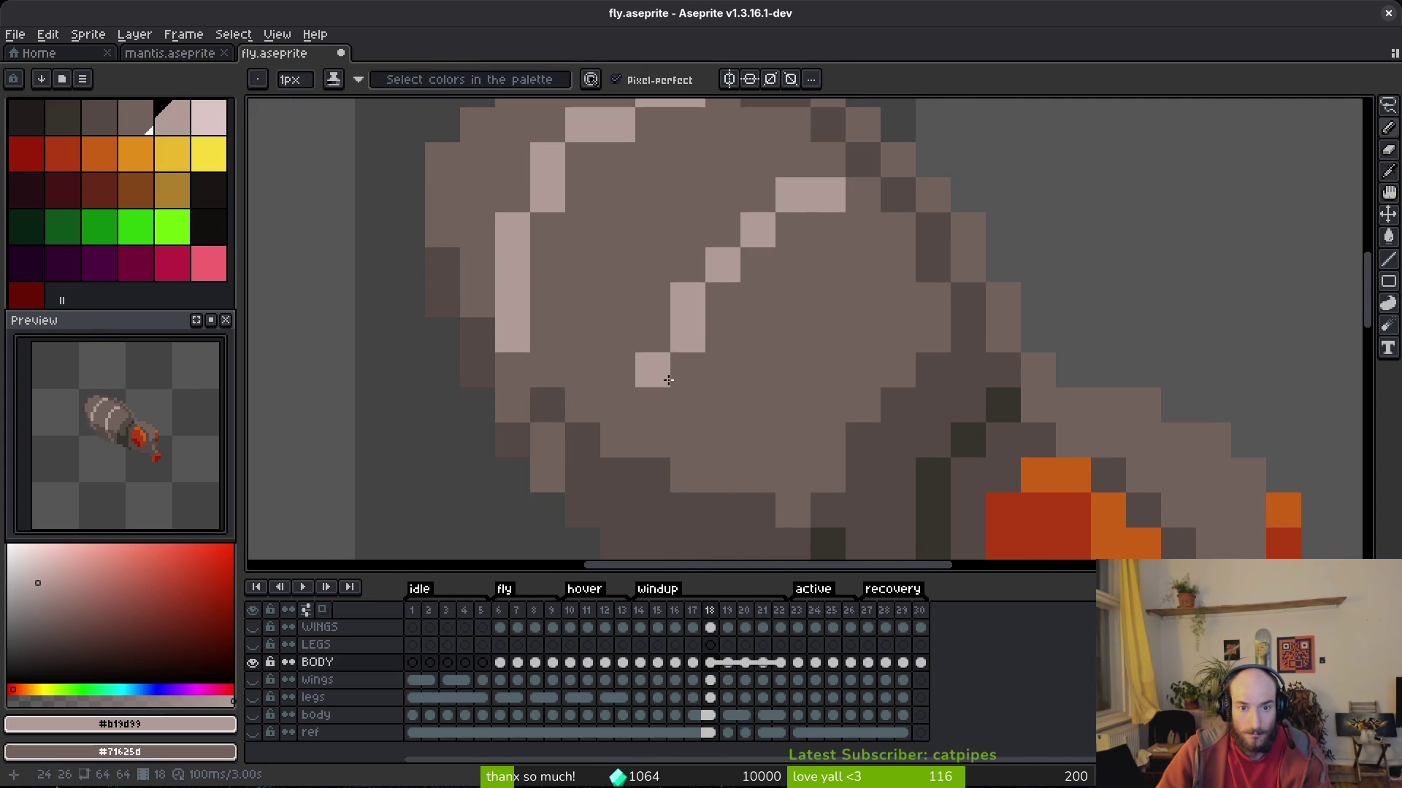
key("comma")
key("i")
key("period")
key("b")
left_click(723, 300)
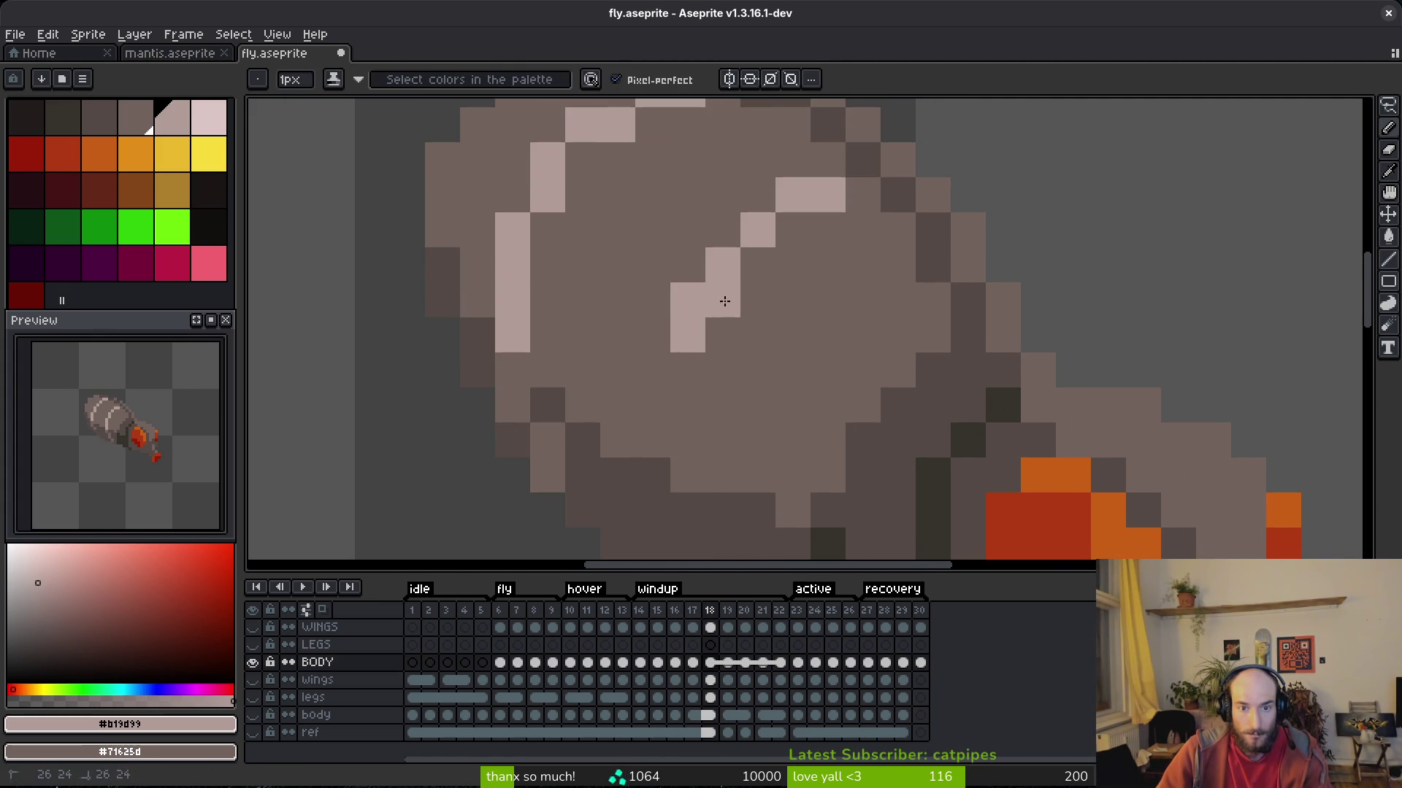
Cover stray light pixels with mid-brown #71625d body colour and save fly.aseprite.
right_click(688, 300)
right_click(711, 369)
left_click_drag(687, 370, 687, 405)
scroll(685, 406, "down", 2)
left_click_drag(668, 289, 678, 333)
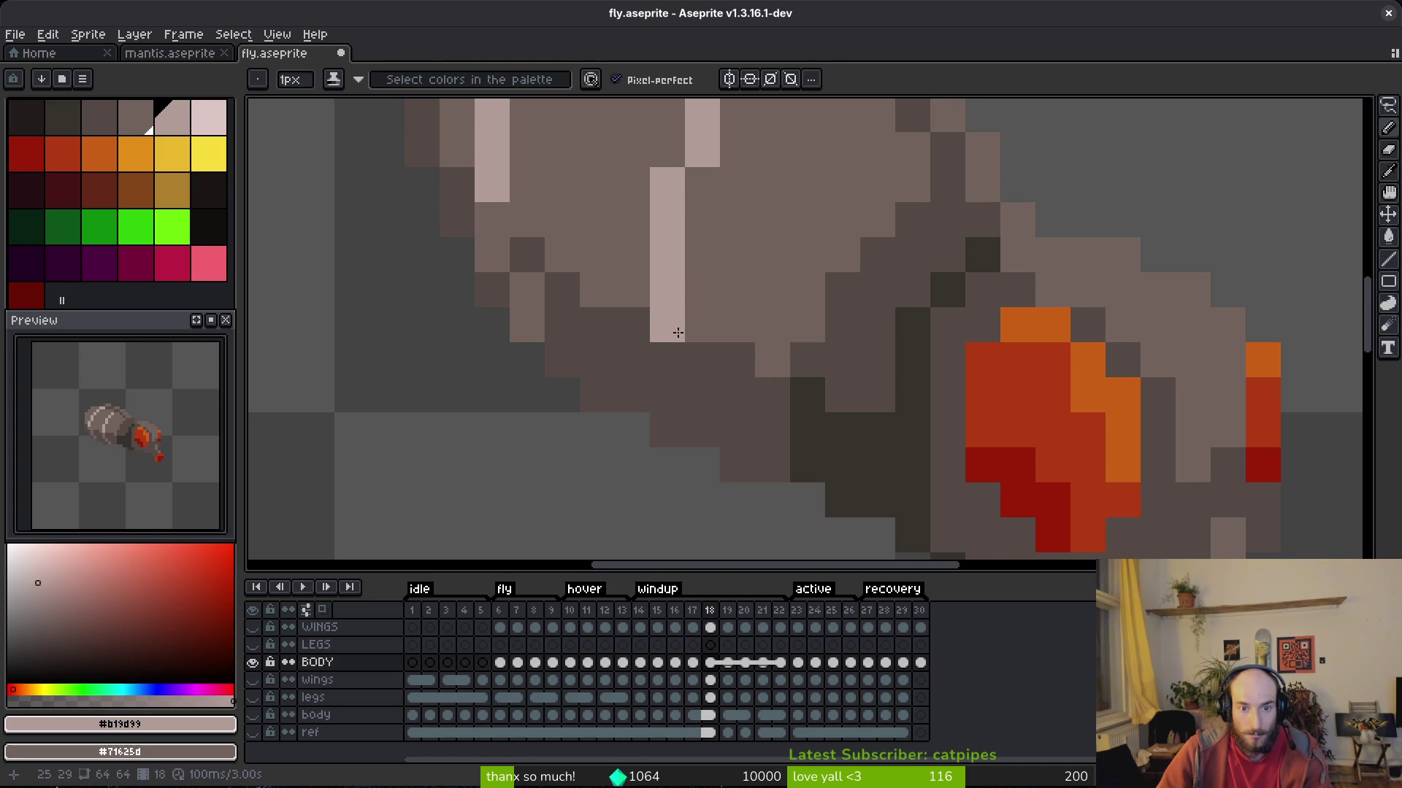
right_click(700, 358)
right_click(701, 390)
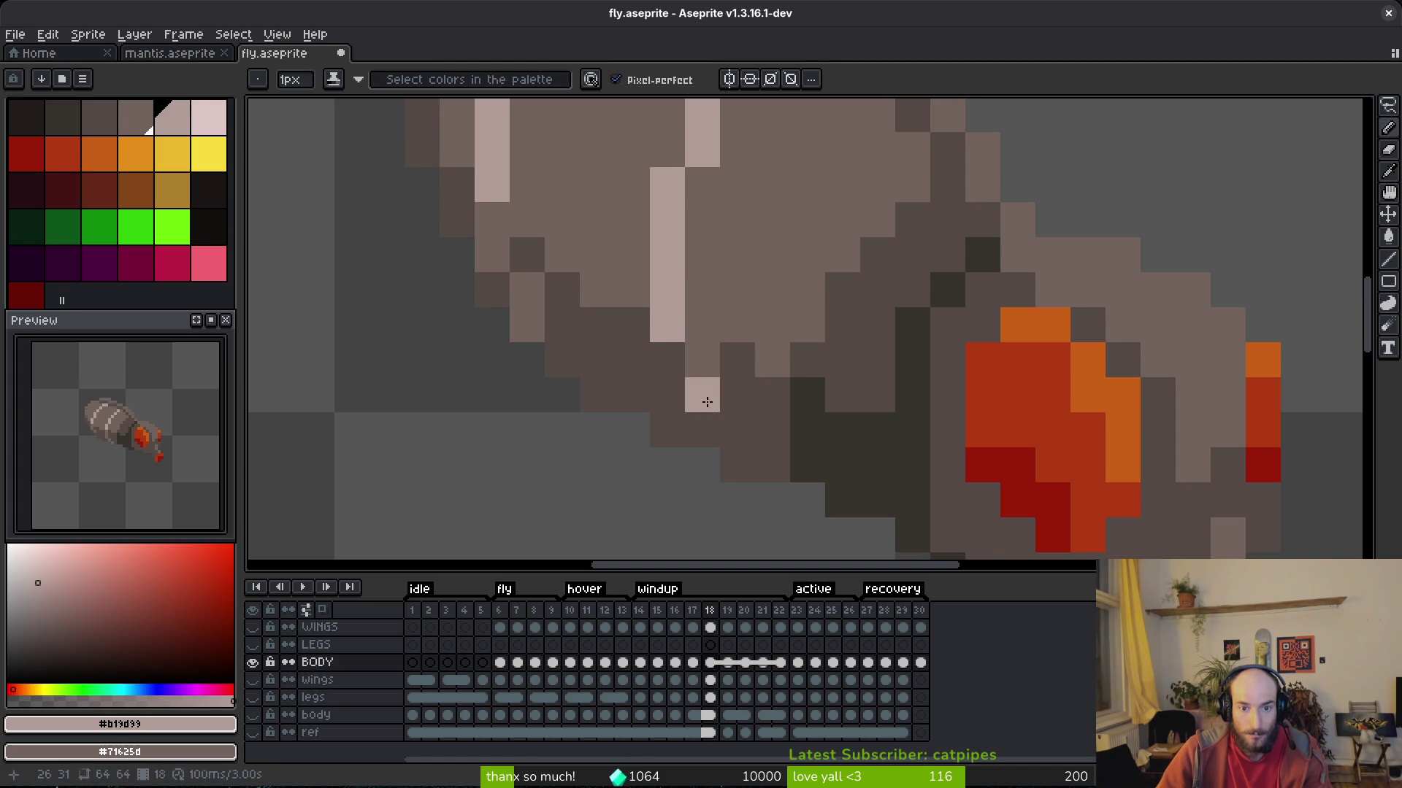
right_click(702, 429)
key("ctrl+s")
Sample dark brown #544a45, save again, and step ahead through frames 19 to 21.
left_click(739, 449, "alt")
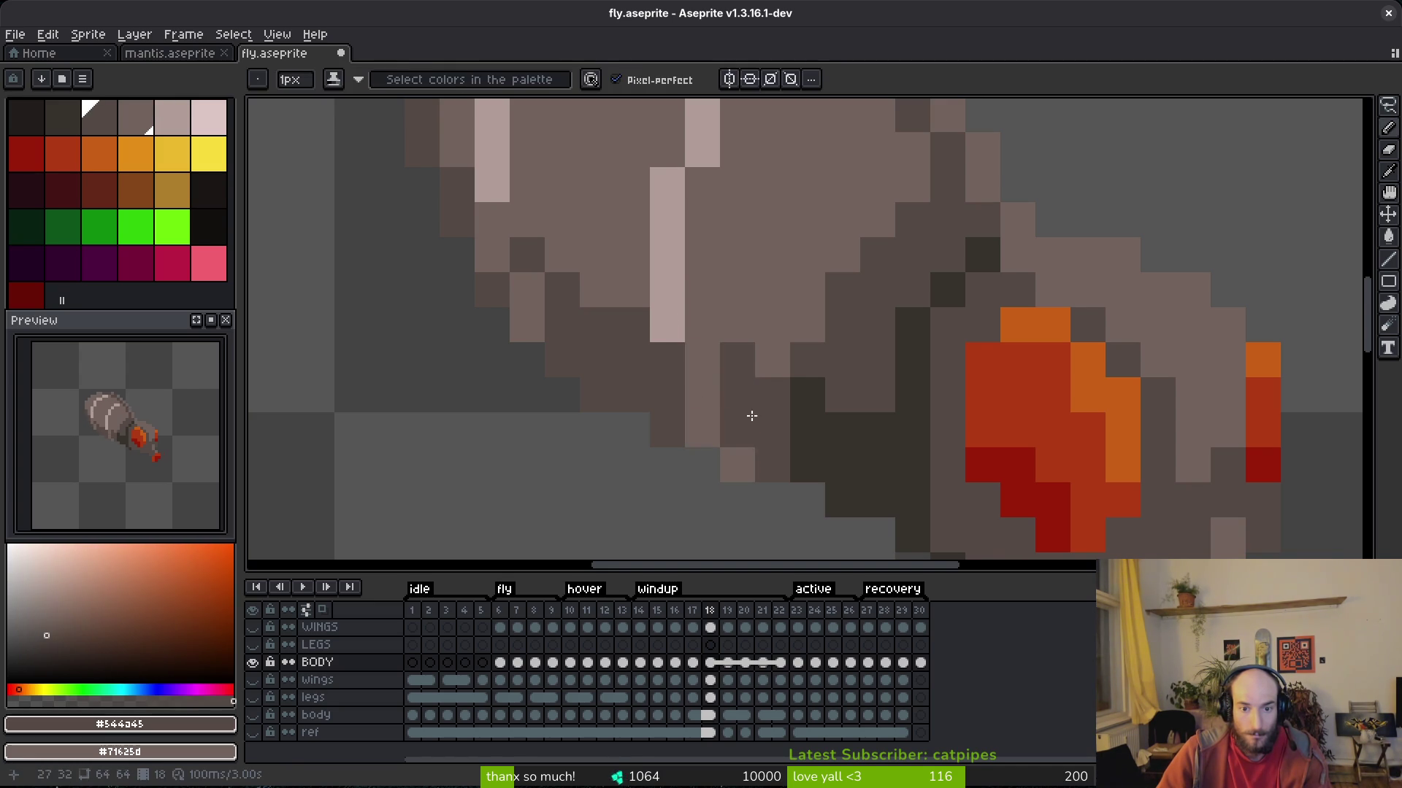
scroll(752, 416, "down", 3)
scroll(768, 388, "up", 2)
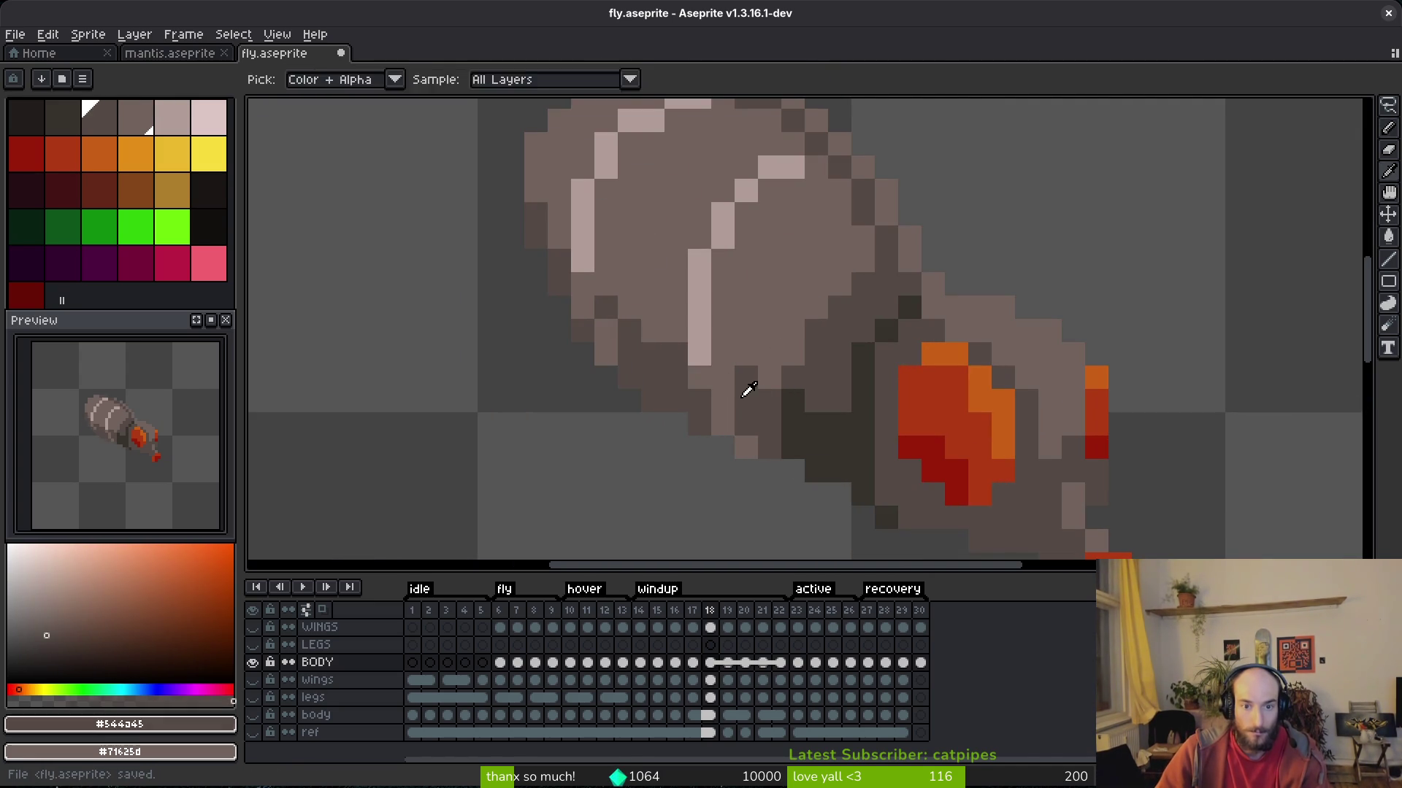
scroll(780, 391, "down", 3)
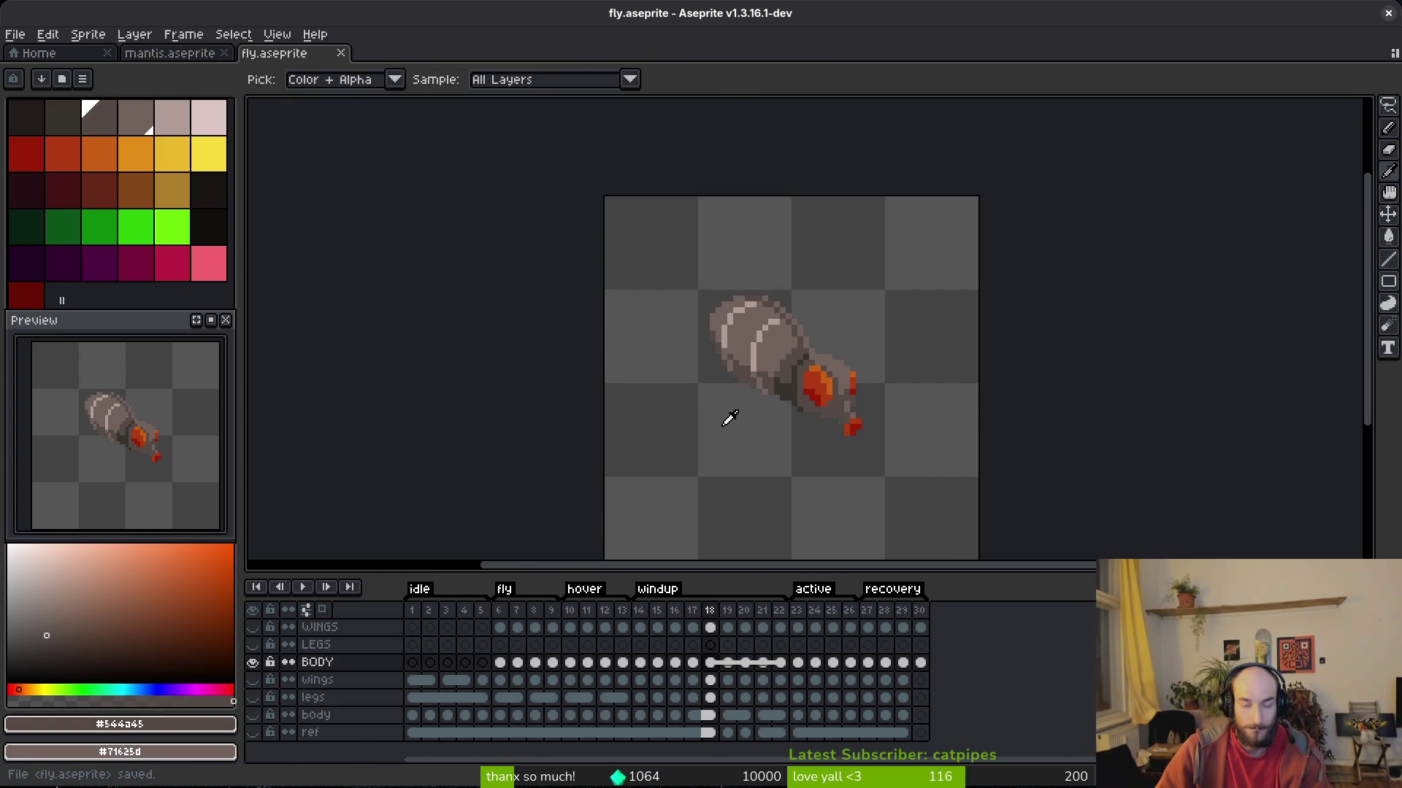
key("ctrl+s")
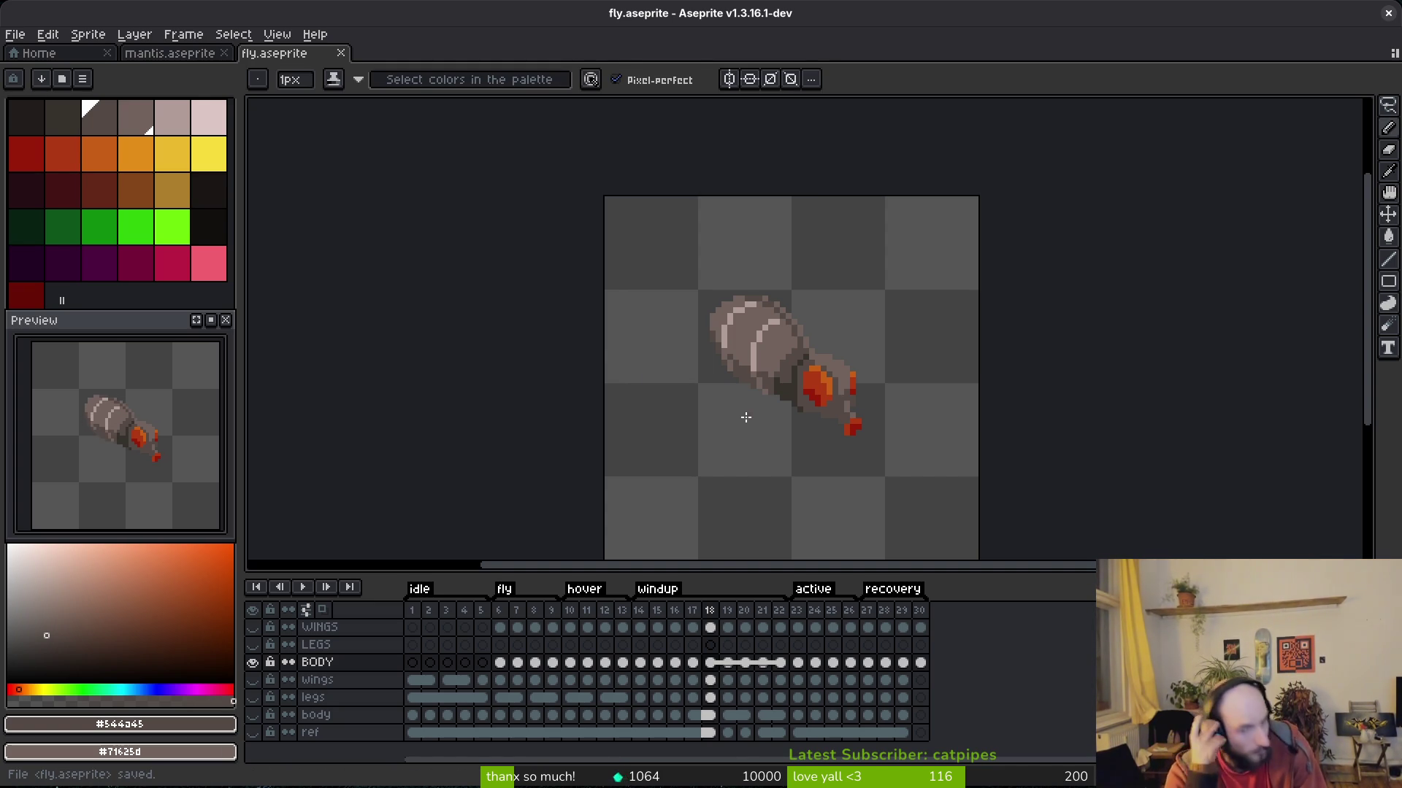
key("Right")
key("alt")
key("Right")
key("Right")
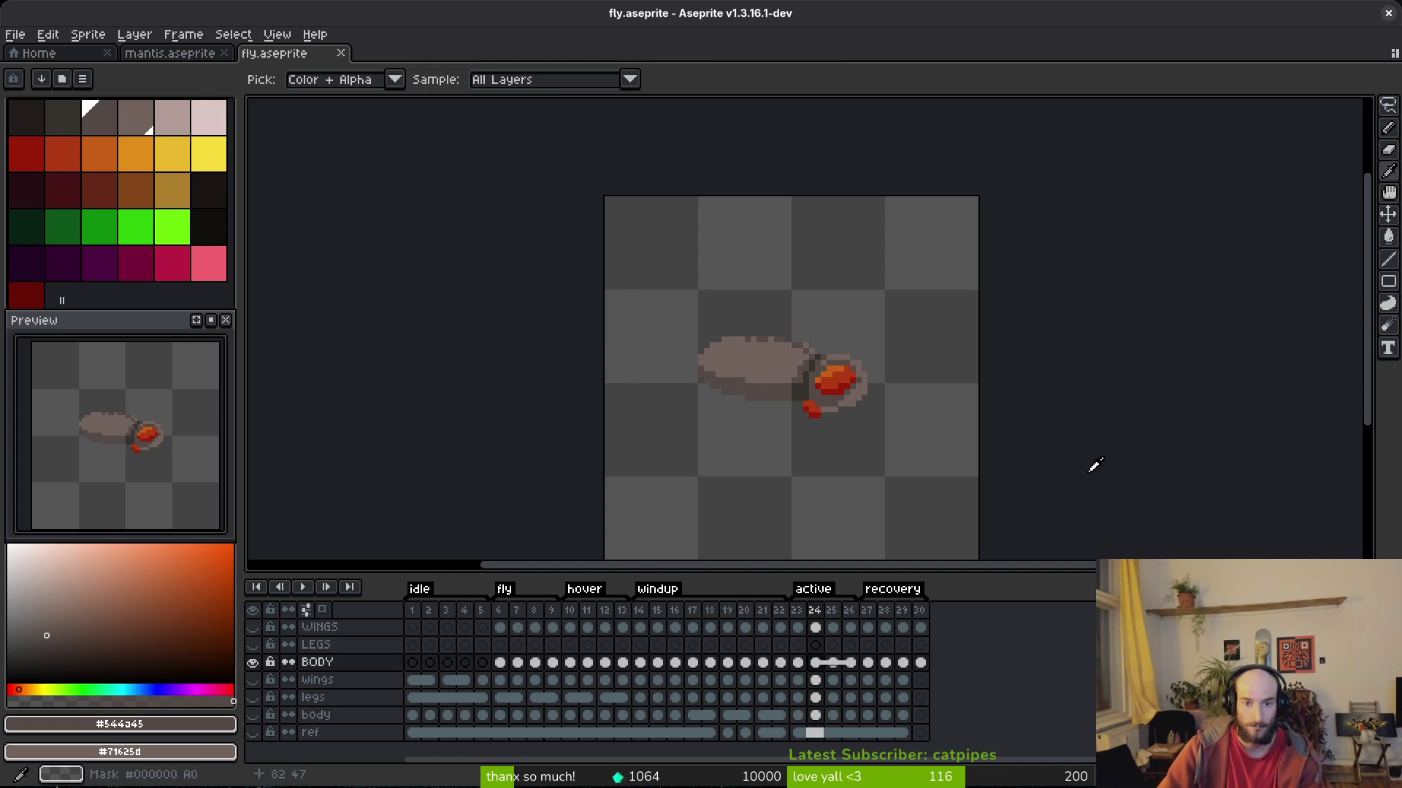
On frame 23, sample the light colour and paint the first stripe pixels down the body.
key("Right")
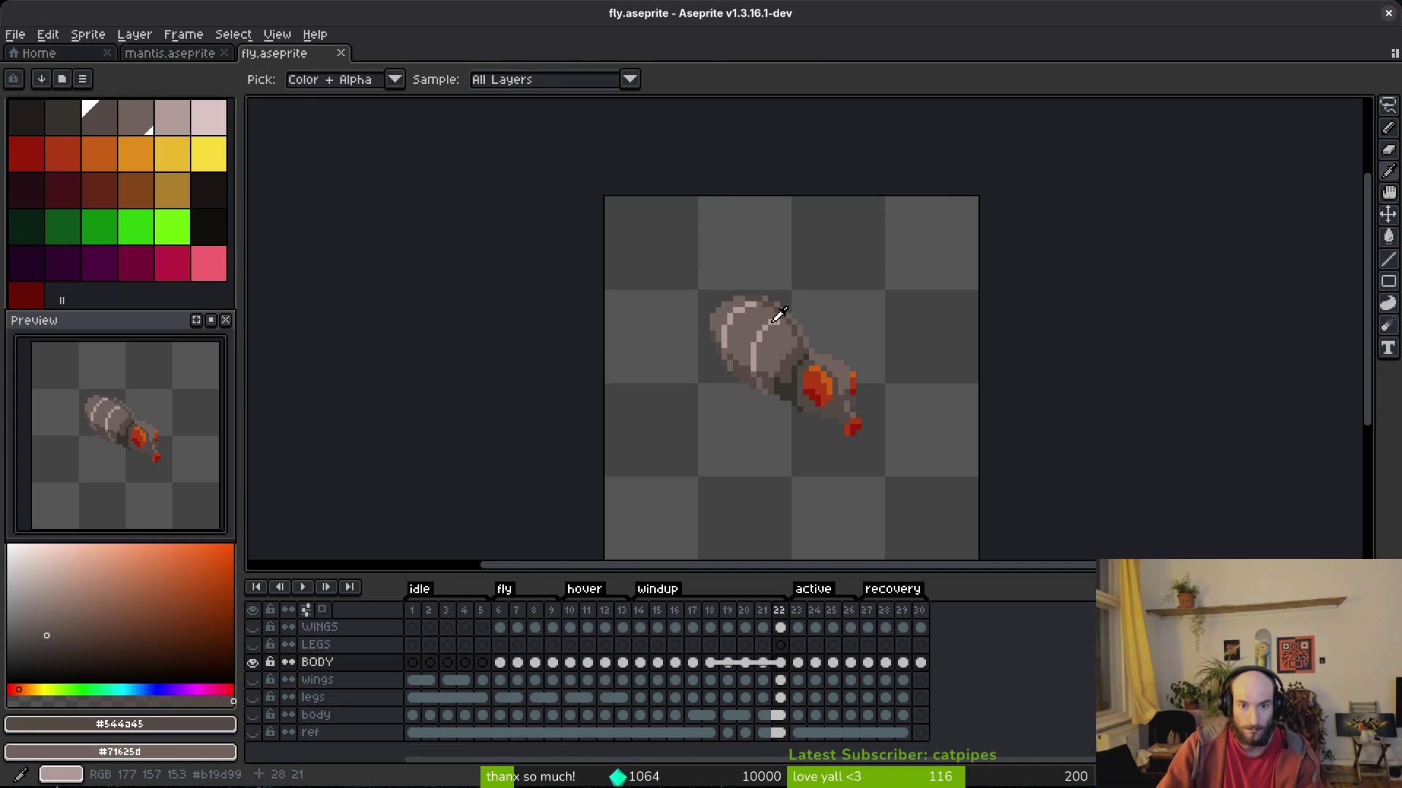
left_click(775, 358)
scroll(772, 354, "up", 2)
key("Right")
left_click(755, 359)
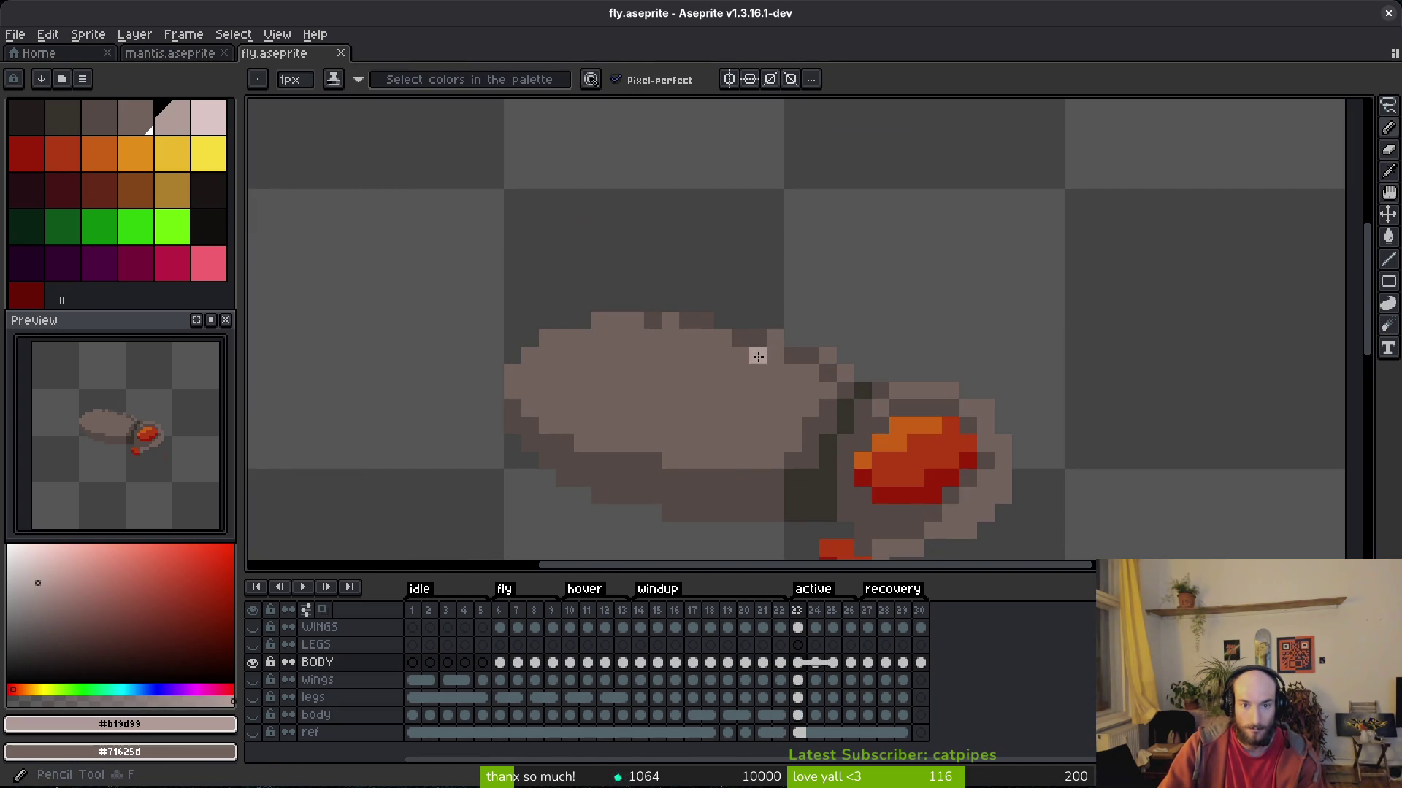
left_click(755, 359)
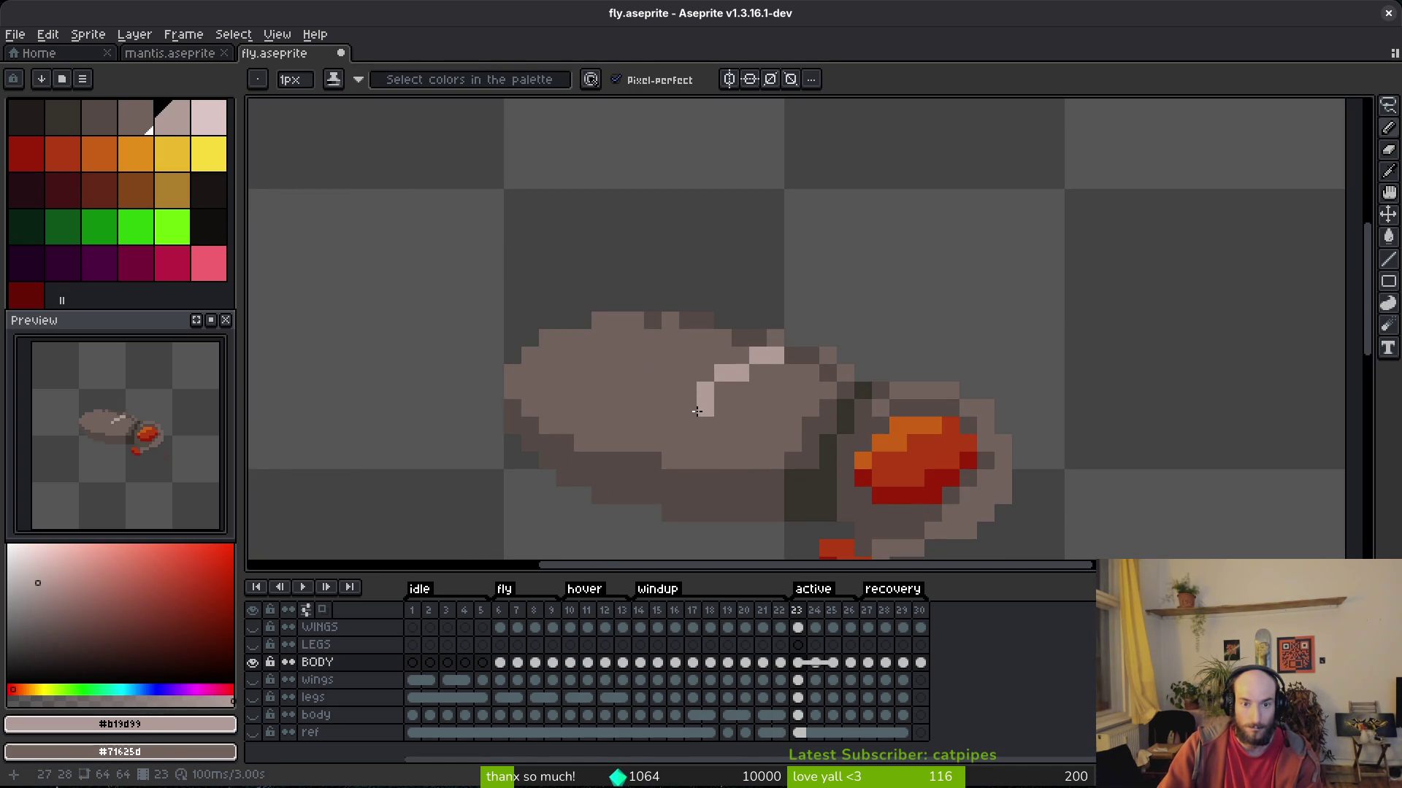
left_click_drag(697, 411, 693, 413)
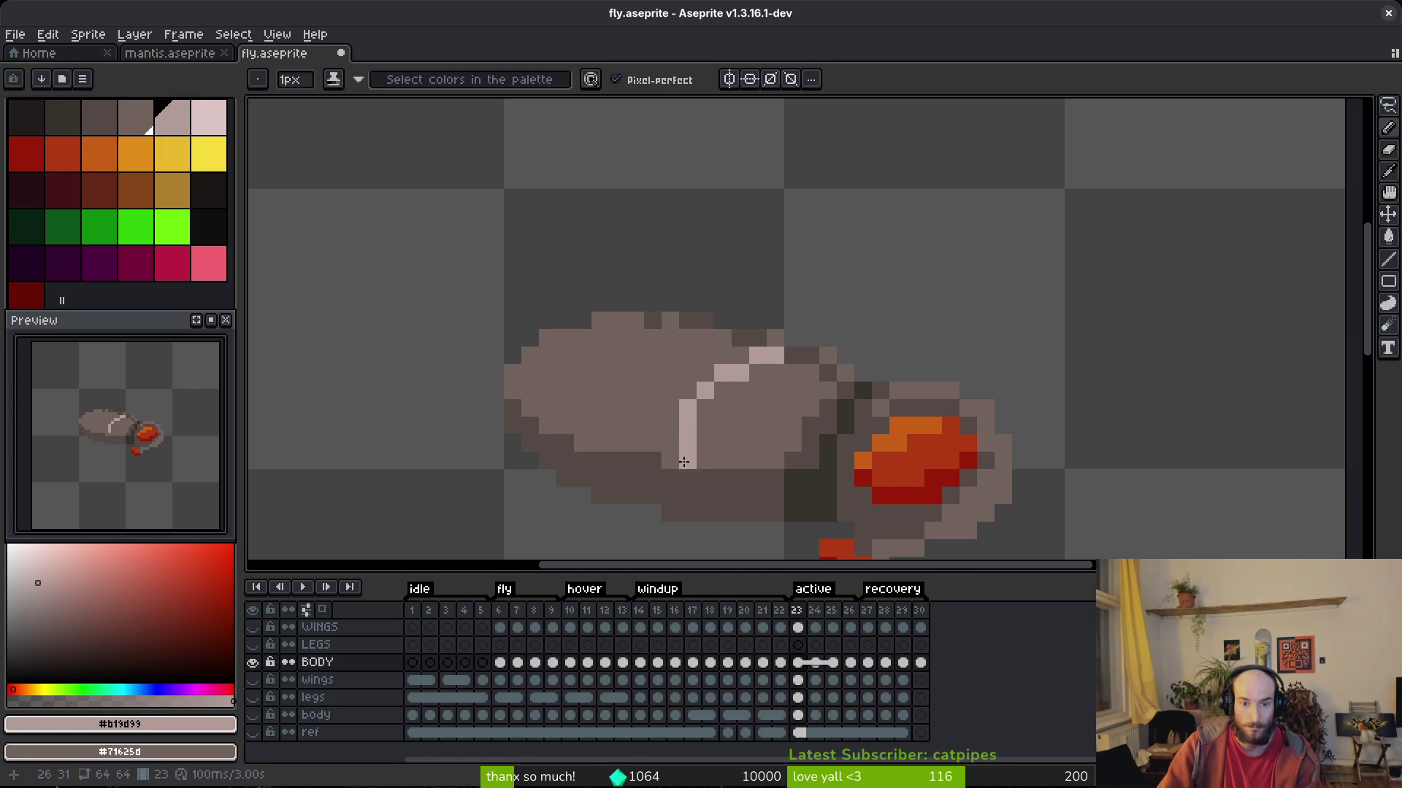
scroll(778, 425, "down", 3)
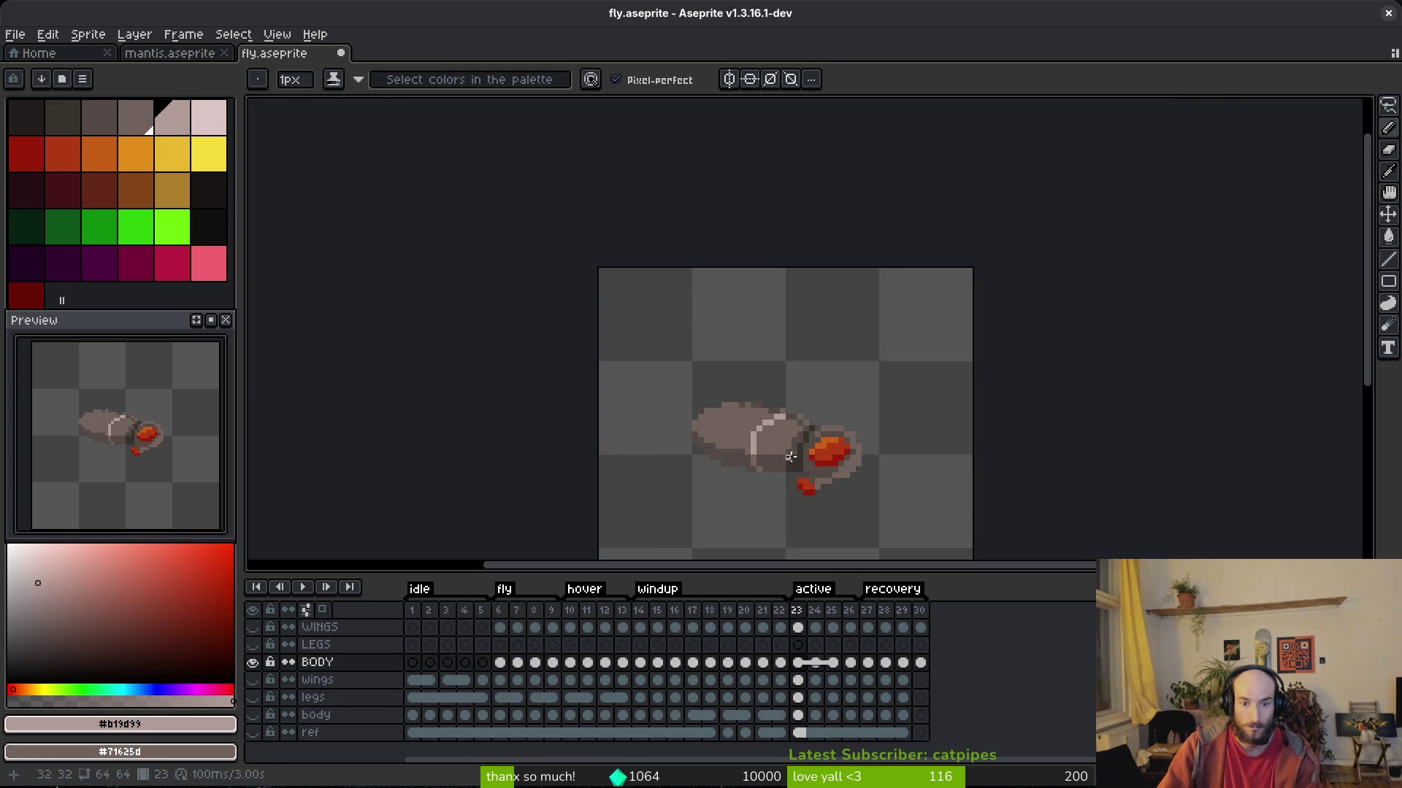
scroll(728, 406, "up", 3)
scroll(810, 389, "down", 3)
scroll(755, 374, "up", 3)
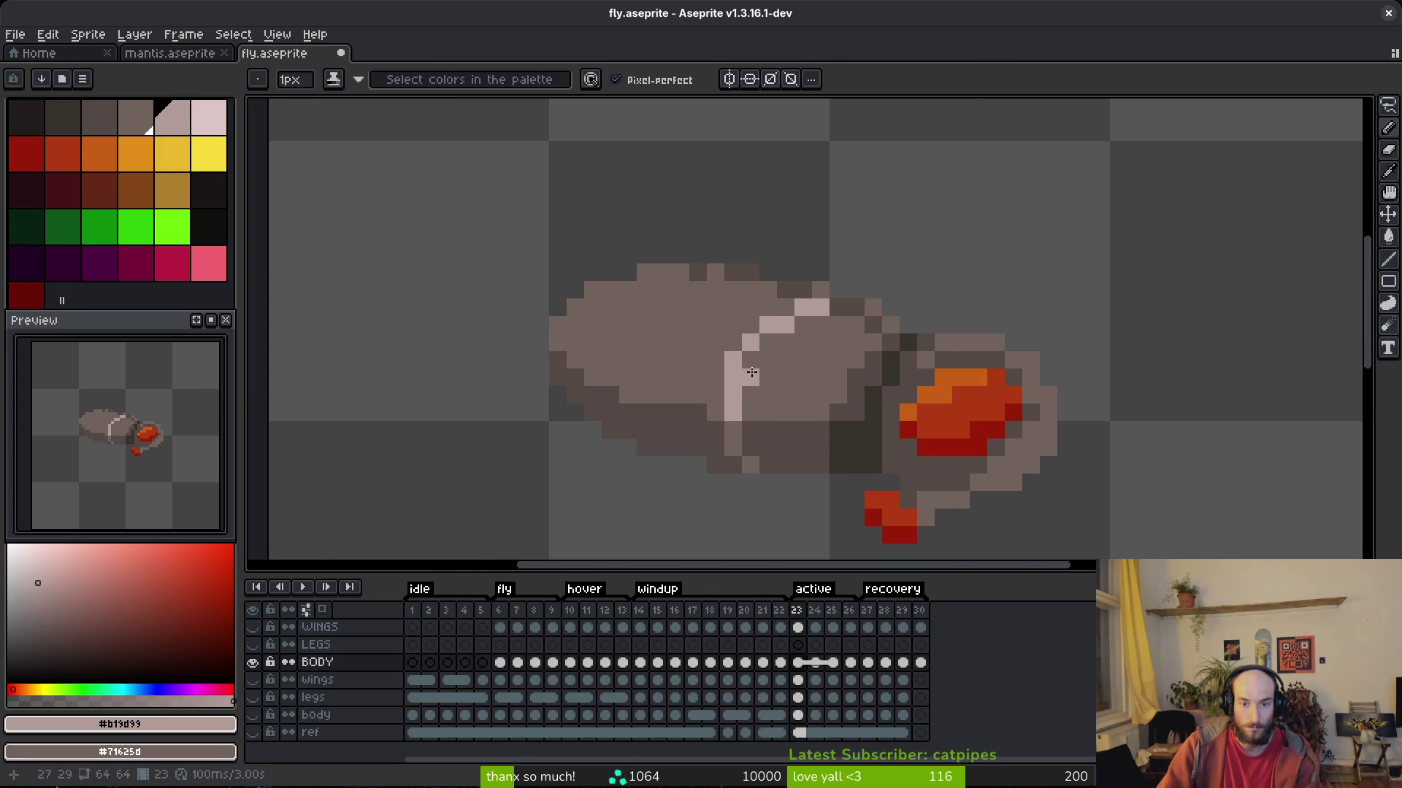
scroll(837, 398, "down", 5)
scroll(730, 314, "up", 6)
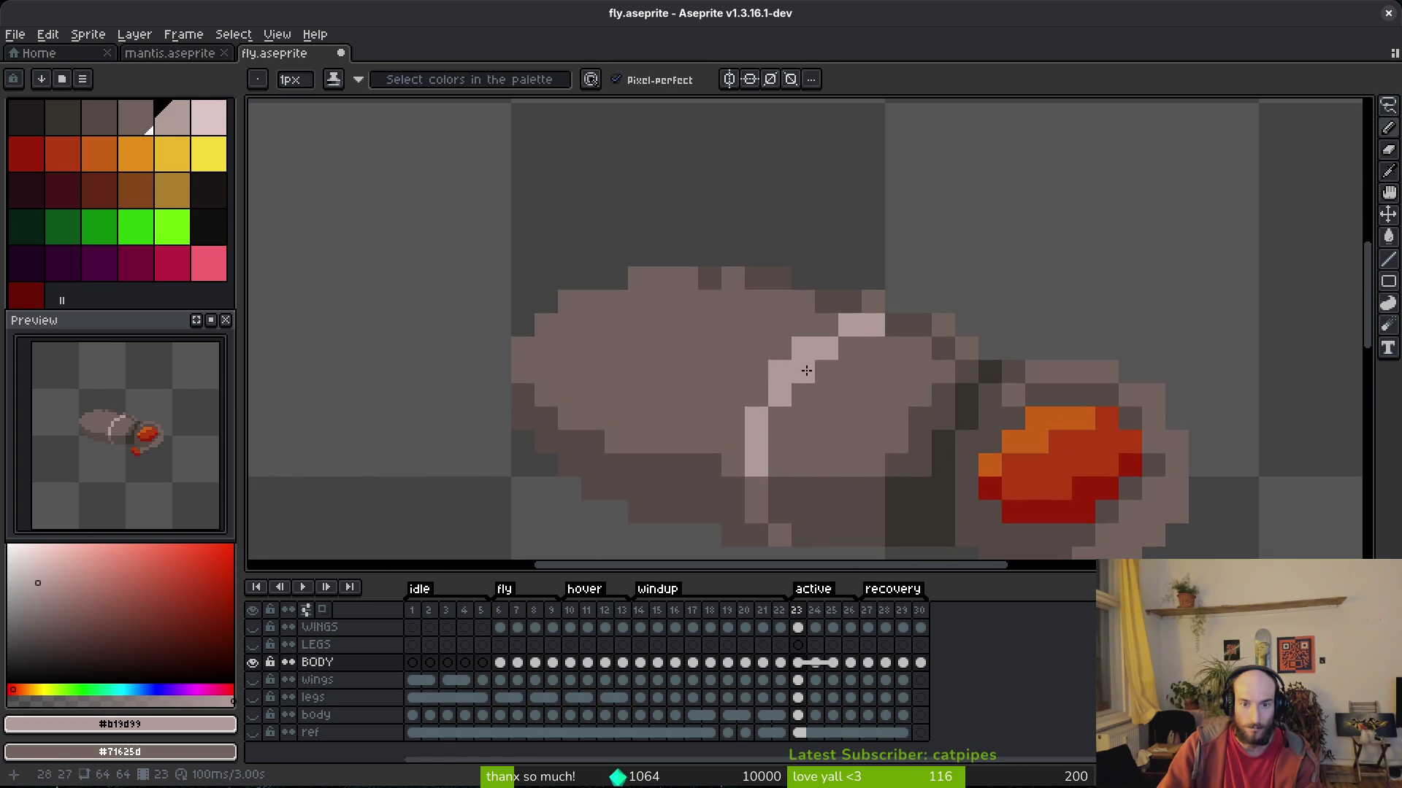
scroll(756, 329, "up", 2)
scroll(744, 336, "down", 2)
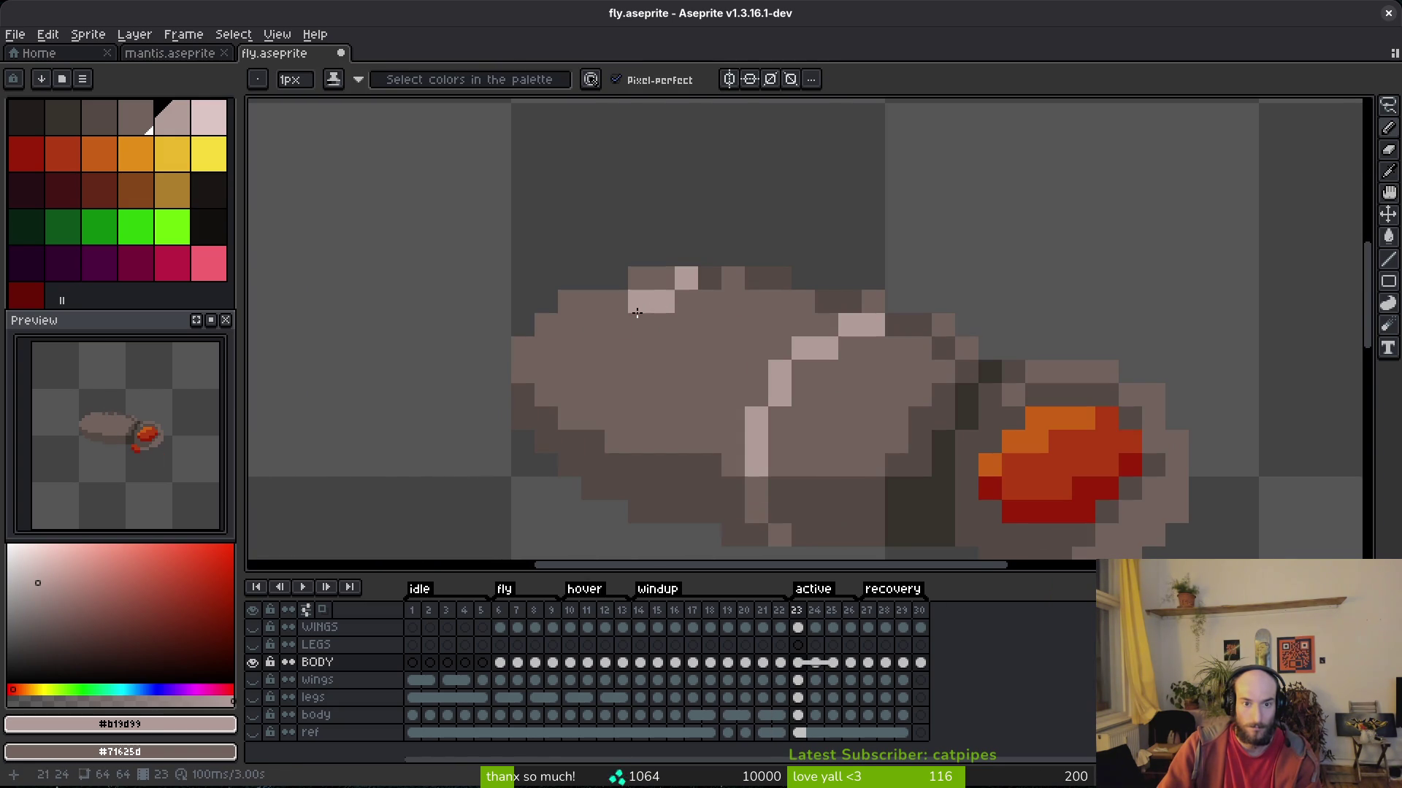
Draw a second light stripe from near the top down to the body's bottom.
left_click(662, 278)
right_click(663, 301)
left_click(639, 301)
left_click(616, 325)
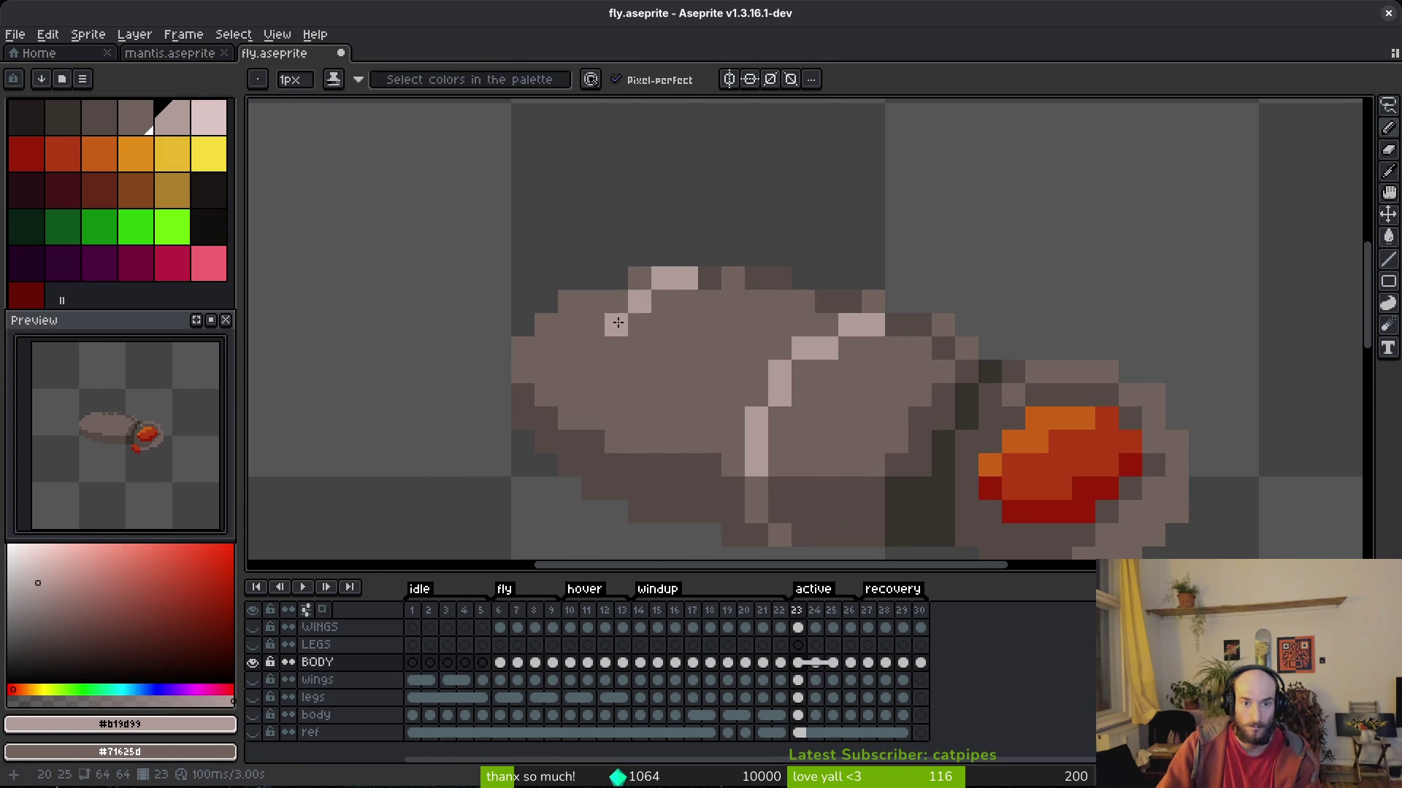
left_click(617, 349)
left_click(593, 372)
left_click(593, 395)
left_click(593, 418)
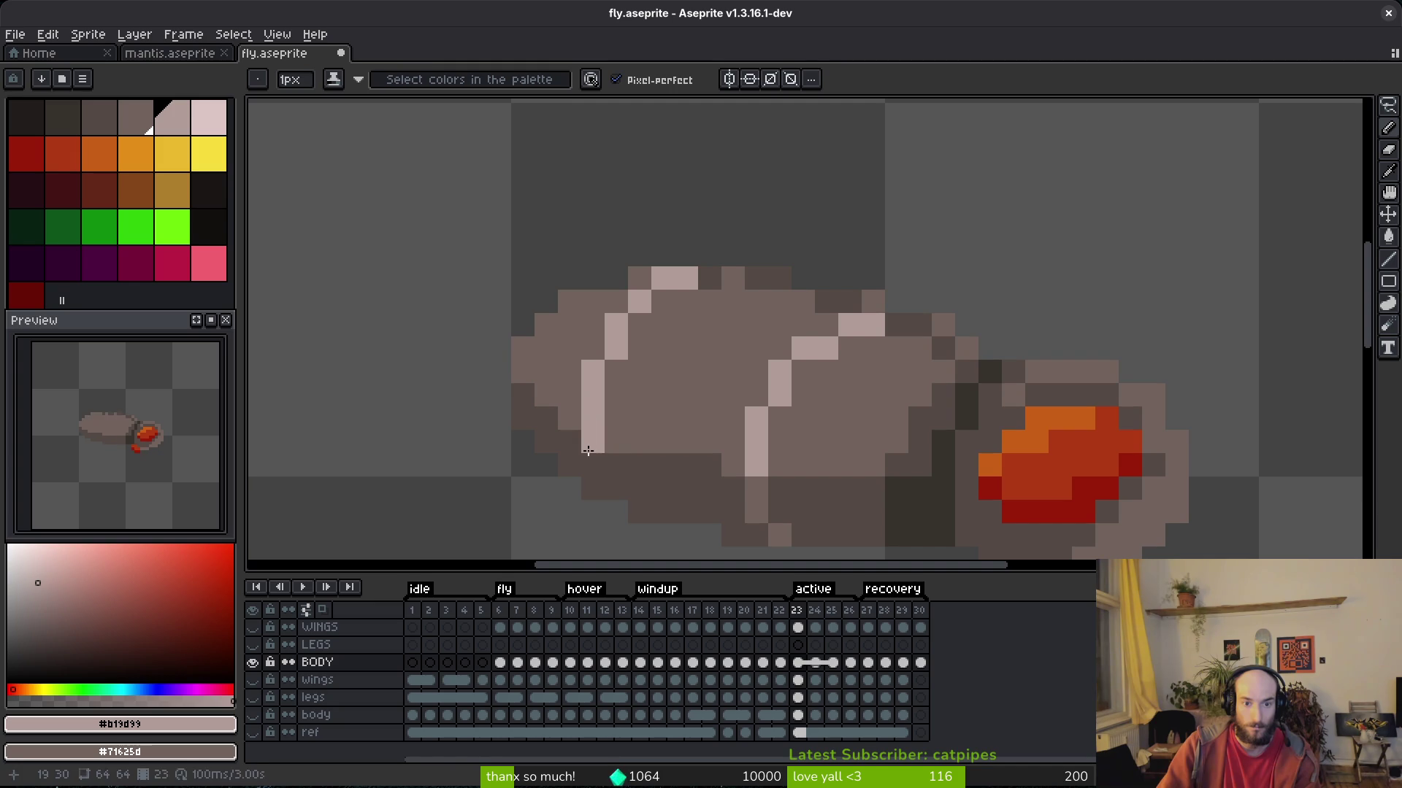
left_click(639, 512)
Darken stray highlight pixels on frame 23 back to the body tone.
scroll(730, 402, "down", 4)
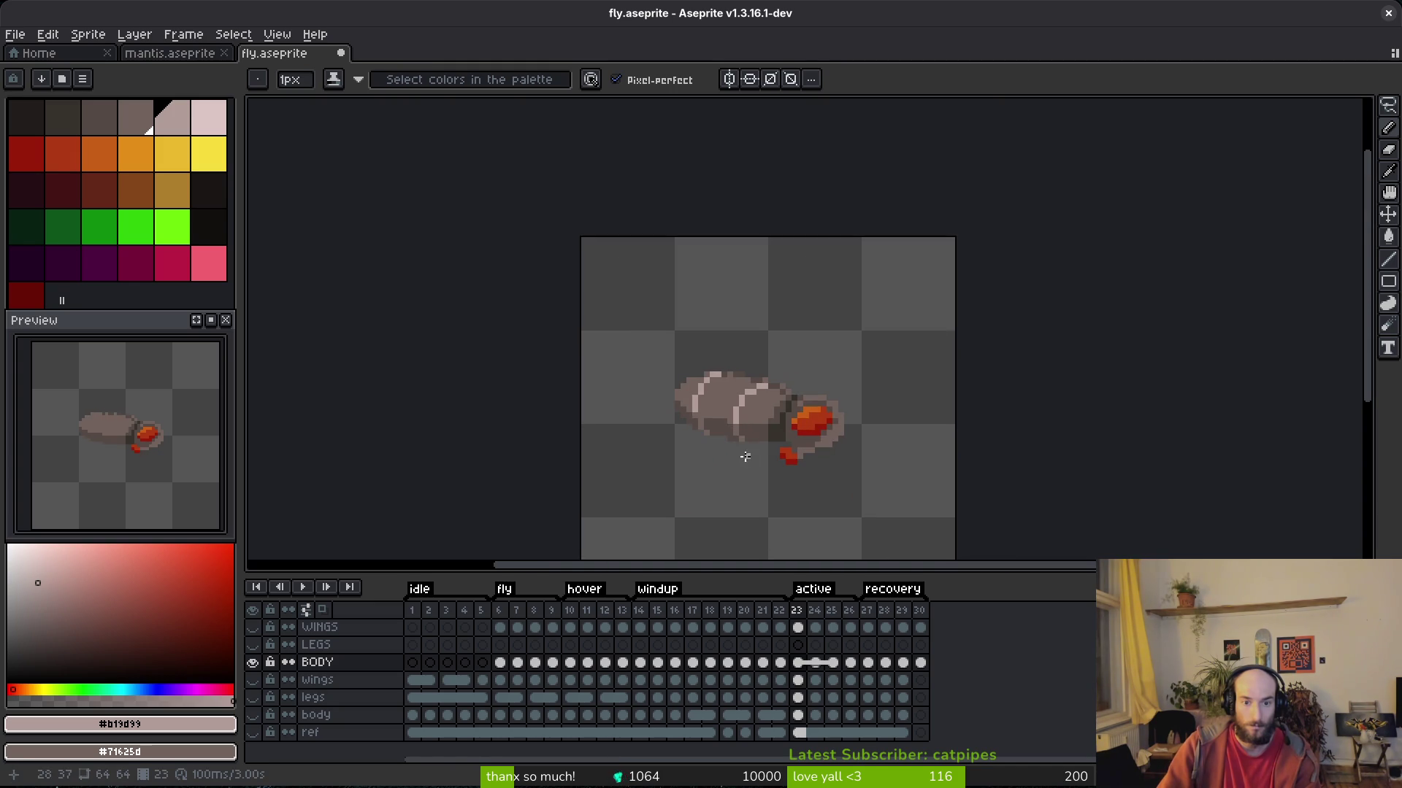
scroll(742, 372, "up", 3)
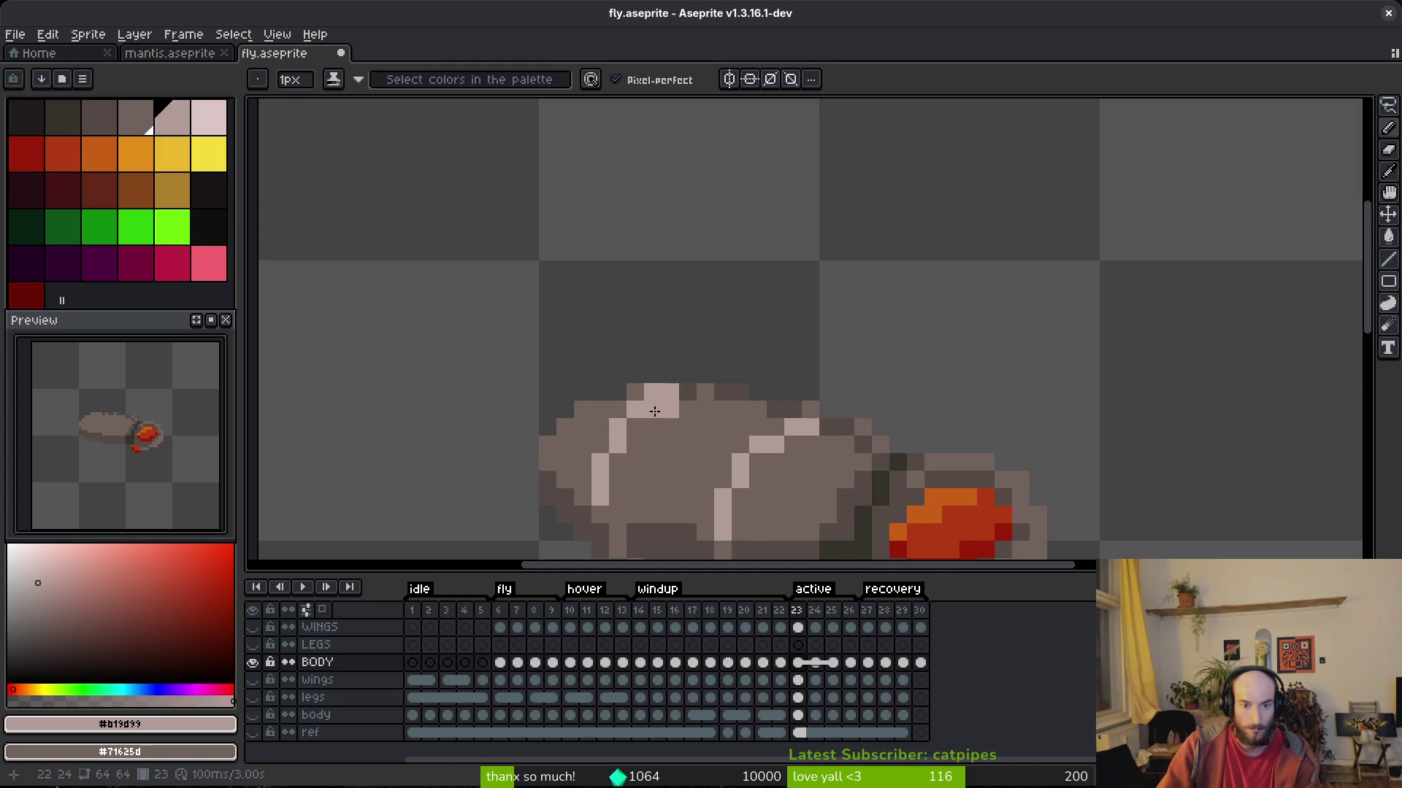
right_click(608, 456)
right_click(634, 409)
right_click(653, 392)
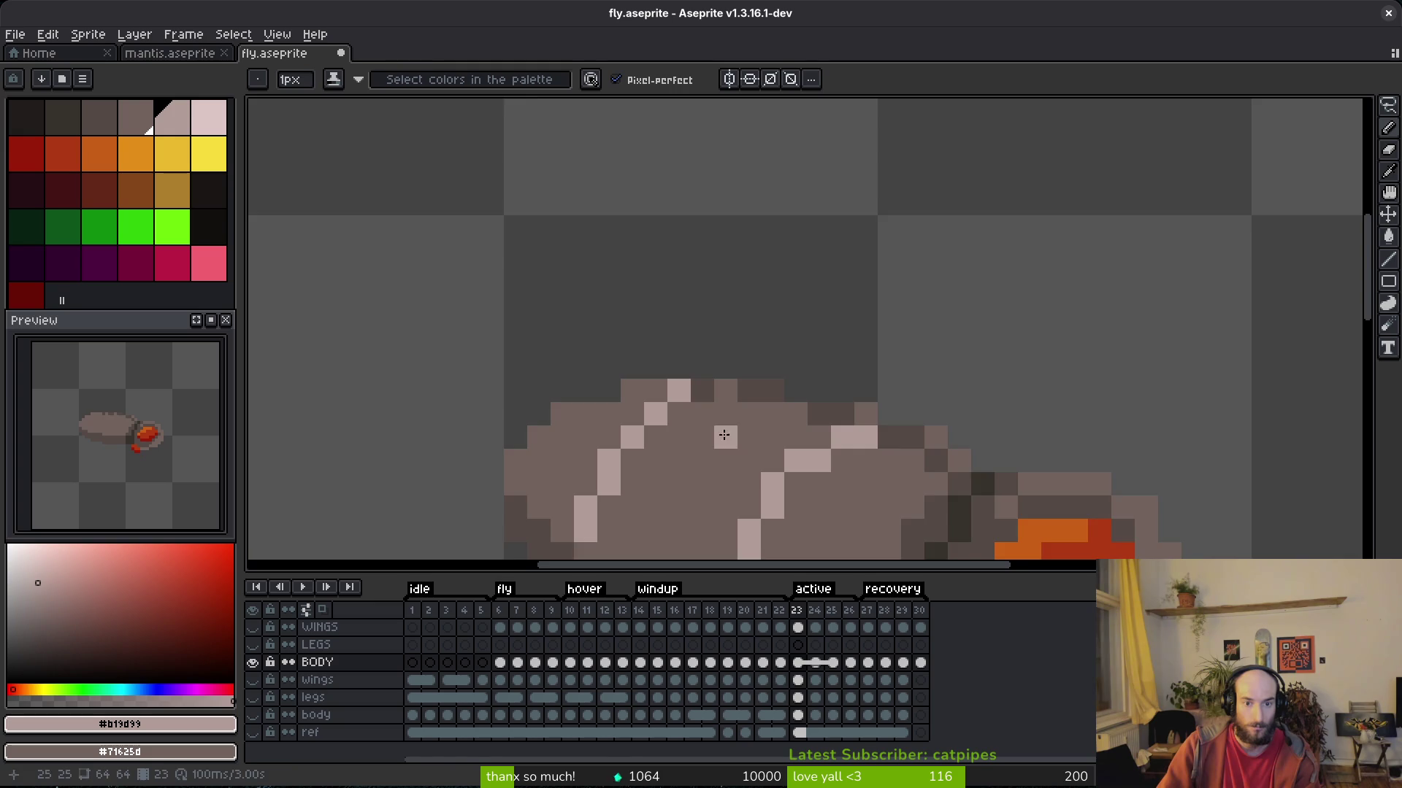
scroll(726, 460, "down", 4)
scroll(737, 459, "up", 1)
scroll(741, 478, "down", 1)
On frame 24, sample the light colour and paint a curved stripe down the body.
key("Right")
key("i")
scroll(716, 460, "up", 3)
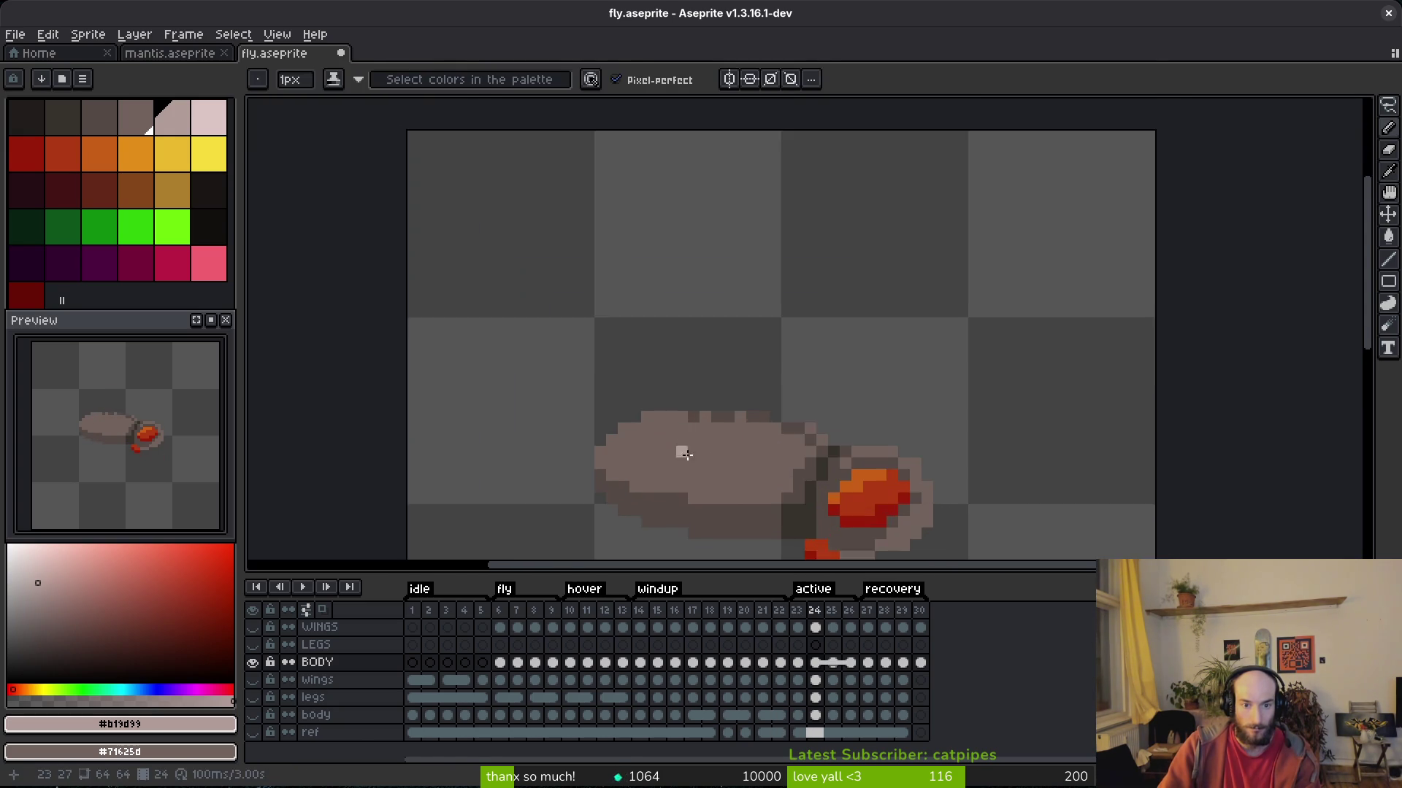
left_click_drag(681, 447, 697, 398)
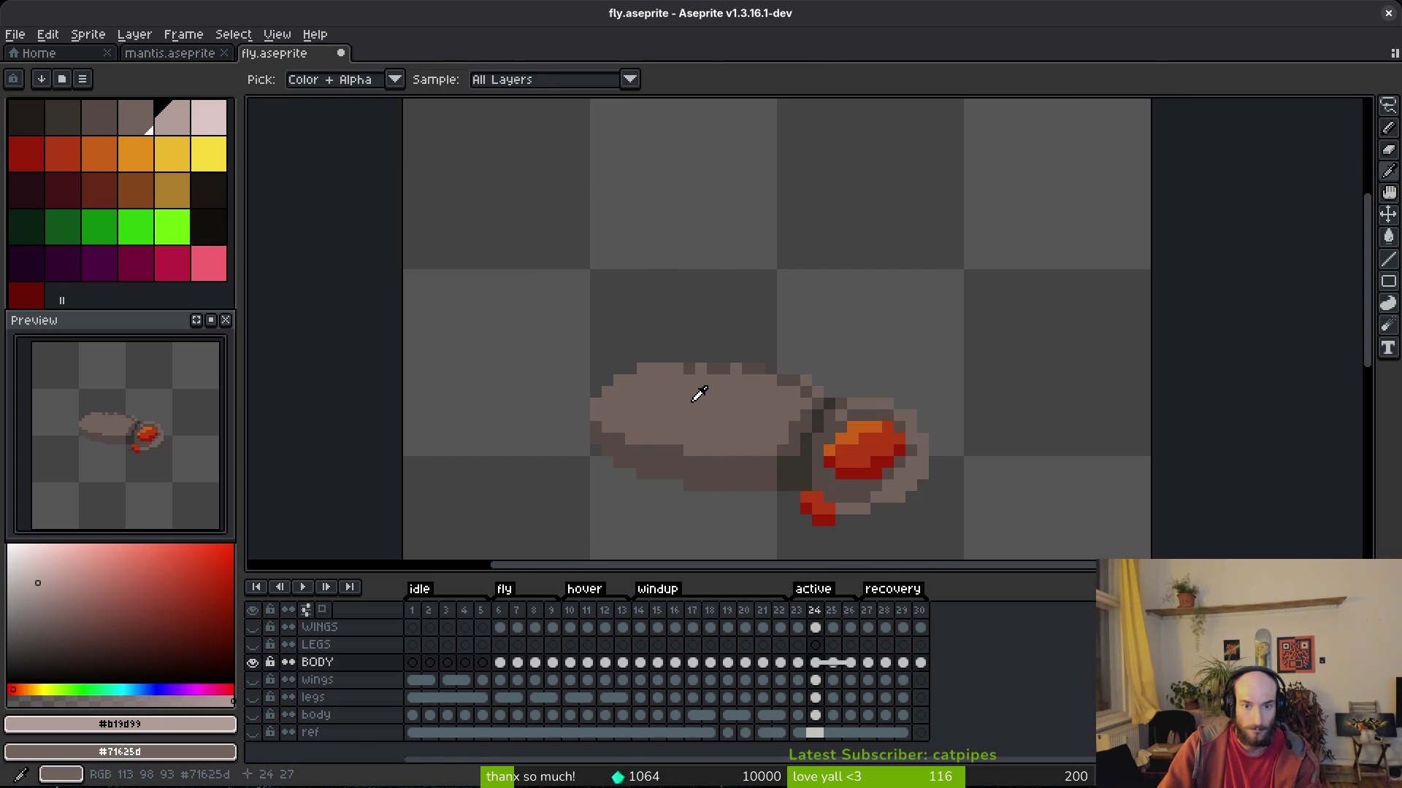
key("b")
left_click(756, 396)
scroll(756, 395, "up", 1)
left_click(735, 388)
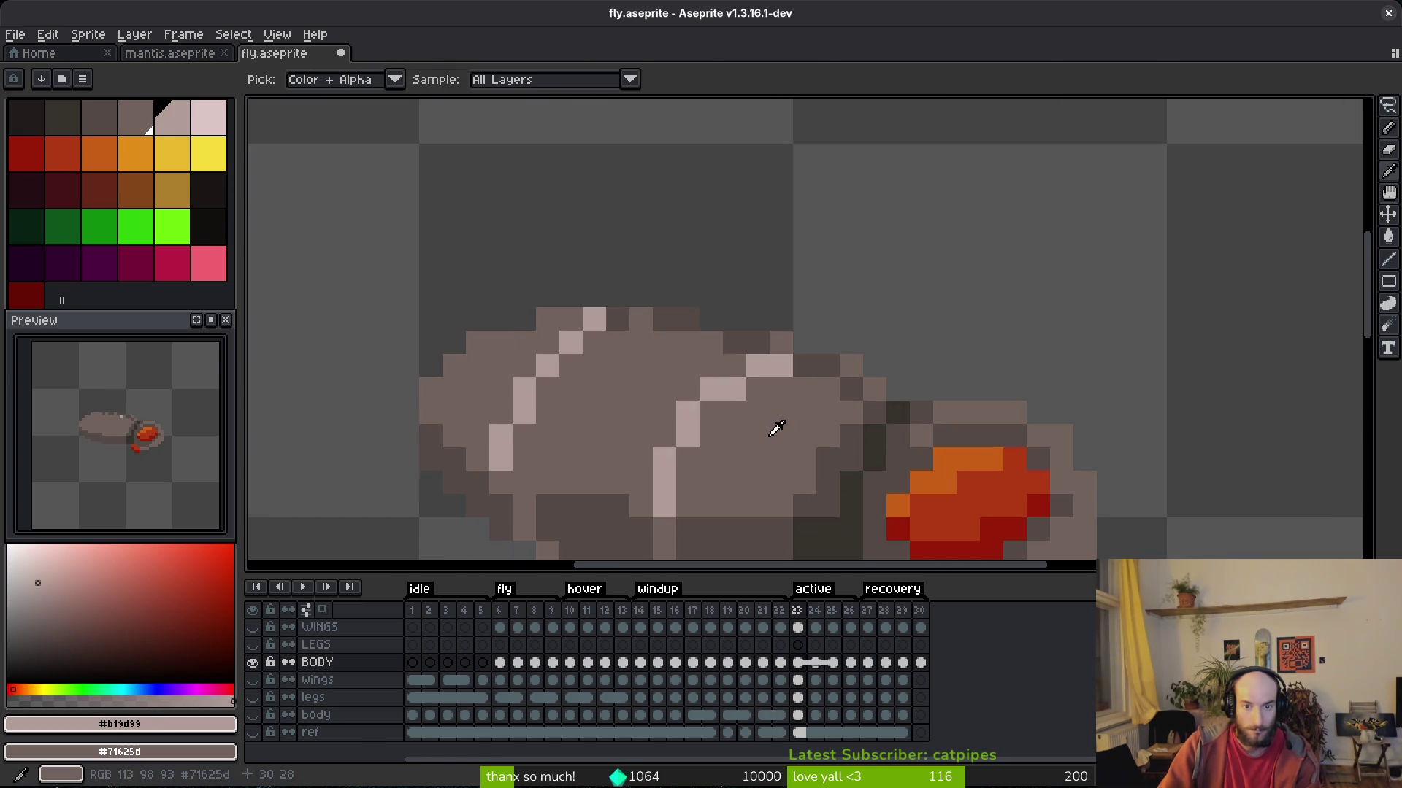
left_click(713, 393)
left_click_drag(714, 395, 710, 298)
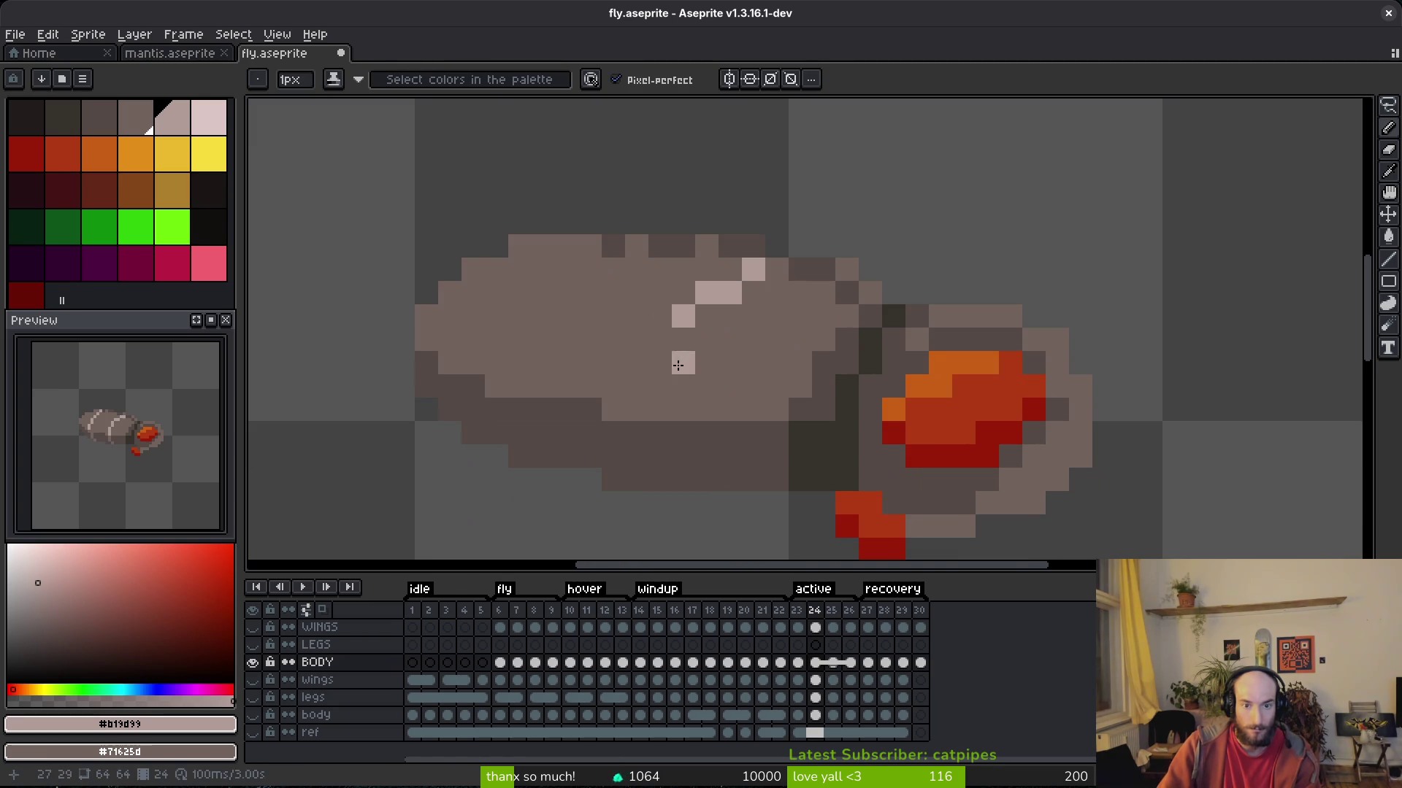
left_click(683, 316)
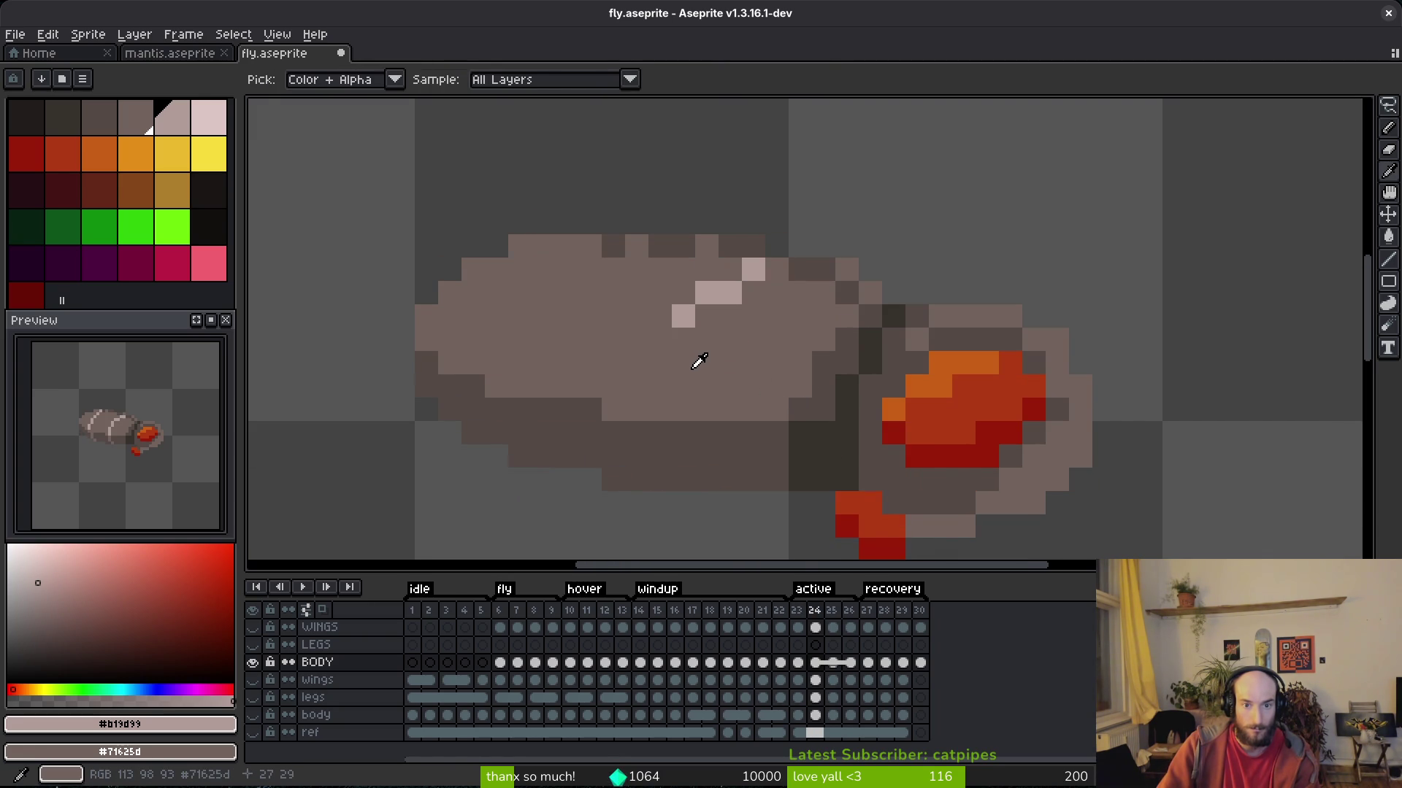
left_click(673, 348)
left_click_drag(660, 339, 660, 362)
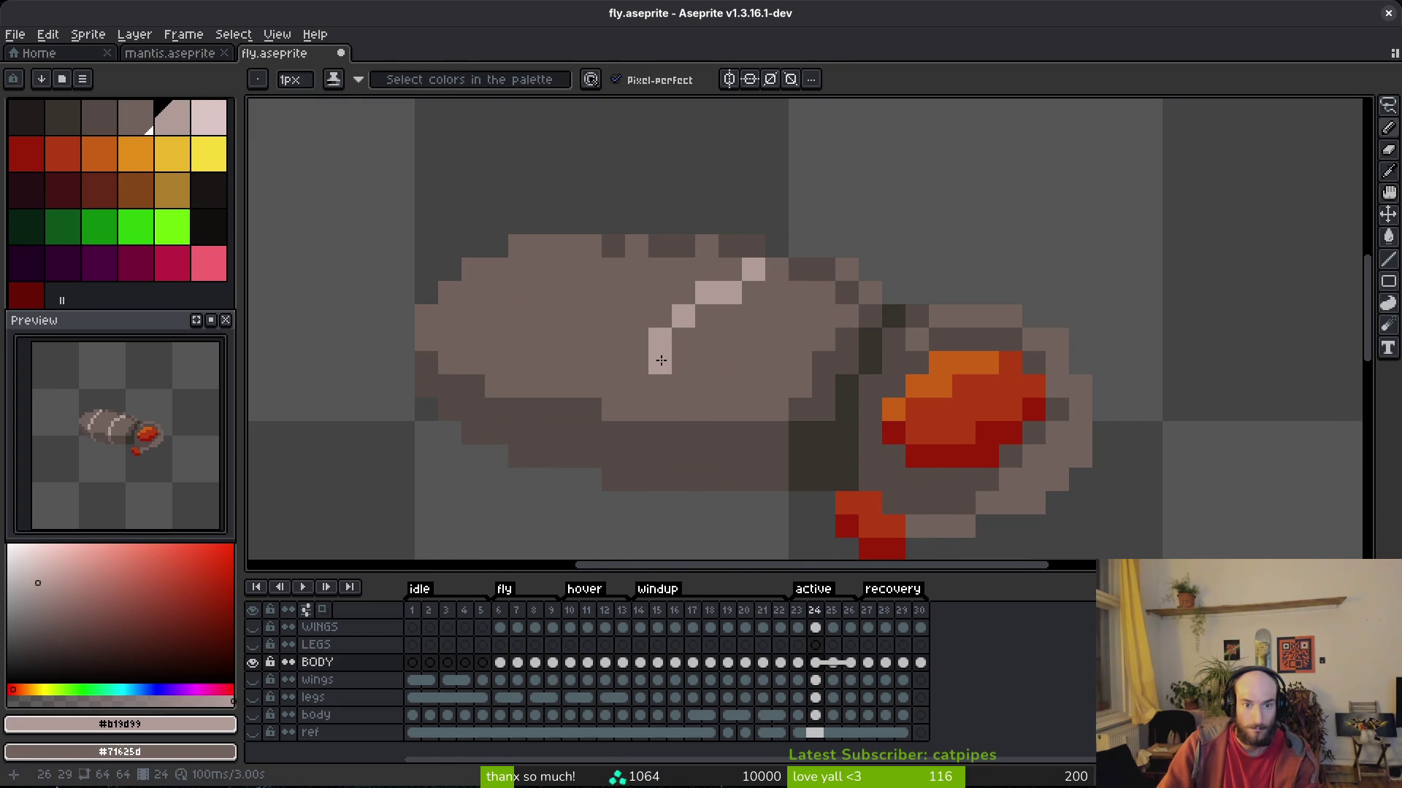
Extend frame 24's stripe one more pixel and compare it against frame 23.
key("alt")
left_click(659, 392)
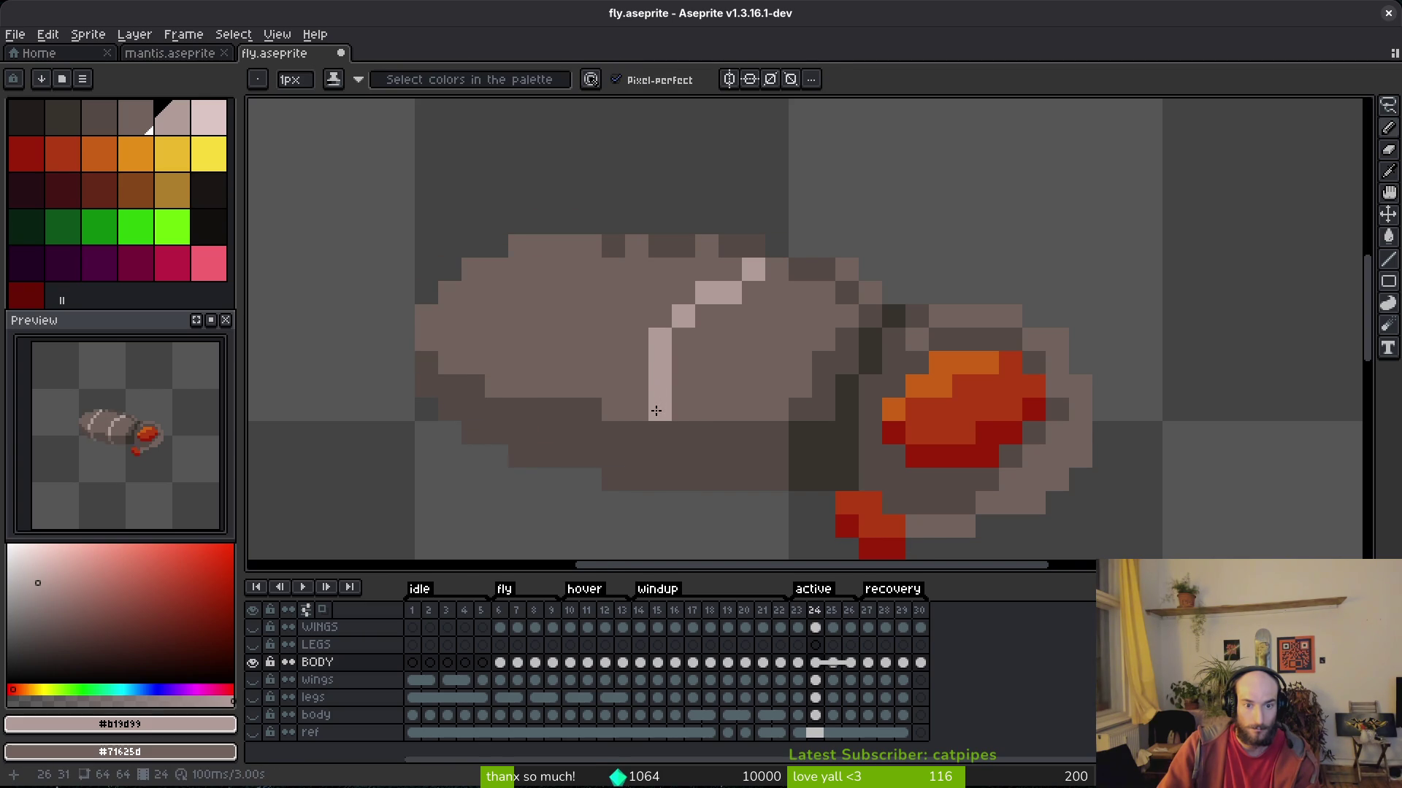
scroll(776, 454, "down", 5)
key("comma")
key("alt")
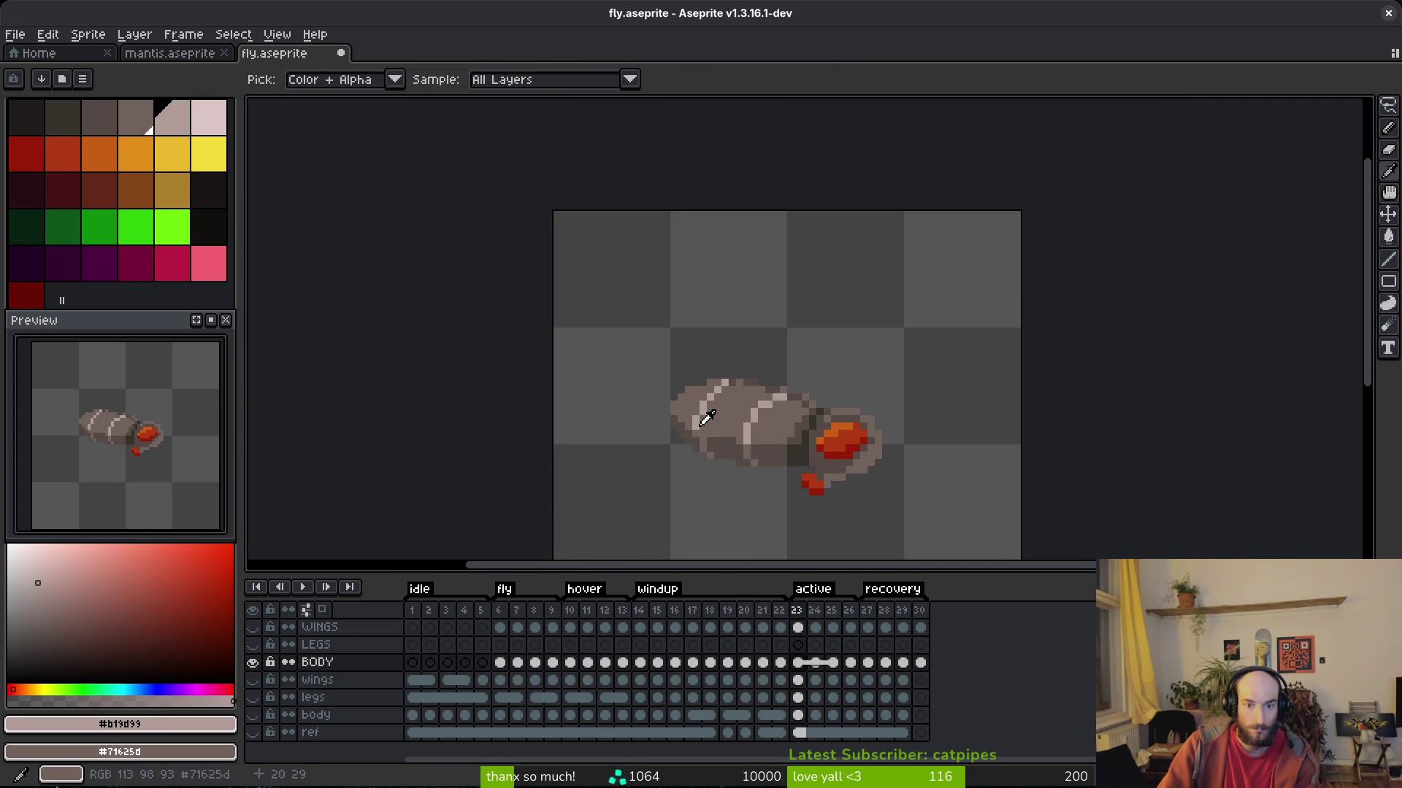
key("period")
scroll(755, 403, "up", 2)
scroll(784, 421, "down", 3)
key("alt")
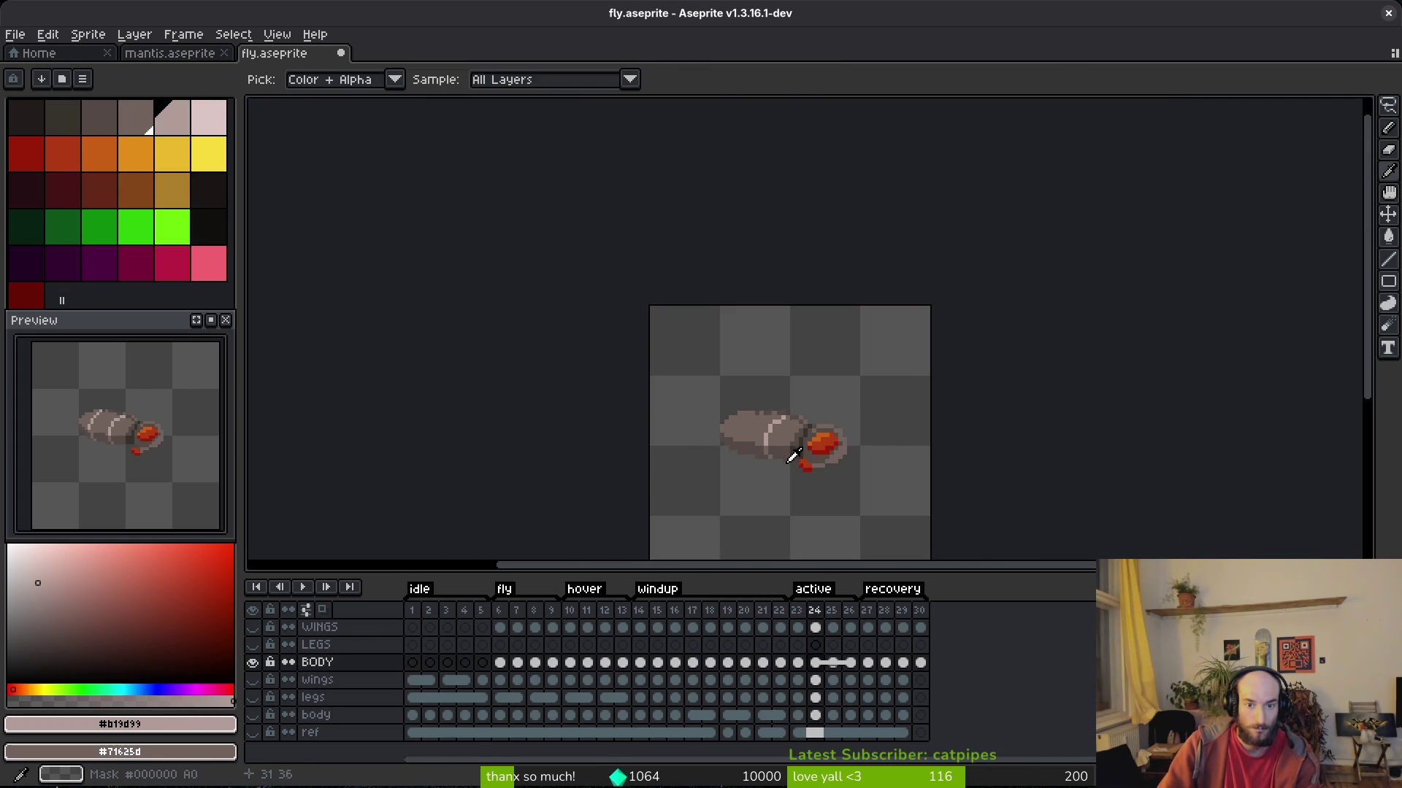
Reshape frame 24's body highlight into a cleaner diagonal, repainting stray pixels in midtone.
left_click(792, 463)
scroll(791, 463, "up", 4)
key("ctrl+z")
left_click(774, 392)
left_click(762, 404)
right_click(745, 404)
right_click(780, 351)
right_click(762, 368)
left_click(780, 368)
left_click(832, 334)
right_click(814, 334)
Adjust a highlight pixel on the stripe, then undo the last two pencil strokes.
scroll(826, 376, "down", 2)
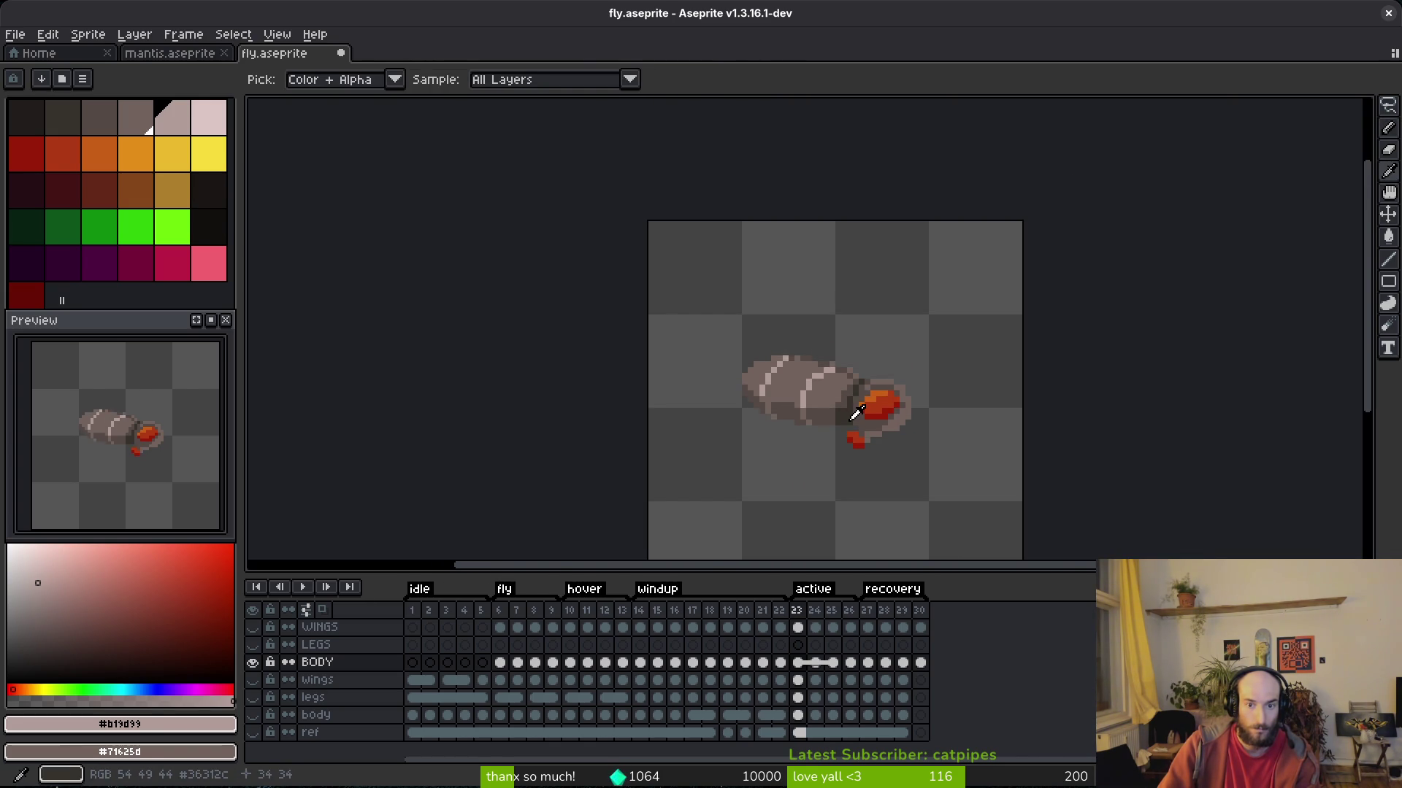
left_click(840, 400)
scroll(840, 400, "up", 2)
key("ctrl+z")
key("ctrl+z")
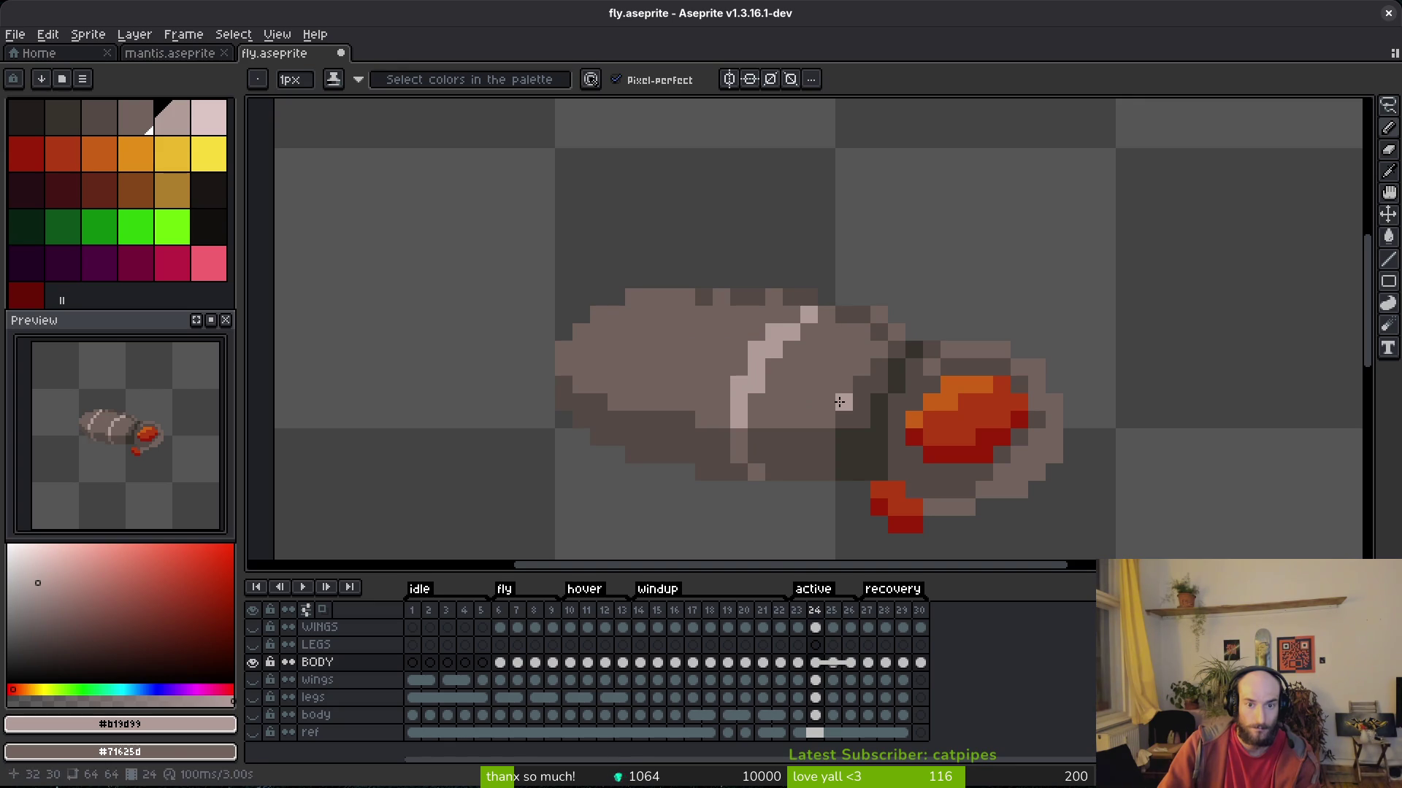
key("ctrl+z")
key("ctrl+z")
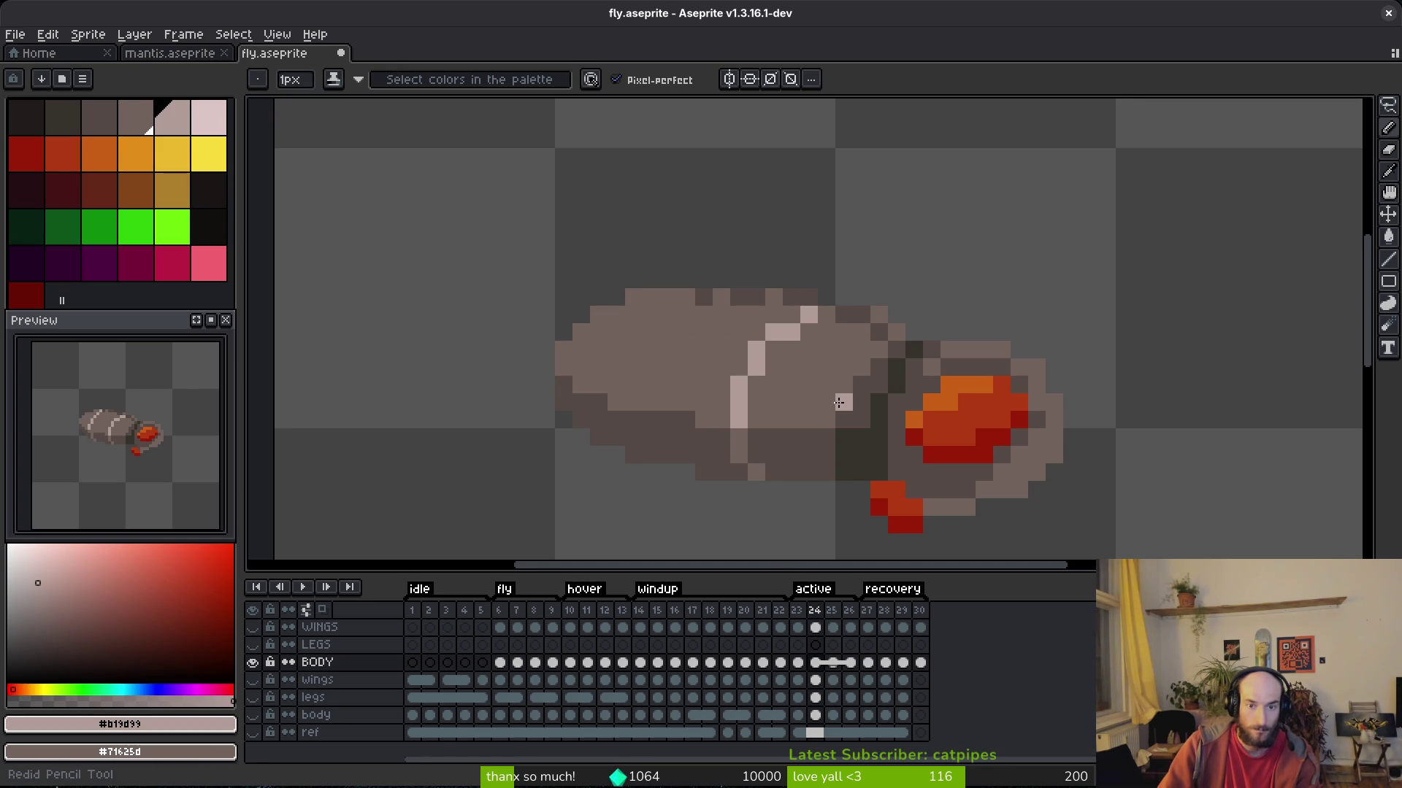
scroll(839, 402, "down", 3)
Compare against frame 23, then draw a diagonal light stripe across frame 24's rear body.
key("alt")
key("Left")
key("Right")
key("Left")
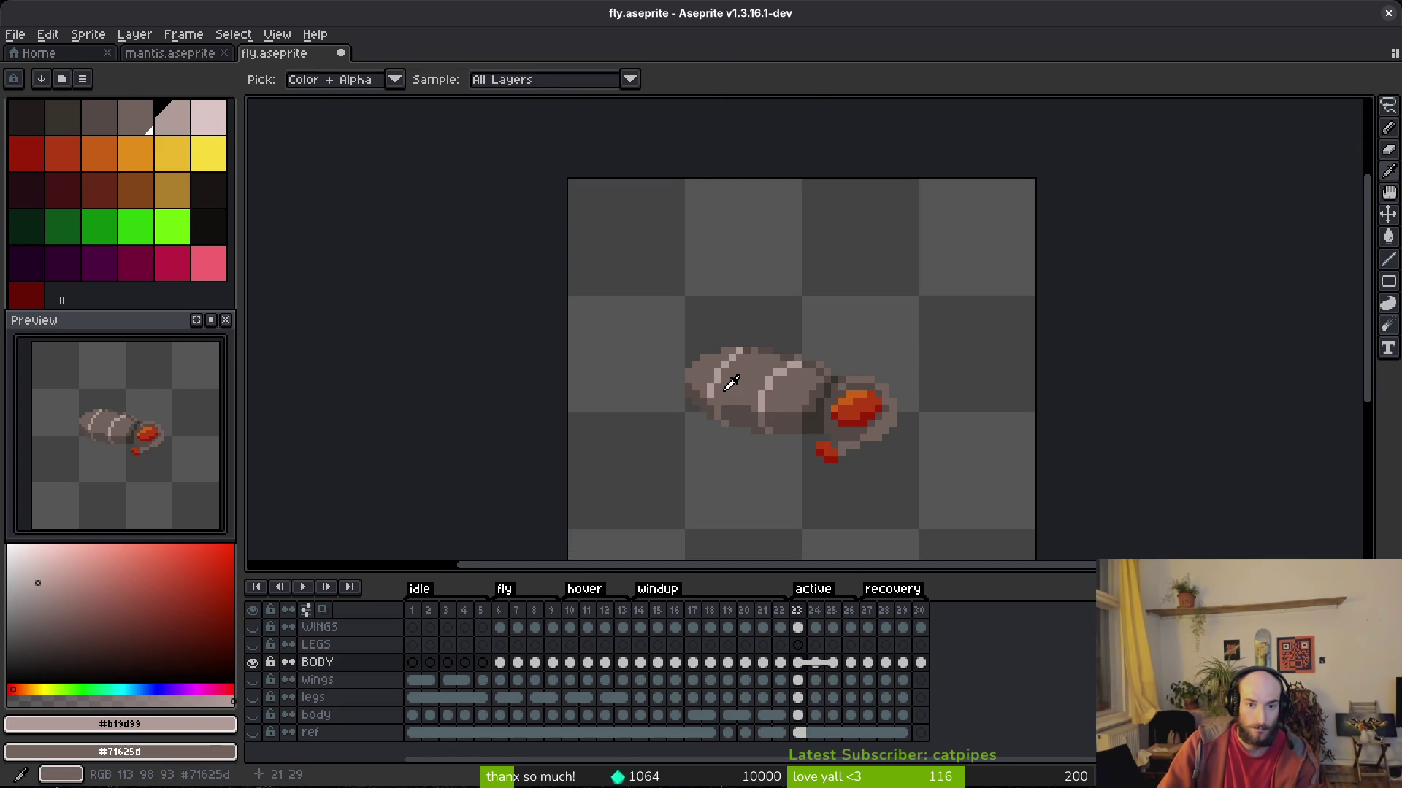
scroll(728, 387, "up", 3)
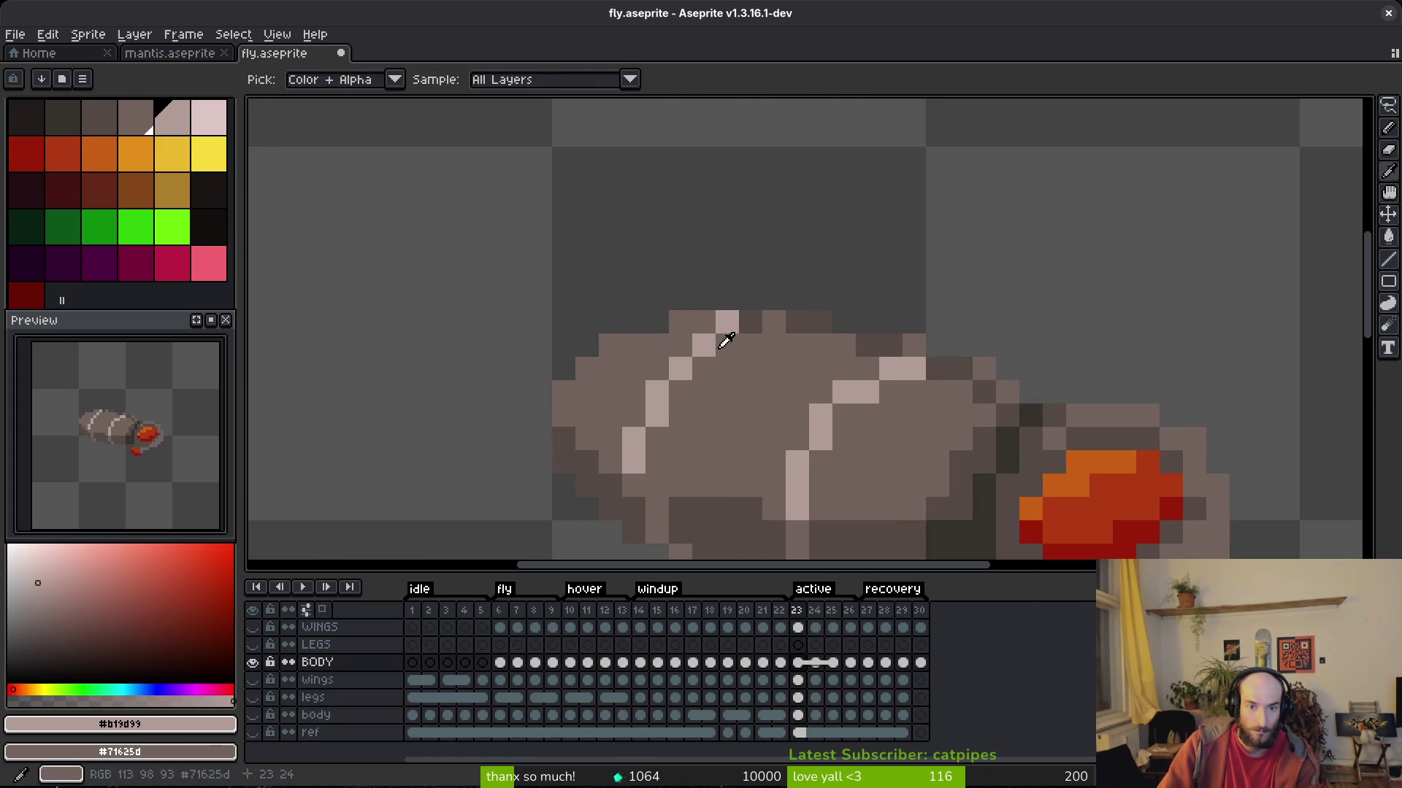
key("Right")
mouse_move(704, 368)
left_mouse_down()
mouse_move(682, 370)
mouse_move(635, 415)
mouse_move(624, 449)
left_mouse_up()
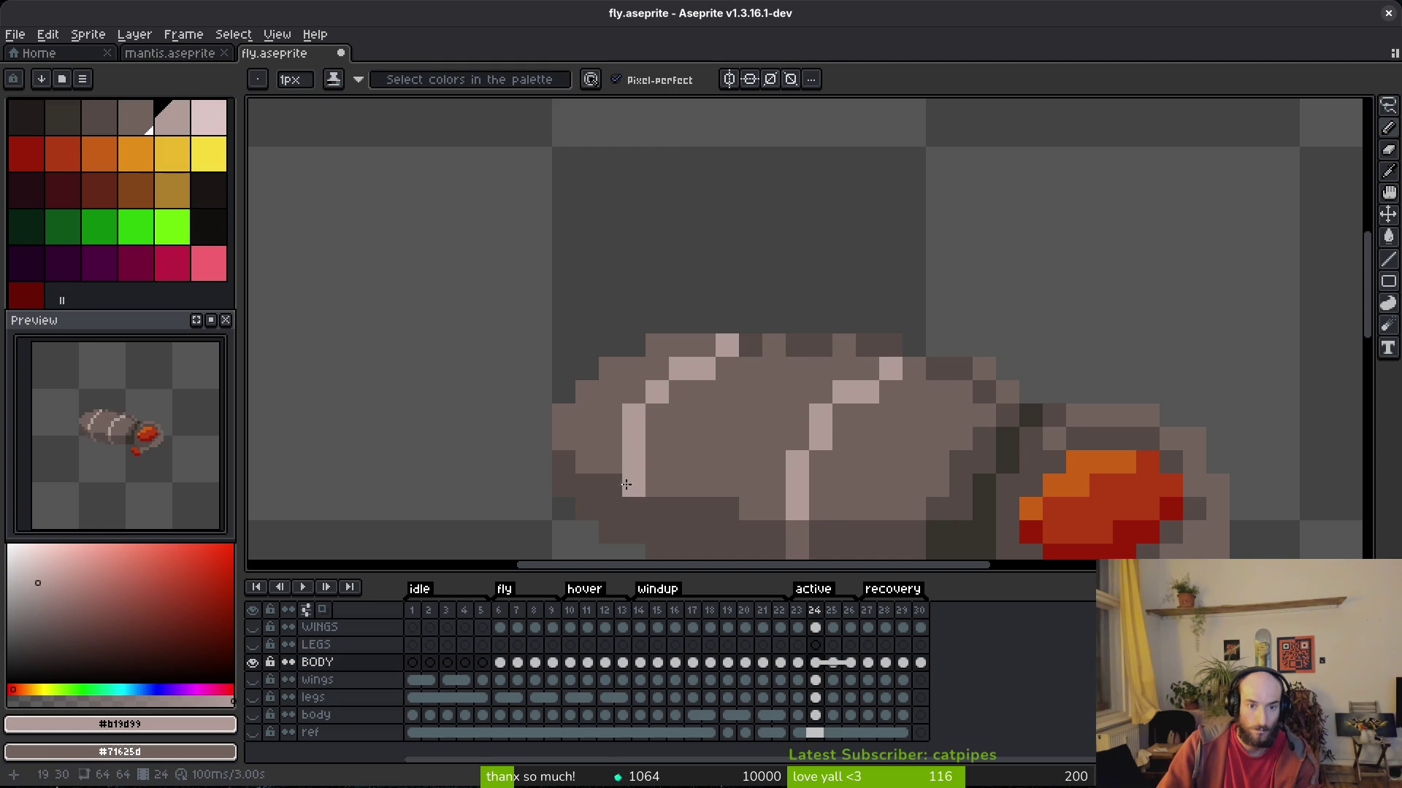
Look over the finished stripes and save fly.aseprite.
scroll(727, 462, "up", 3)
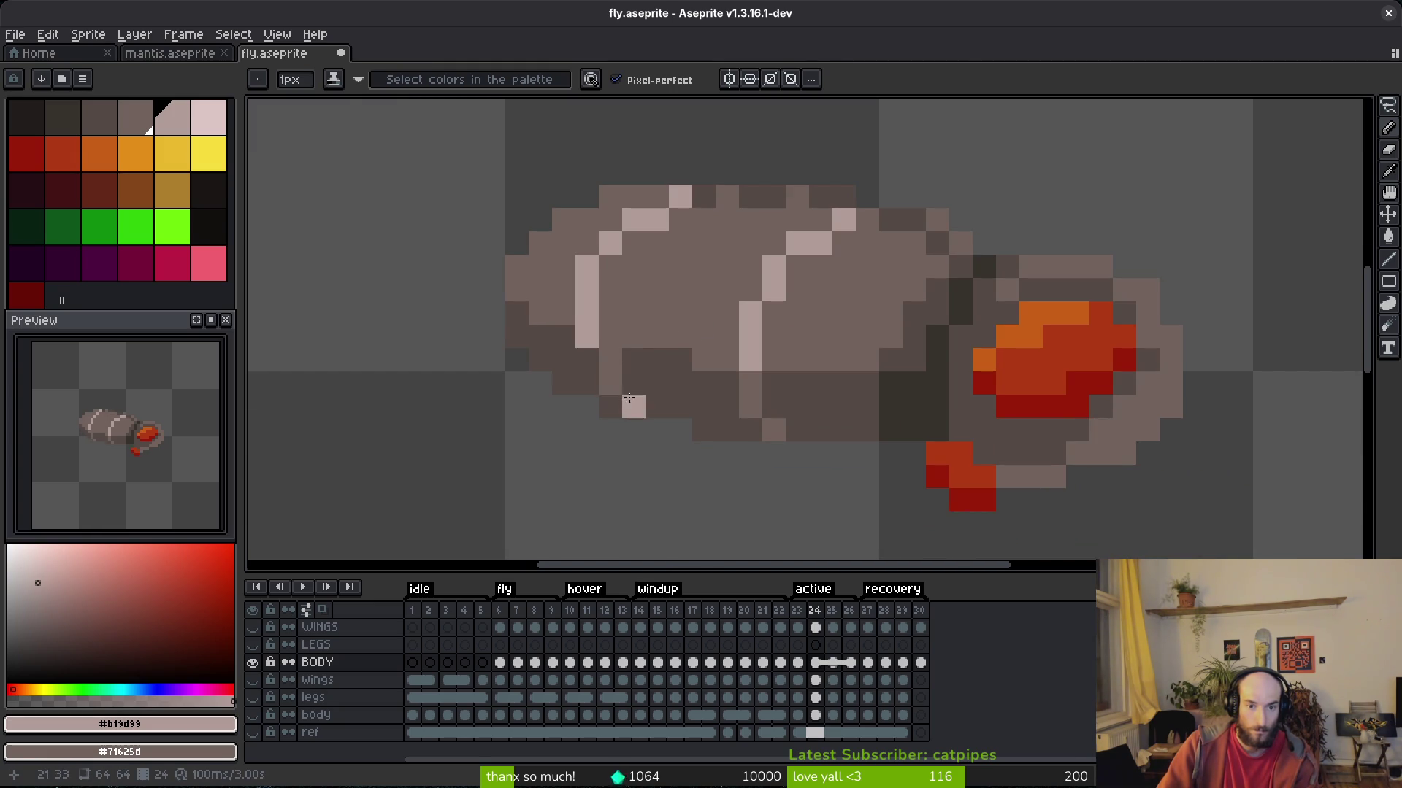
scroll(717, 390, "down", 4)
scroll(738, 398, "up", 4)
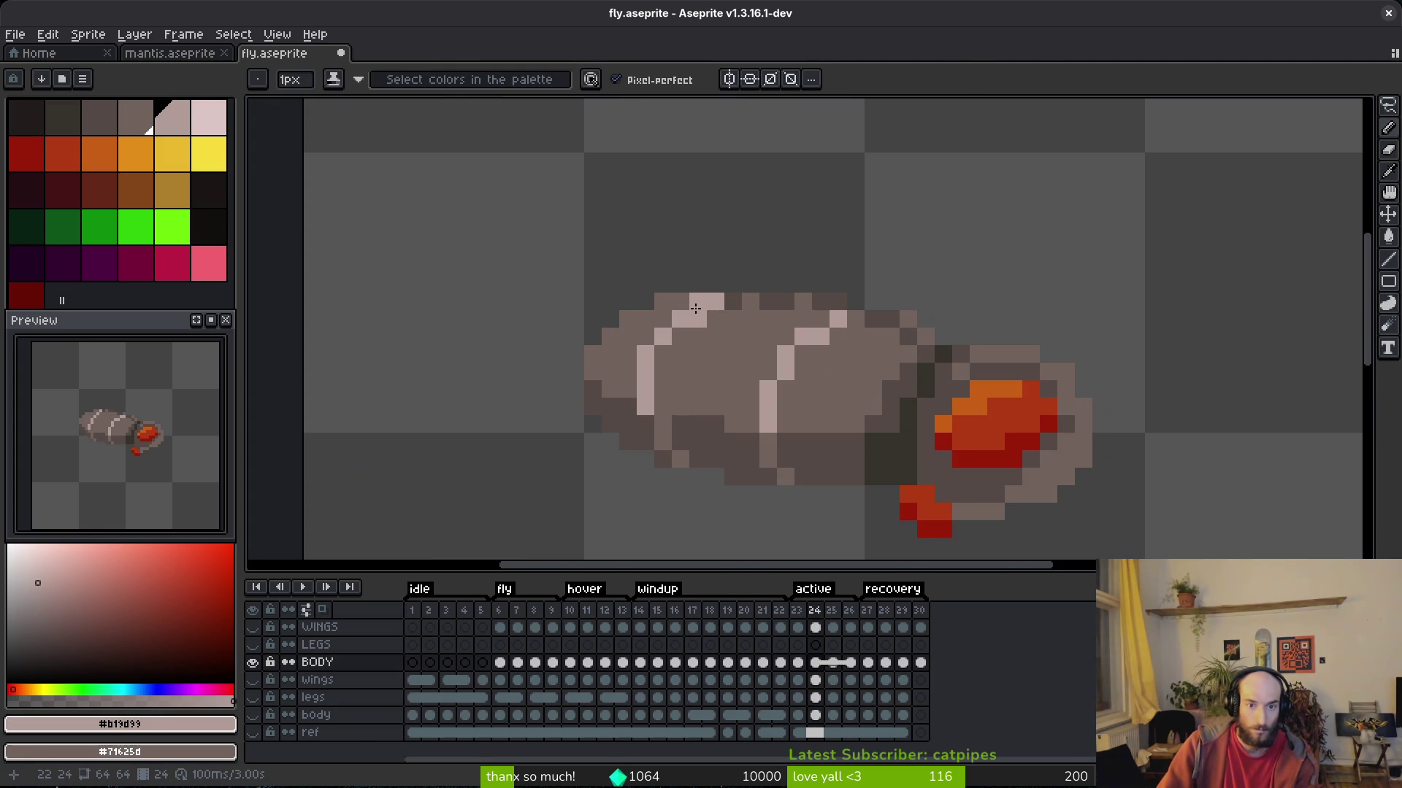
scroll(745, 342, "down", 4)
scroll(753, 384, "up", 4)
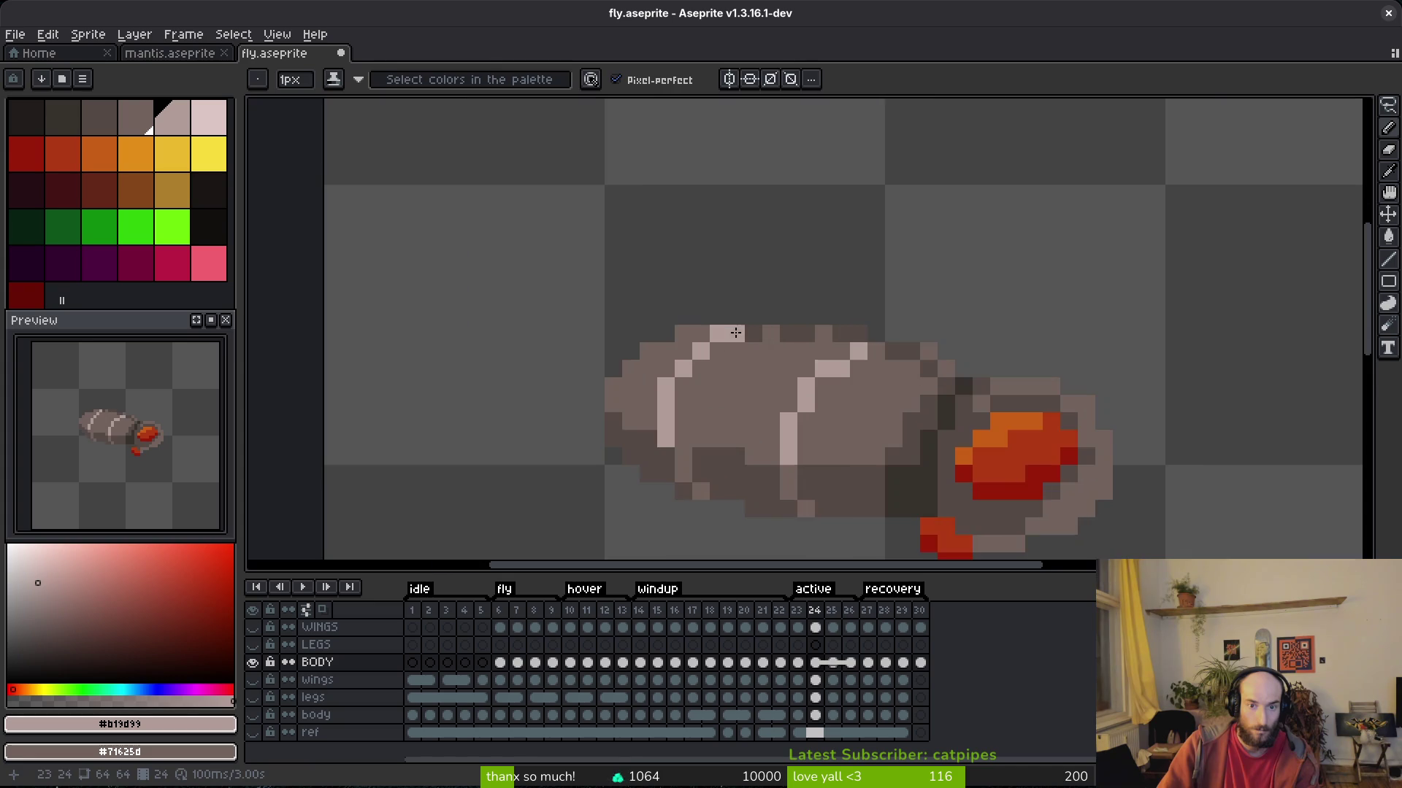
scroll(754, 382, "down", 4)
key("ctrl+s")
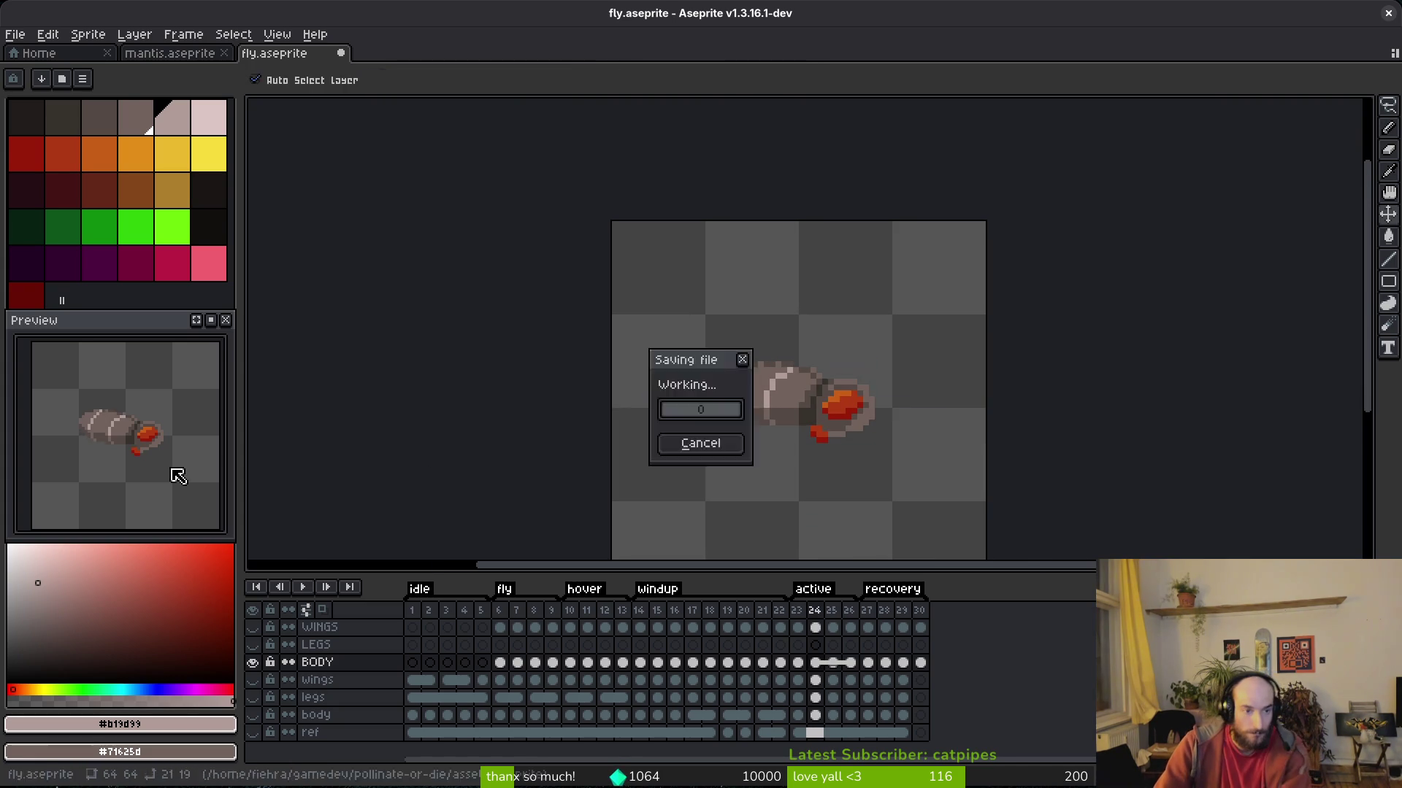
On frame 27, paint a light stripe stepping diagonally down the fly's body.
key("Right")
key("Right")
key("alt")
scroll(865, 443, "up", 5)
key("Right")
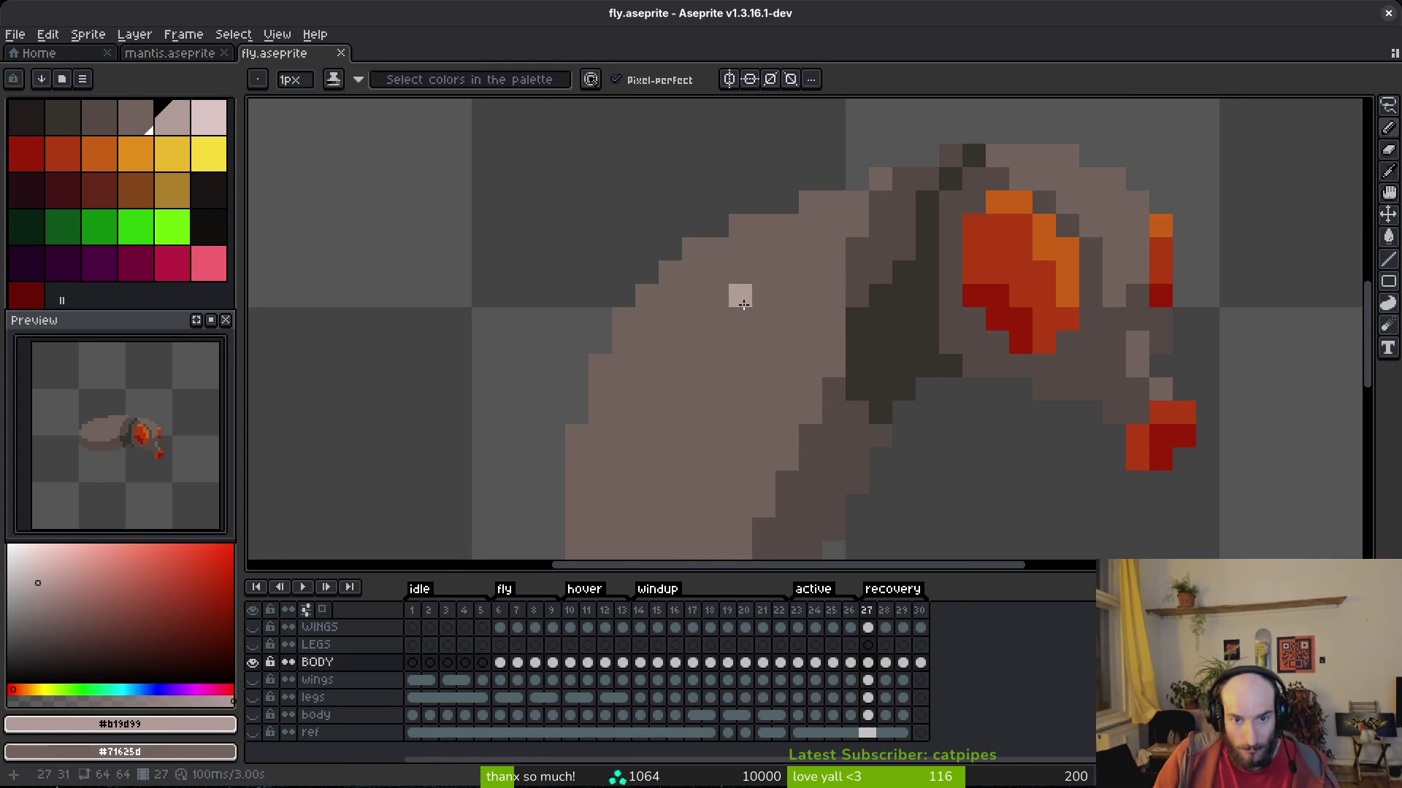
left_click(693, 249)
left_click(691, 284, "shift")
left_click(717, 319)
left_click(717, 366, "shift")
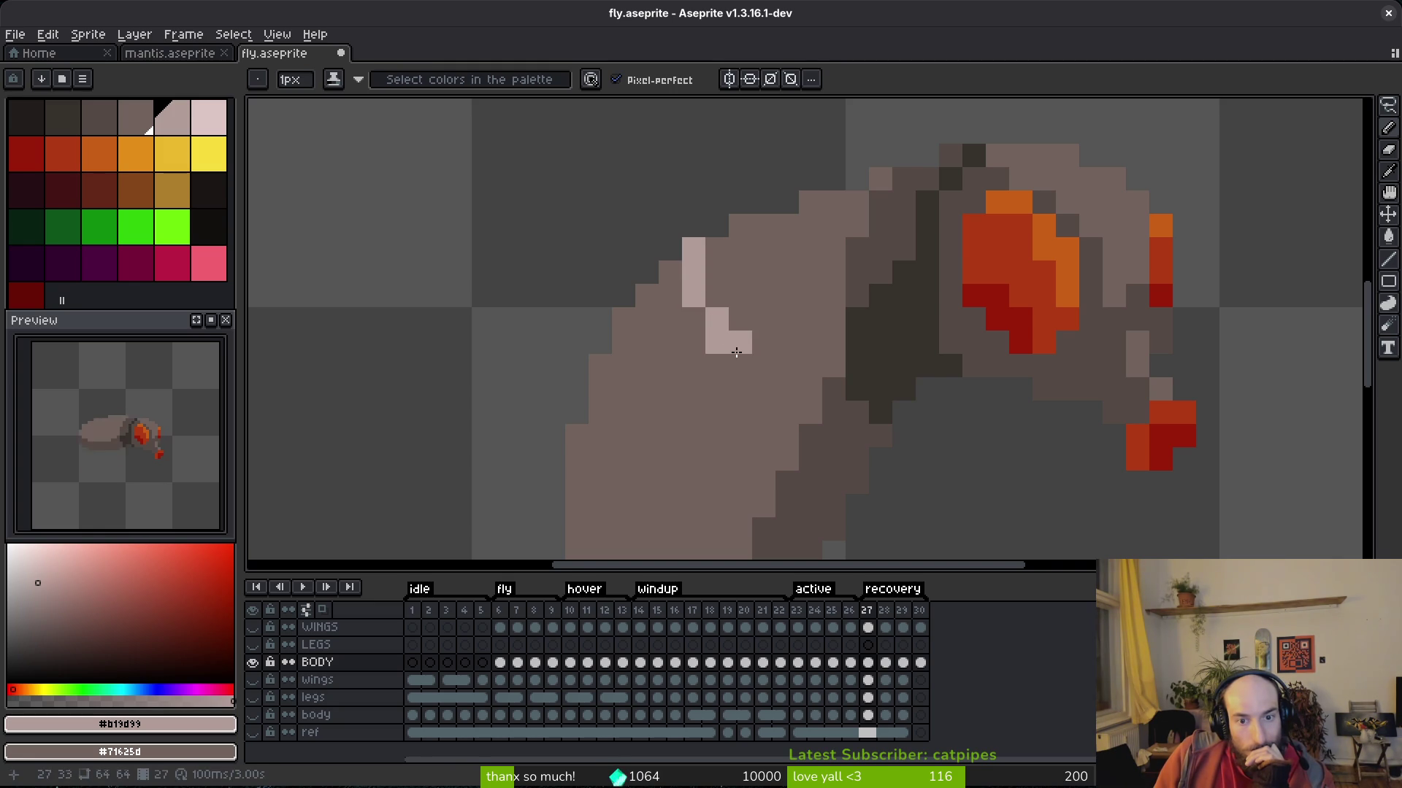
left_click(740, 389, "shift")
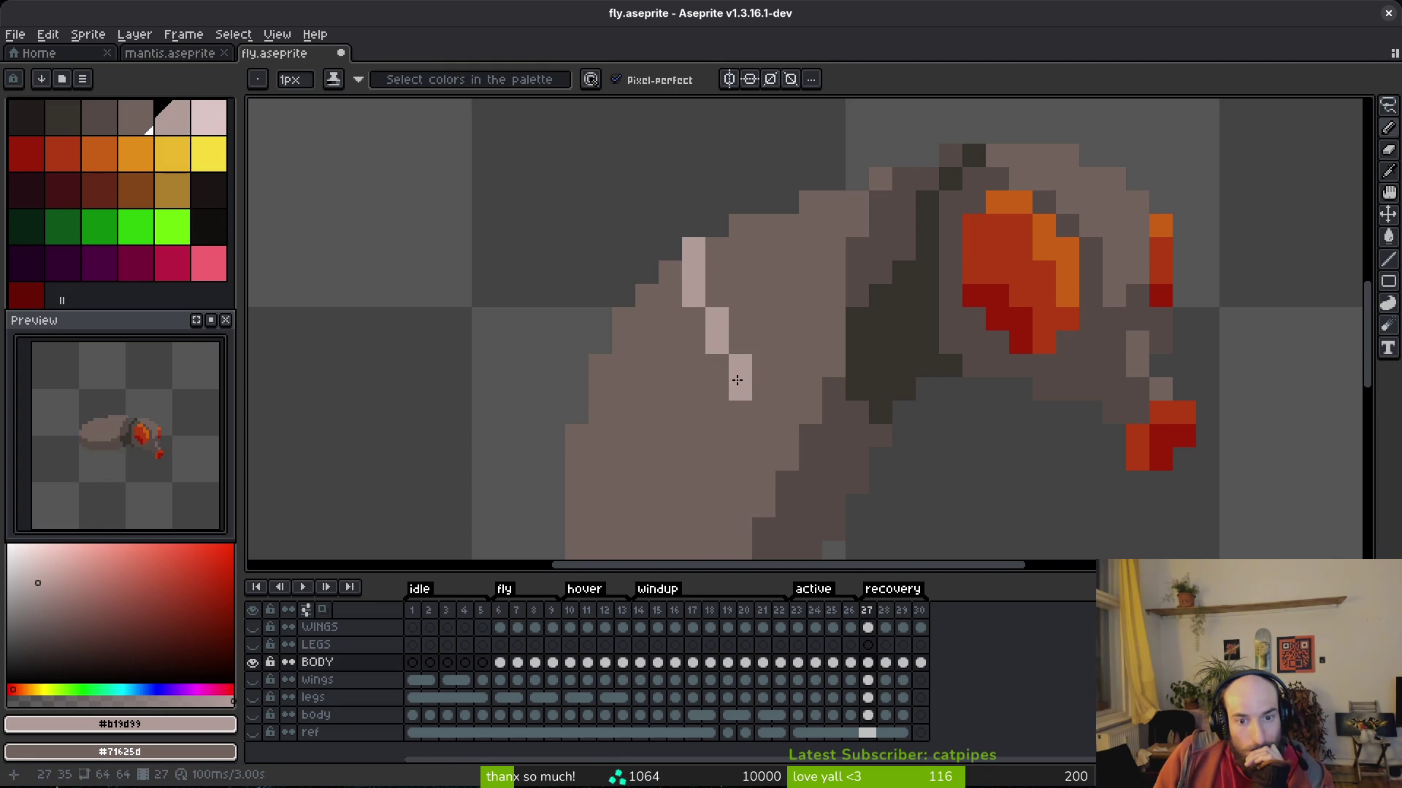
Cover stray stripe pixels with the body tone and darken a light pixel near the shadow.
right_click(810, 459)
right_click(834, 459)
right_click(857, 483)
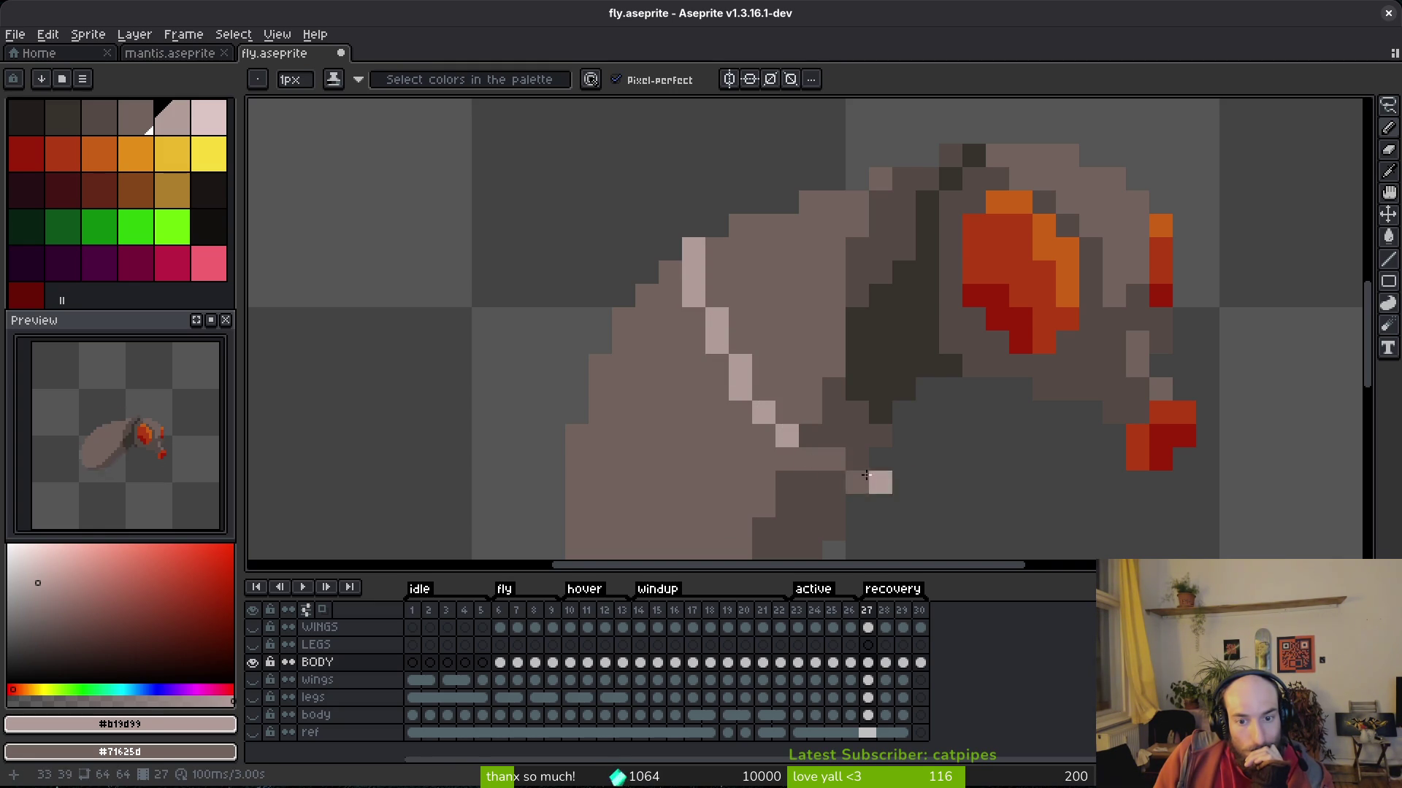
right_click(834, 482)
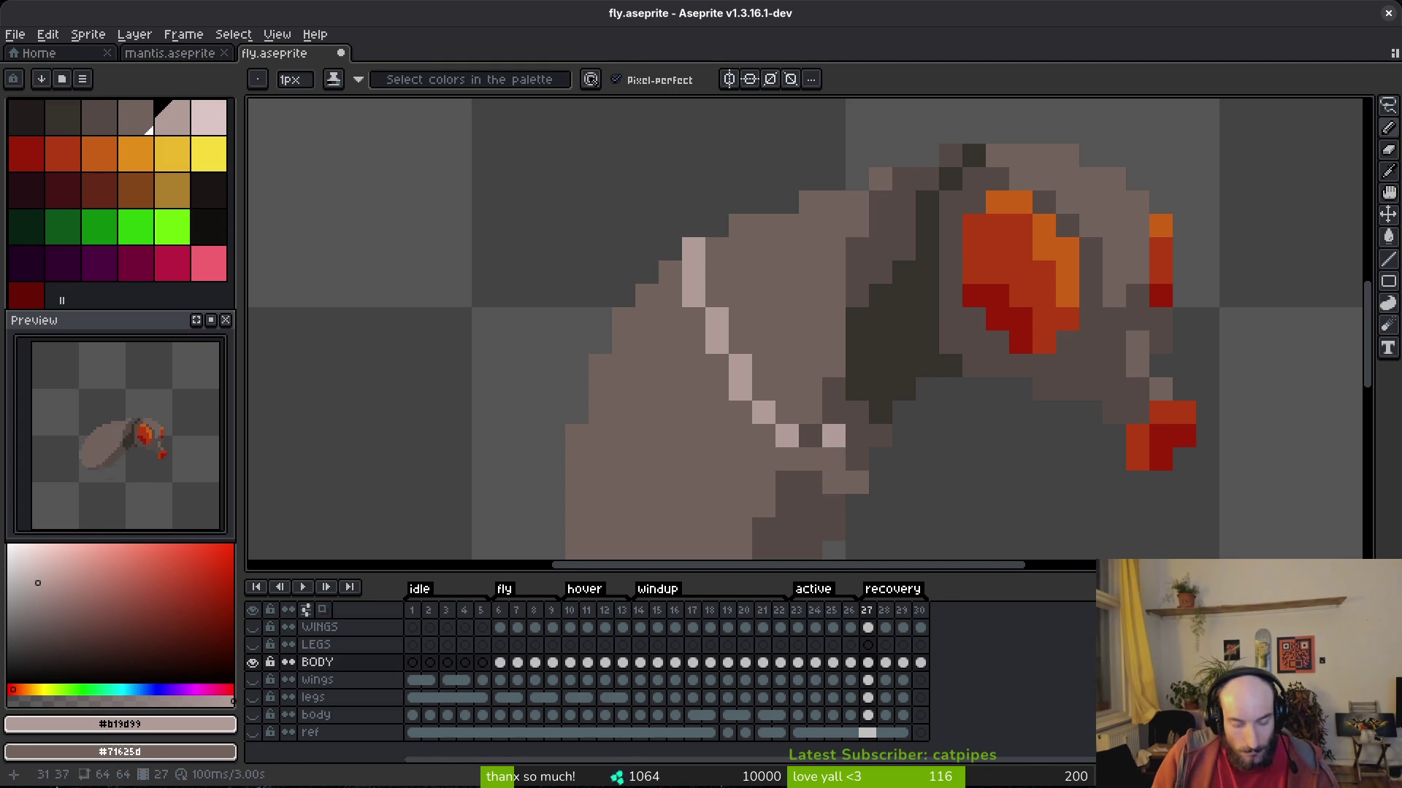
left_click(811, 436, "alt")
left_click(834, 435)
Pick the light stripe colour and draw a second diagonal stripe across the lower body.
scroll(839, 446, "down", 4)
scroll(847, 458, "up", 5)
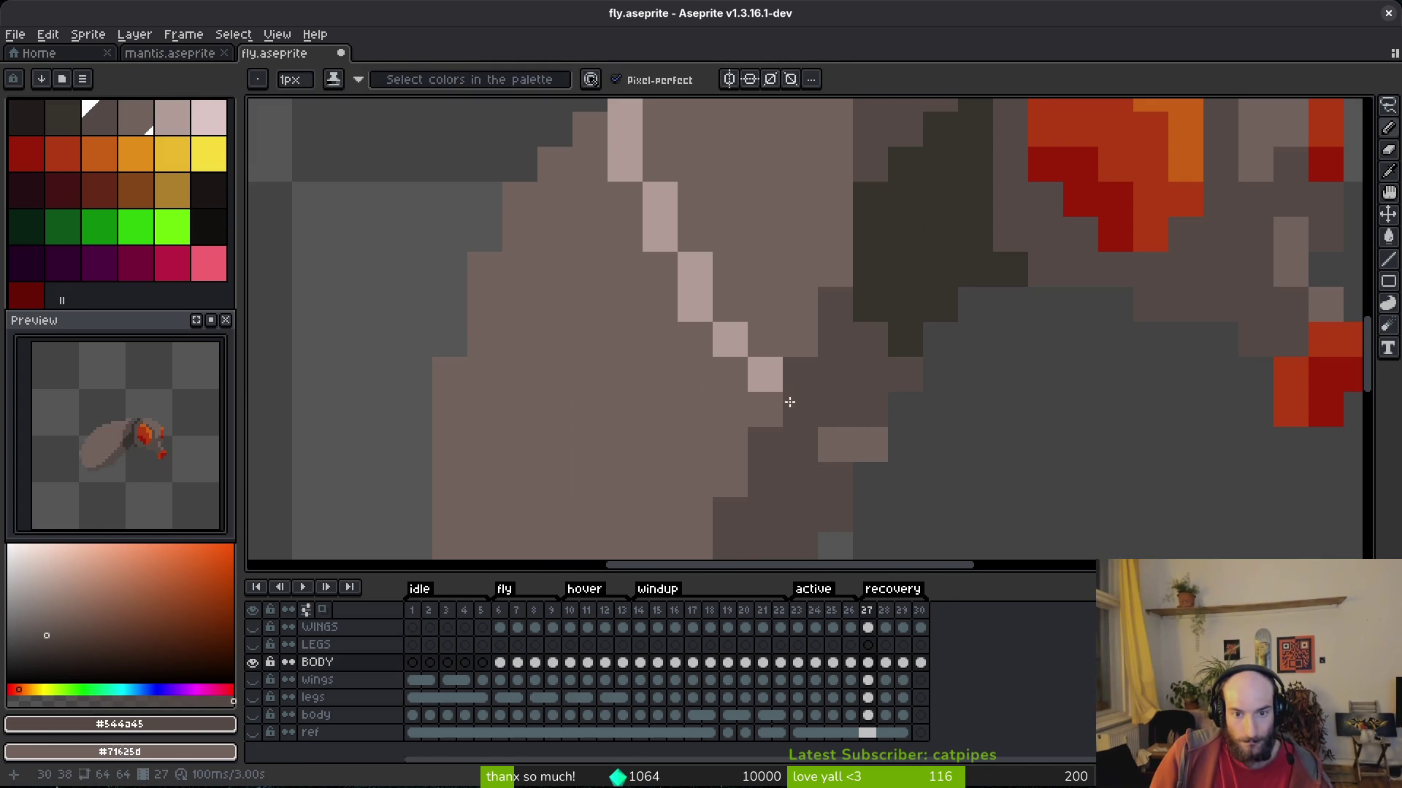
scroll(829, 314, "down", 1)
scroll(803, 353, "down", 5)
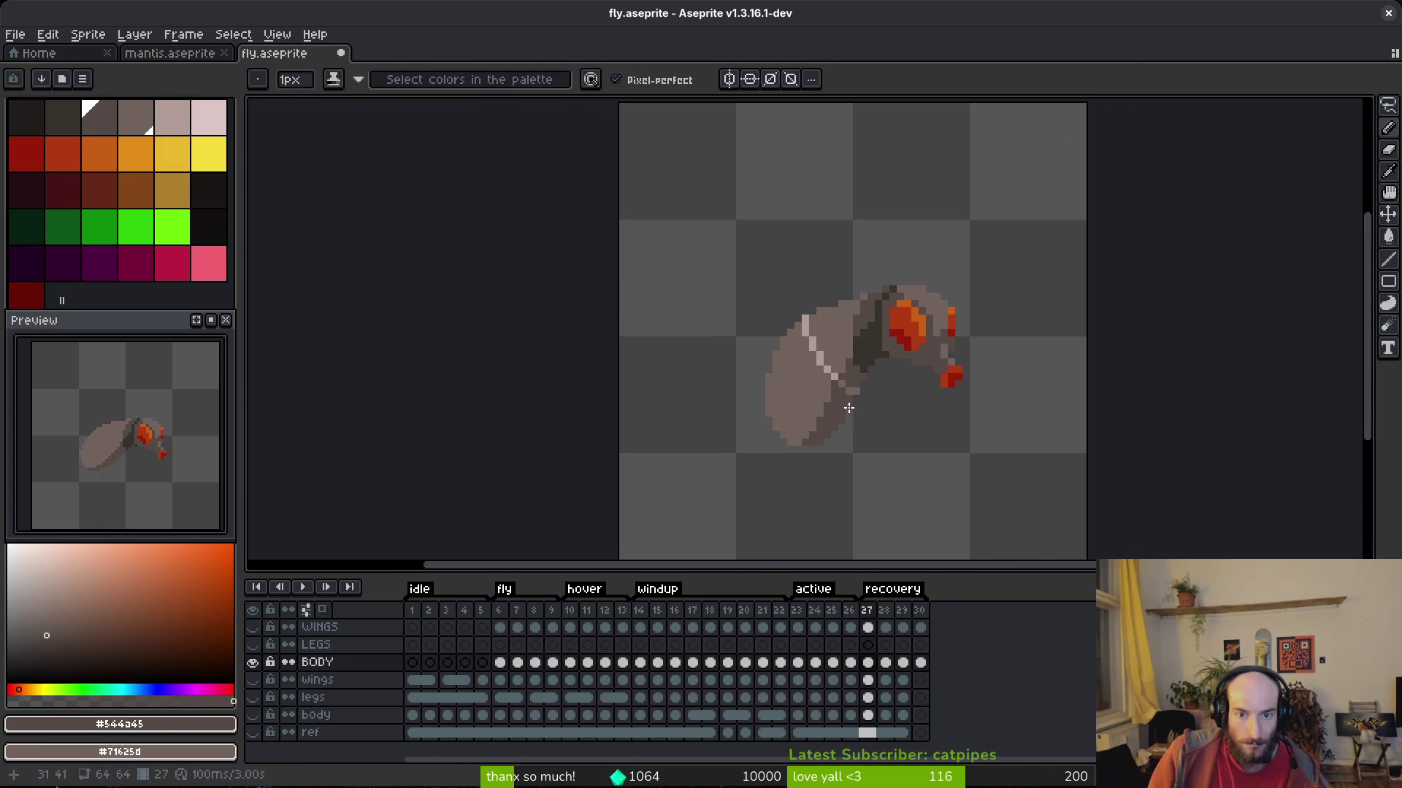
scroll(837, 427, "up", 1)
left_click(825, 353, "alt")
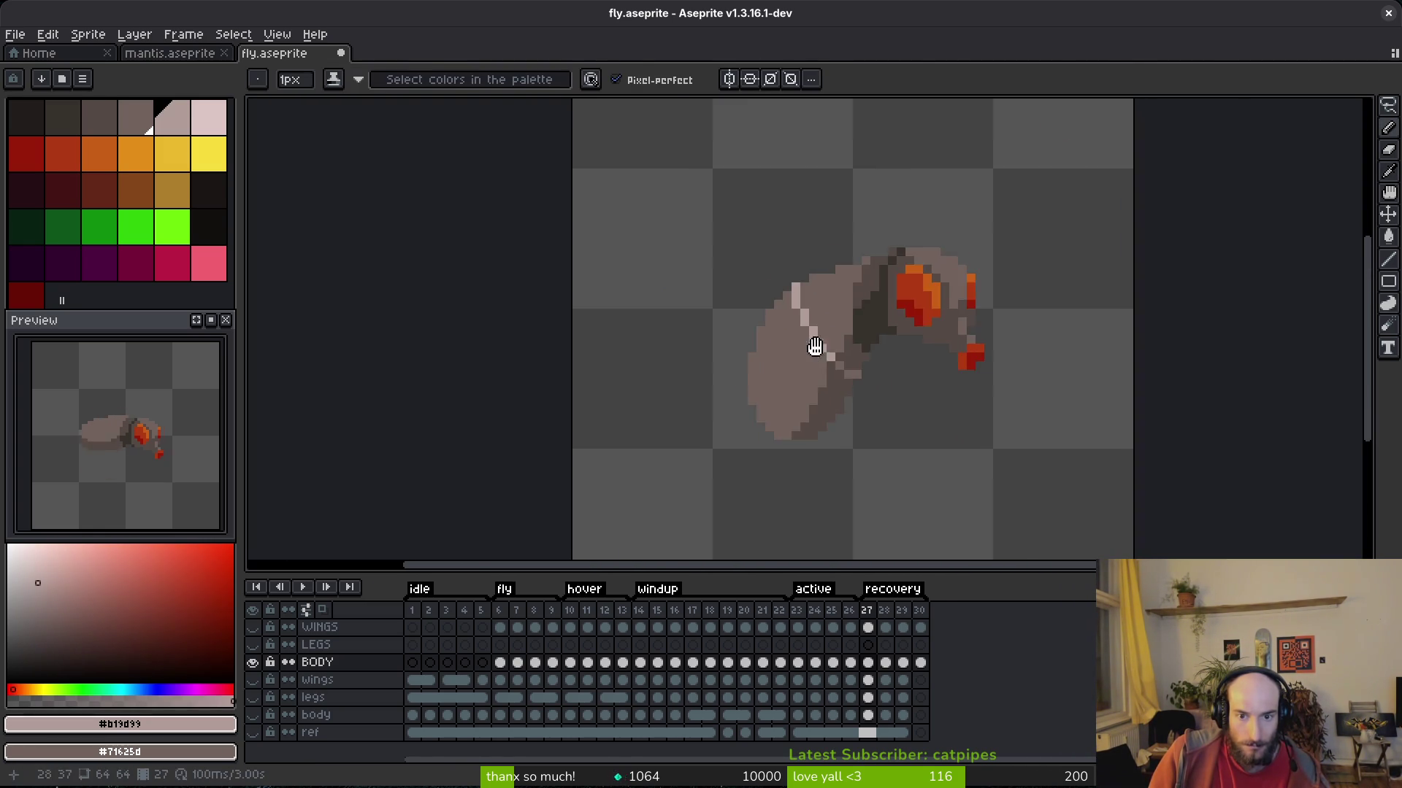
scroll(759, 343, "up", 3)
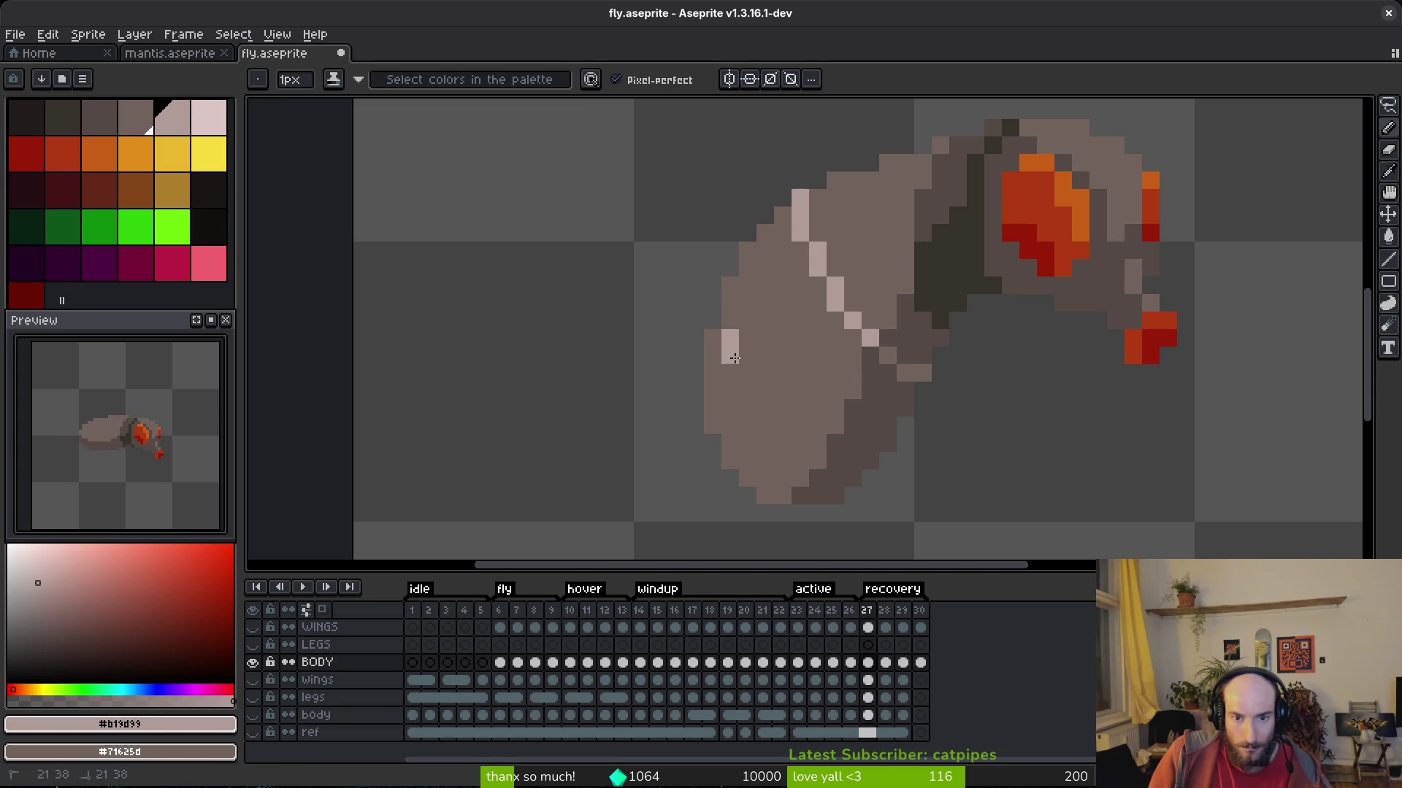
left_click_drag(750, 382, 817, 427)
Add light pixels at both ends of the second stripe and shift one pixel down a row.
left_click(853, 440)
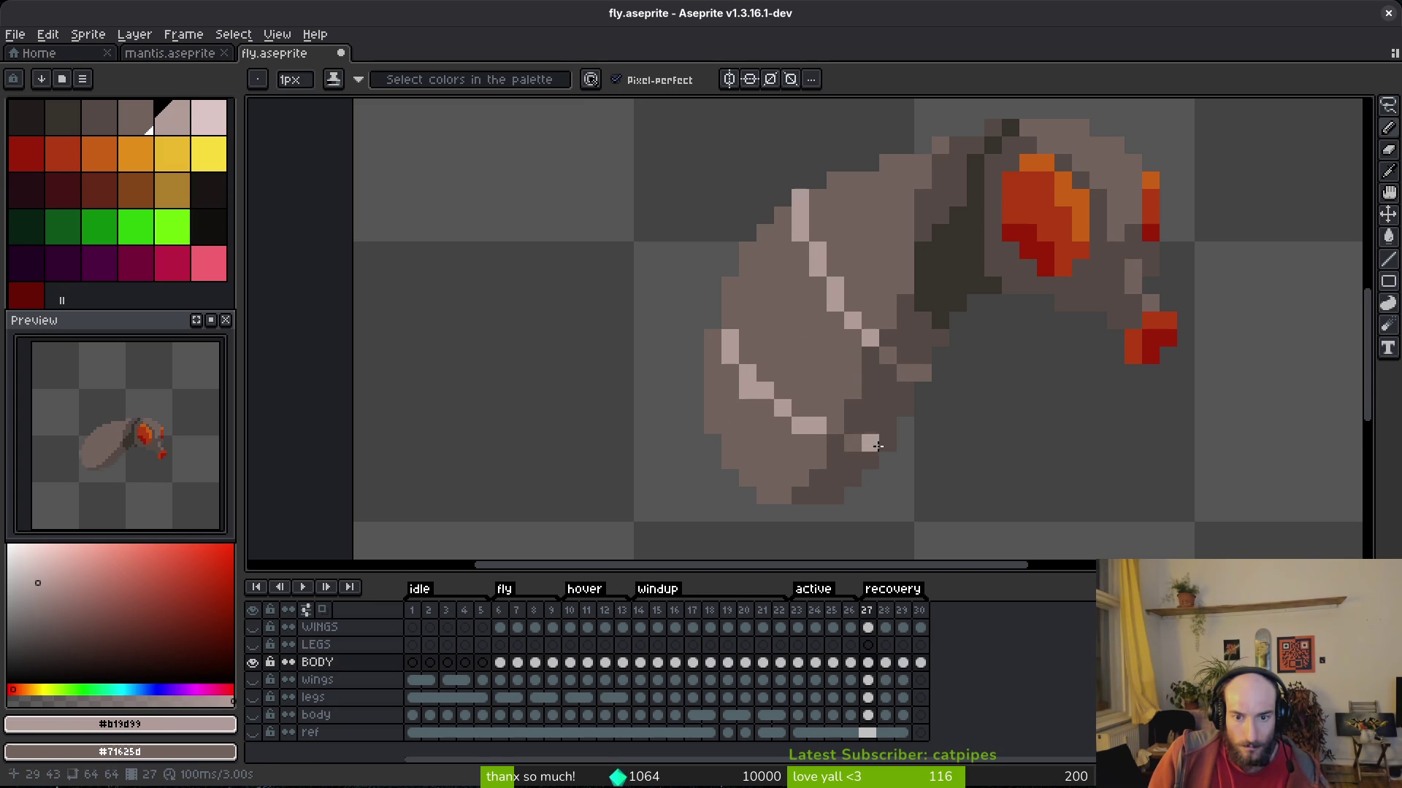
left_click(712, 338)
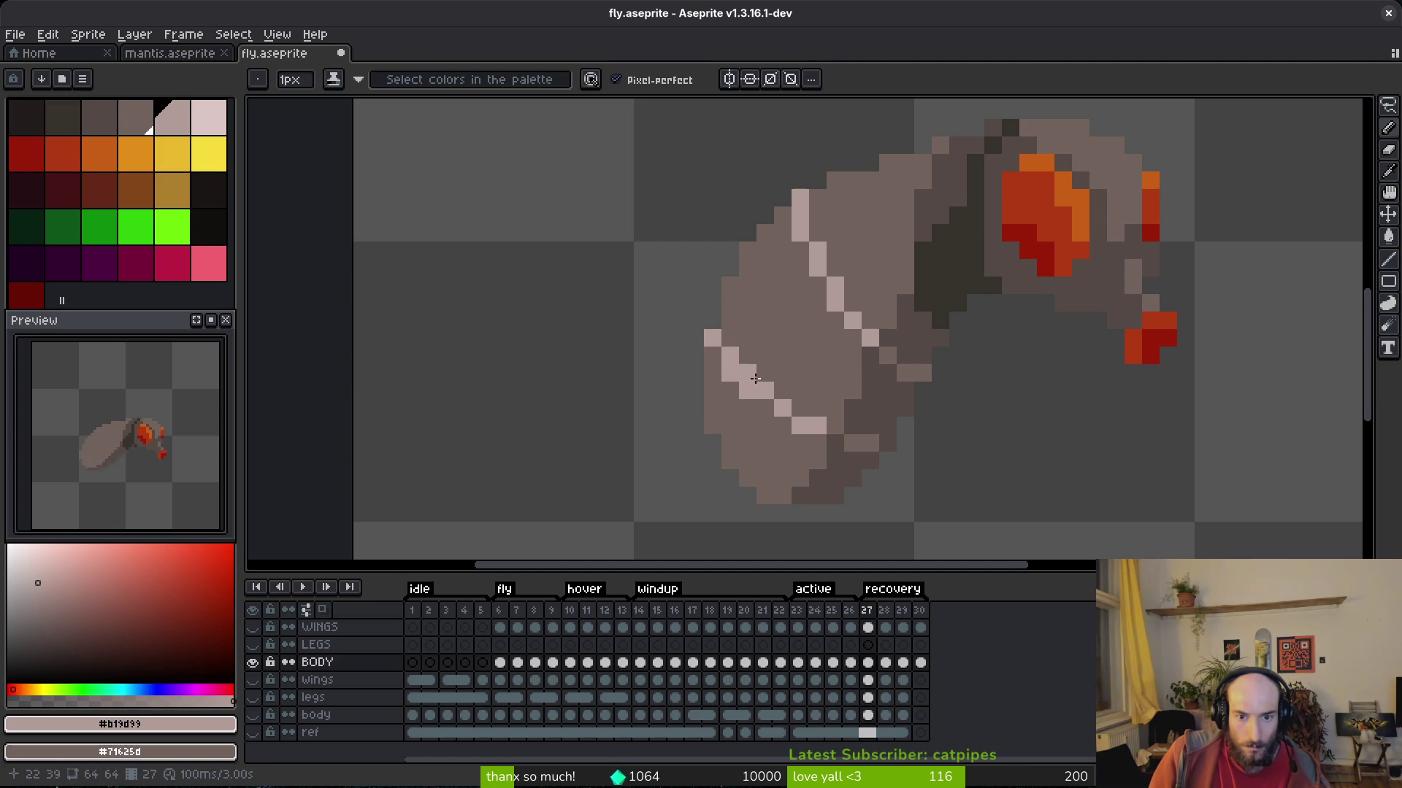
right_click(765, 390)
left_click(765, 406)
scroll(774, 379, "down", 1)
scroll(780, 365, "up", 1)
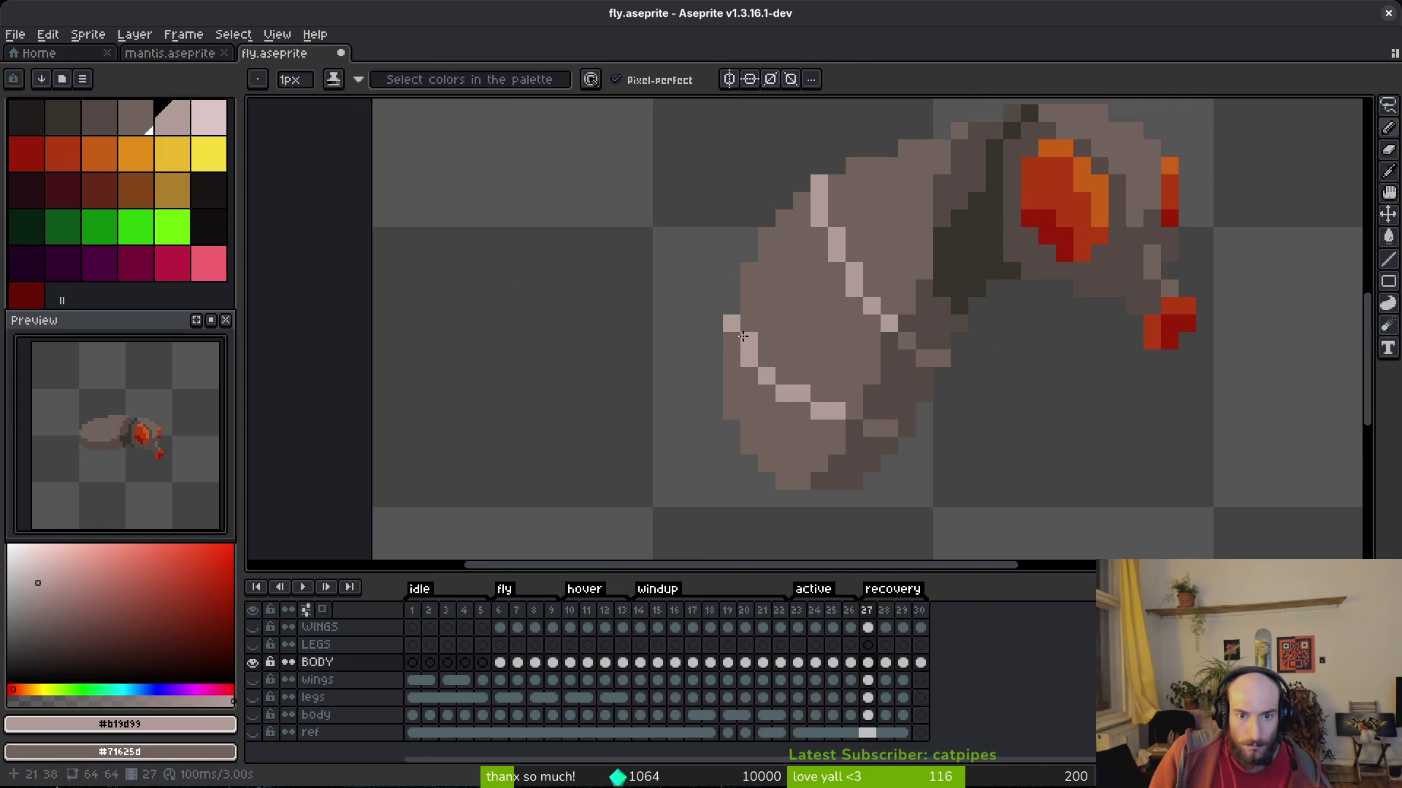
scroll(733, 339, "down", 4)
Advance to frame 28 and switch back to the pencil for single pixels.
key("i")
key("period")
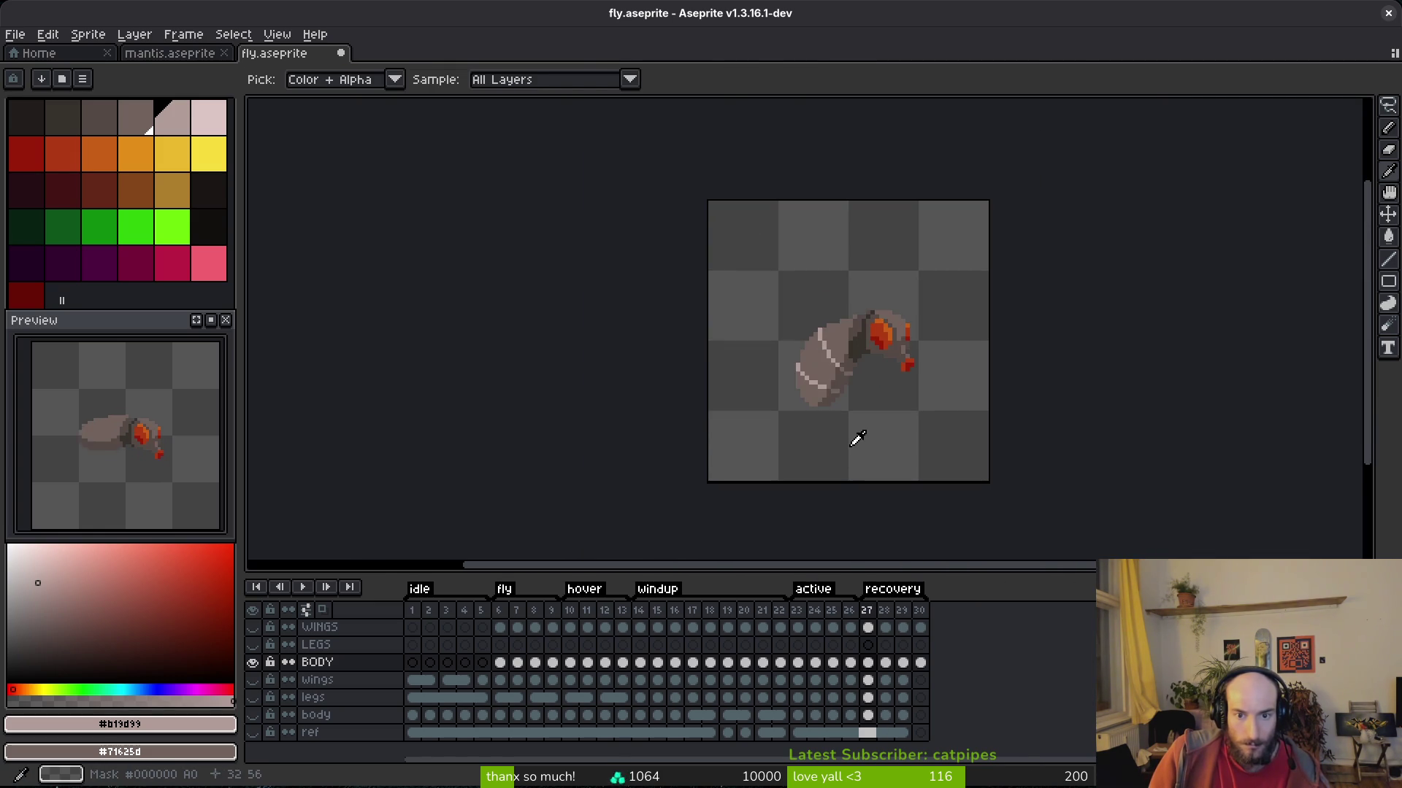
scroll(847, 365, "up", 2)
key("b")
scroll(839, 306, "up", 2)
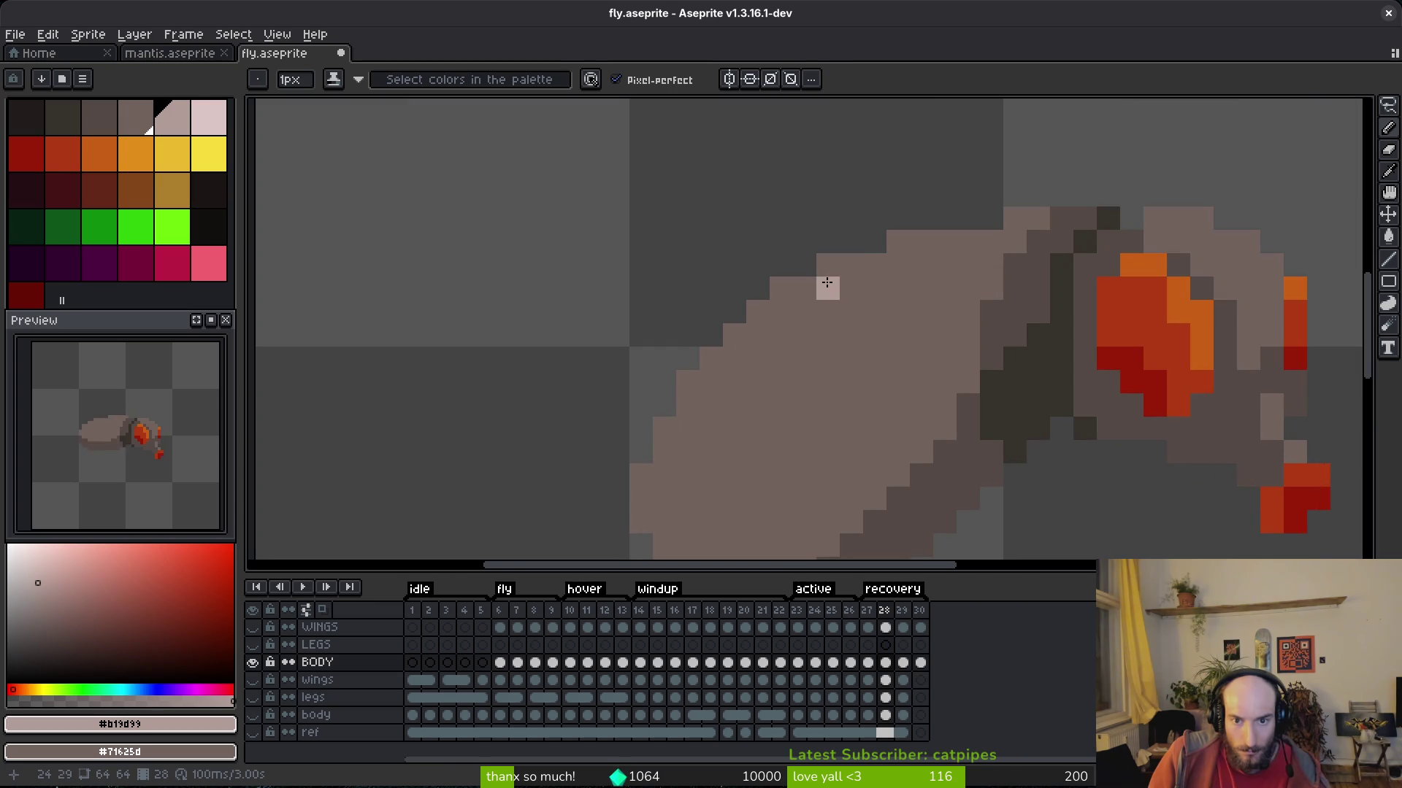
Draw a light diagonal stripe down frame 28's body, removing an extra pixel with the body tone.
left_click_drag(821, 288, 827, 357)
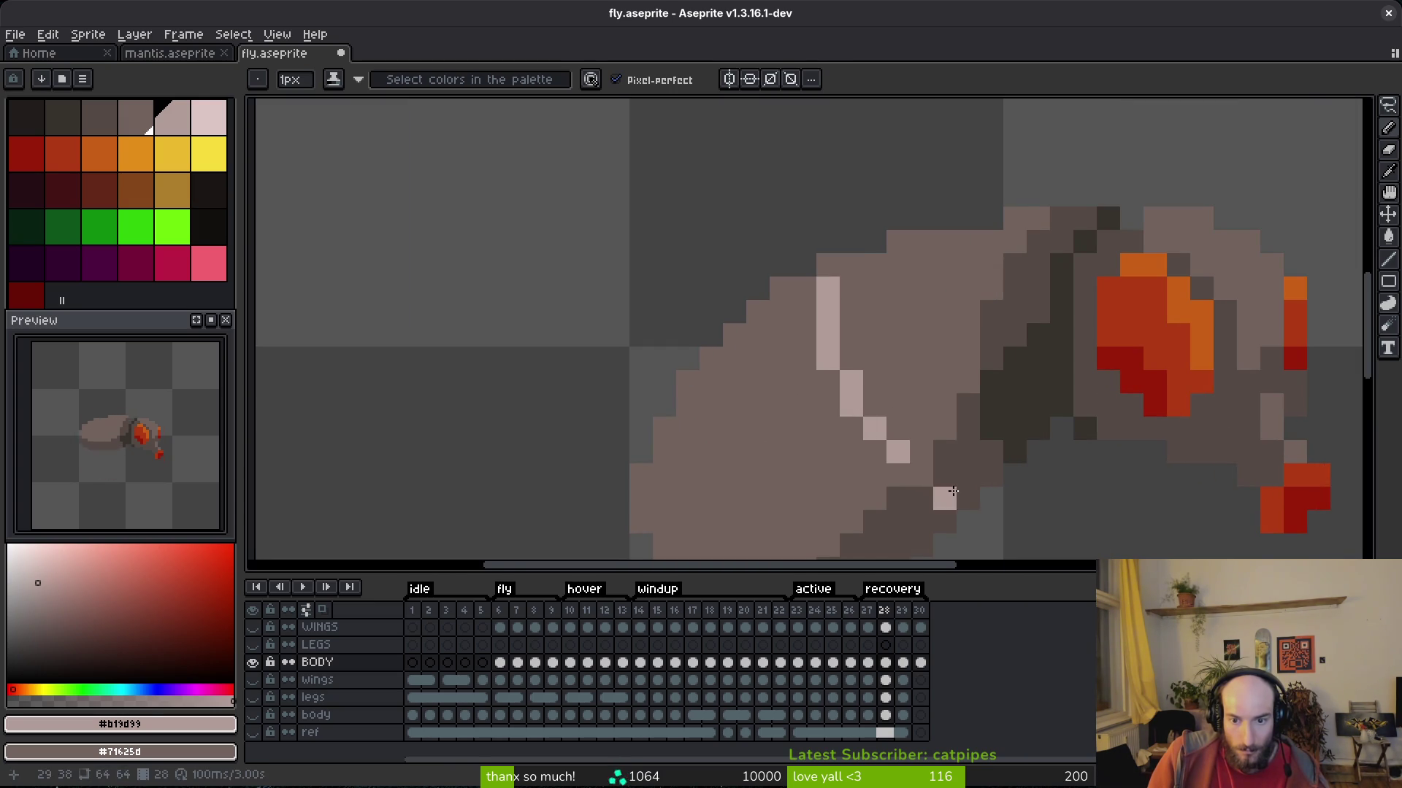
left_click(898, 475)
left_click(874, 451)
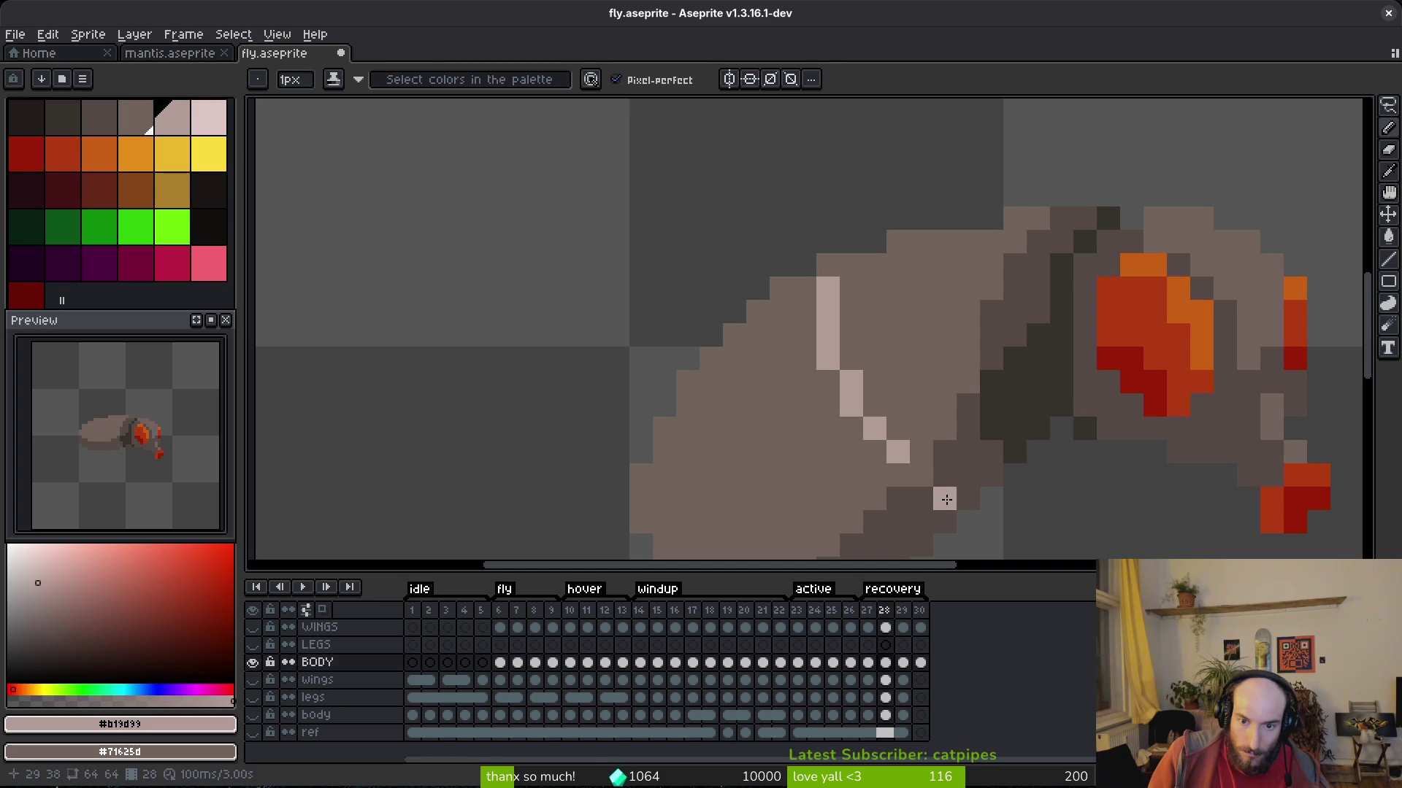
right_click(898, 452)
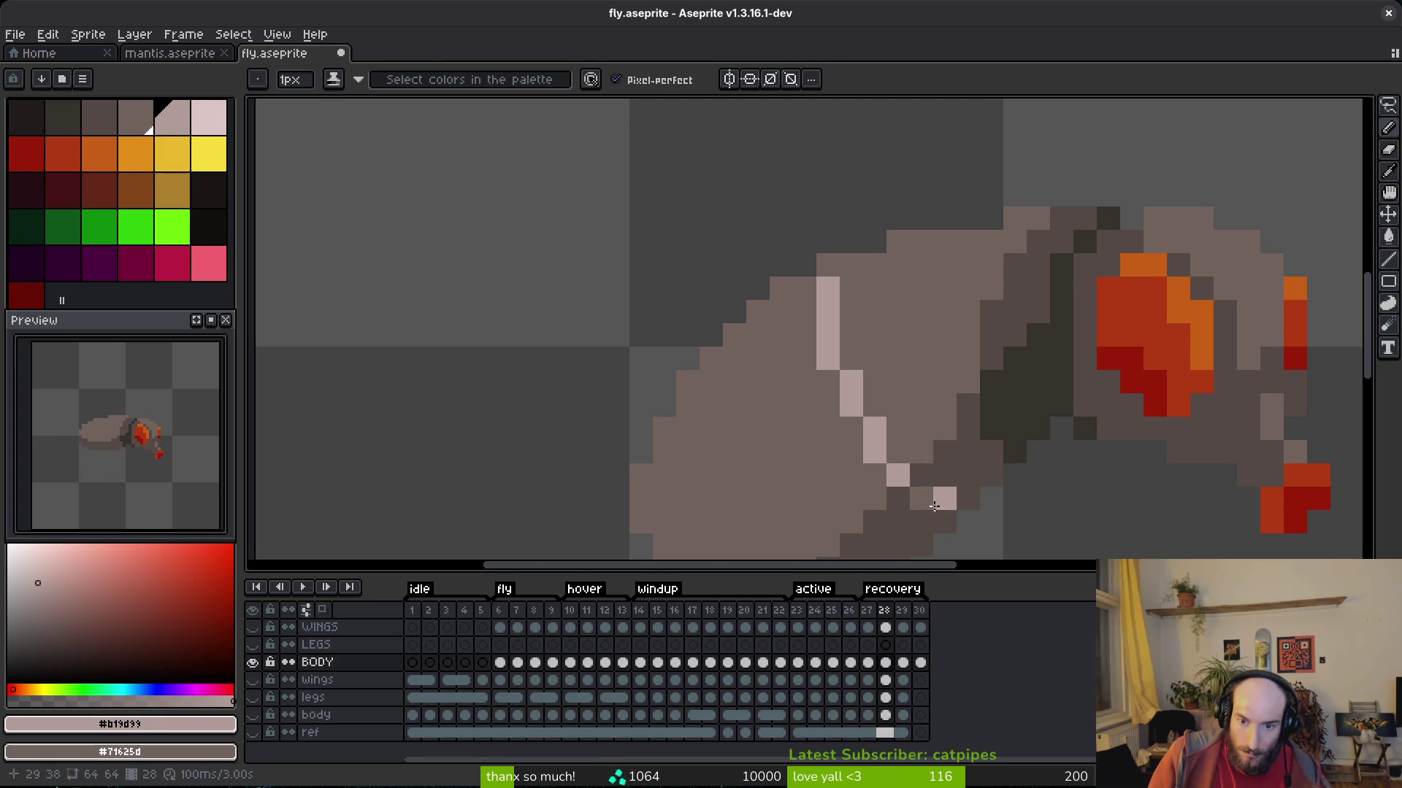
Pick the light stripe colour from frame 27 and return to frame 28.
scroll(938, 501, "down", 5)
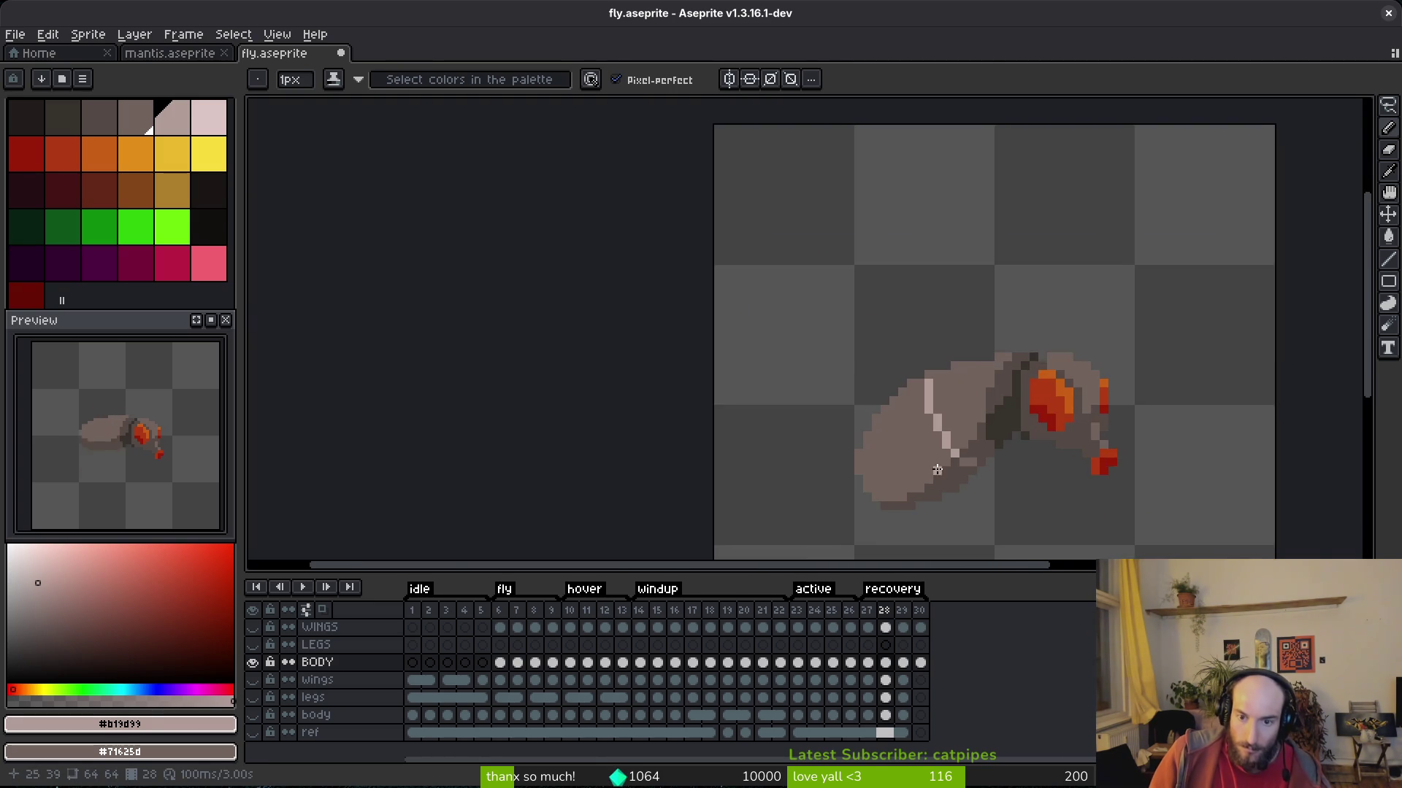
scroll(978, 387, "down", 4)
left_click(971, 386, "alt")
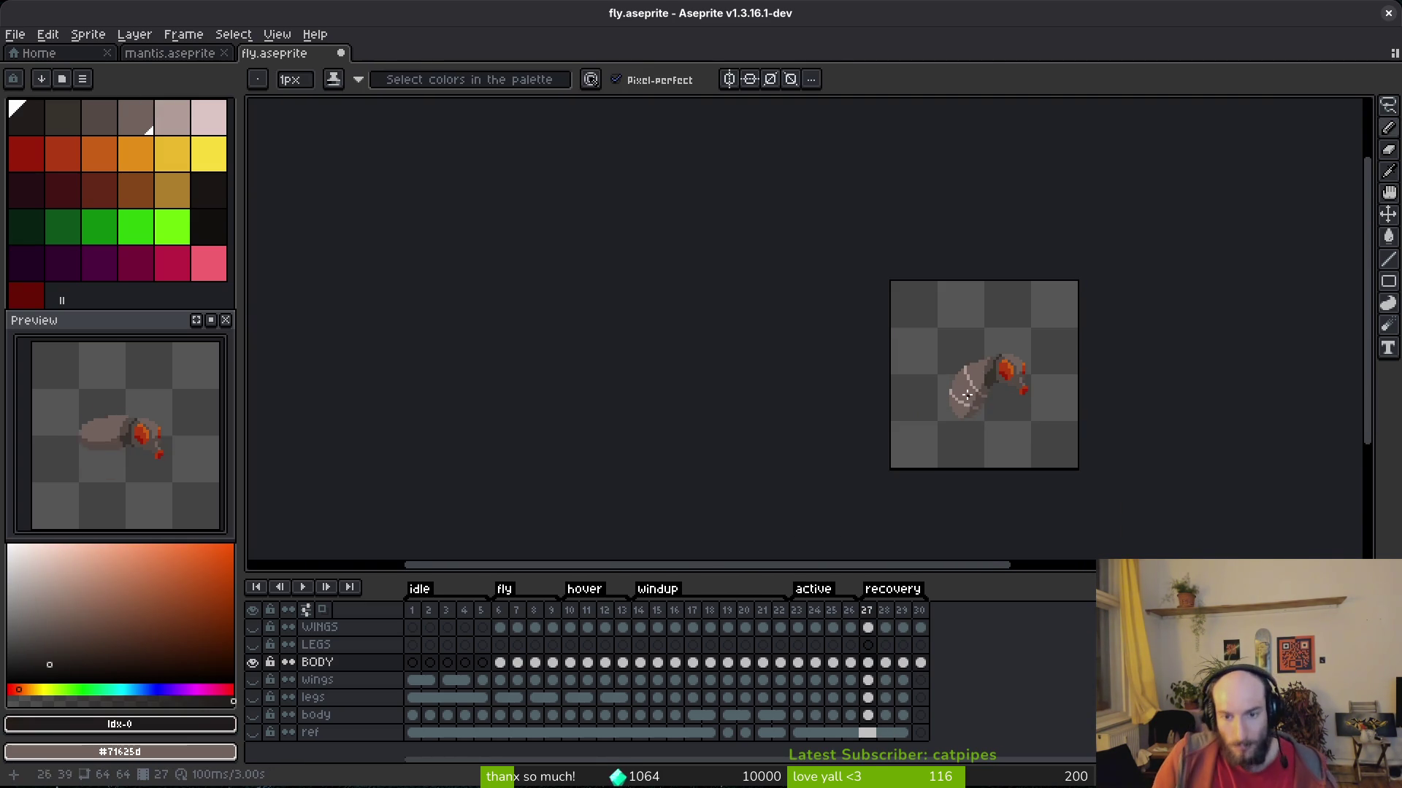
scroll(963, 382, "up", 5)
key("Left")
left_click(971, 333, "alt")
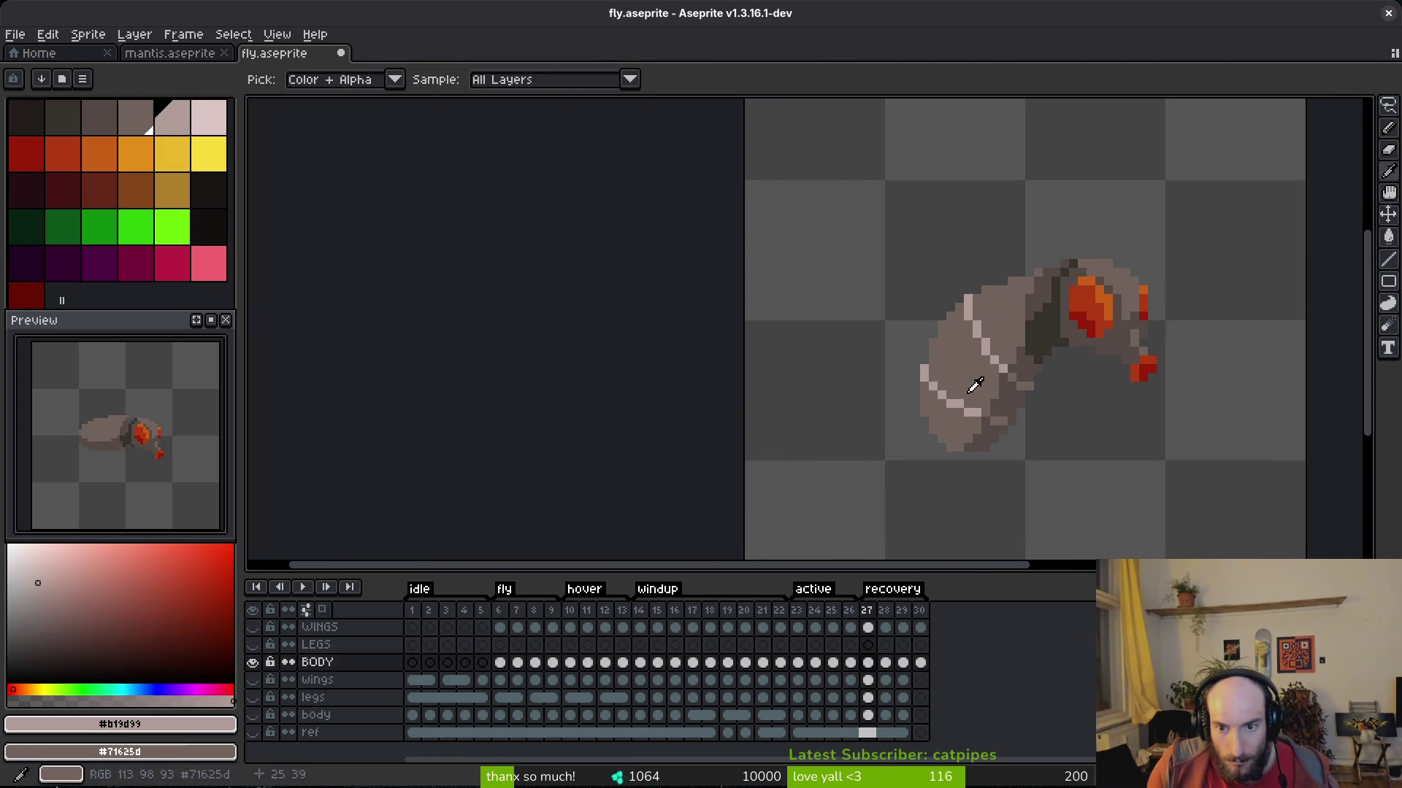
key("Right")
Flip between frames 27 and 28 to compare their stripes.
scroll(964, 365, "up", 4)
scroll(958, 375, "down", 1)
key("Left")
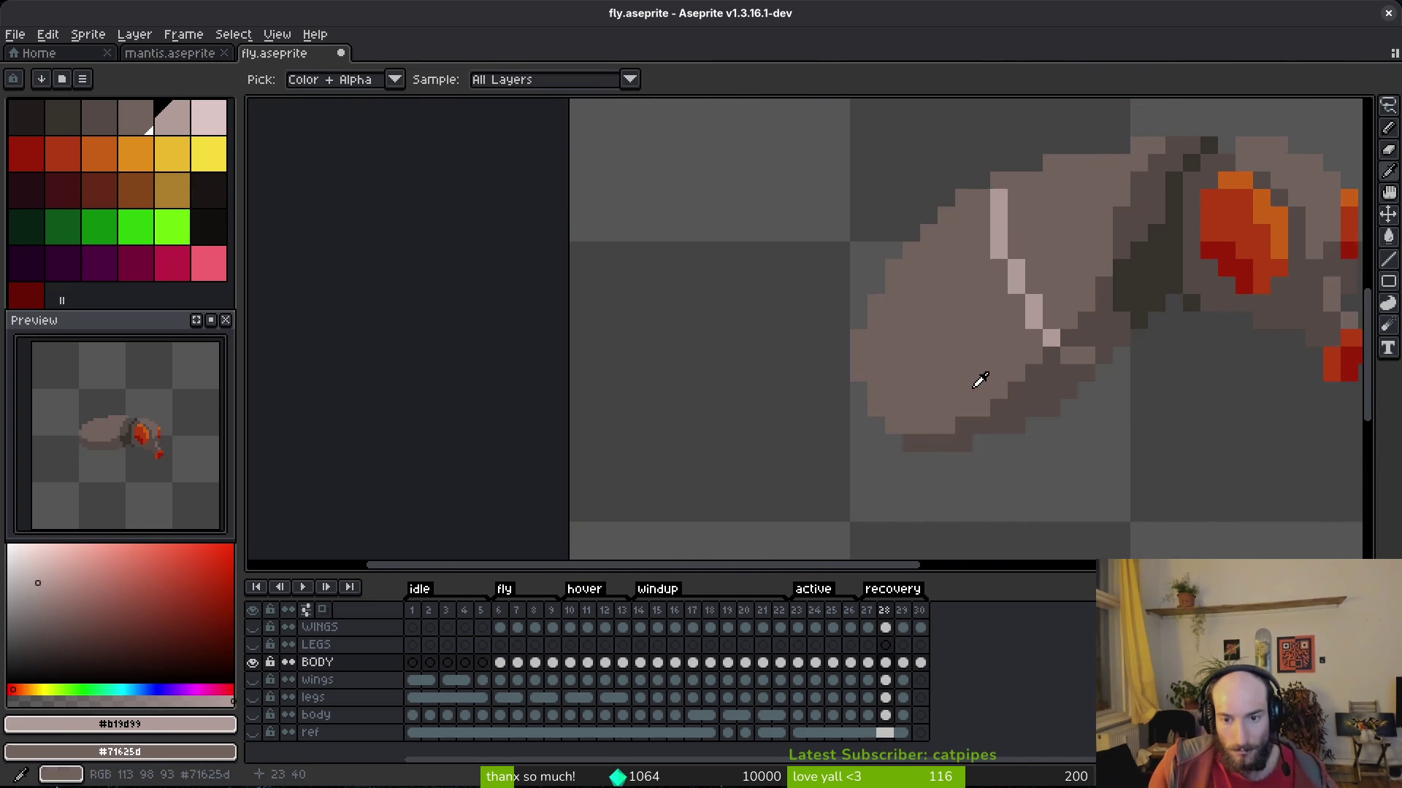
key("Right")
key("Left")
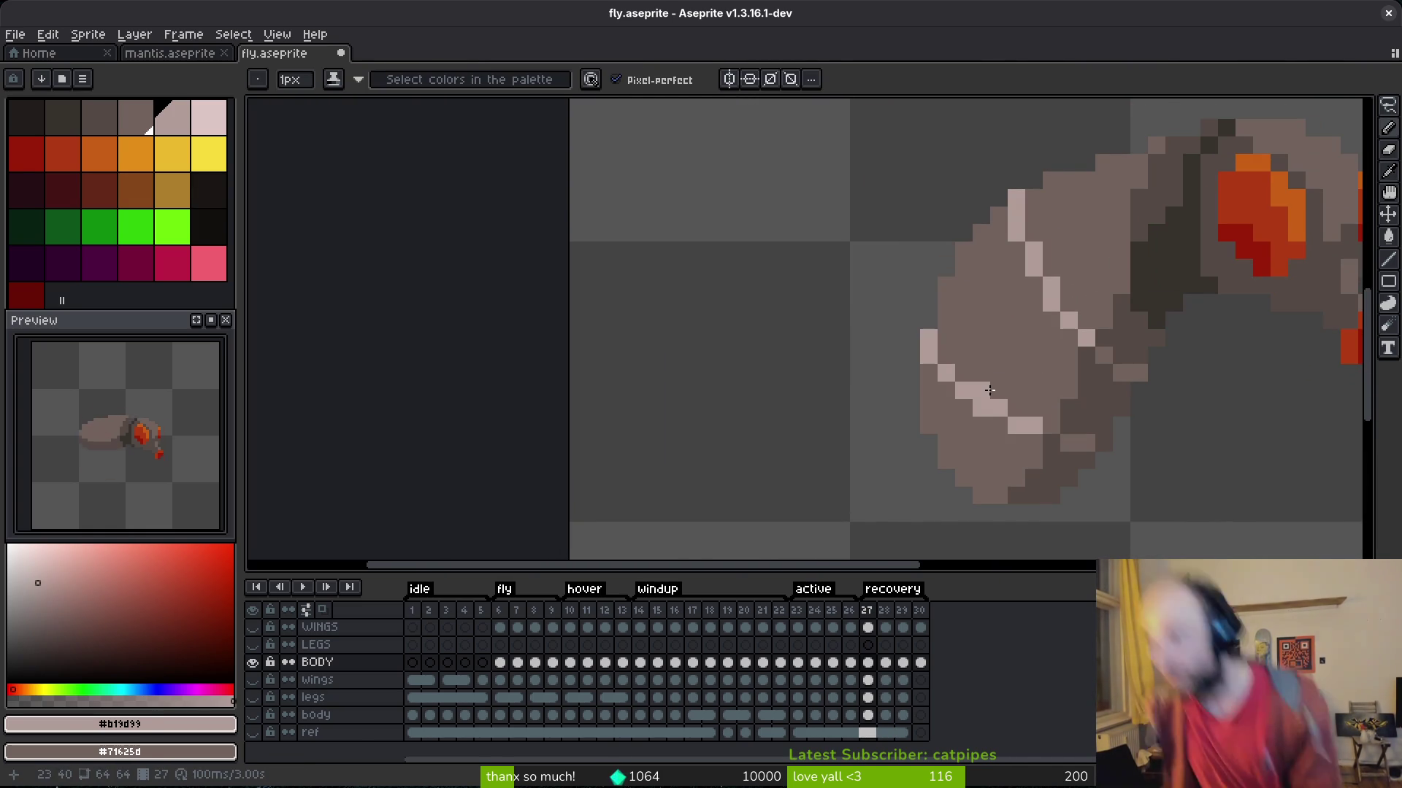
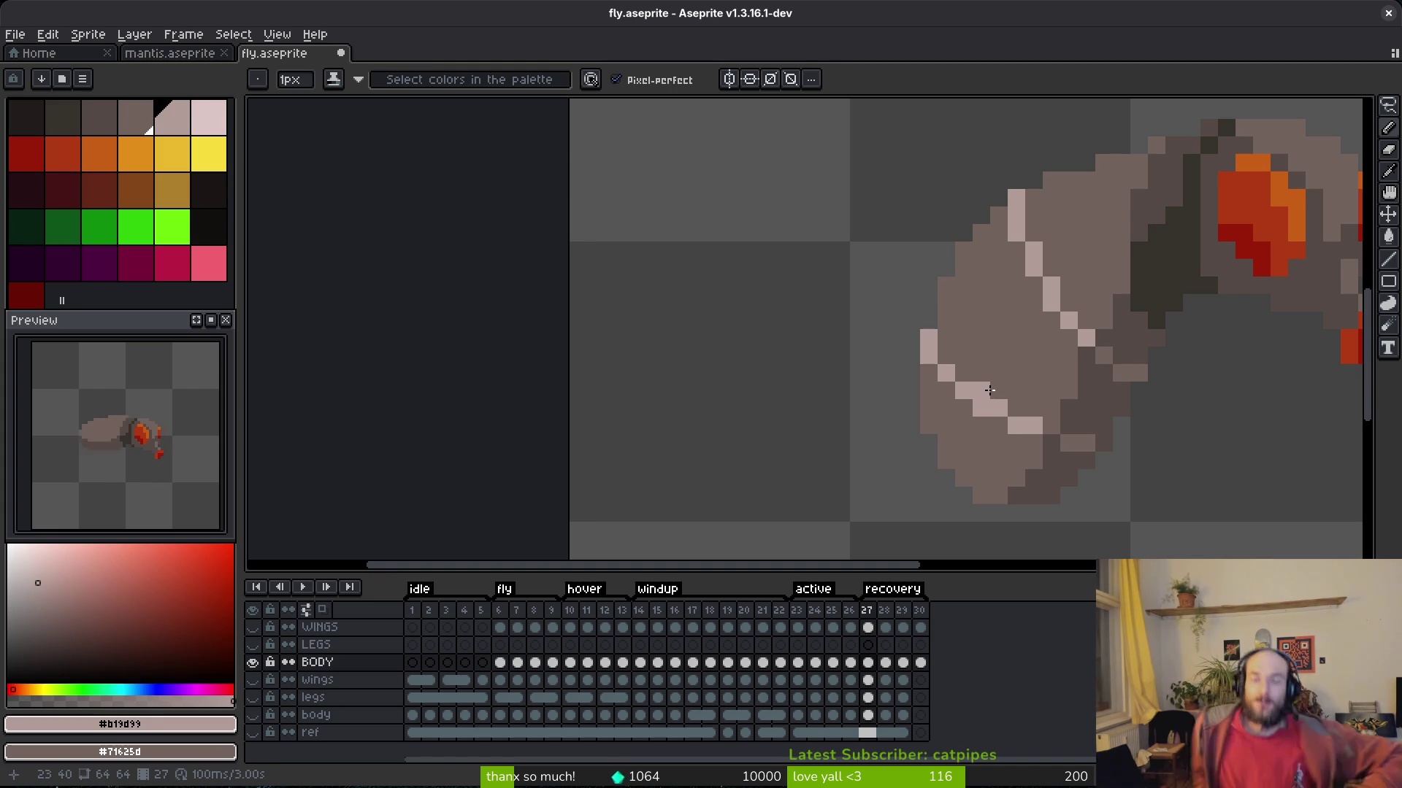
Go to recovery frame 28, comparing it against frame 27, with the pencil ready.
key(".")
key("i")
key("b")
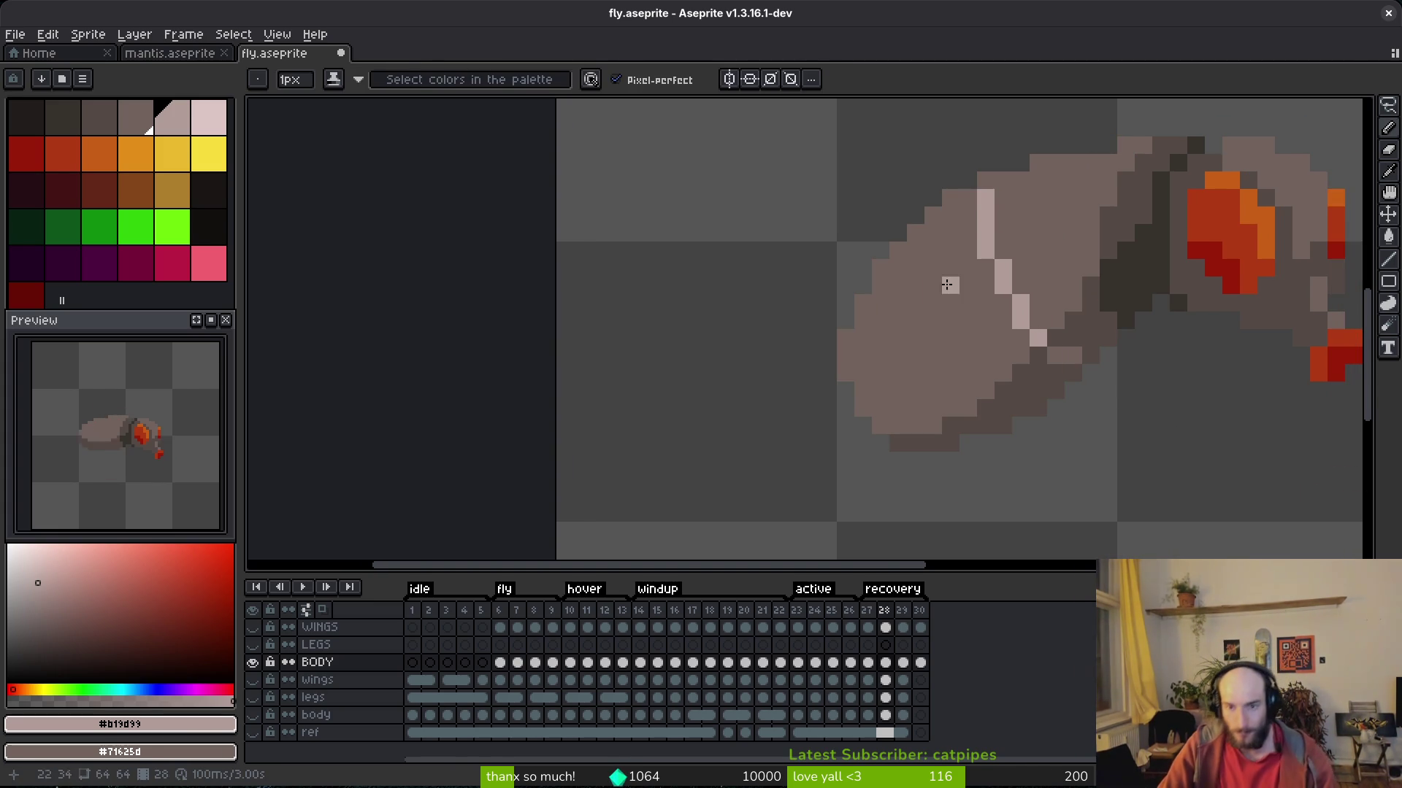
scroll(948, 285, "up", 3)
key("comma")
scroll(919, 266, "down", 3)
key("period")
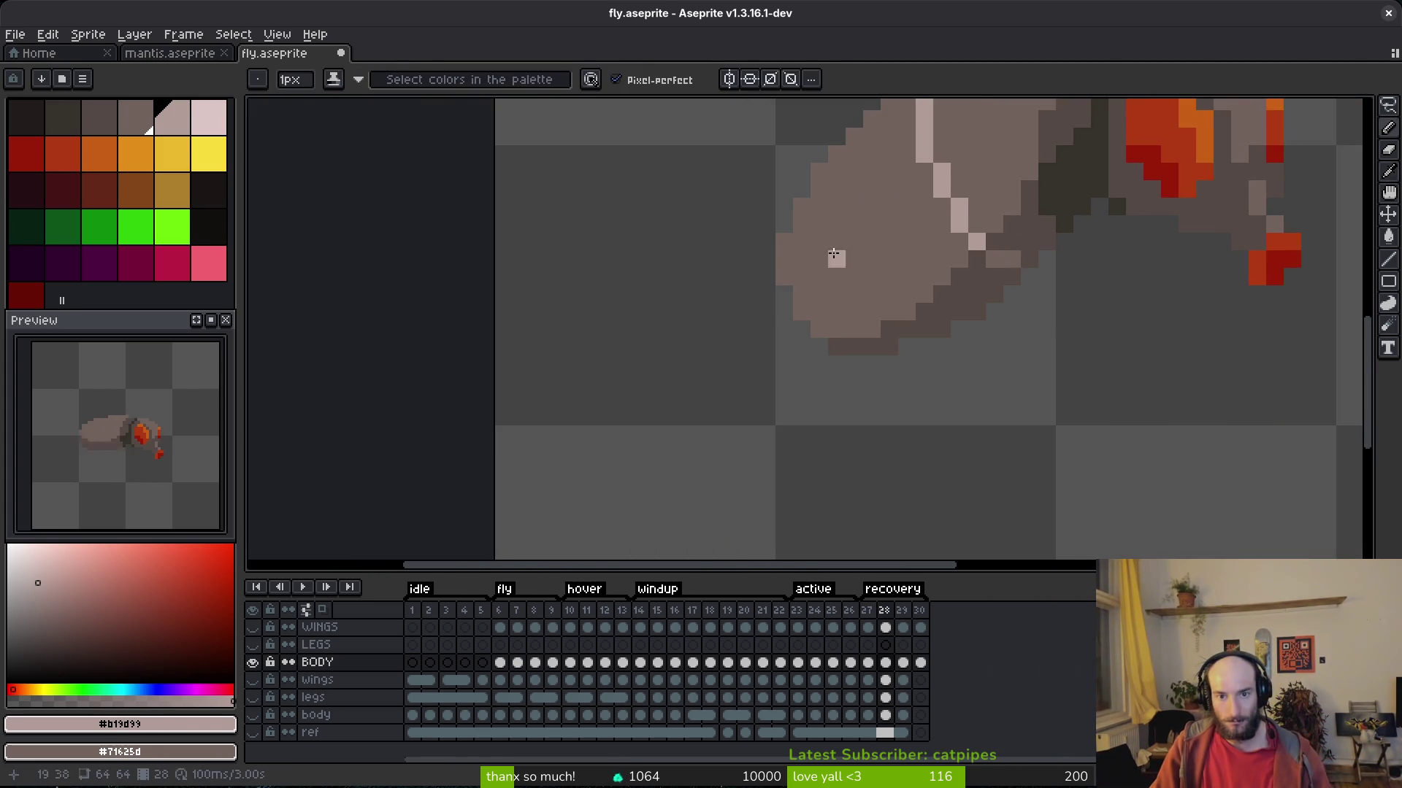
Draw a diagonal light highlight stripe across the fly's body on frame 28.
mouse_move(831, 230)
left_mouse_down()
mouse_move(872, 291)
mouse_move(939, 319)
left_mouse_up()
scroll(995, 329, "down", 3)
scroll(1015, 372, "down", 1)
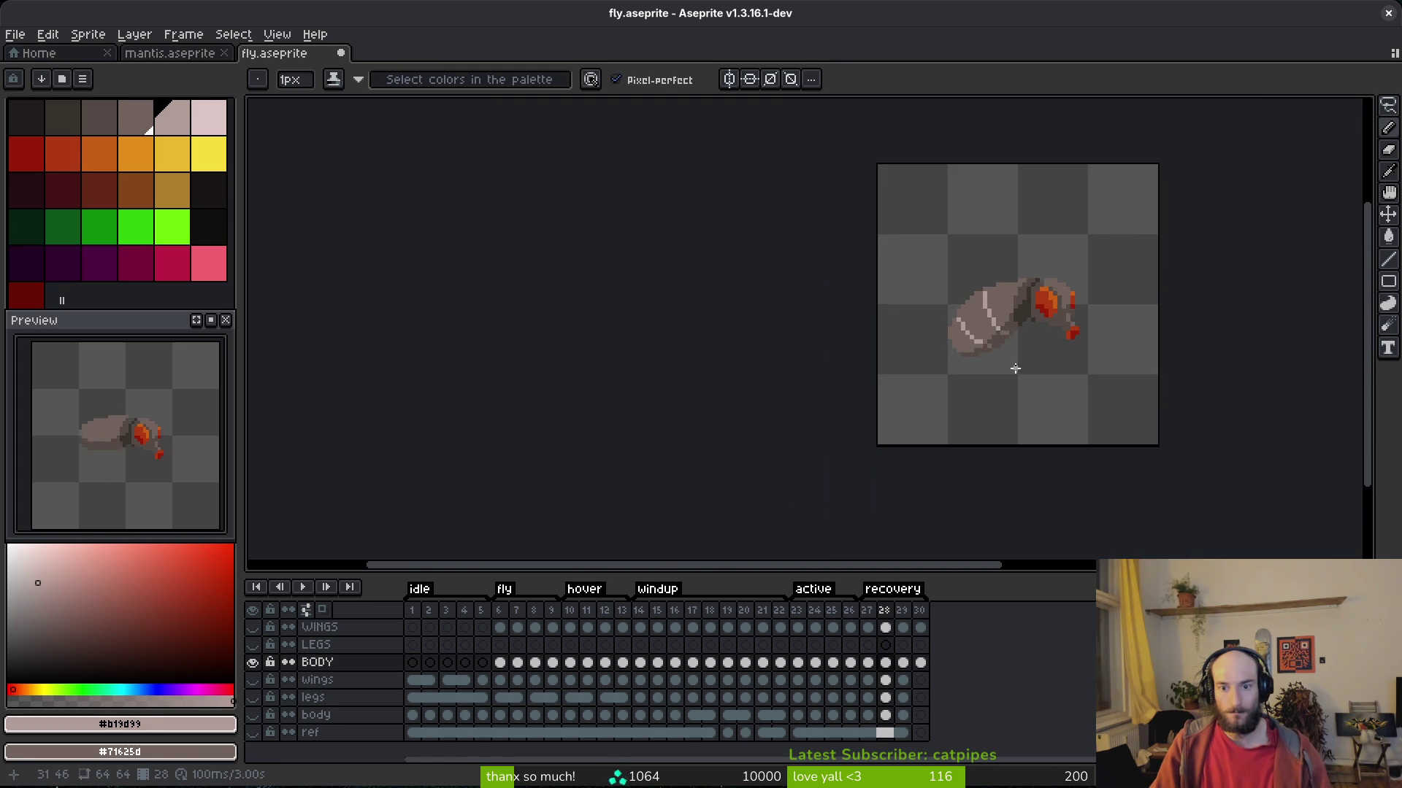
scroll(1011, 365, "up", 3)
scroll(945, 307, "down", 3)
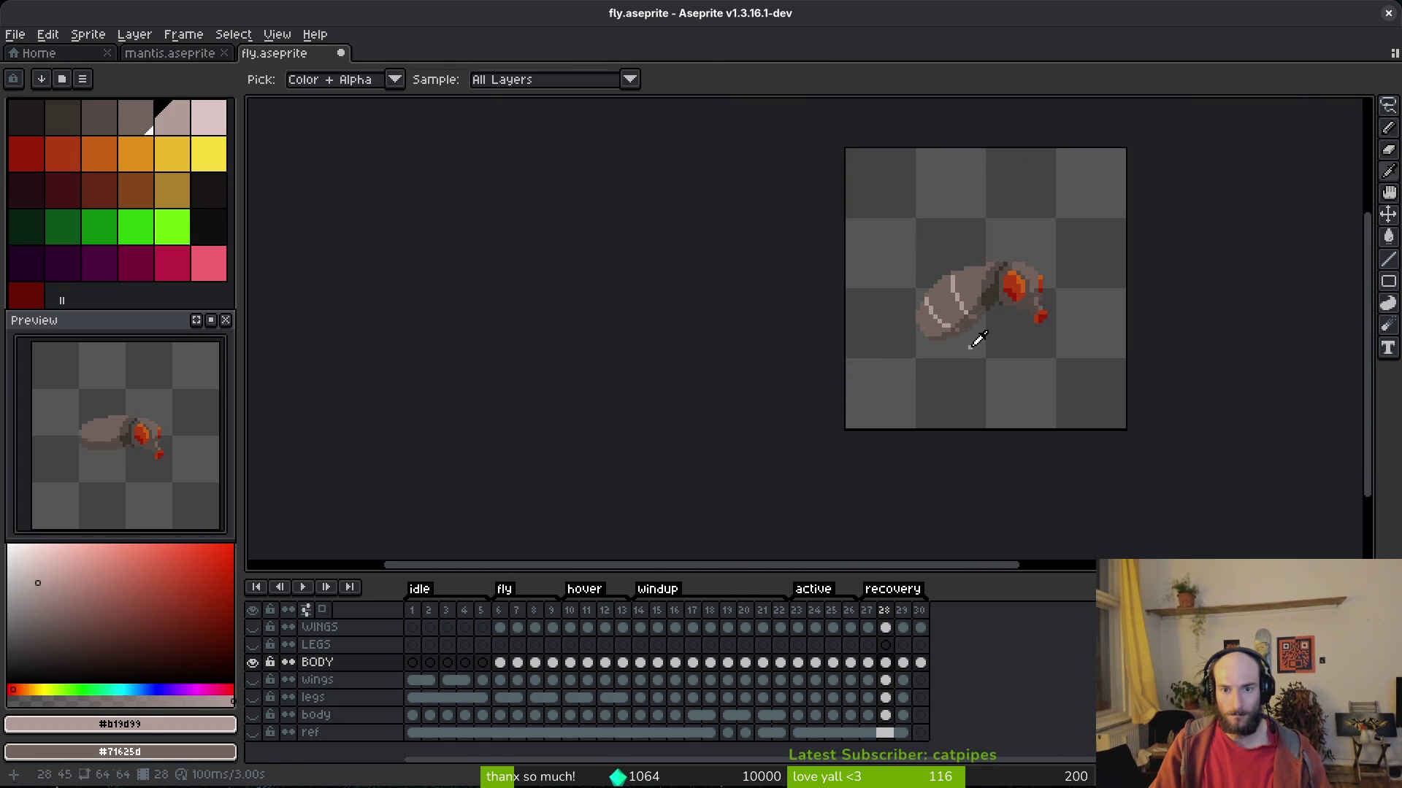
key("Right")
scroll(960, 307, "up", 4)
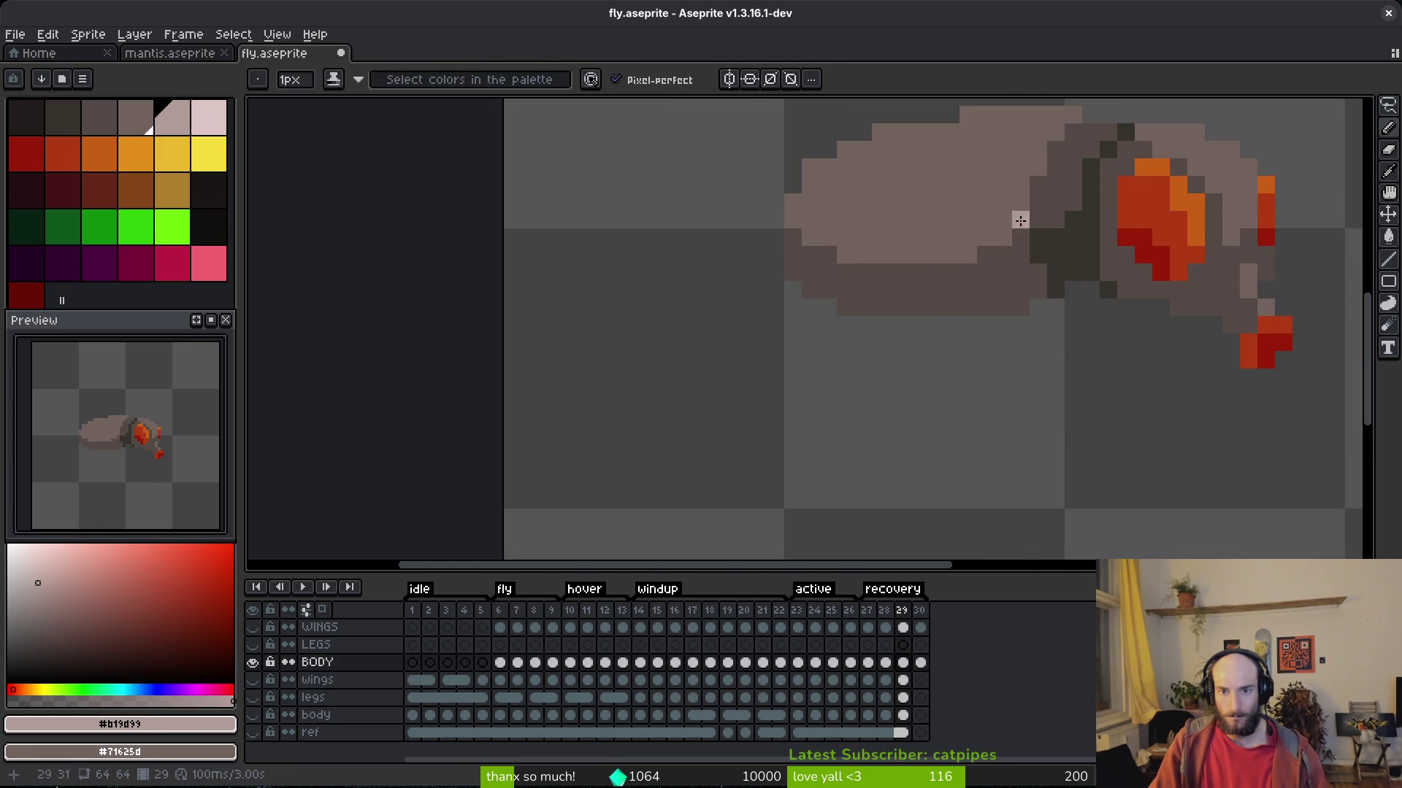
On frame 29, add a light pixel atop the body and a vertical light stroke down it.
scroll(1037, 205, "down", 2)
scroll(971, 260, "up", 2)
left_click(960, 160)
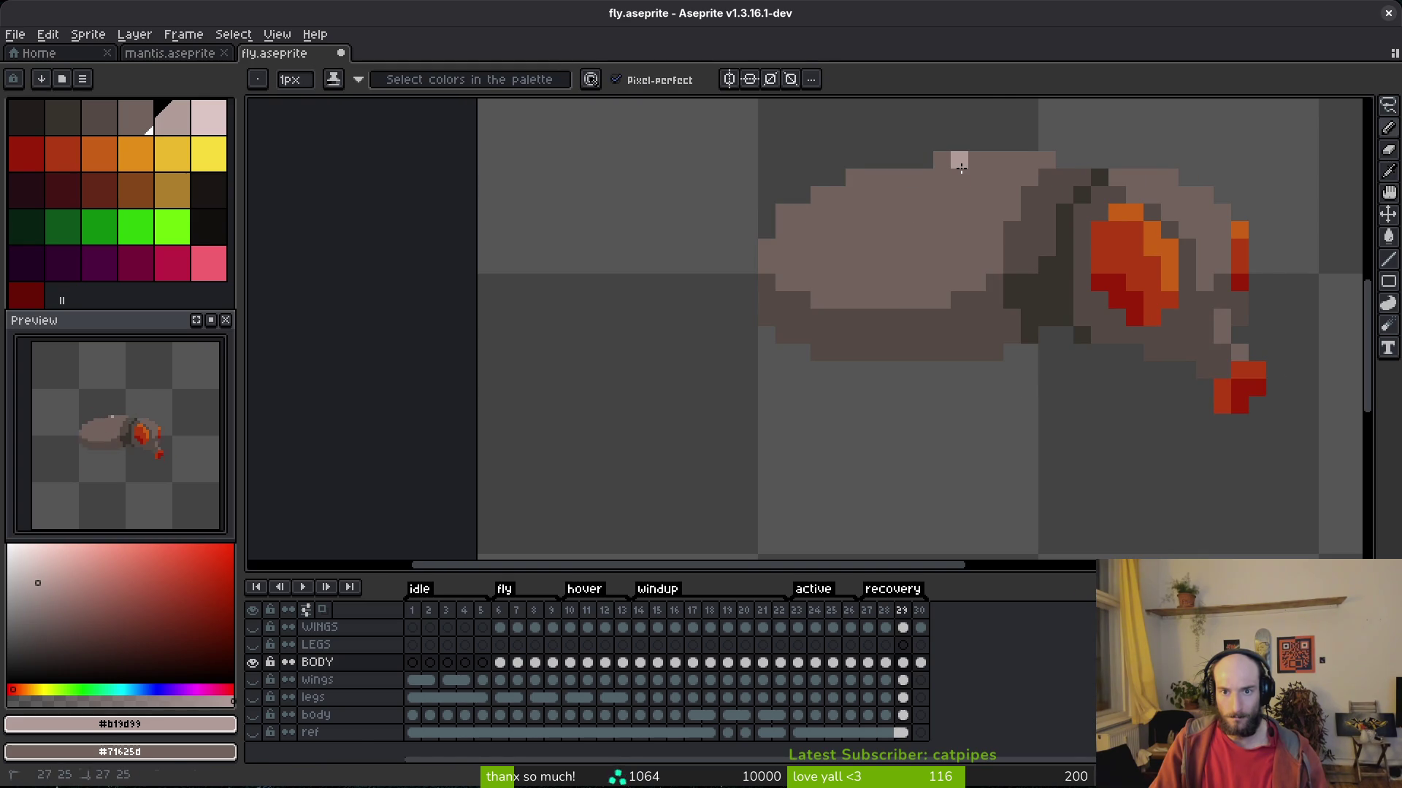
left_click_drag(931, 195, 935, 290)
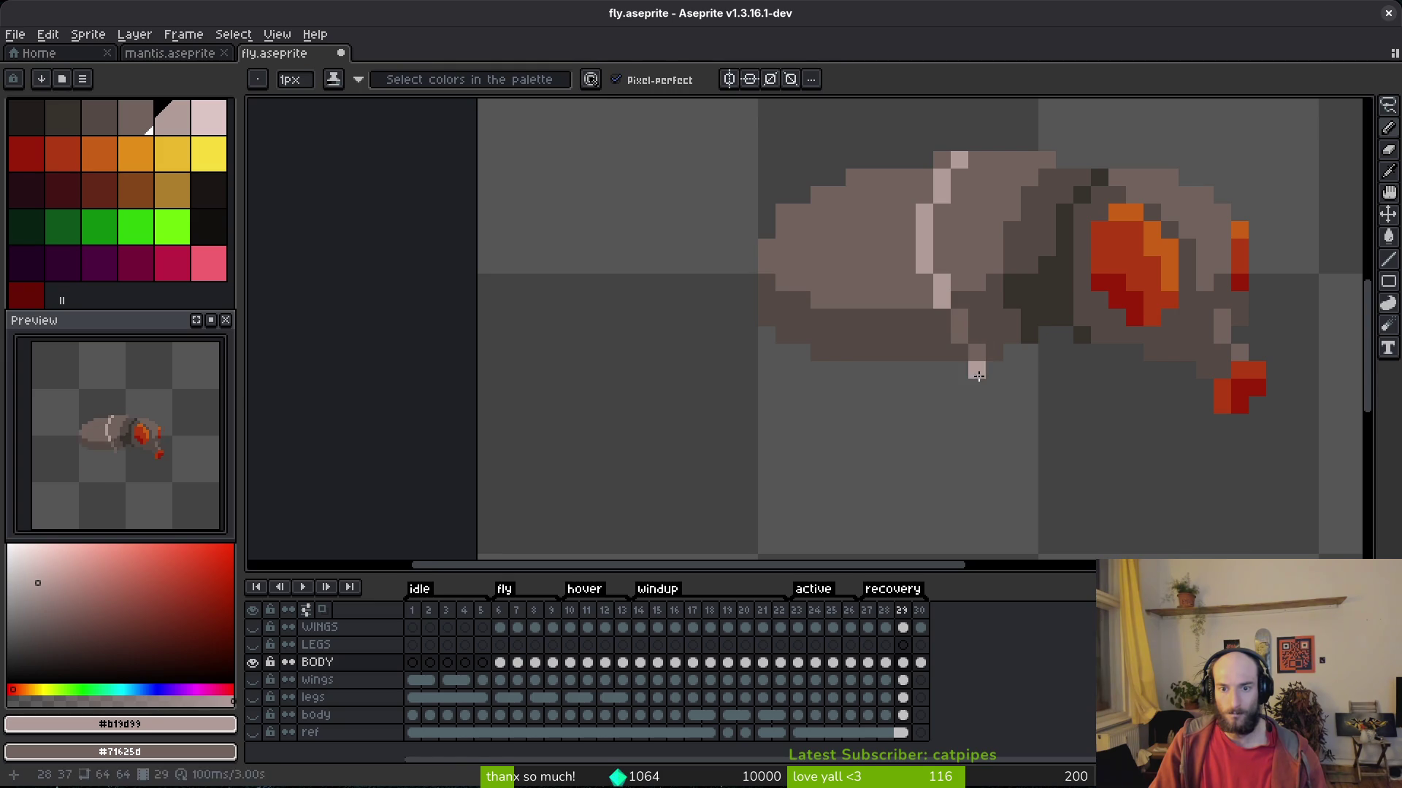
Sample body colours #71625d and #544a45, then the highlight colour #b19d99 from the sprite.
scroll(1022, 398, "up", 1)
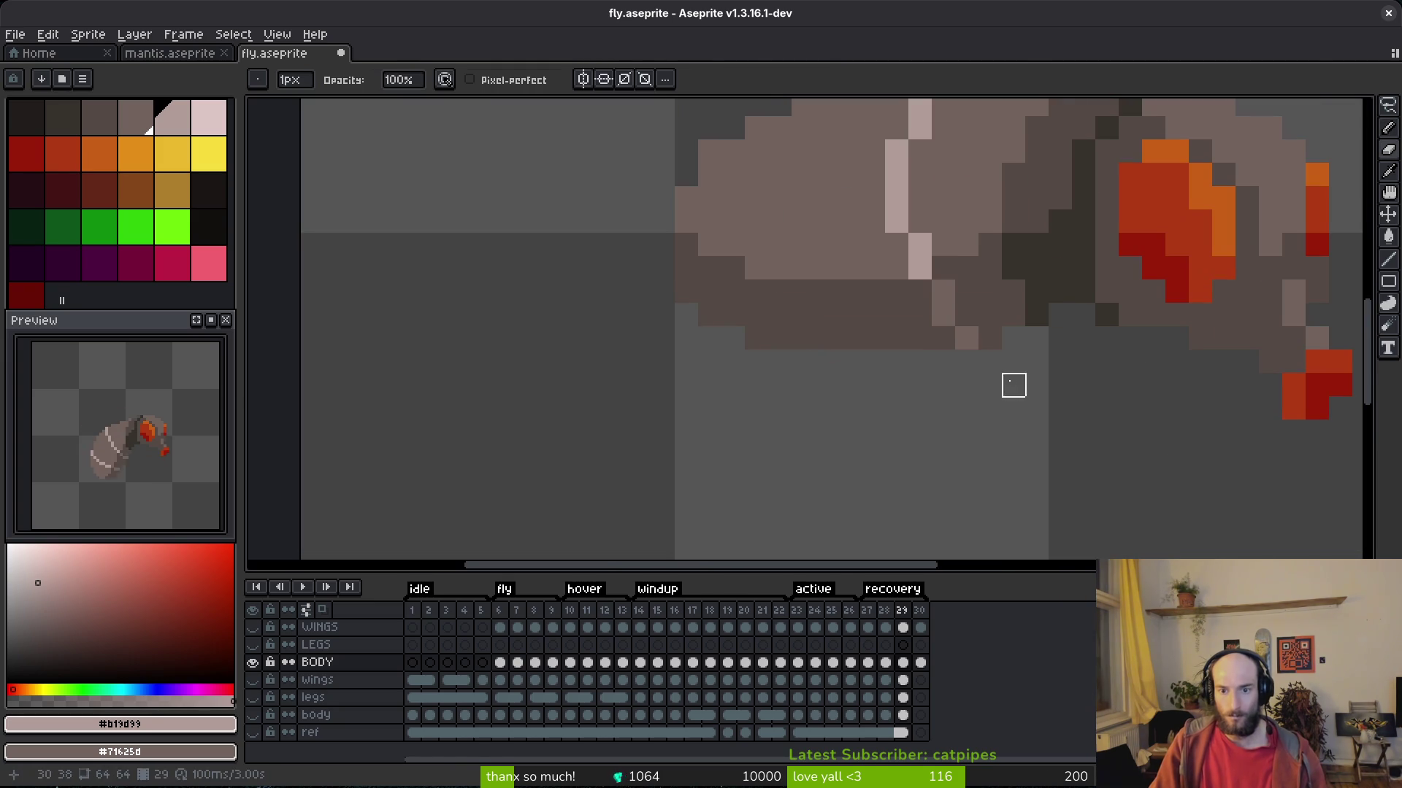
left_click(923, 240, "alt")
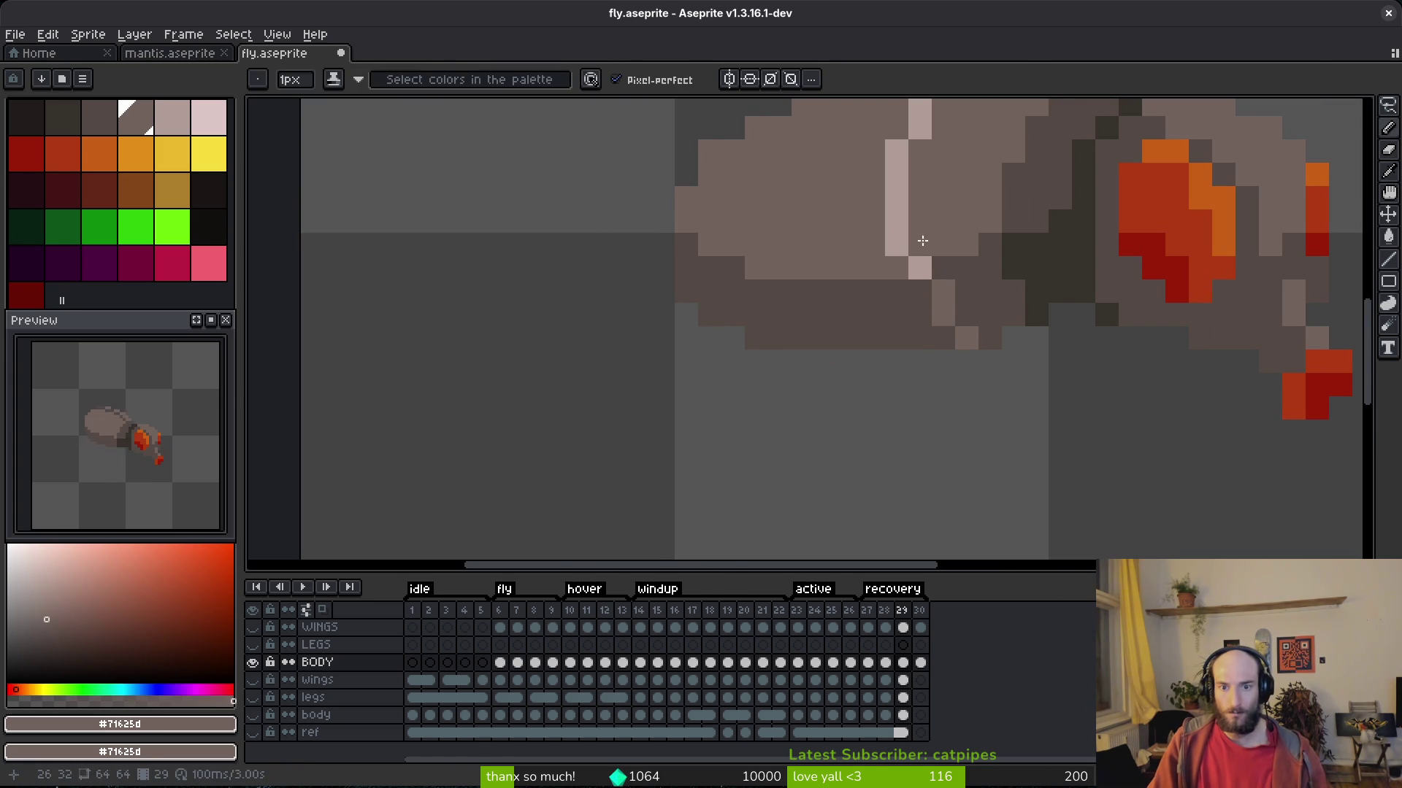
left_click(963, 272, "alt")
scroll(1011, 368, "down", 5)
scroll(1011, 369, "up", 5)
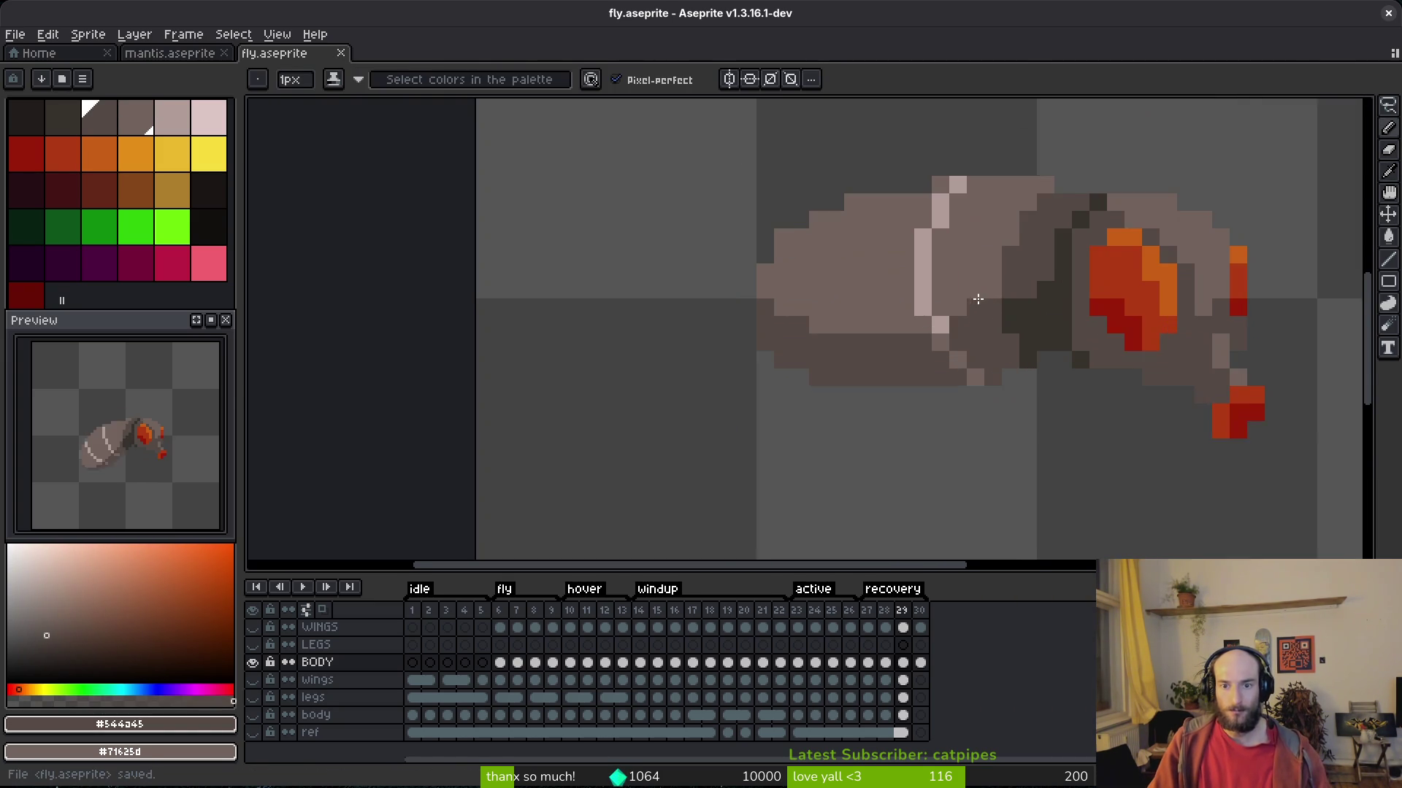
left_click(954, 223, "alt")
Save fly.aseprite and select frame 30's body cel.
key("period")
key("ctrl+s")
key("Return")
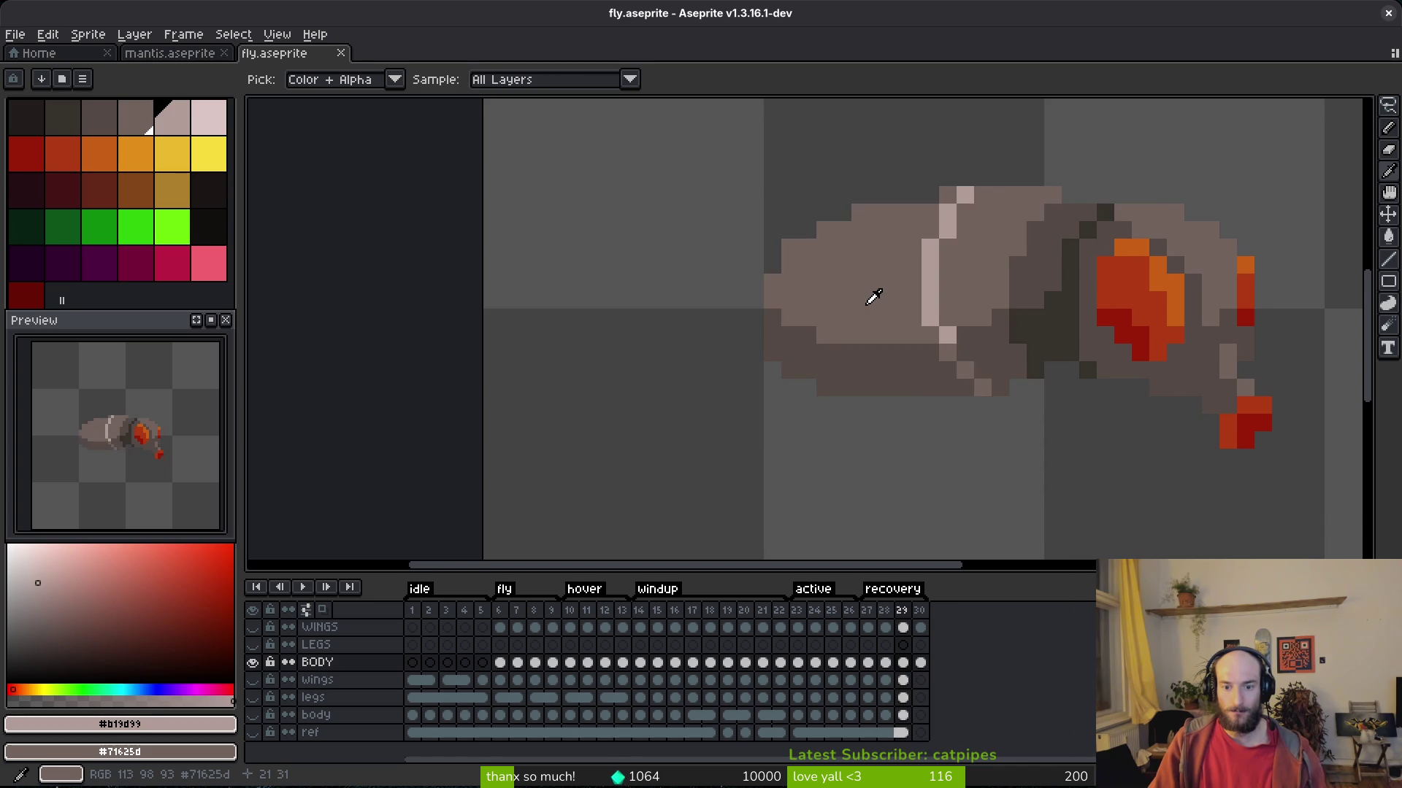
left_click(920, 662)
Delete frame 30, add a light tail highlight pixel on frame 29, and save.
key("alt+c")
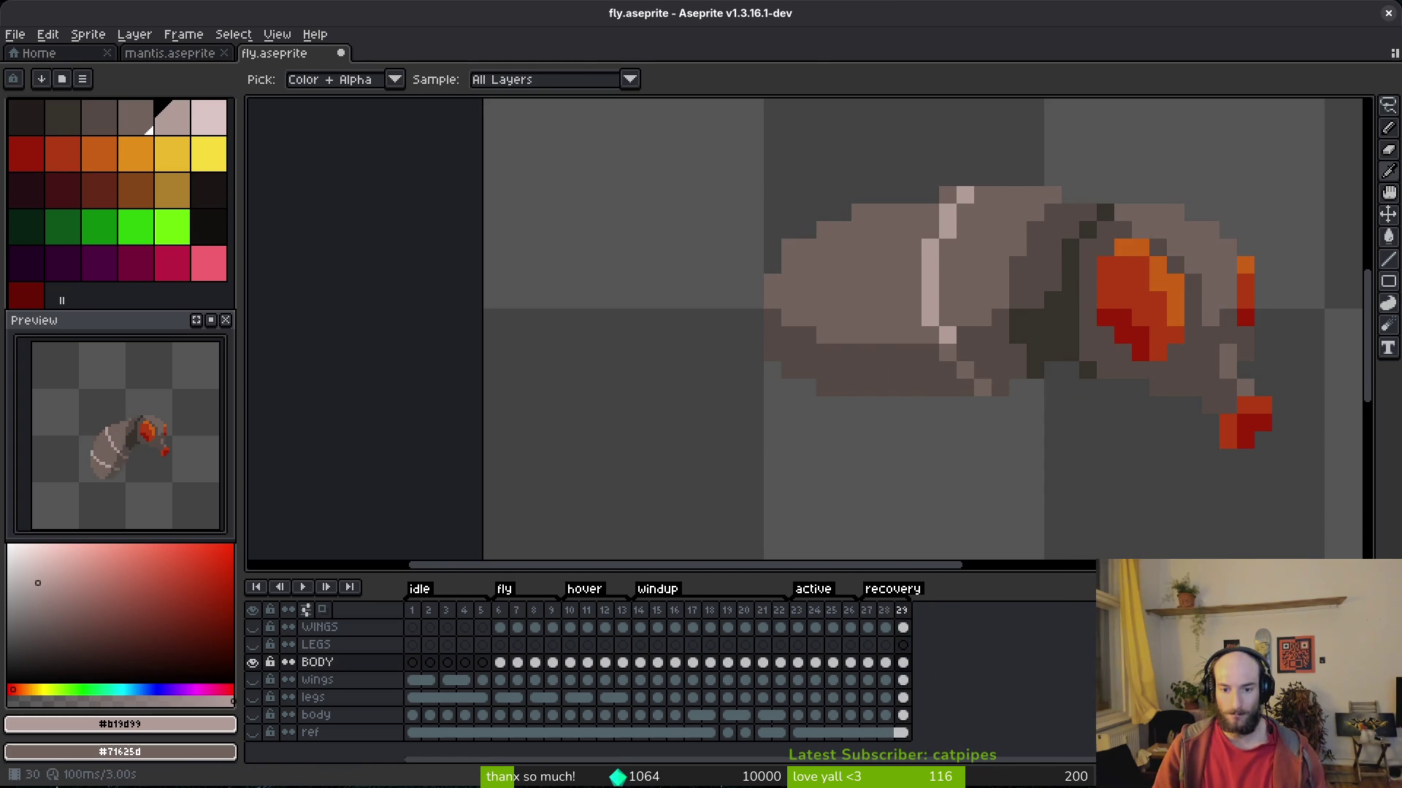
key("b")
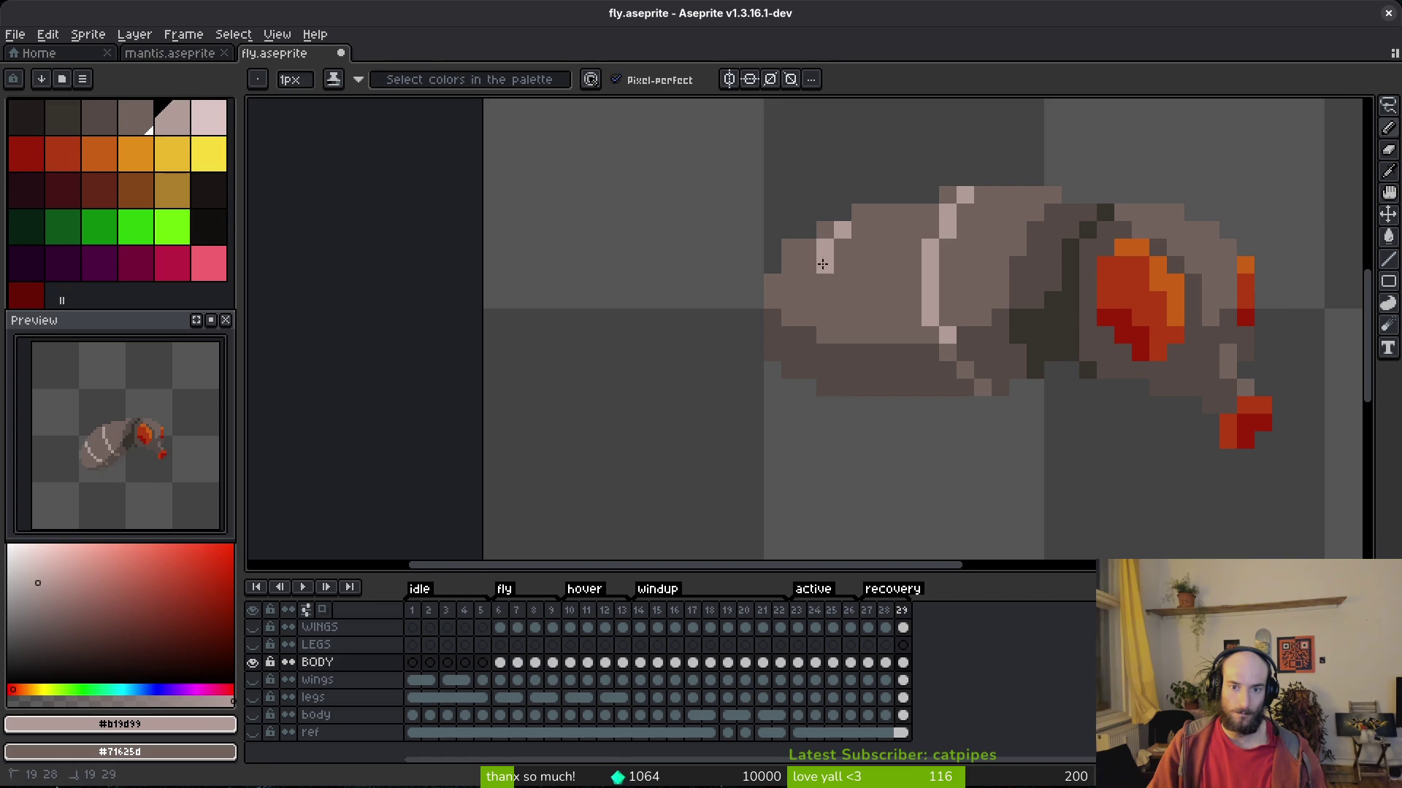
key("ctrl+z")
left_click(821, 286)
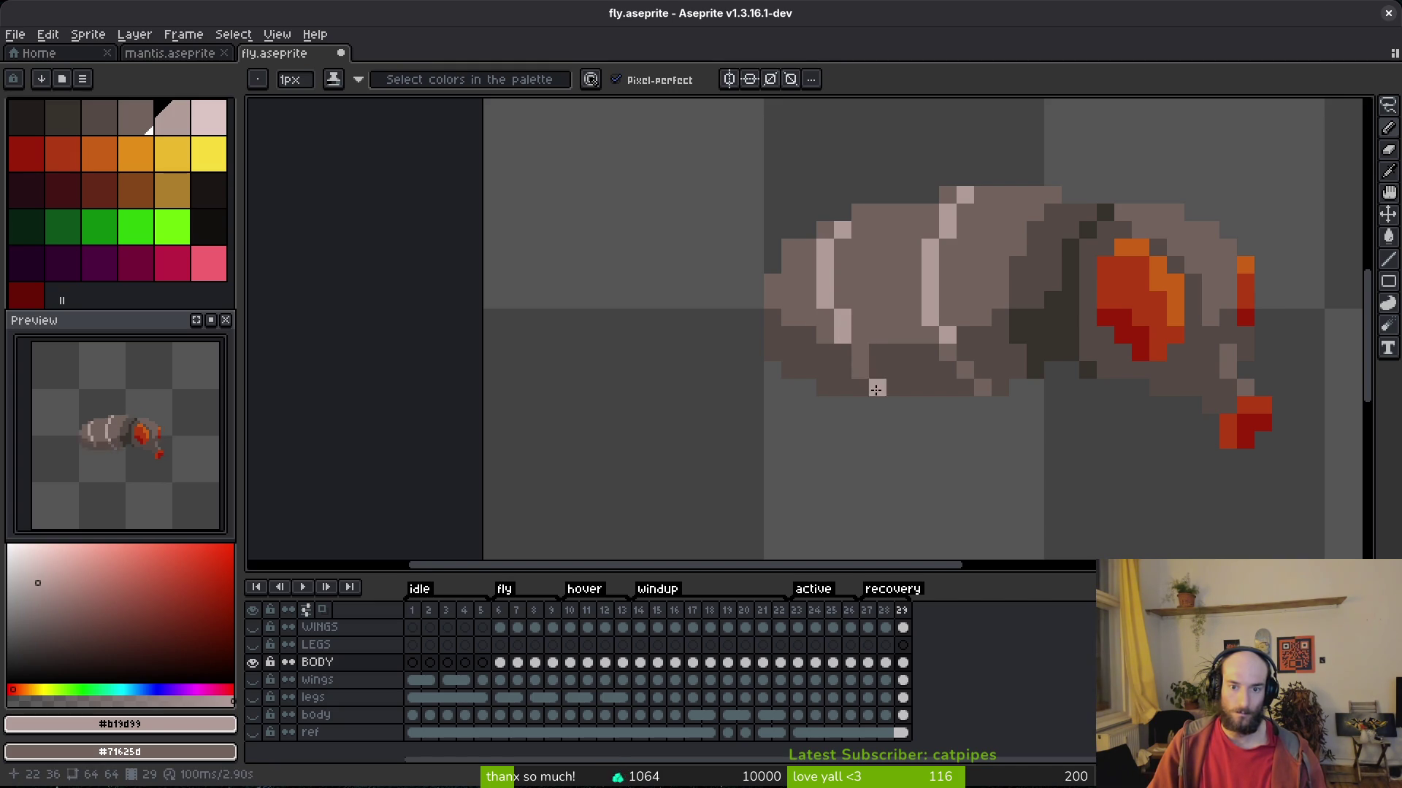
scroll(902, 364, "down", 1)
scroll(902, 365, "down", 1)
key("ctrl+s")
scroll(880, 371, "up", 1)
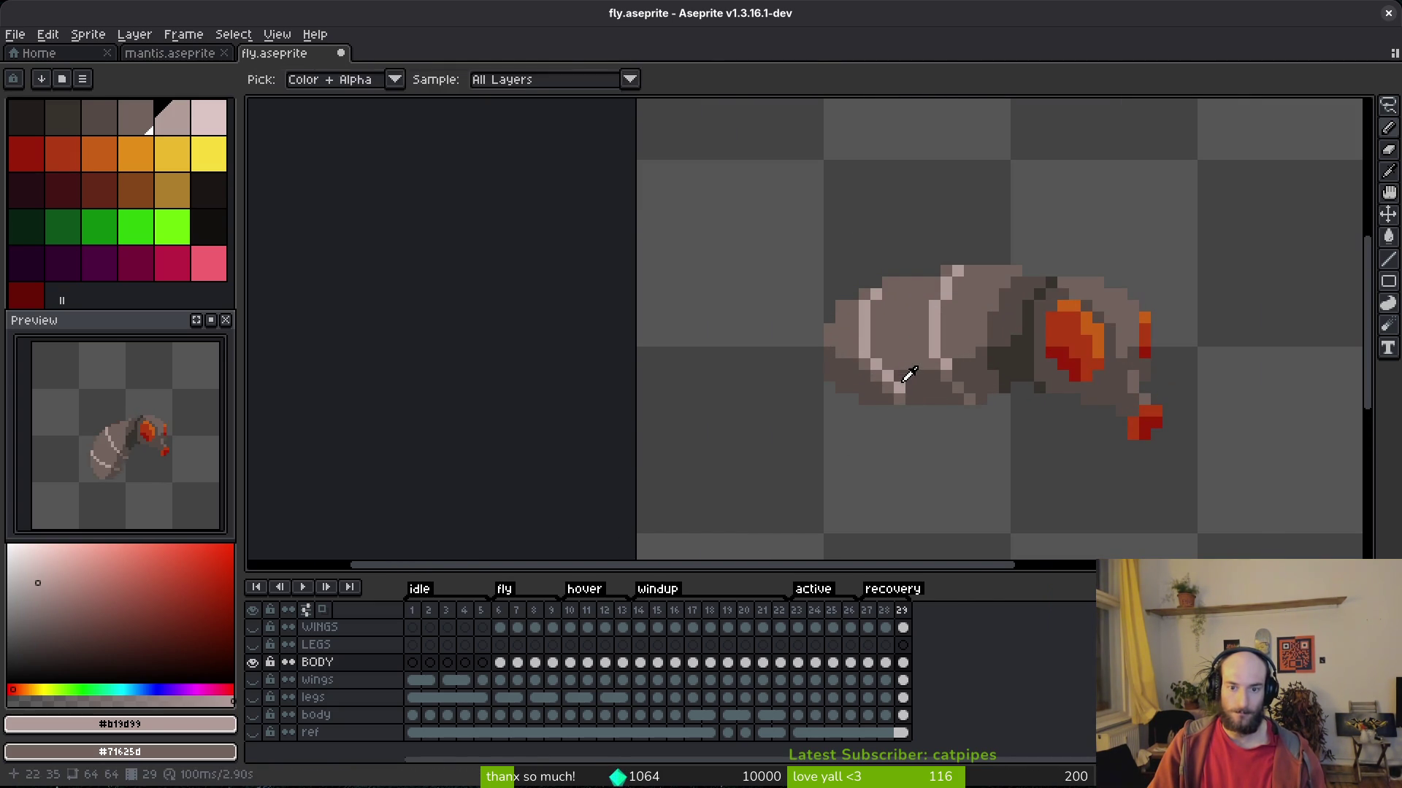
Touch up the tail band's bottom pixels with the shadow and mid-brown colours, then save again.
left_click(895, 374, "alt")
left_click(891, 376, "alt")
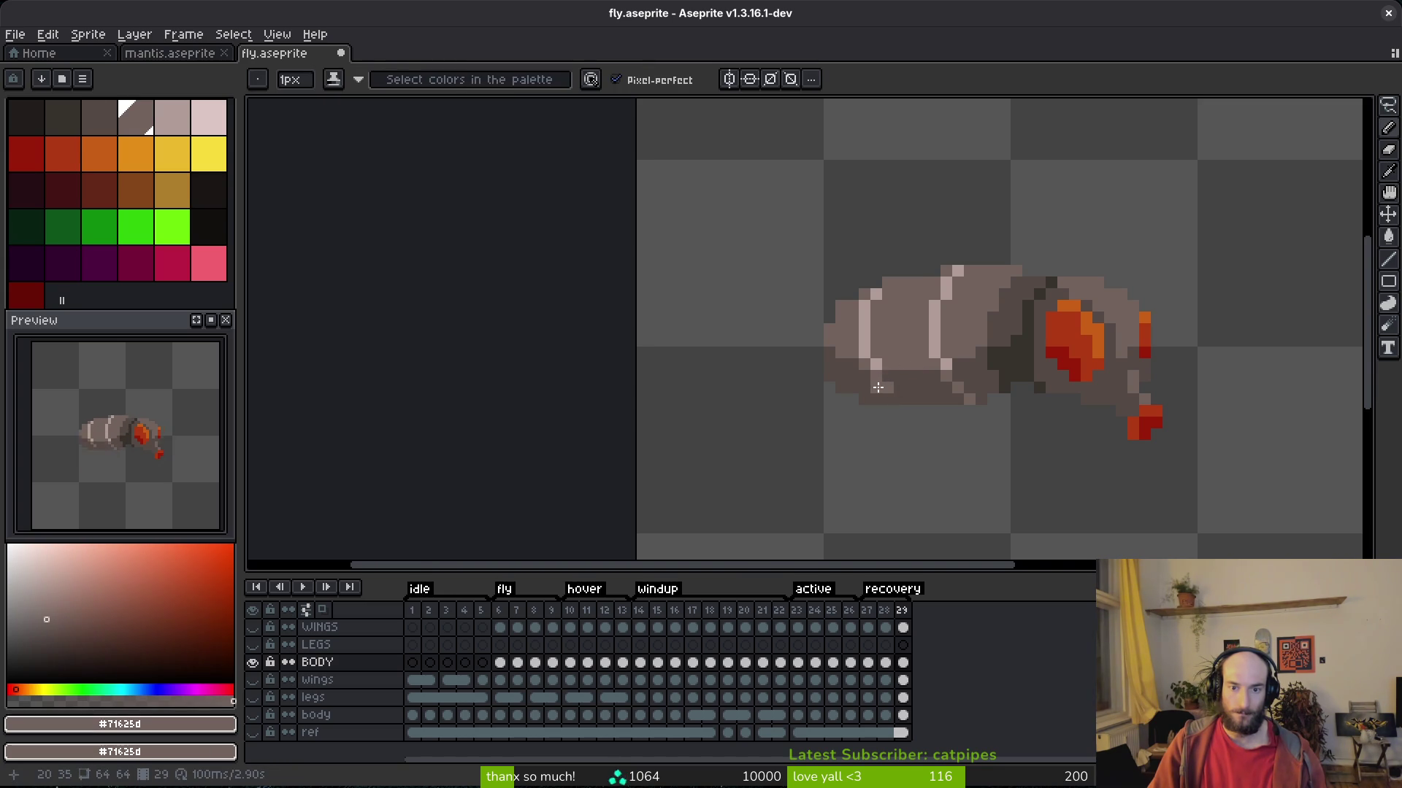
scroll(894, 383, "up", 3)
left_click(927, 368, "alt")
left_click(880, 342)
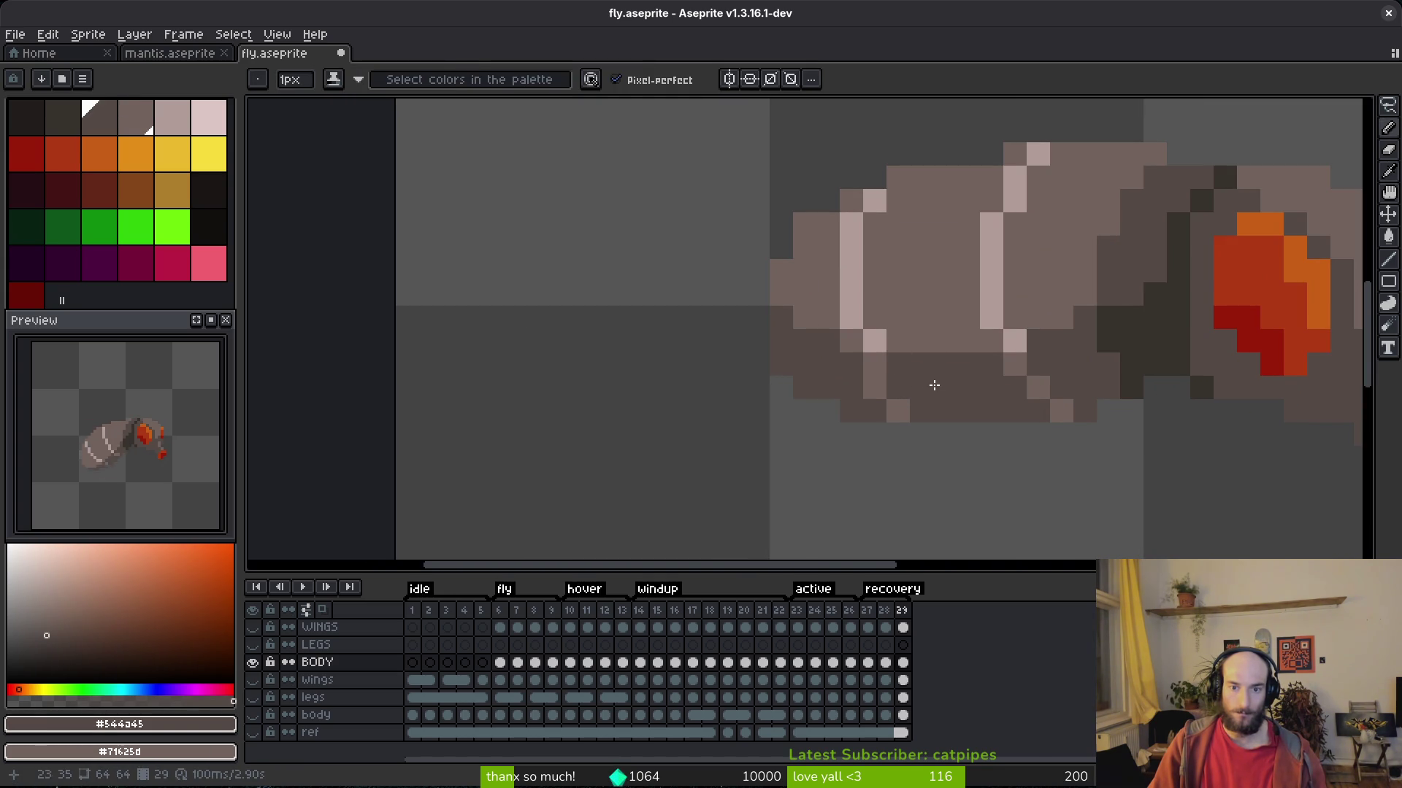
key("ctrl+y")
key("ctrl+z")
scroll(942, 417, "down", 4)
key("ctrl")
scroll(949, 430, "up", 4)
left_click(891, 335, "alt")
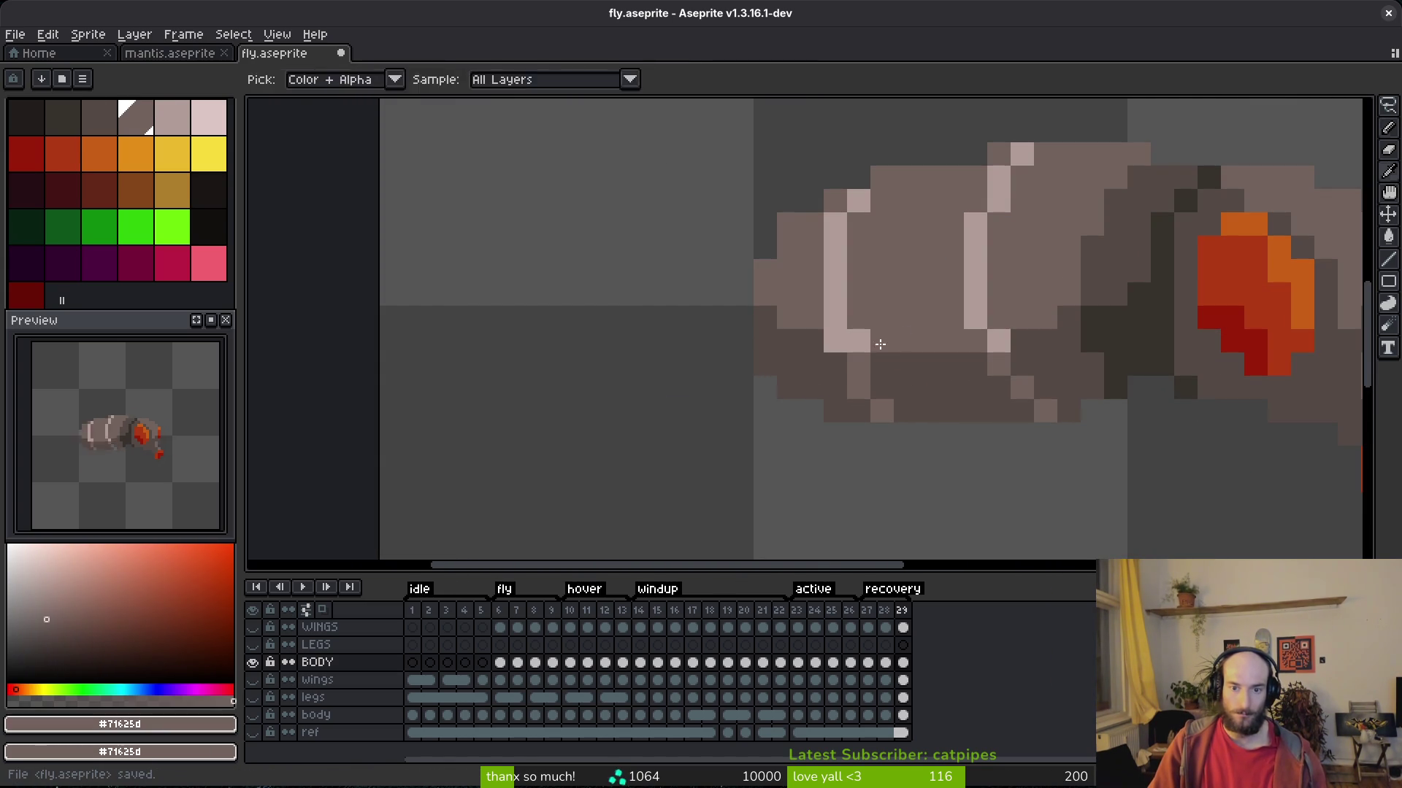
key("ctrl+s")
scroll(876, 339, "down", 4)
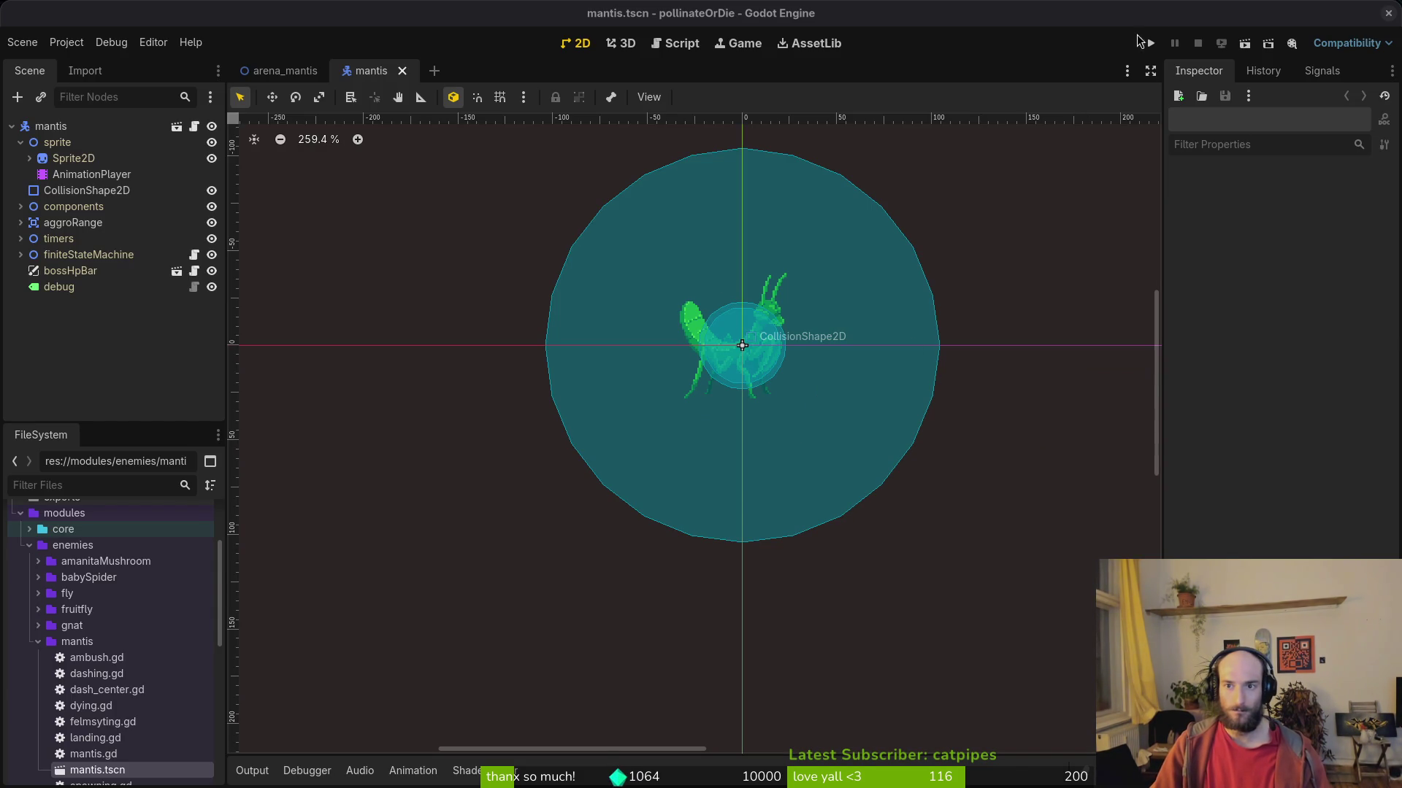
Launch the pollinateOrDie project with the Run Project button in the toolbar.
left_click(1145, 43)
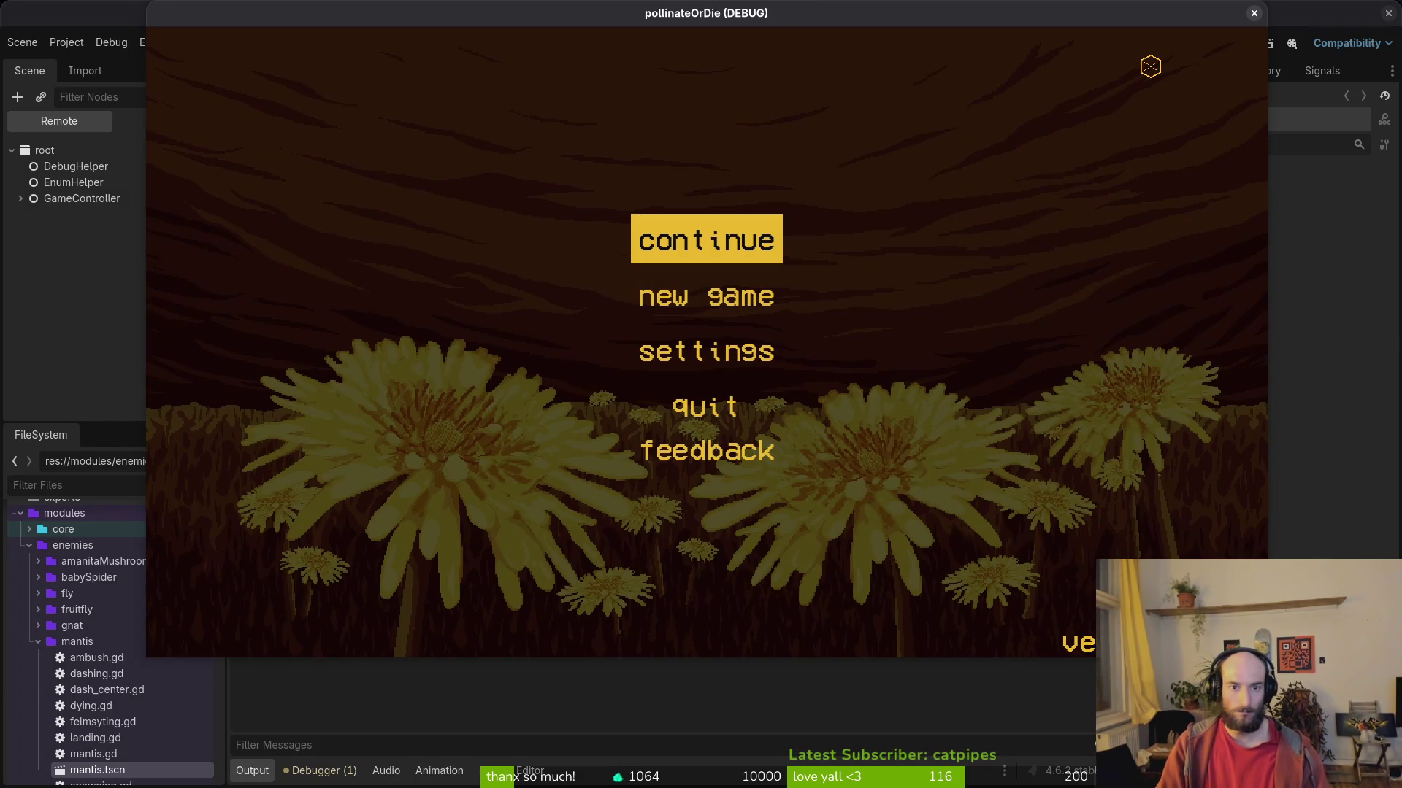
Continue past the title menu and start level 1-3.
key("Return")
key("Left")
key("Left")
key("Left")
key("Up")
key("Return")
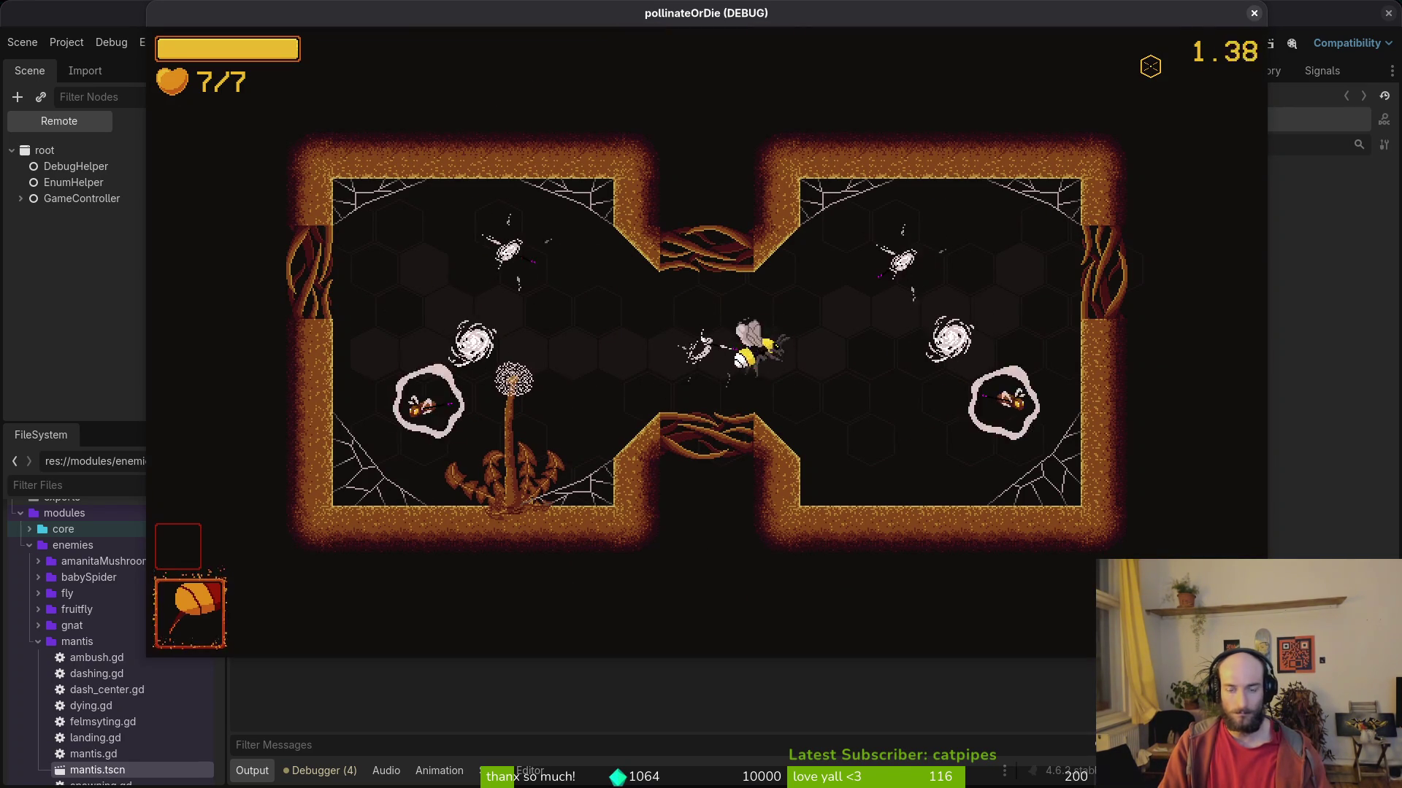
Fly and dash the bee around the arena, dodging the flies.
key("Up")
key("Right")
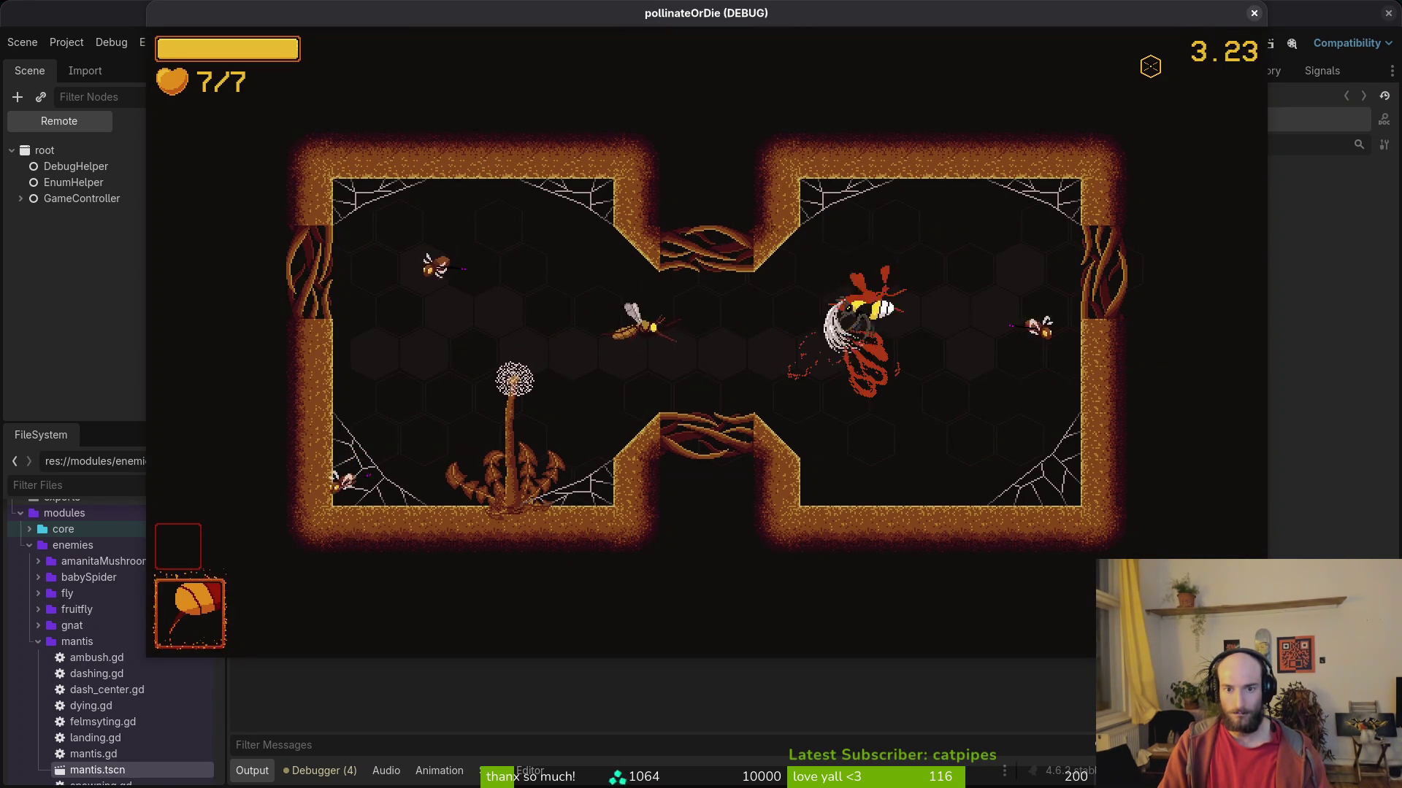
key("Right")
key("Left")
key("Left")
key("Down")
key("Up")
key("Down")
key("Up")
key("Right")
key("Left")
key("Right")
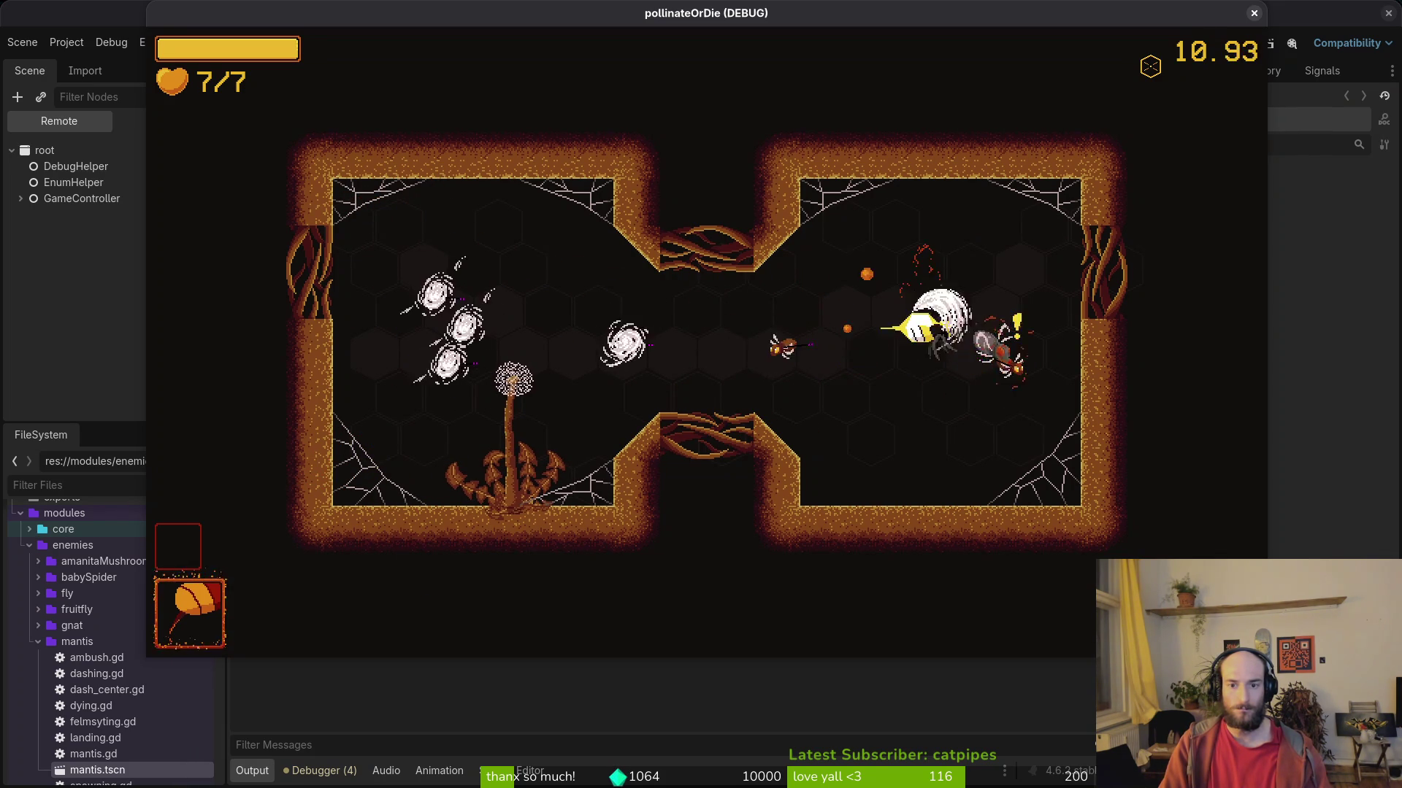
key("Down")
key("Up")
key("Down")
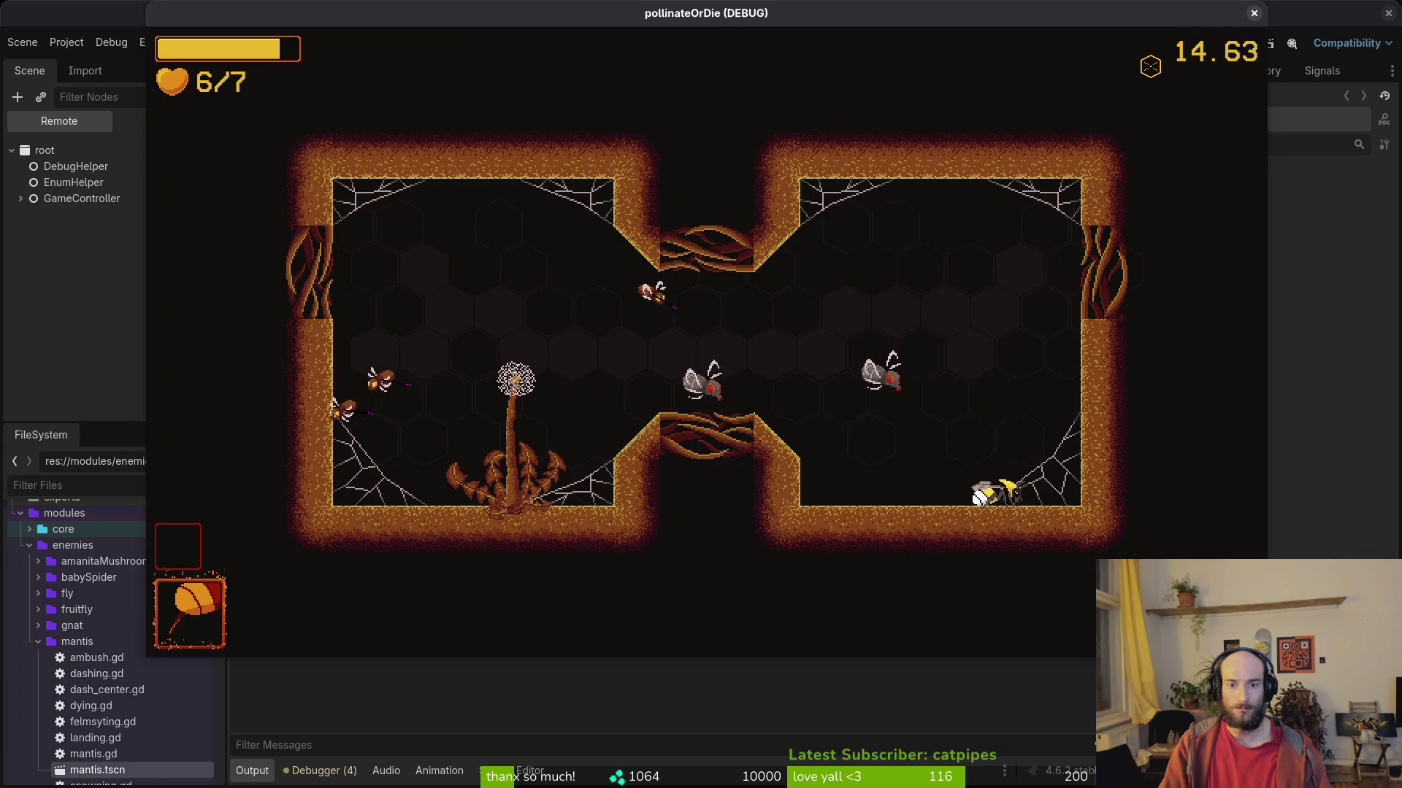
key("Up")
key("Left")
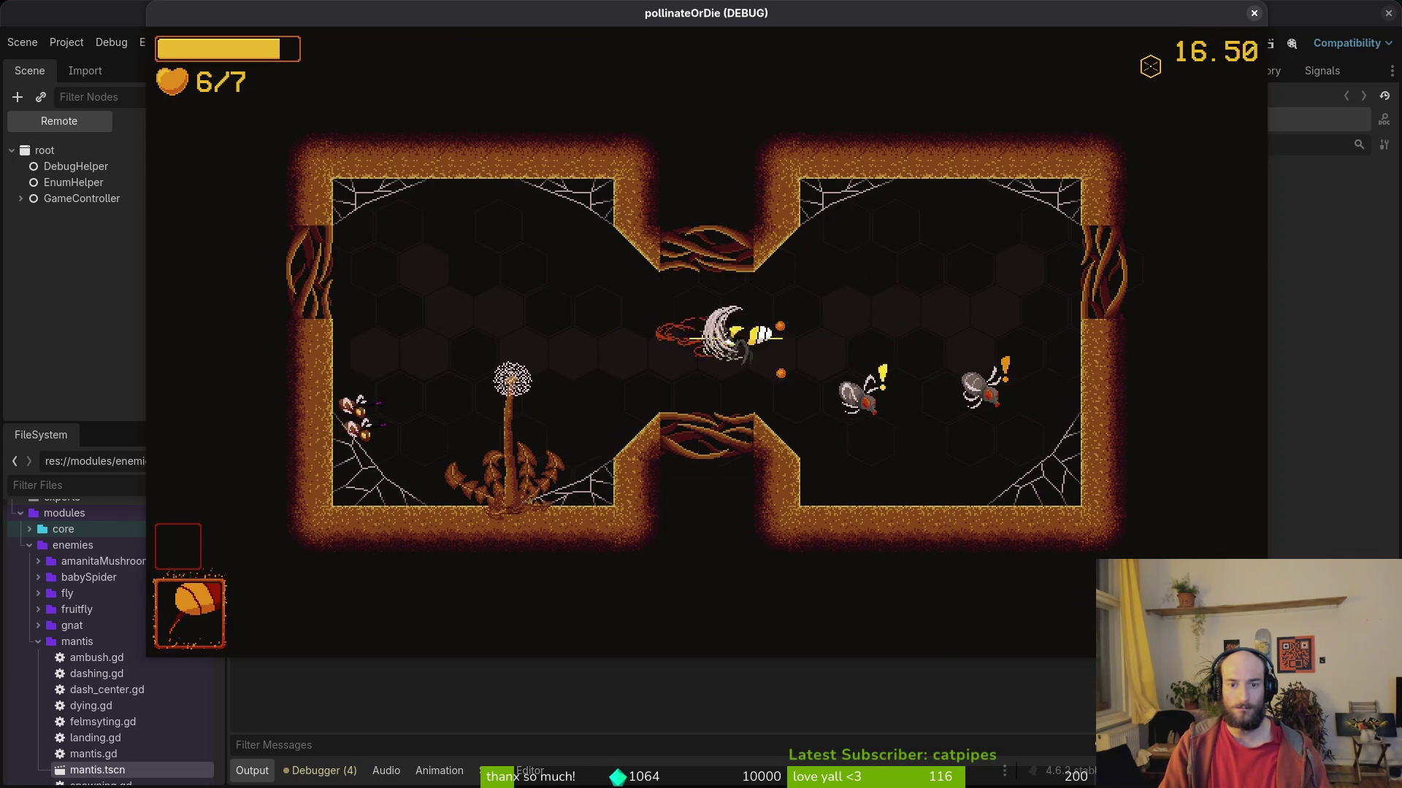
key("Down")
key("Up")
key("Down")
key("Right")
key("Down")
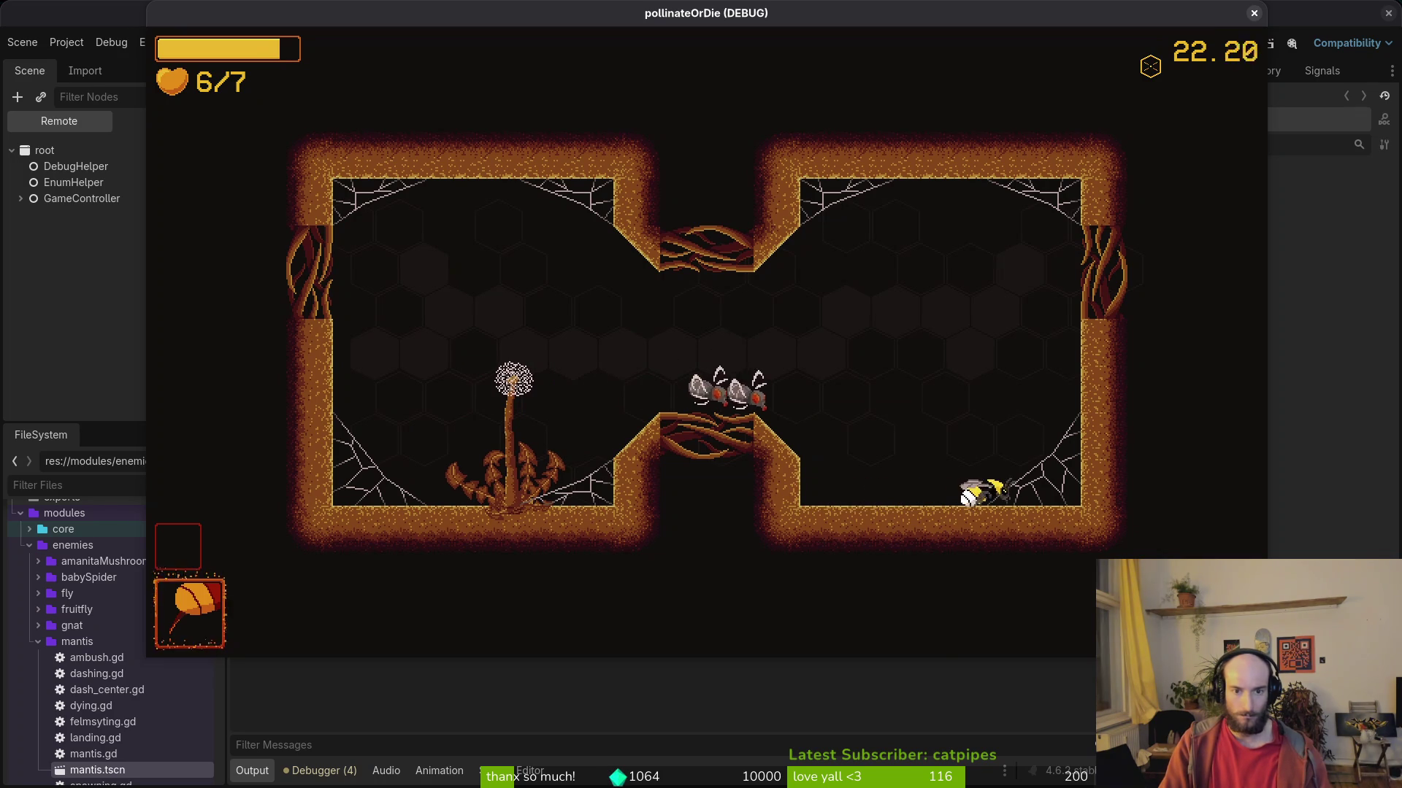
key("Right")
Lure a fly to the right wall, hit it twice, then lead it toward the middle ridge.
key("Up")
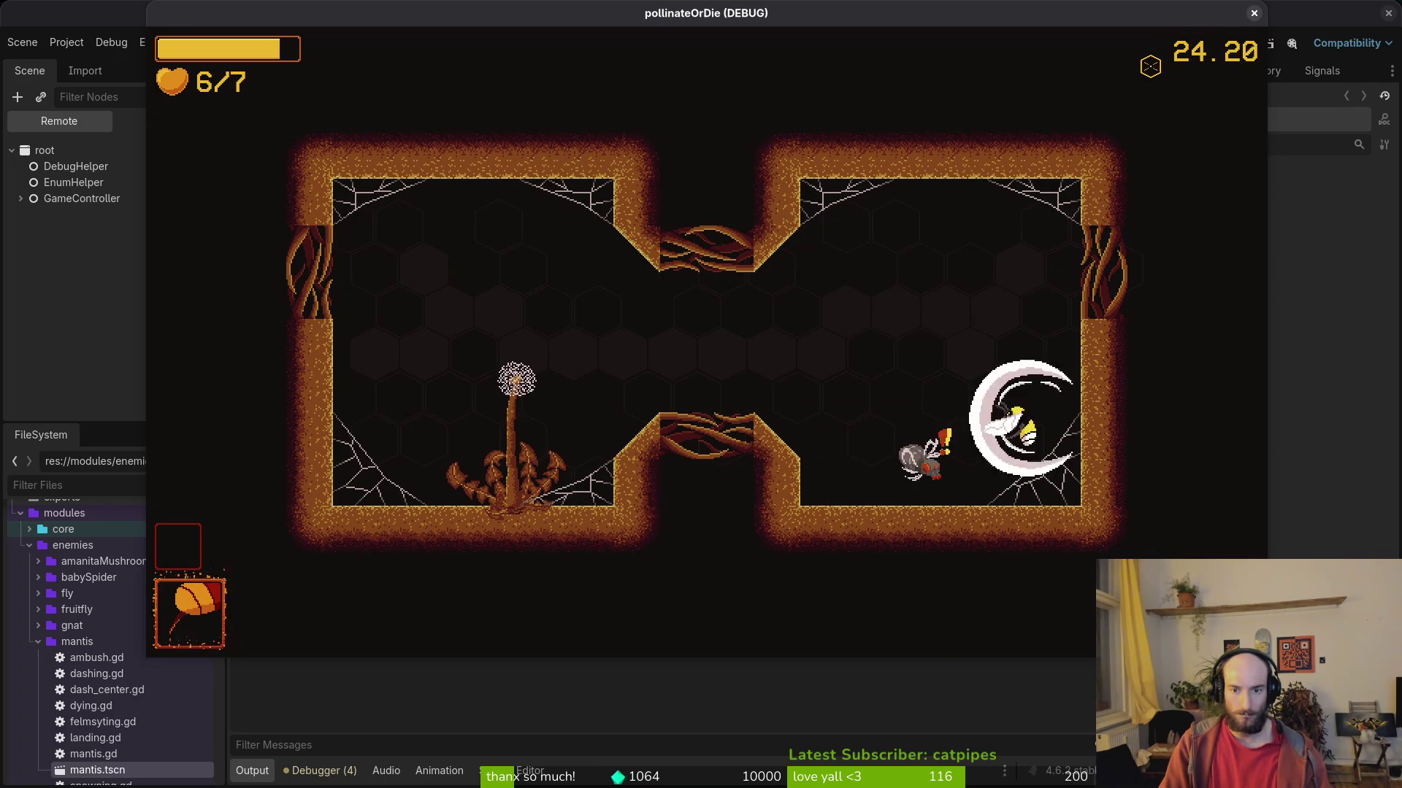
key("Down")
key("space")
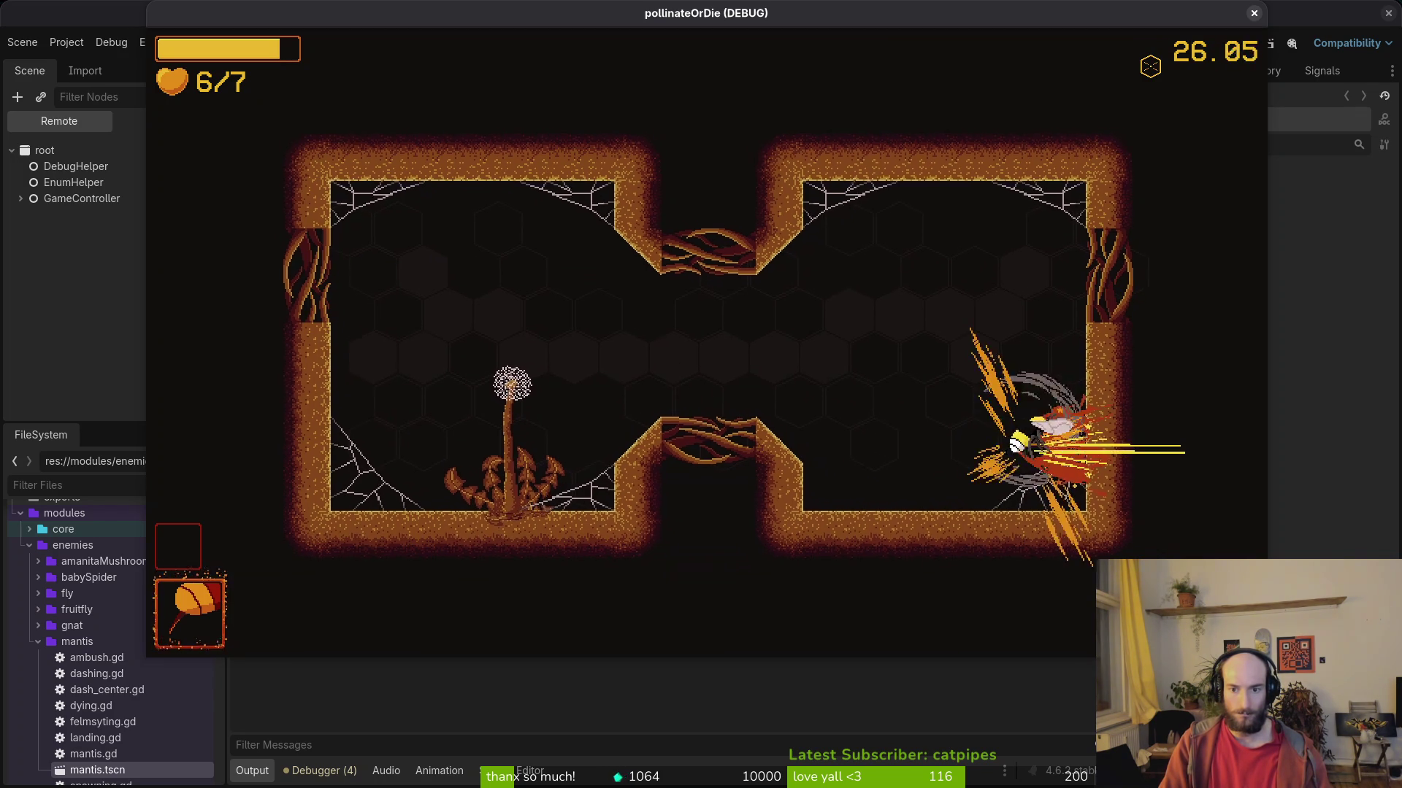
key("space")
key("Left")
key("Up")
key("Left")
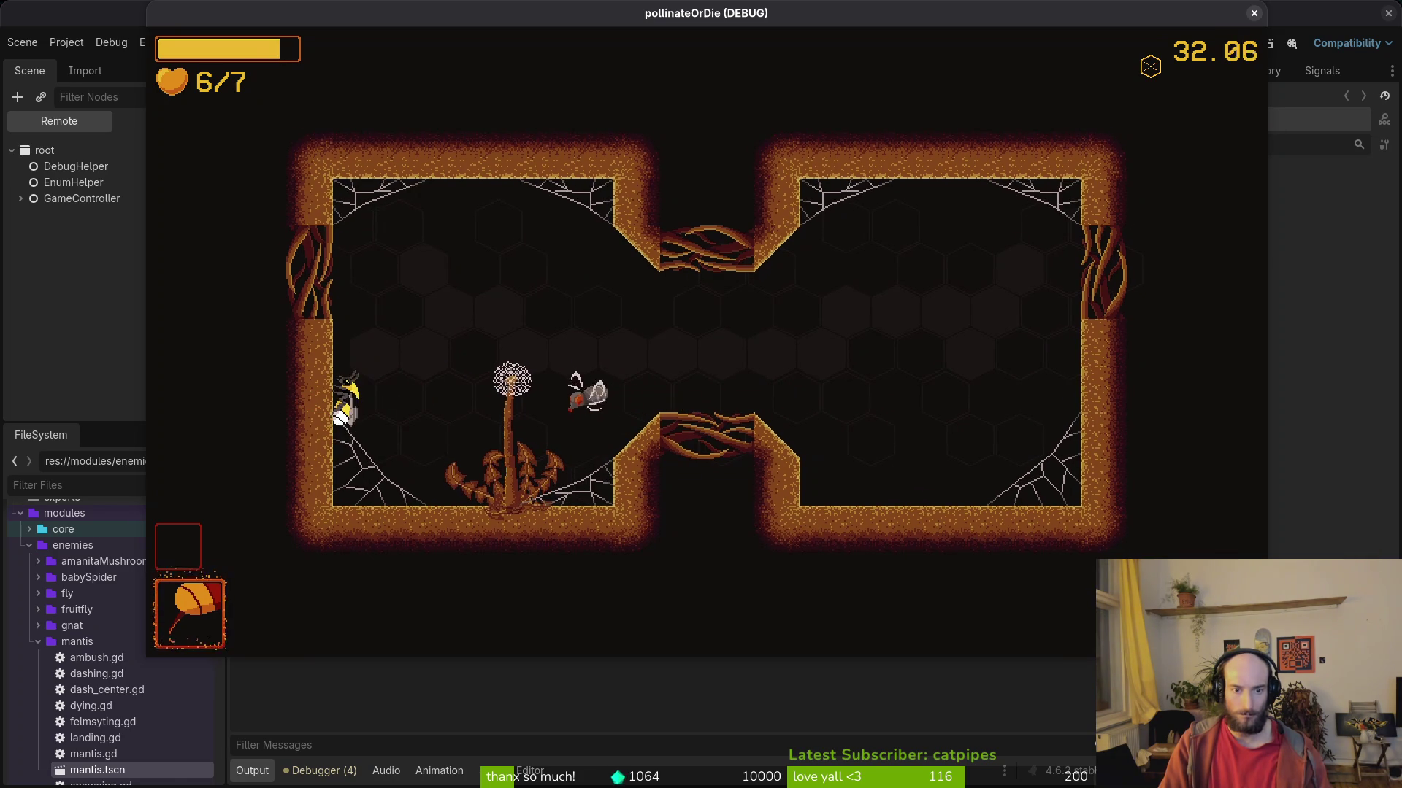
key("Up")
key("Right")
key("Right")
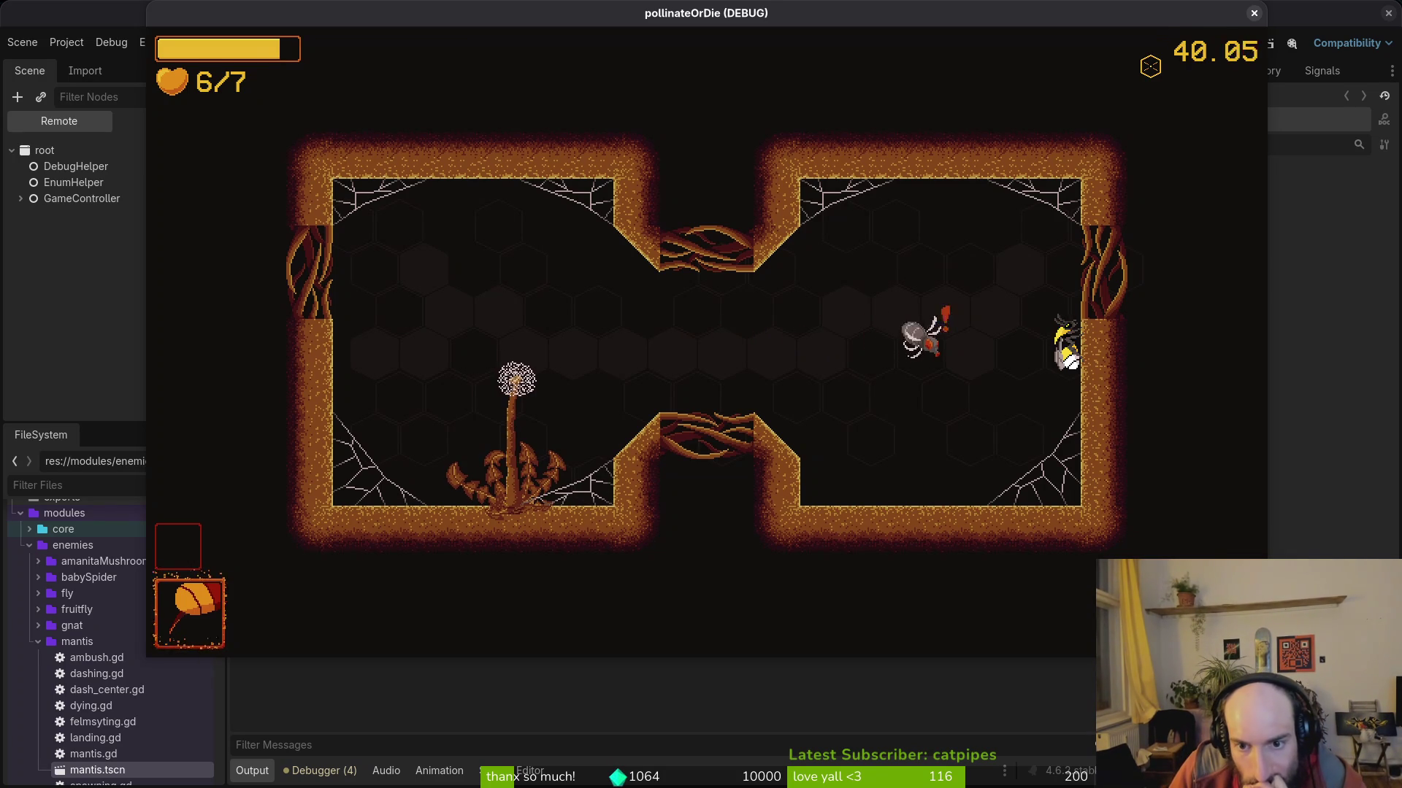
Dash between the left wall and the dandelion, then close the game window to stop debugging.
key("Left")
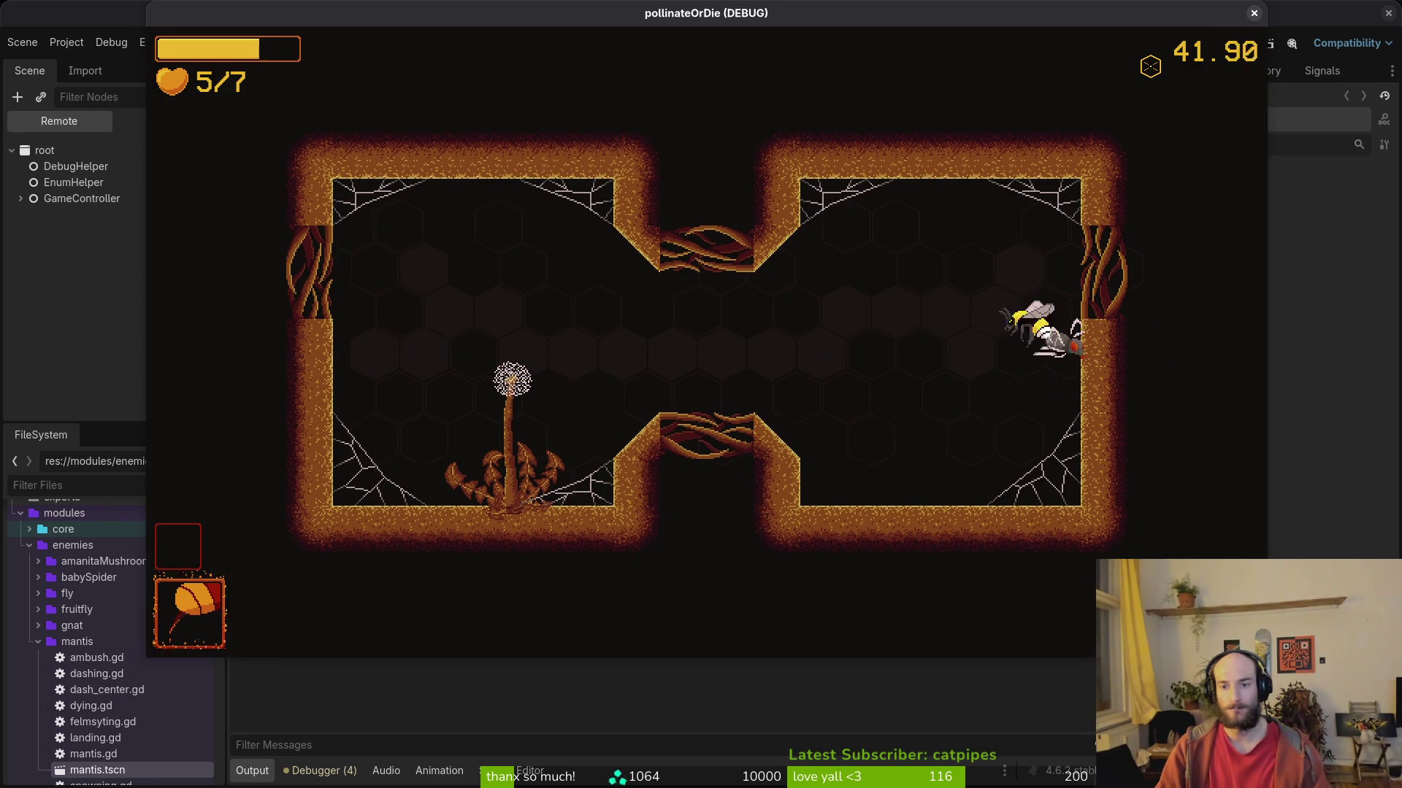
key("Left")
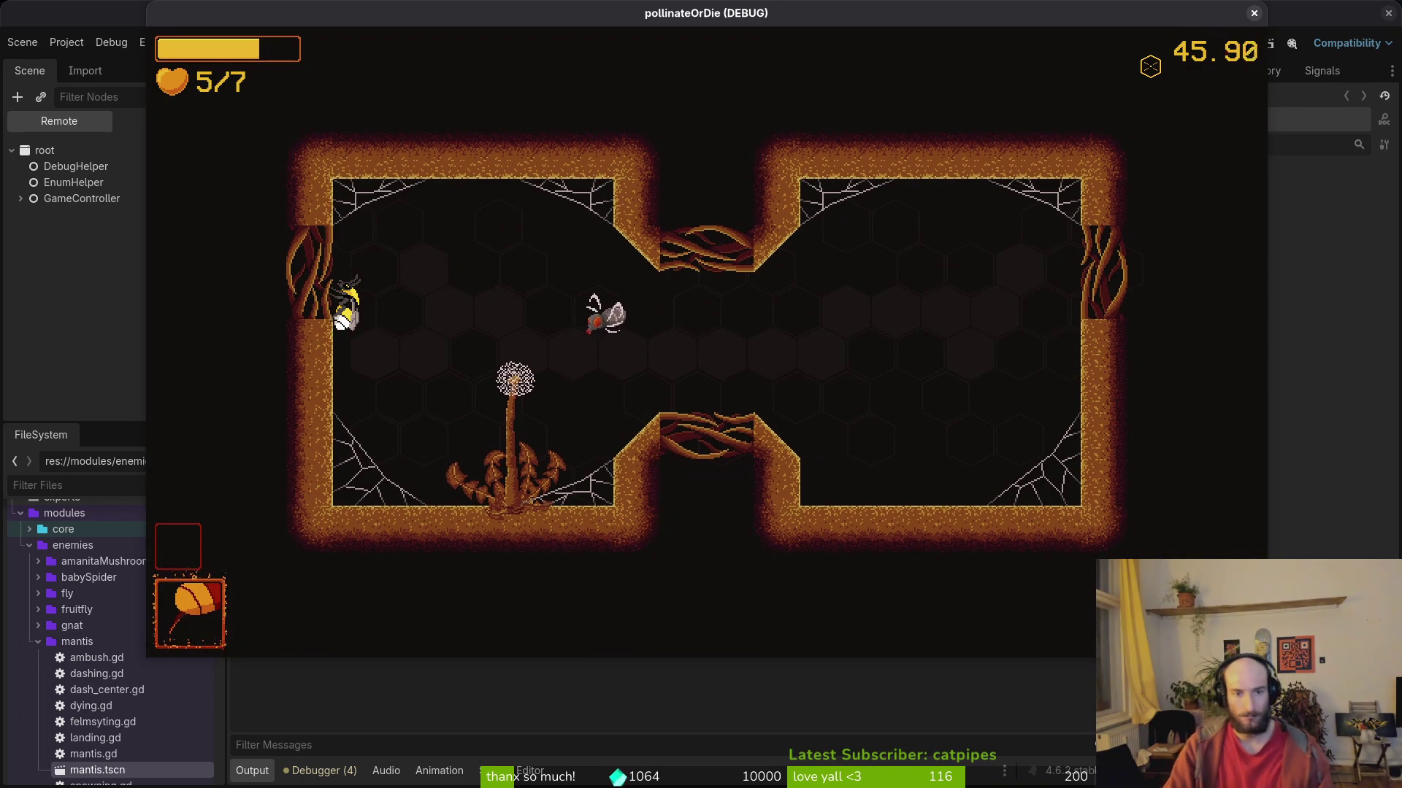
key("Right")
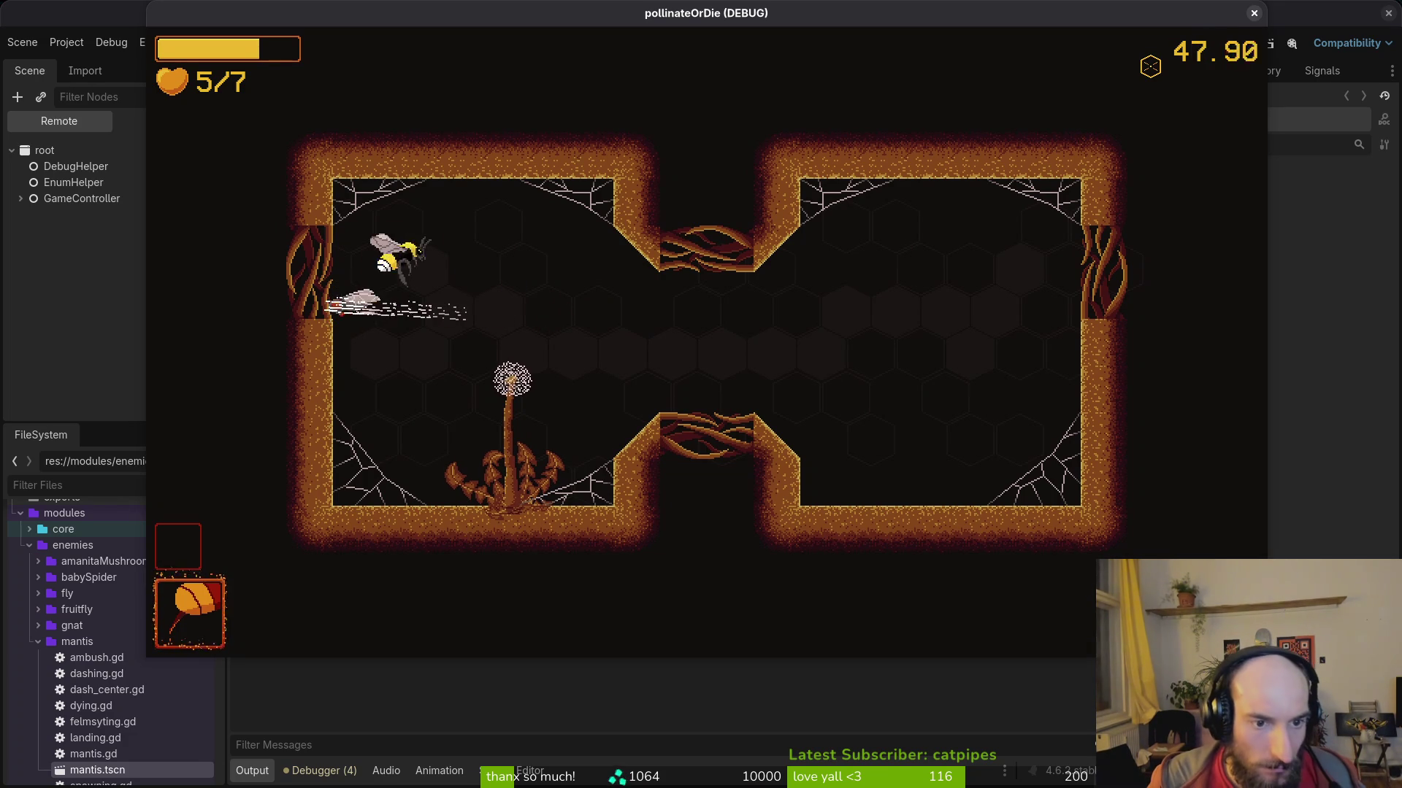
key("Left")
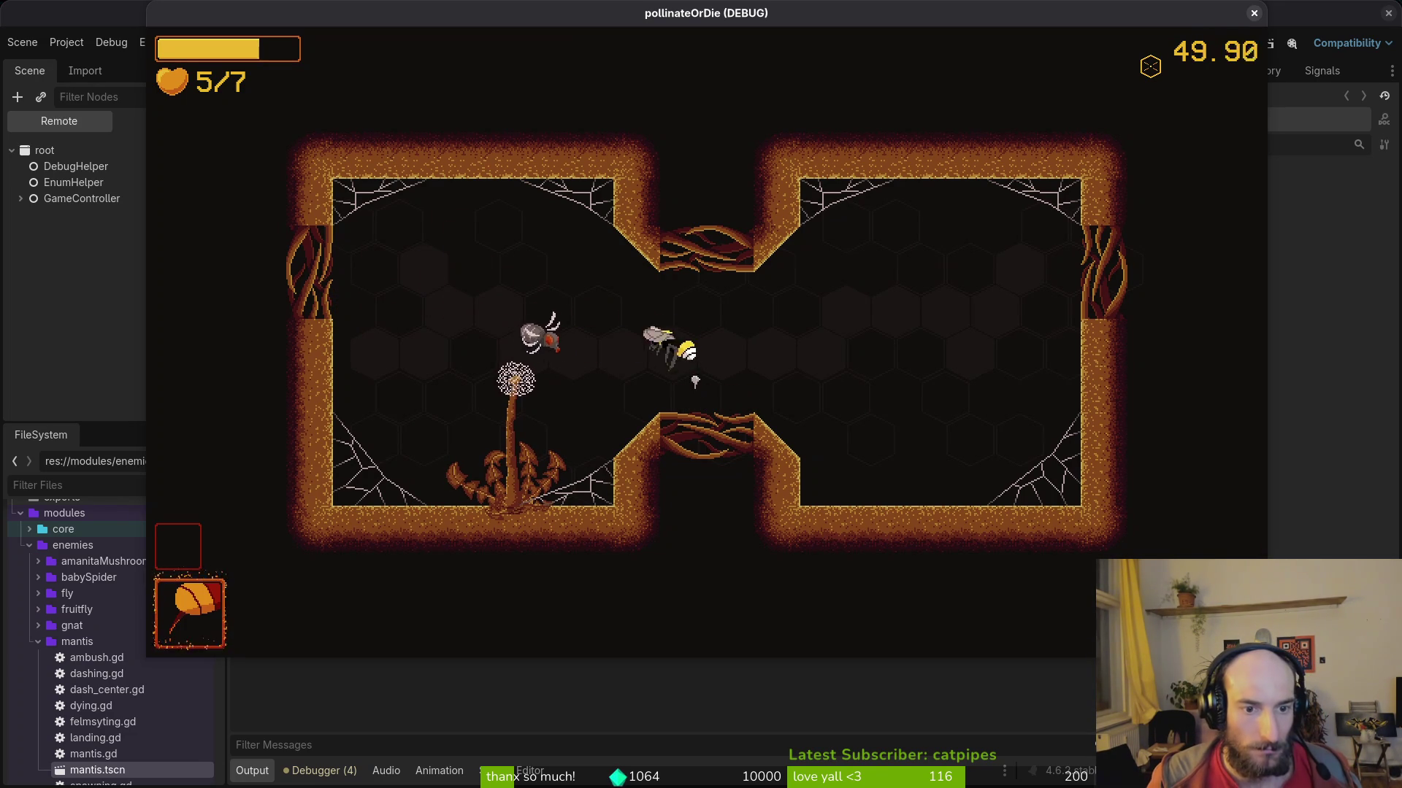
key("Right")
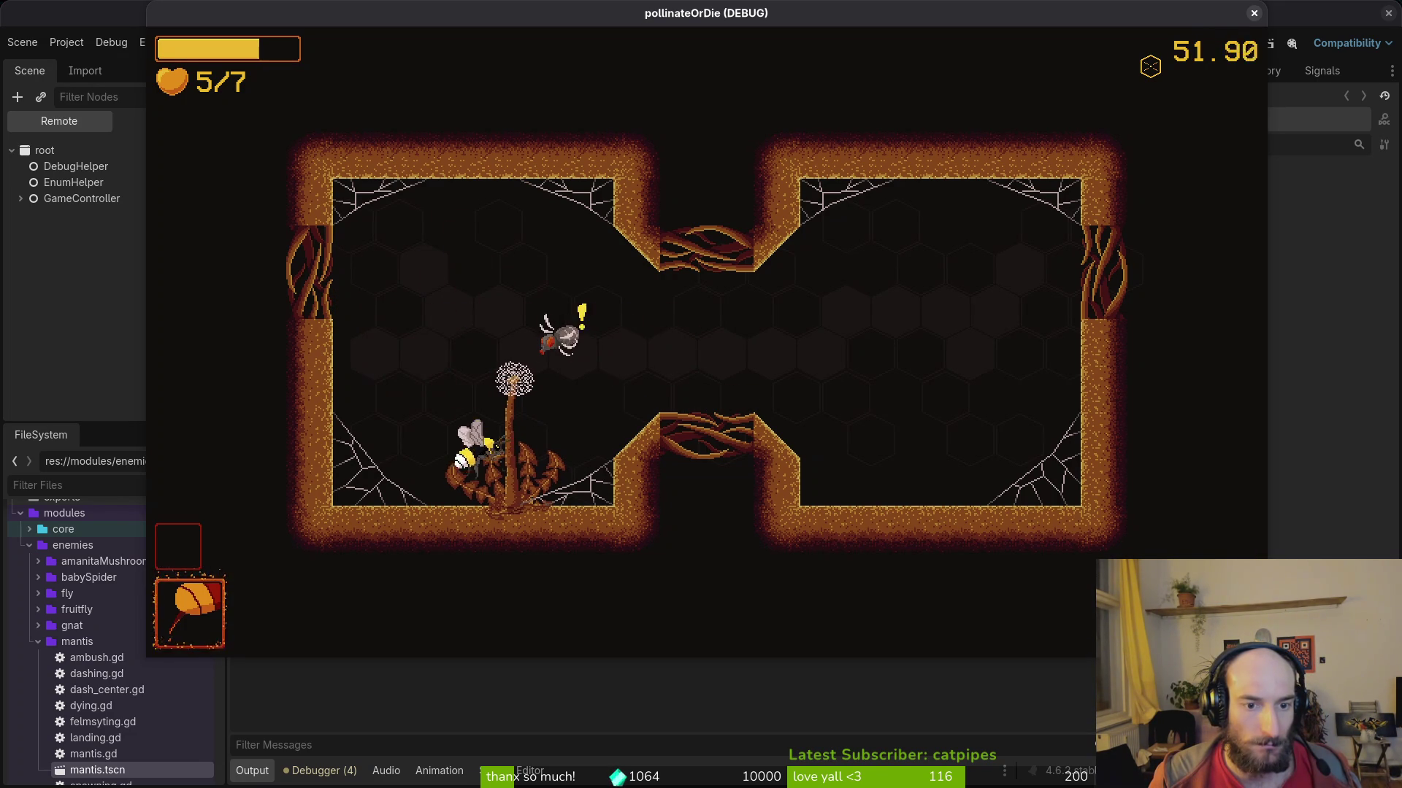
key("Left")
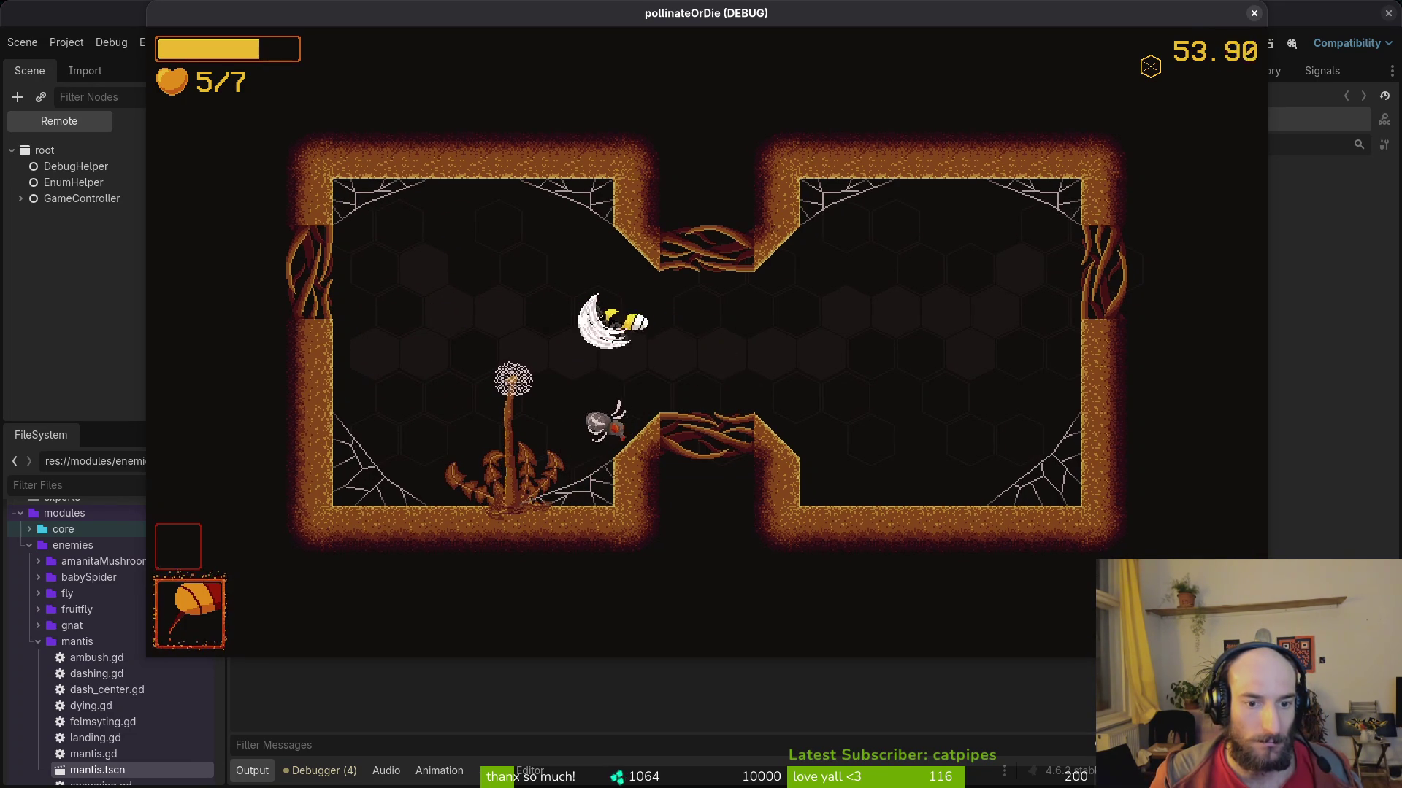
key("Right")
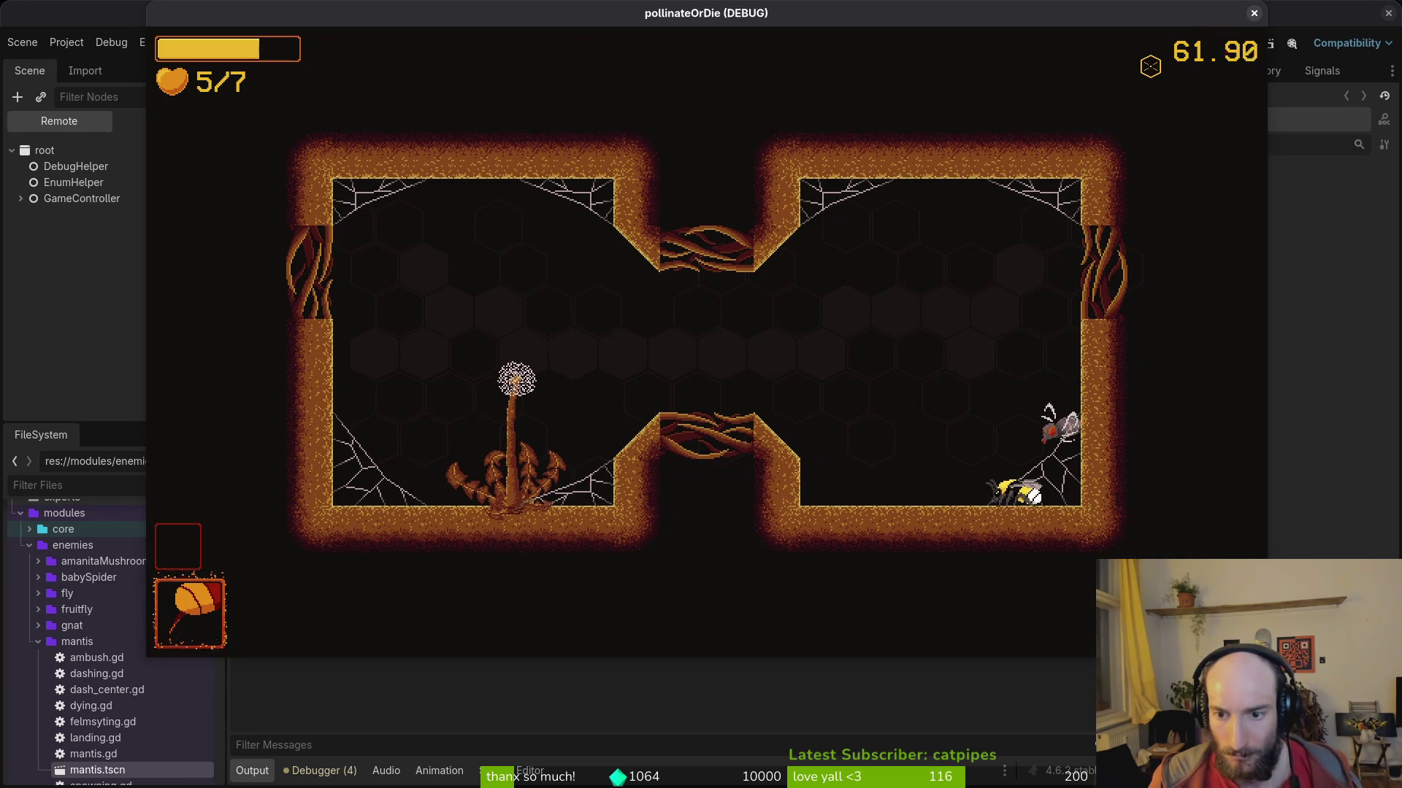
left_click(1253, 13)
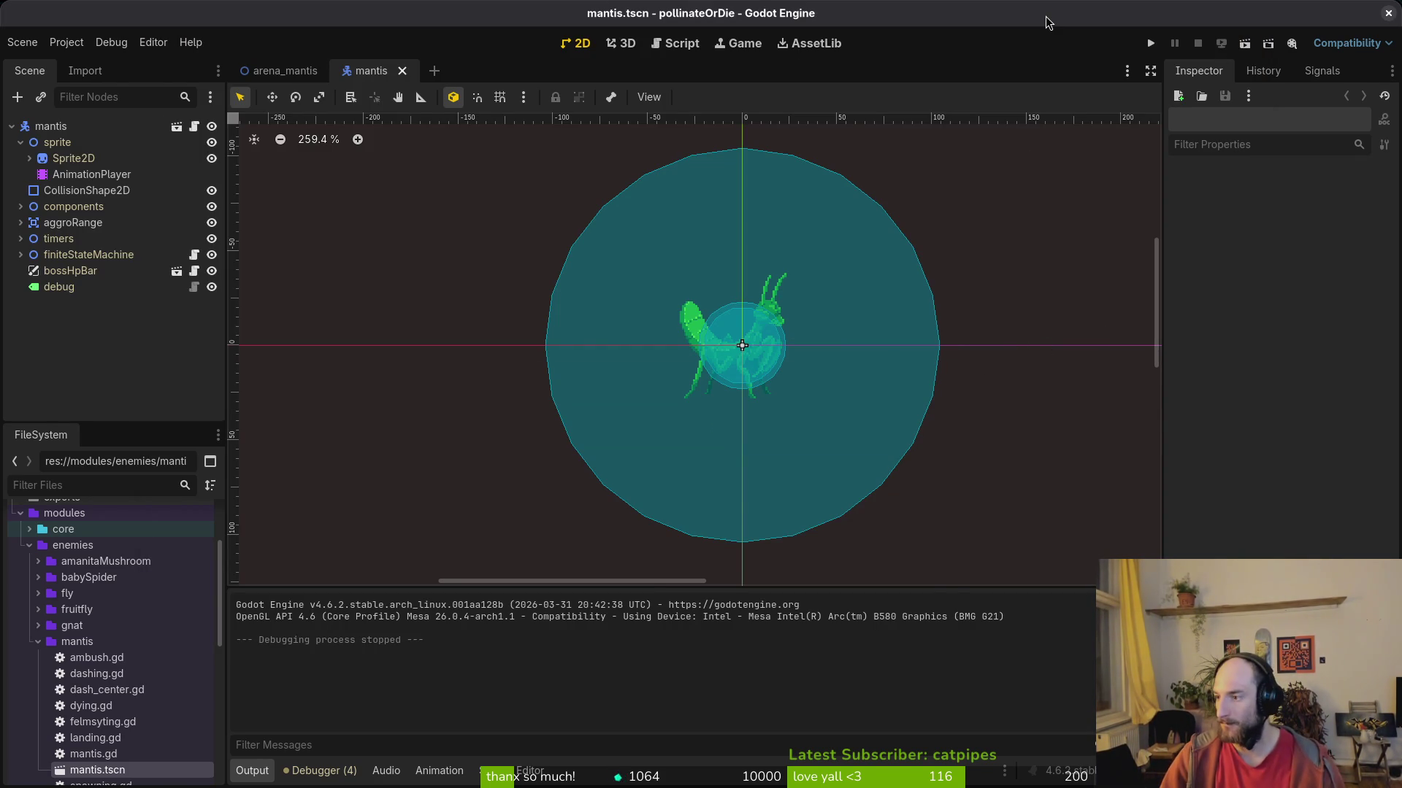
Switch to the full-screen terminal and exit the Vim folder listing to the shell.
key("super")
key("F12")
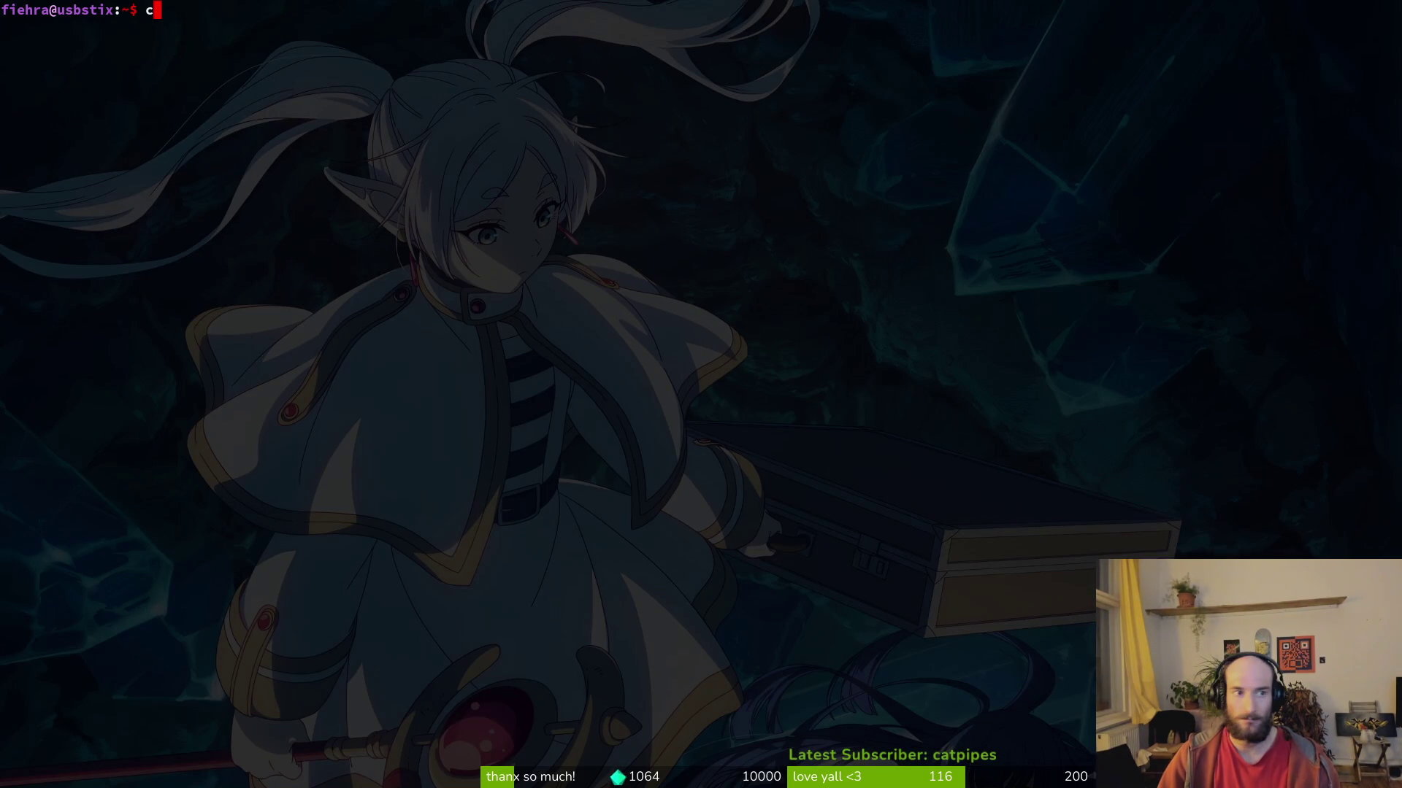
key("Return")
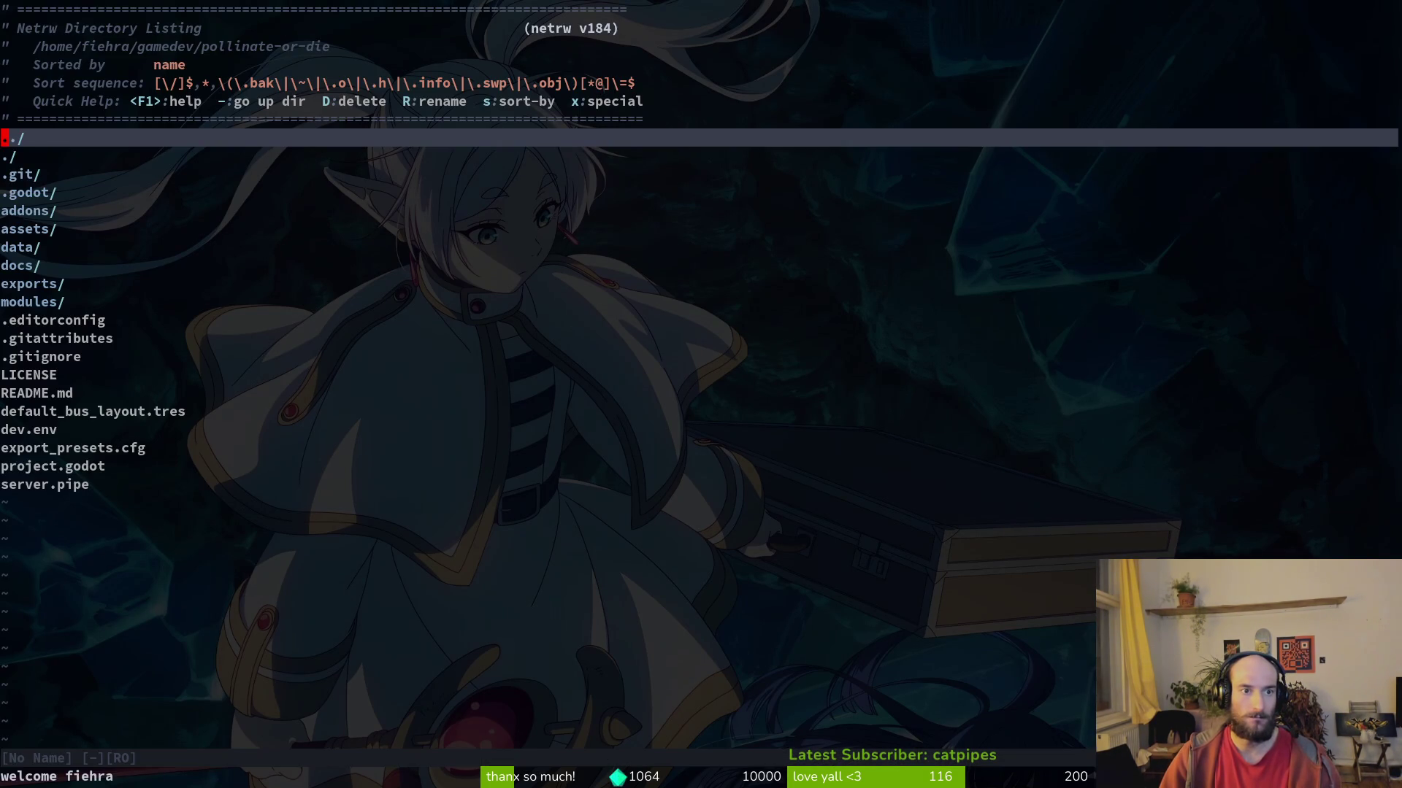
type(":q")
key("Return")
Run tig status, review the gif.tscn diff, and quit back to the prompt.
type("tig status")
key("Return")
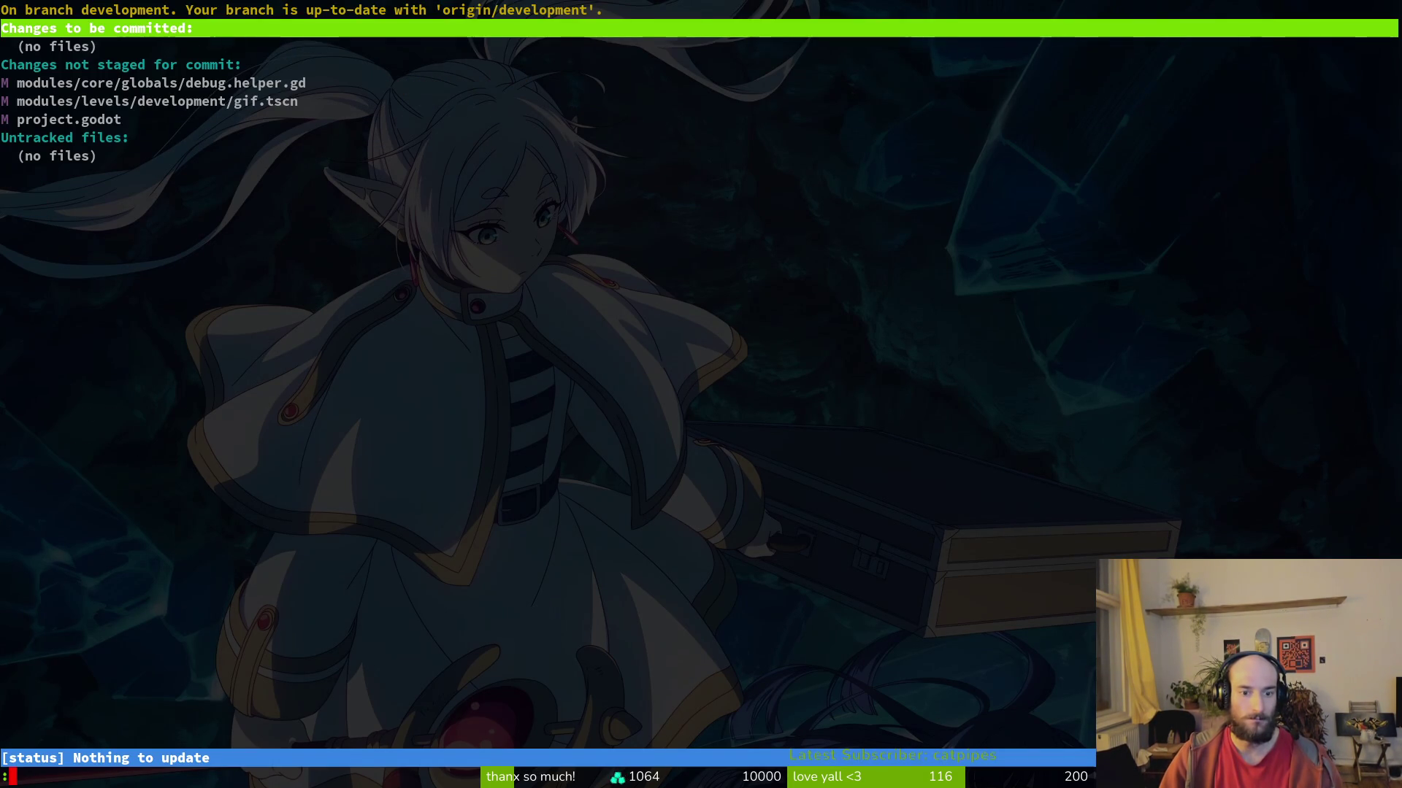
type("m")
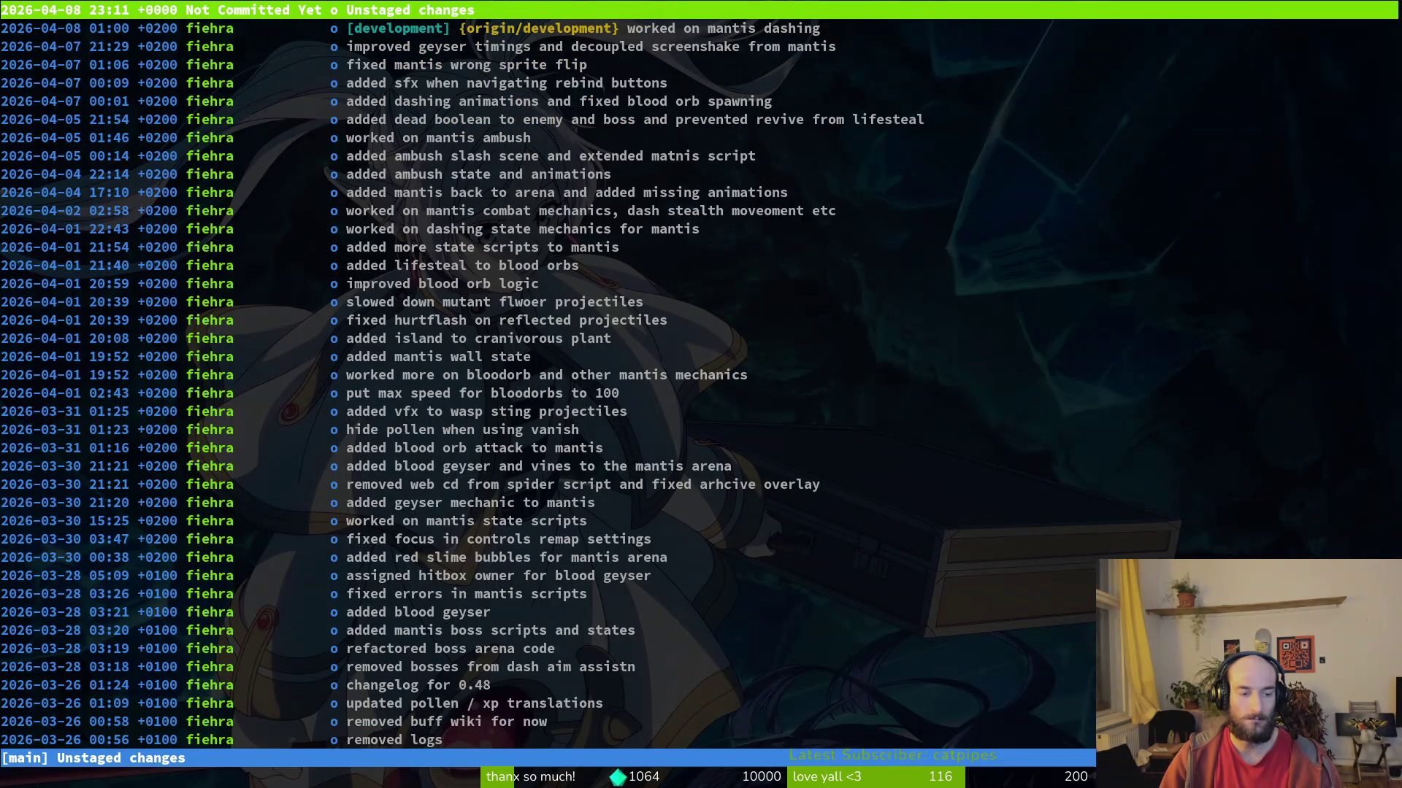
type("qti")
key("Return")
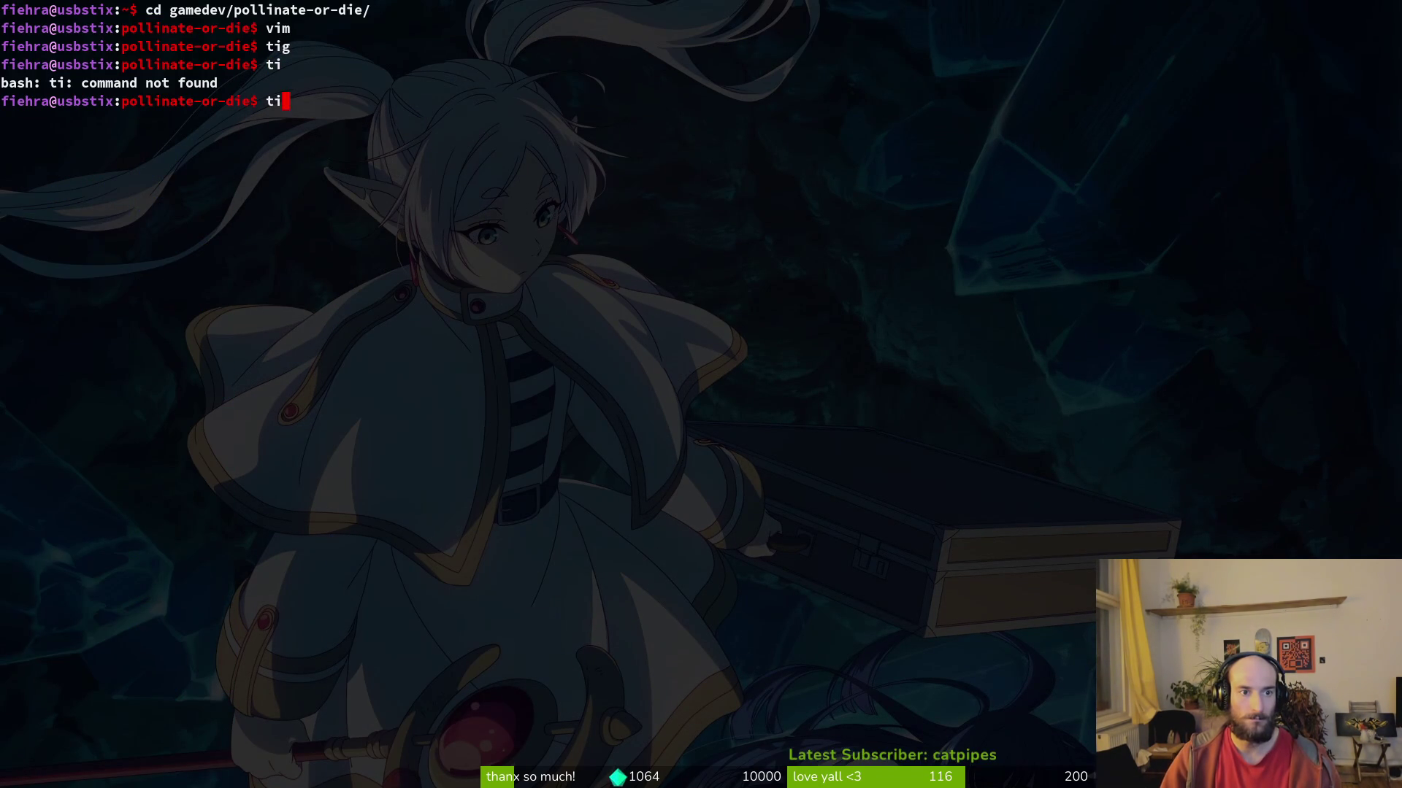
type("ig")
key("Return")
key("Down")
key("Down")
key("Return")
key("q")
key("q")
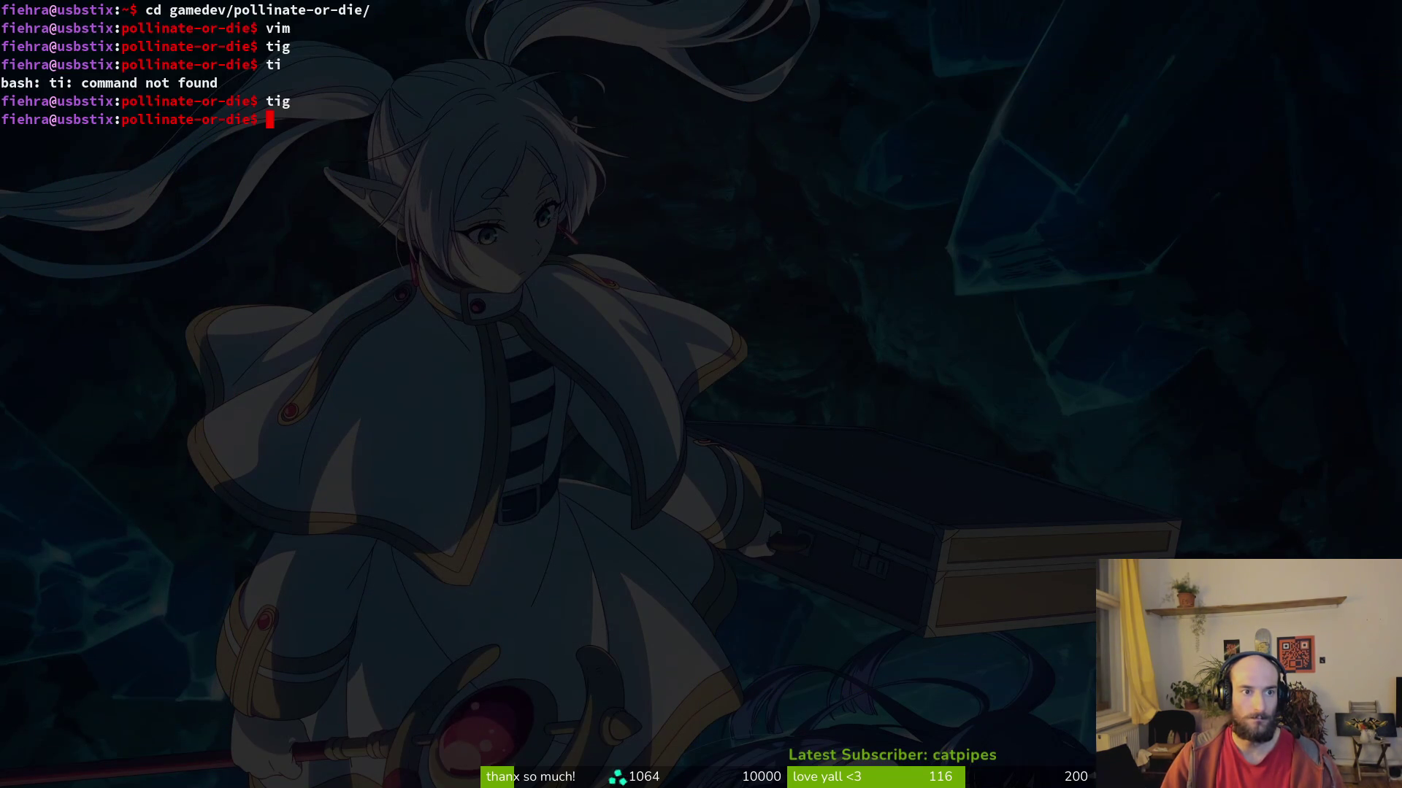
Switch to the browser and open the project's GitLab work items list.
key("alt+Tab")
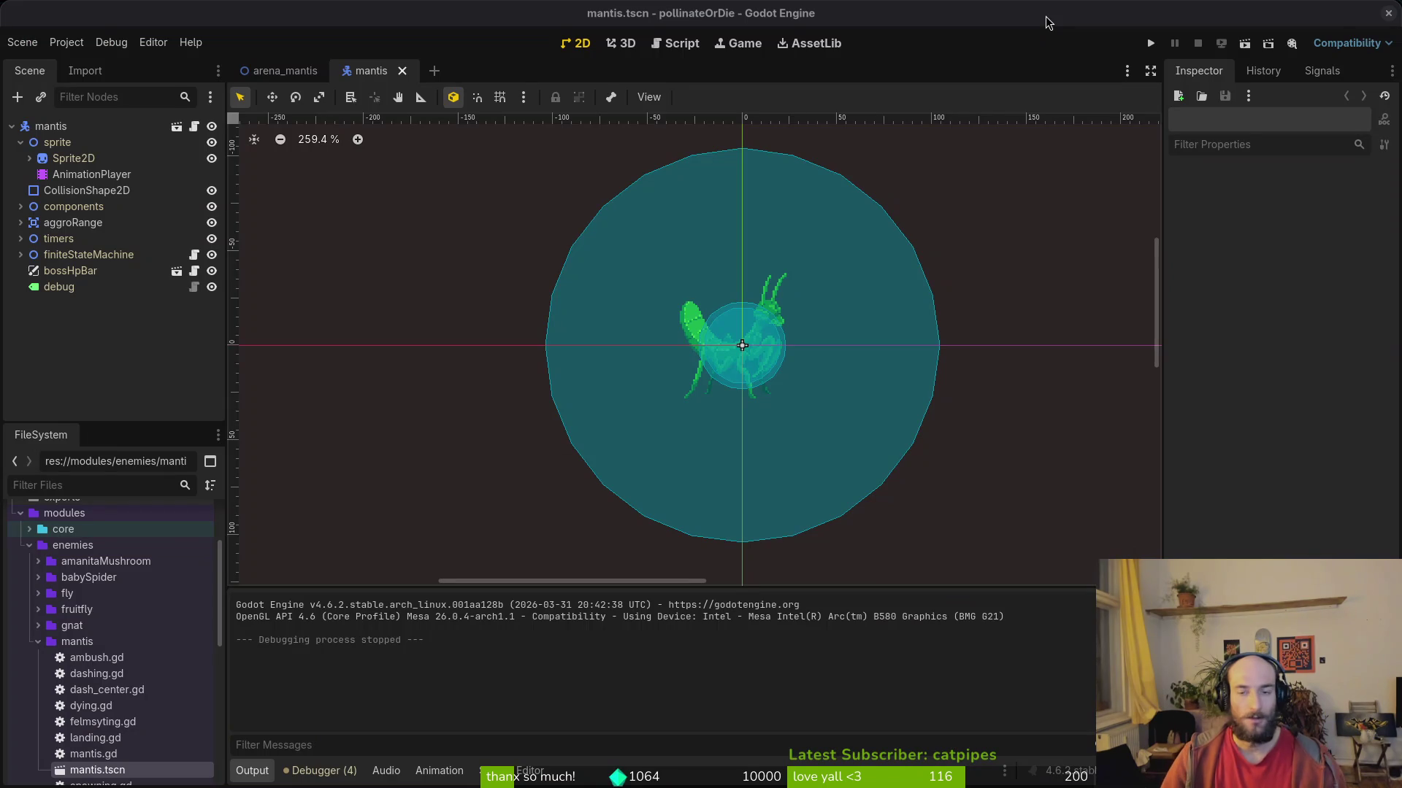
key("alt+Tab")
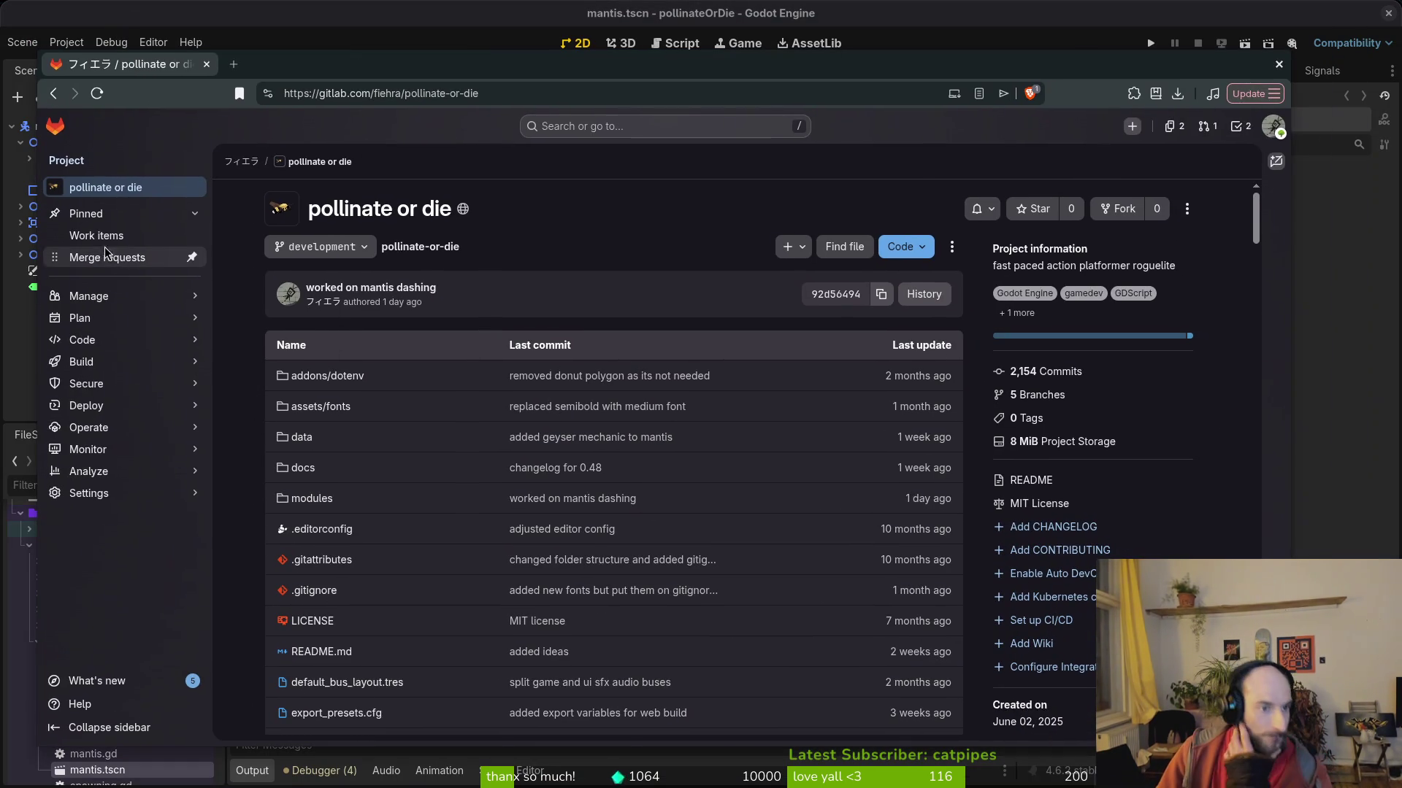
left_click(114, 241)
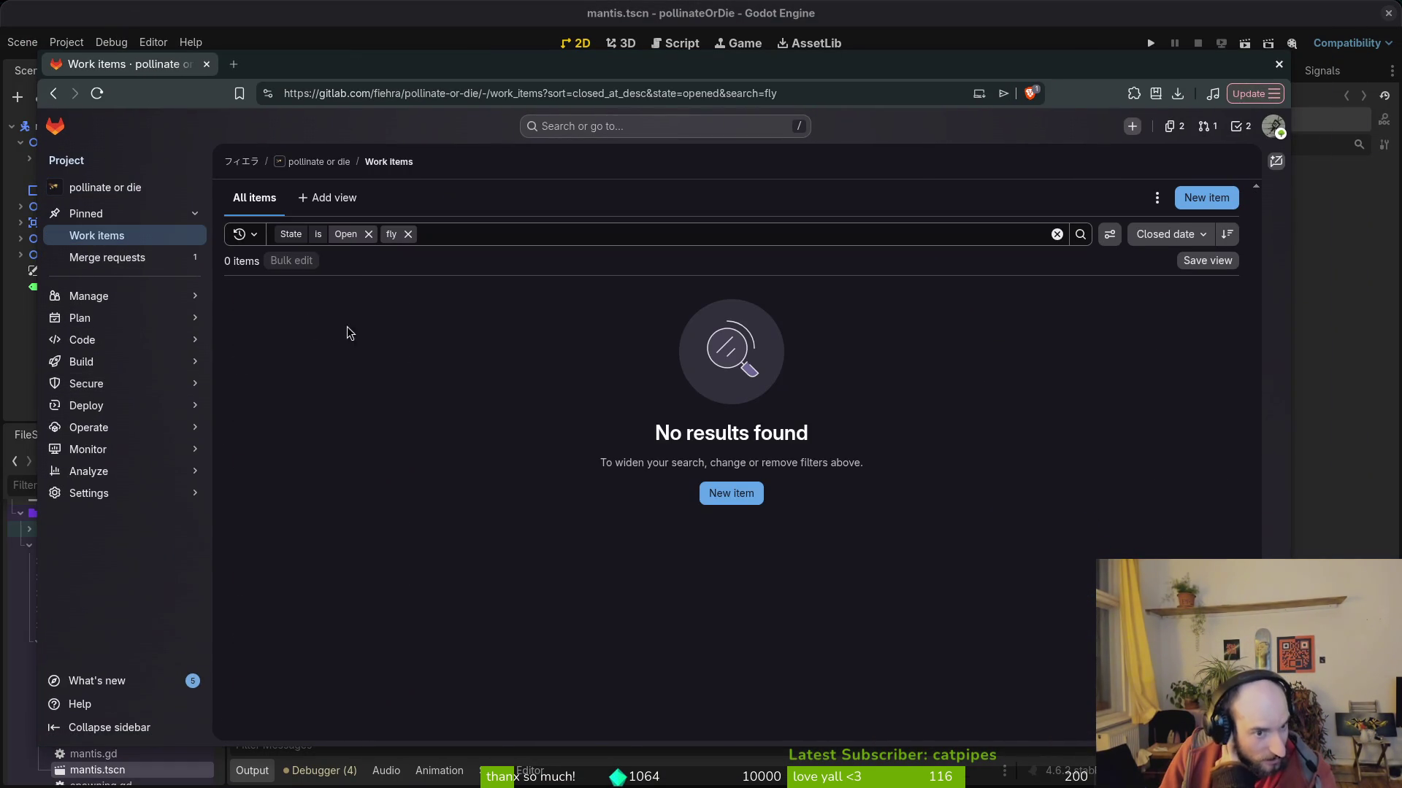
Clear the 'fly' filter to list all 118 open work items, then close the browser and bring up Twitch.
left_click(113, 242)
left_click(408, 234)
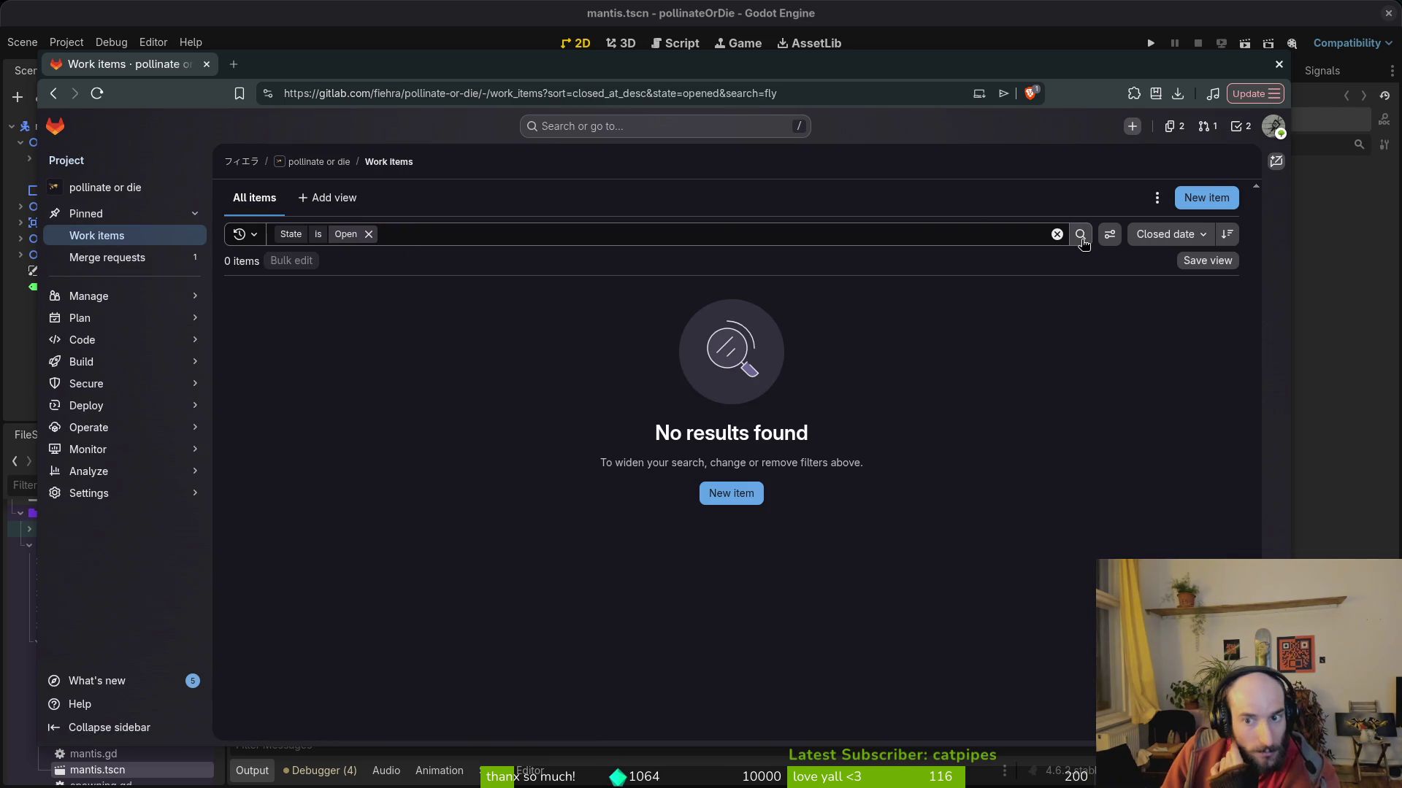
left_click(1081, 243)
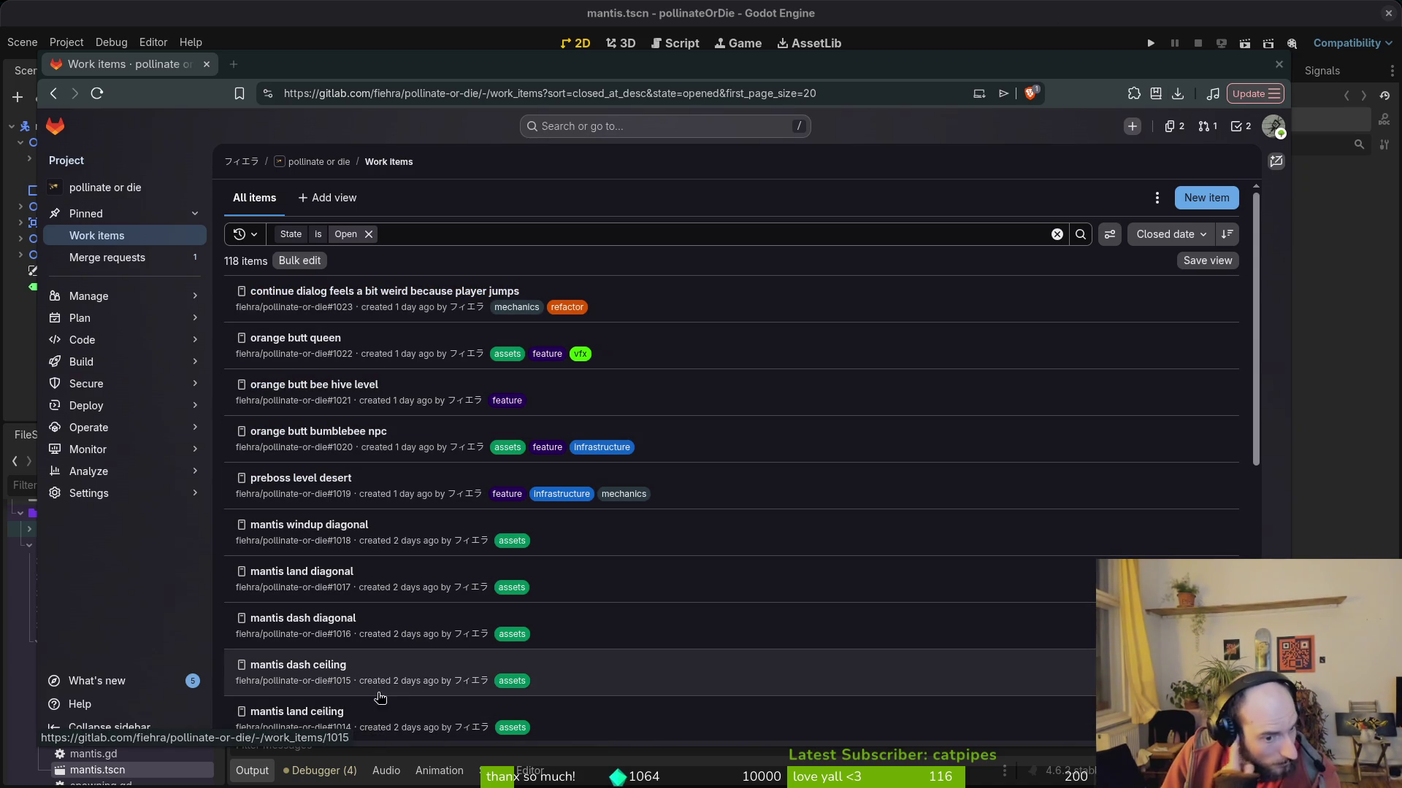
scroll(553, 680, "down", 2)
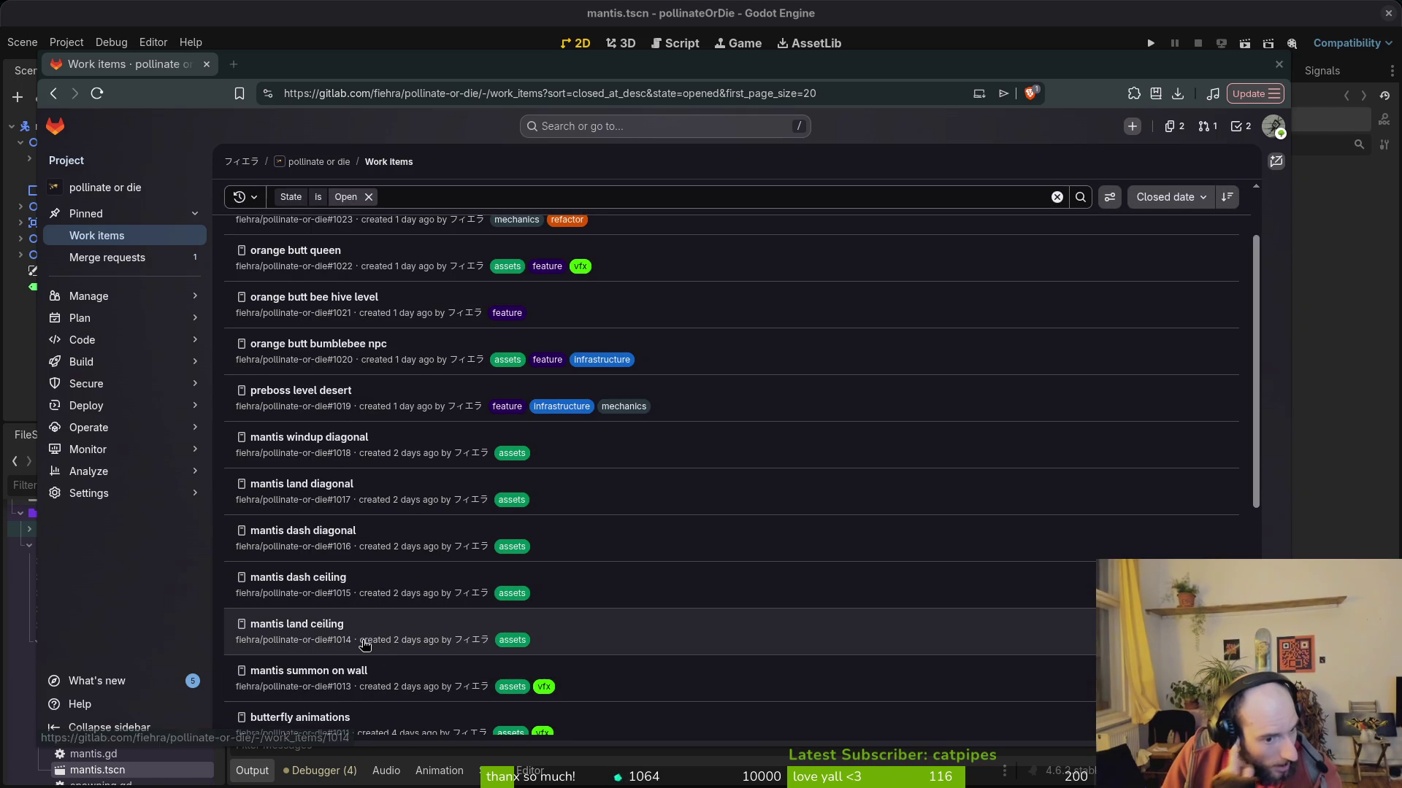
scroll(468, 654, "down", 4)
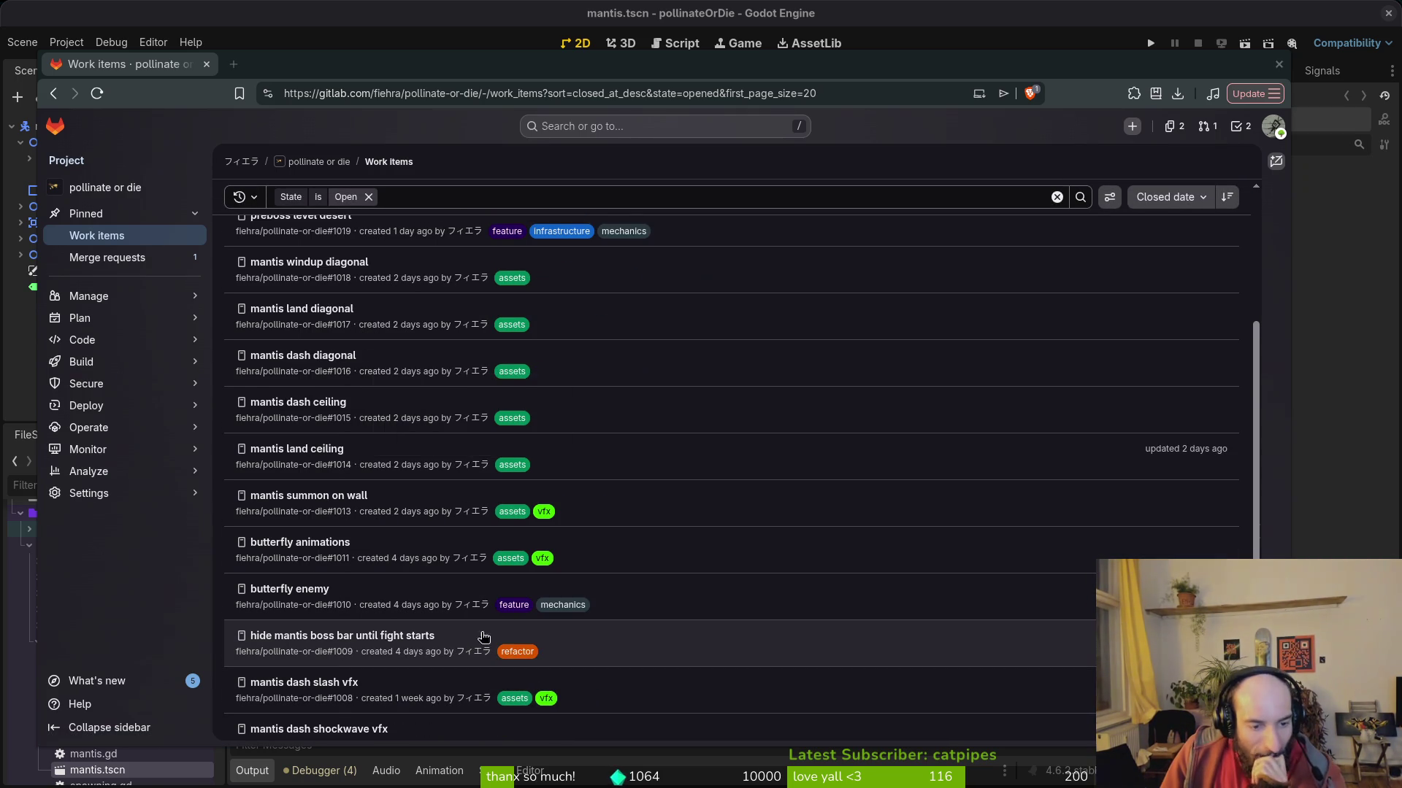
left_click(1276, 64)
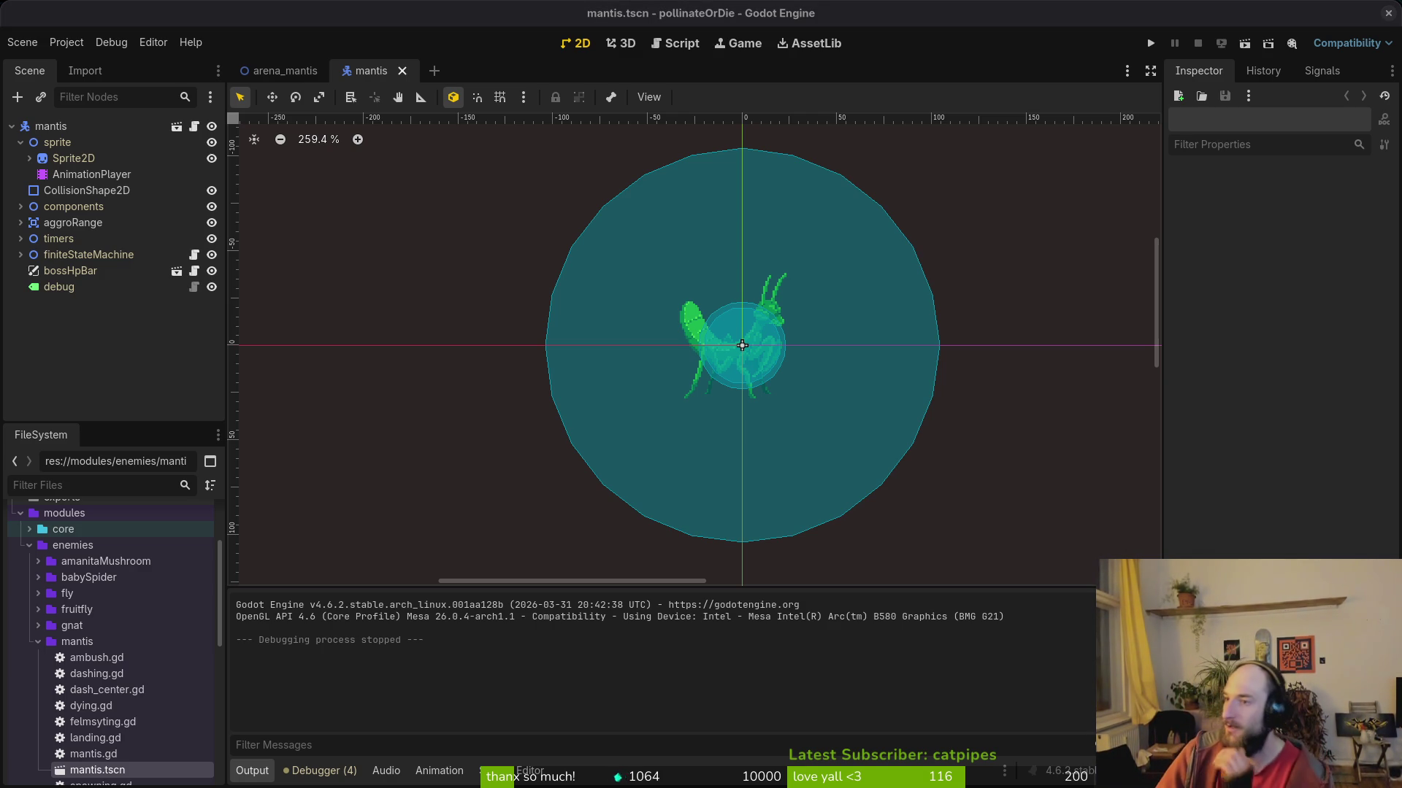
key("alt+Tab")
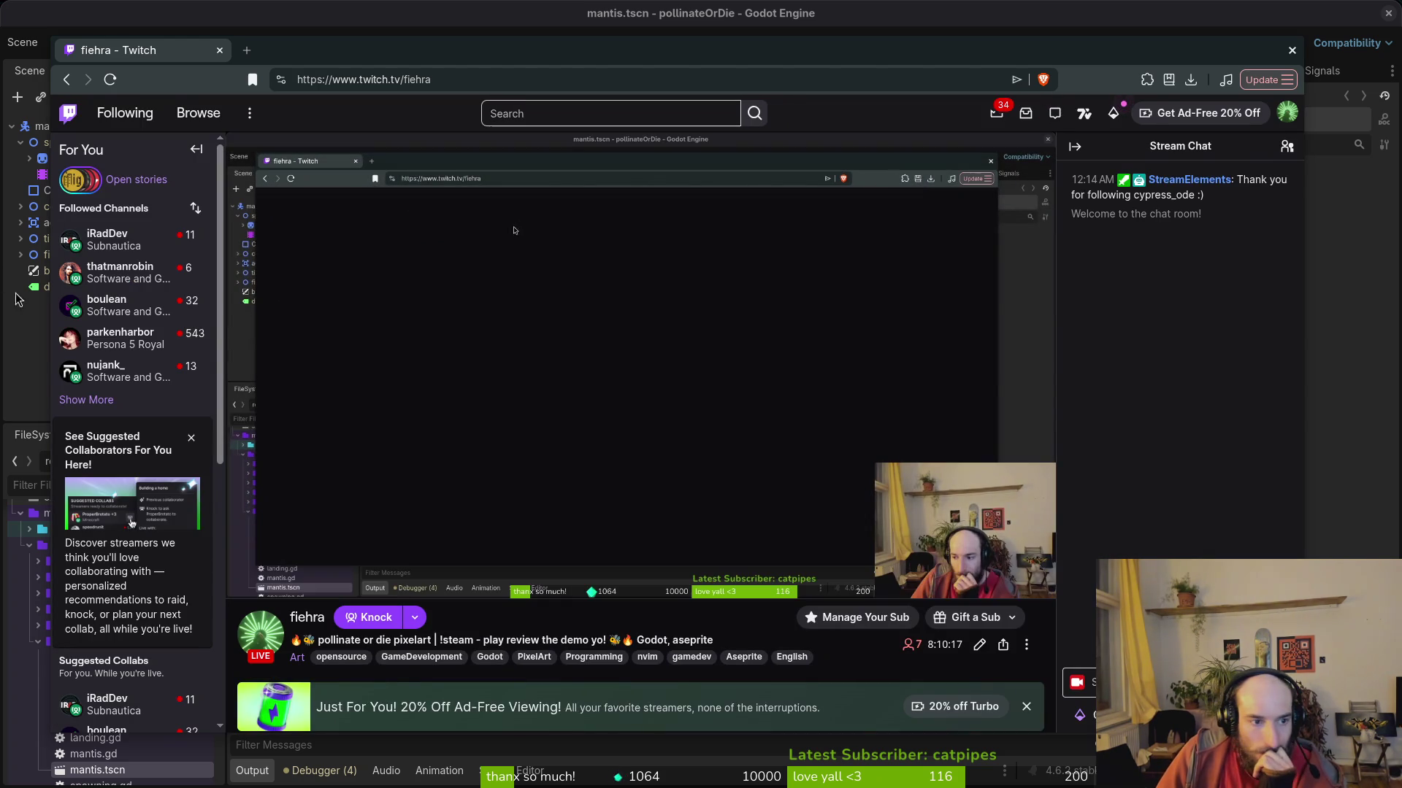
Open a followed channel in a background tab, dismiss the collaborators card, and expand the followed list.
mouse_move(106, 254)
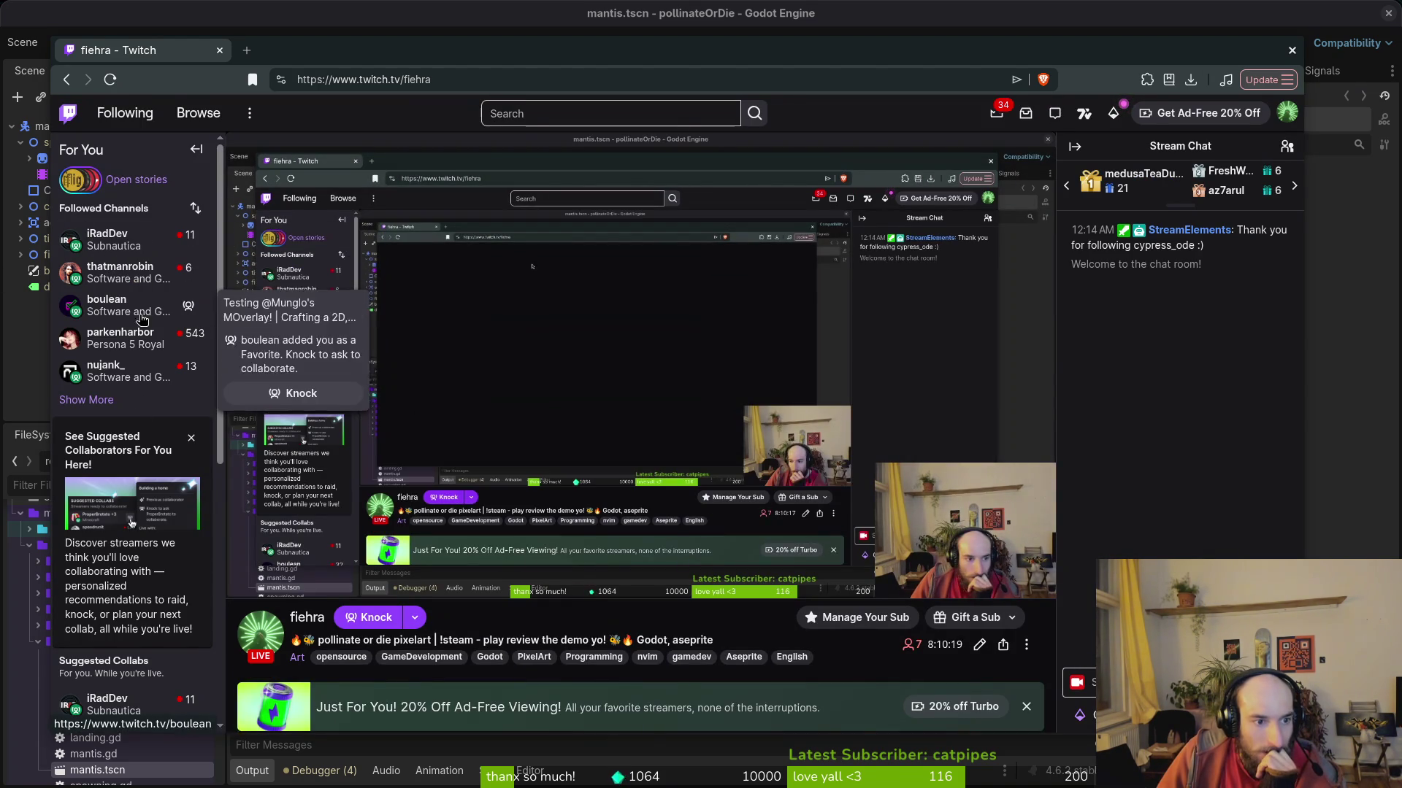
mouse_move(110, 340)
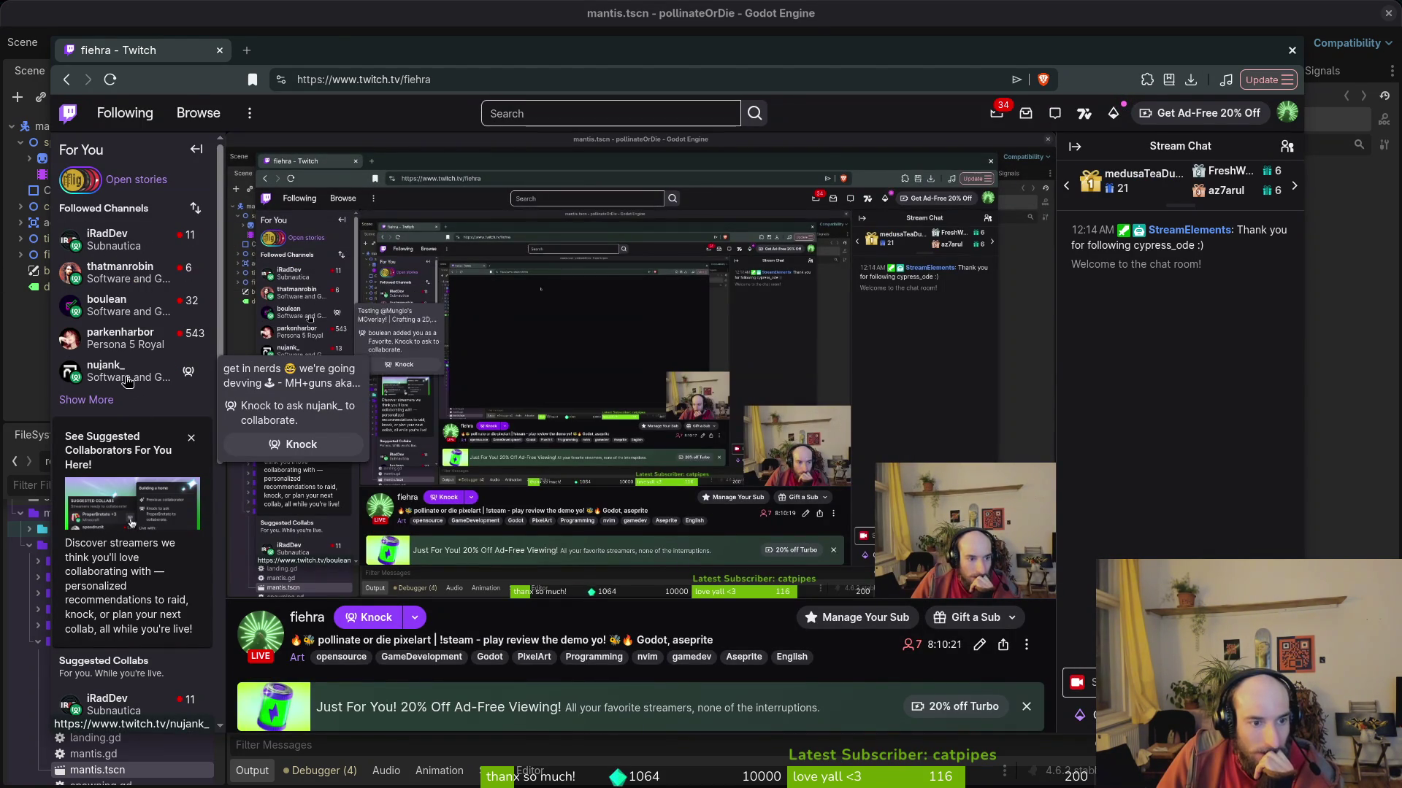
middle_click(106, 305)
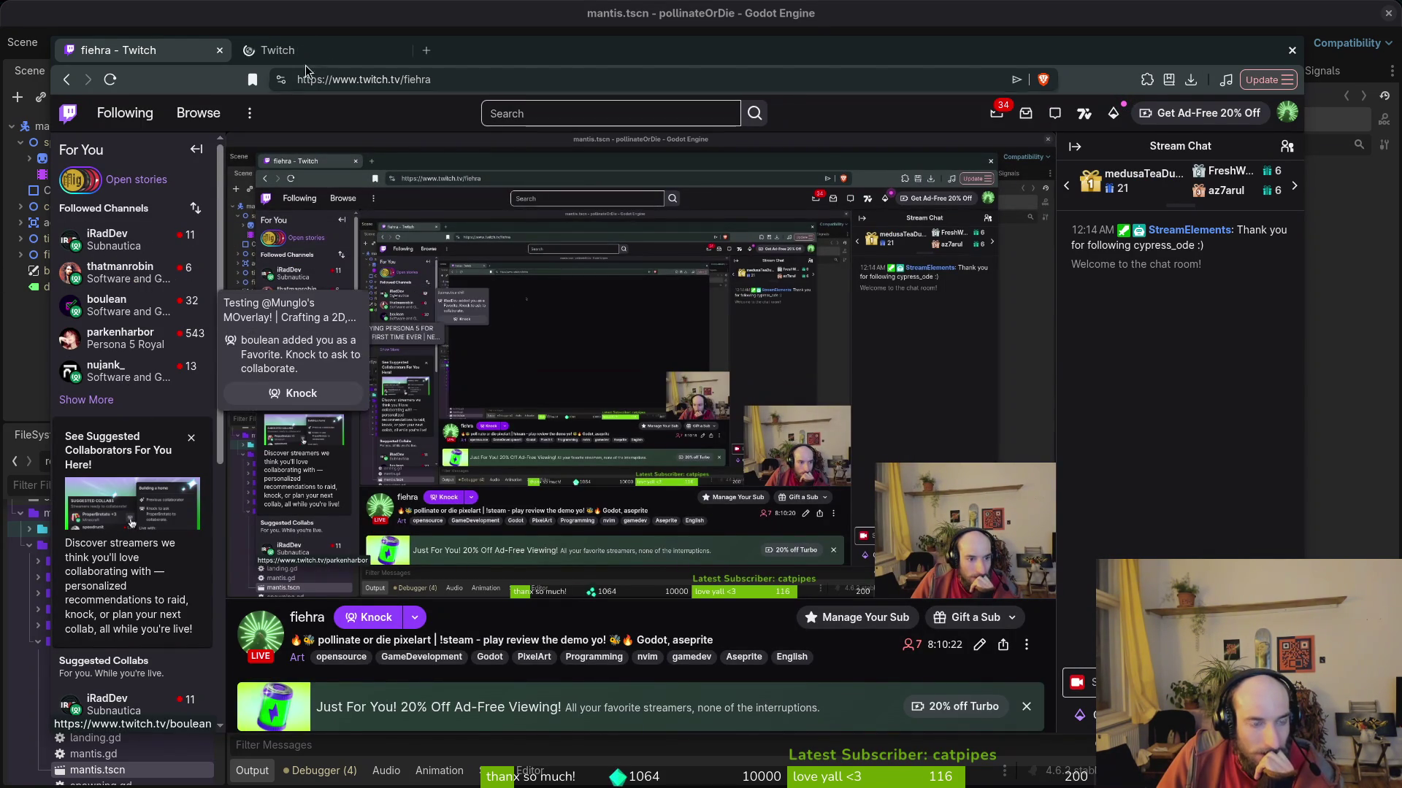
left_click(191, 437)
left_click(86, 400)
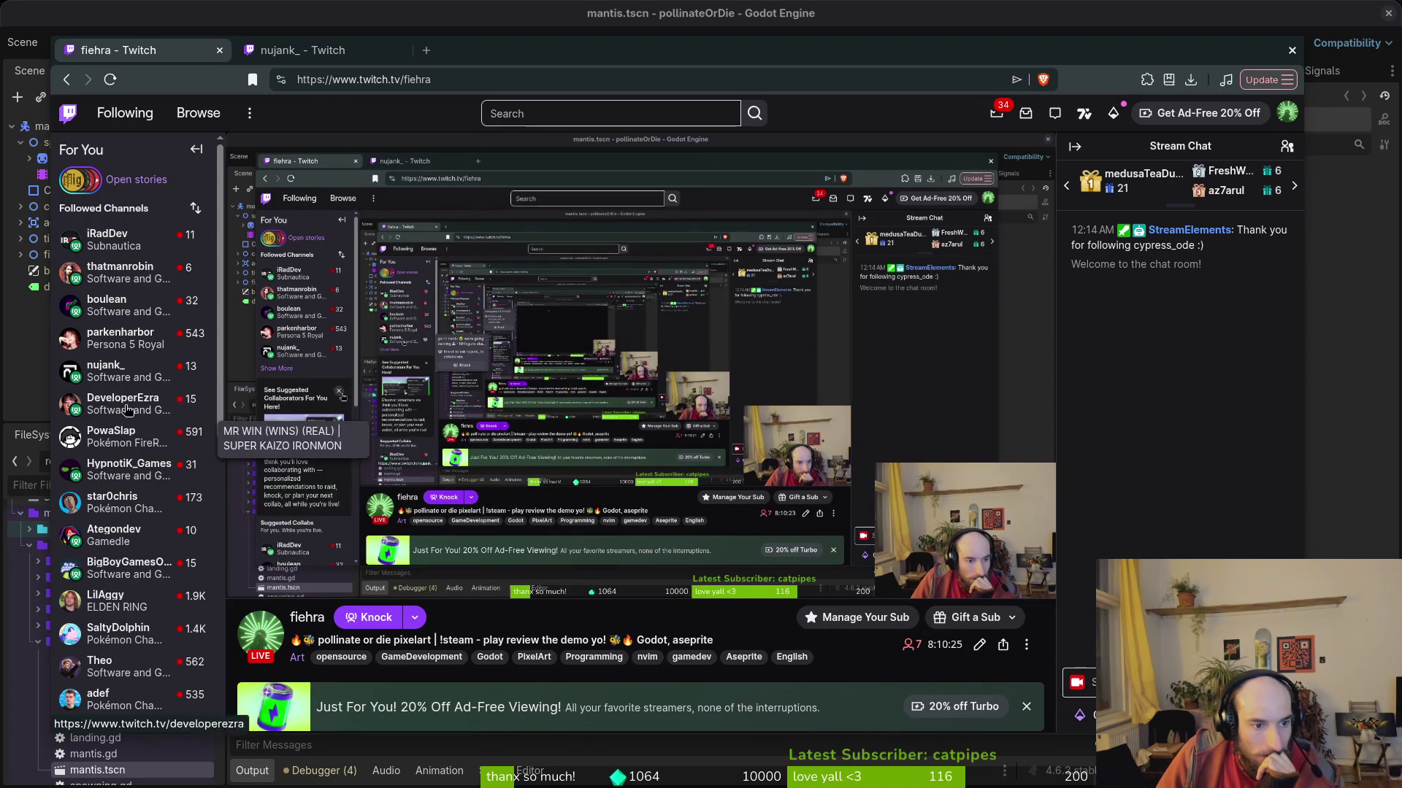
left_click(317, 46)
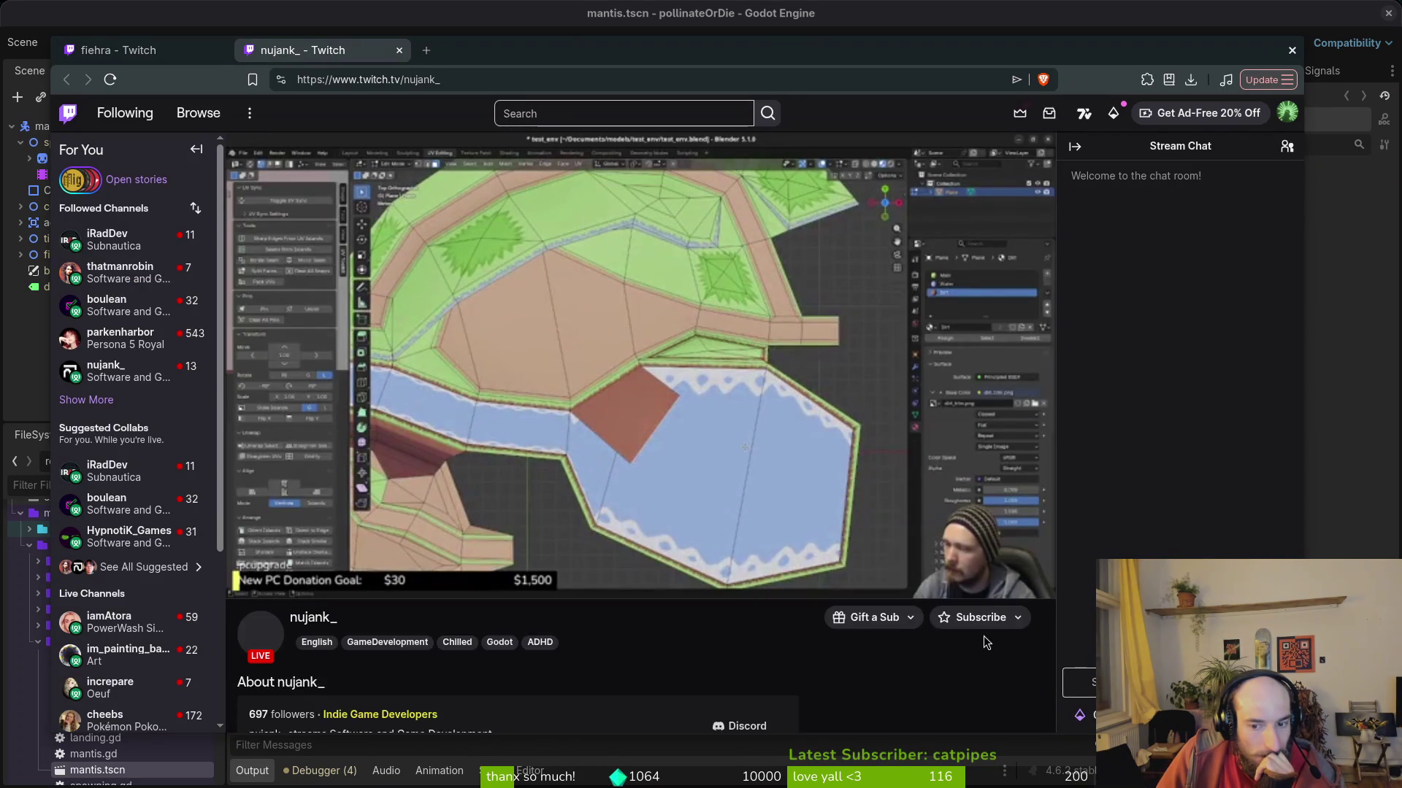
left_click(146, 50)
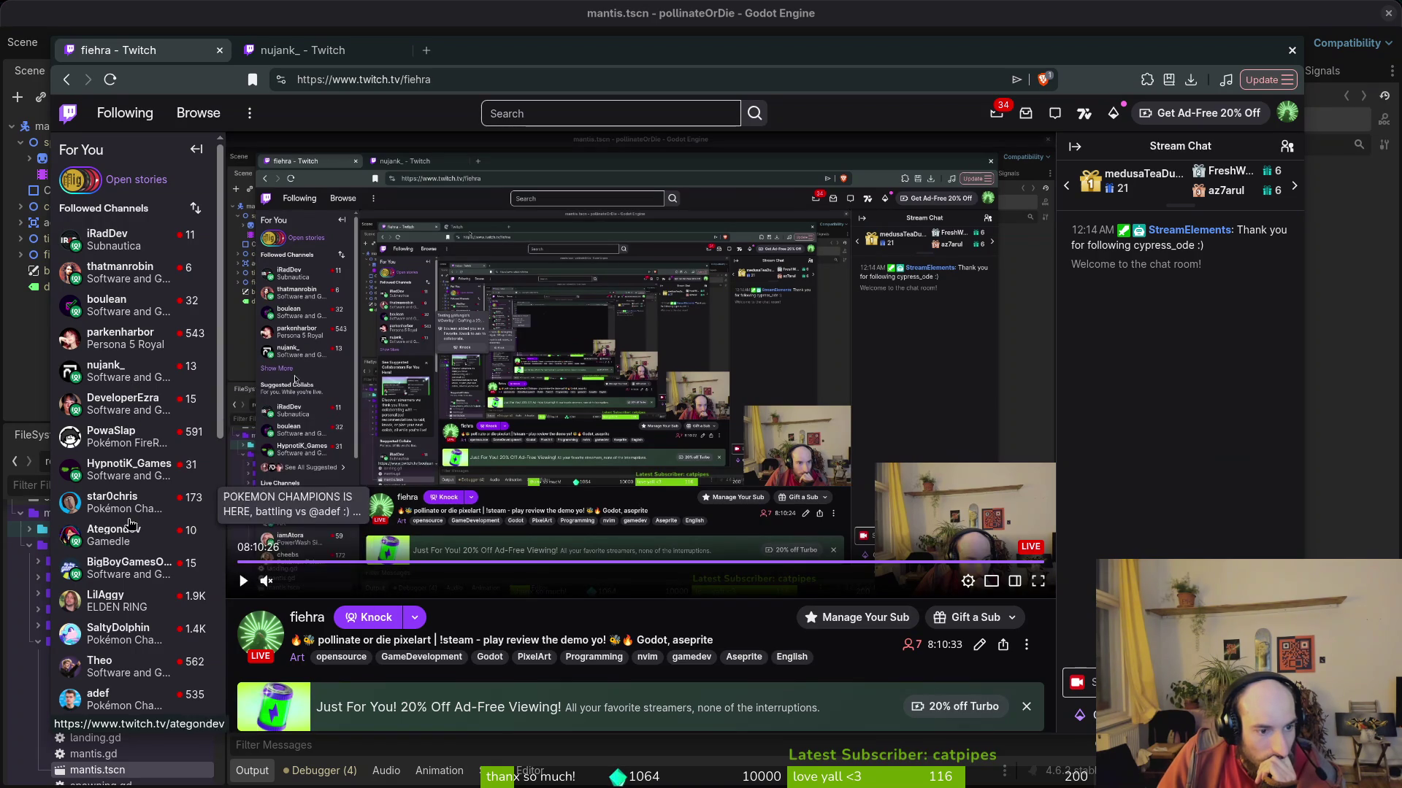
Open three more followed channels in tabs and switch to the pixel-art Godot dev stream.
middle_click(131, 470)
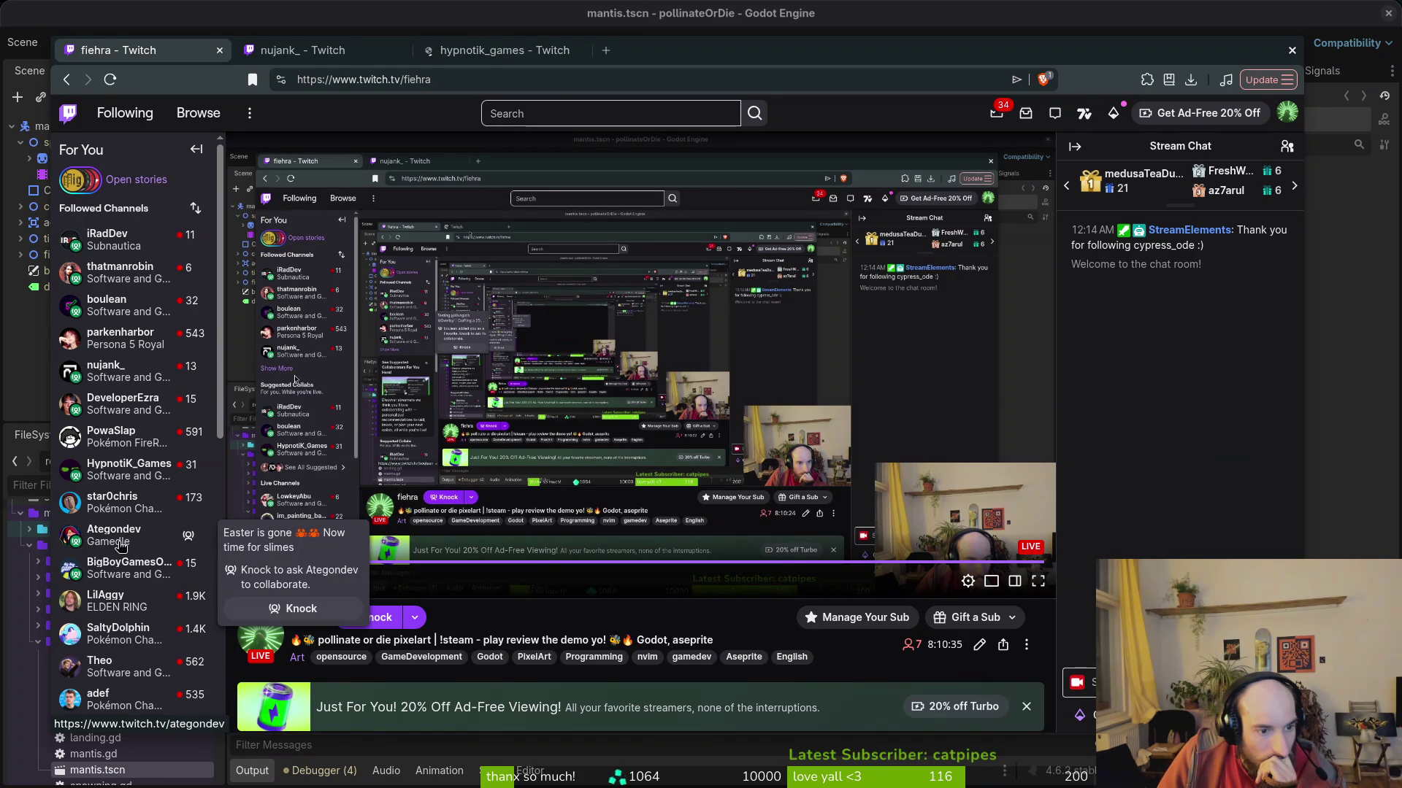
scroll(119, 580, "down", 3)
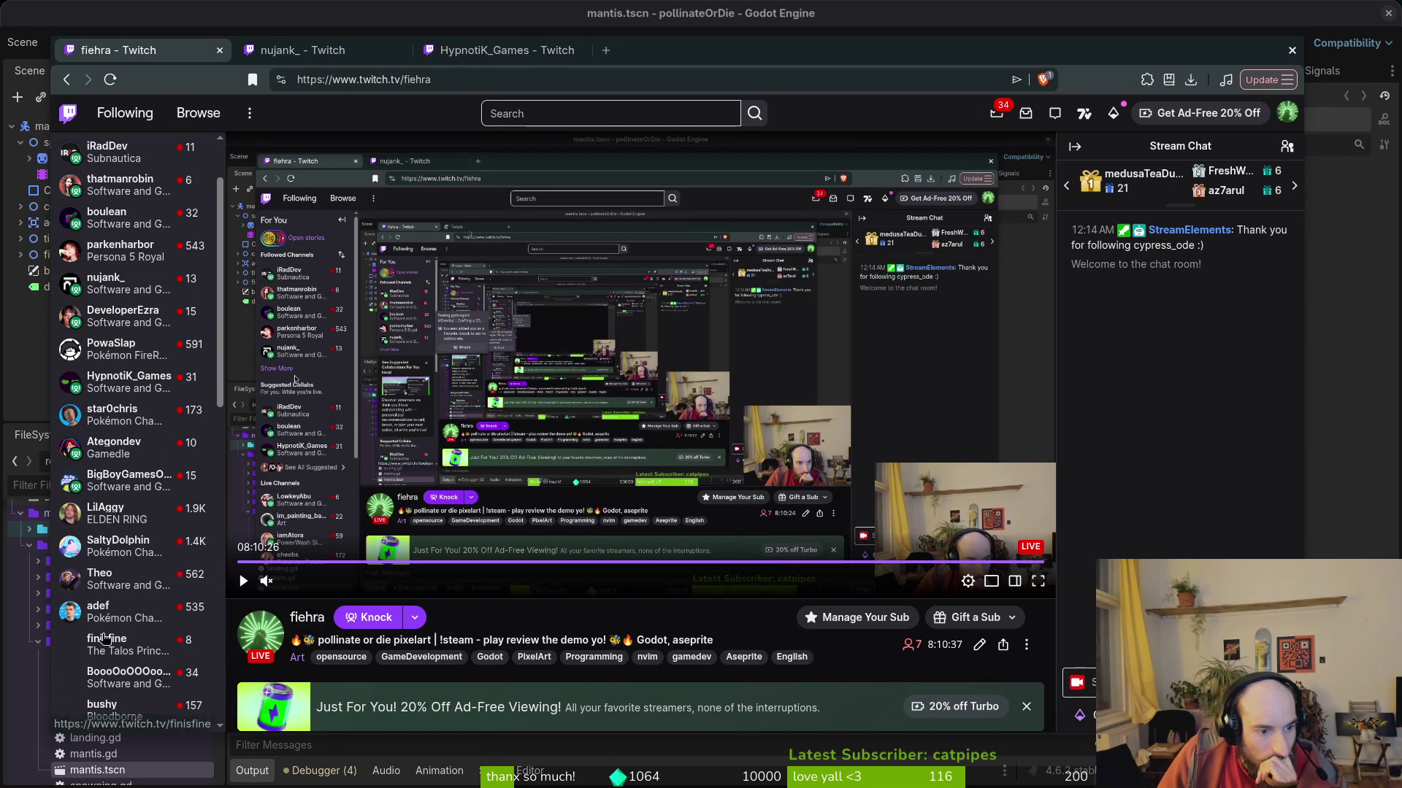
scroll(122, 593, "down", 2)
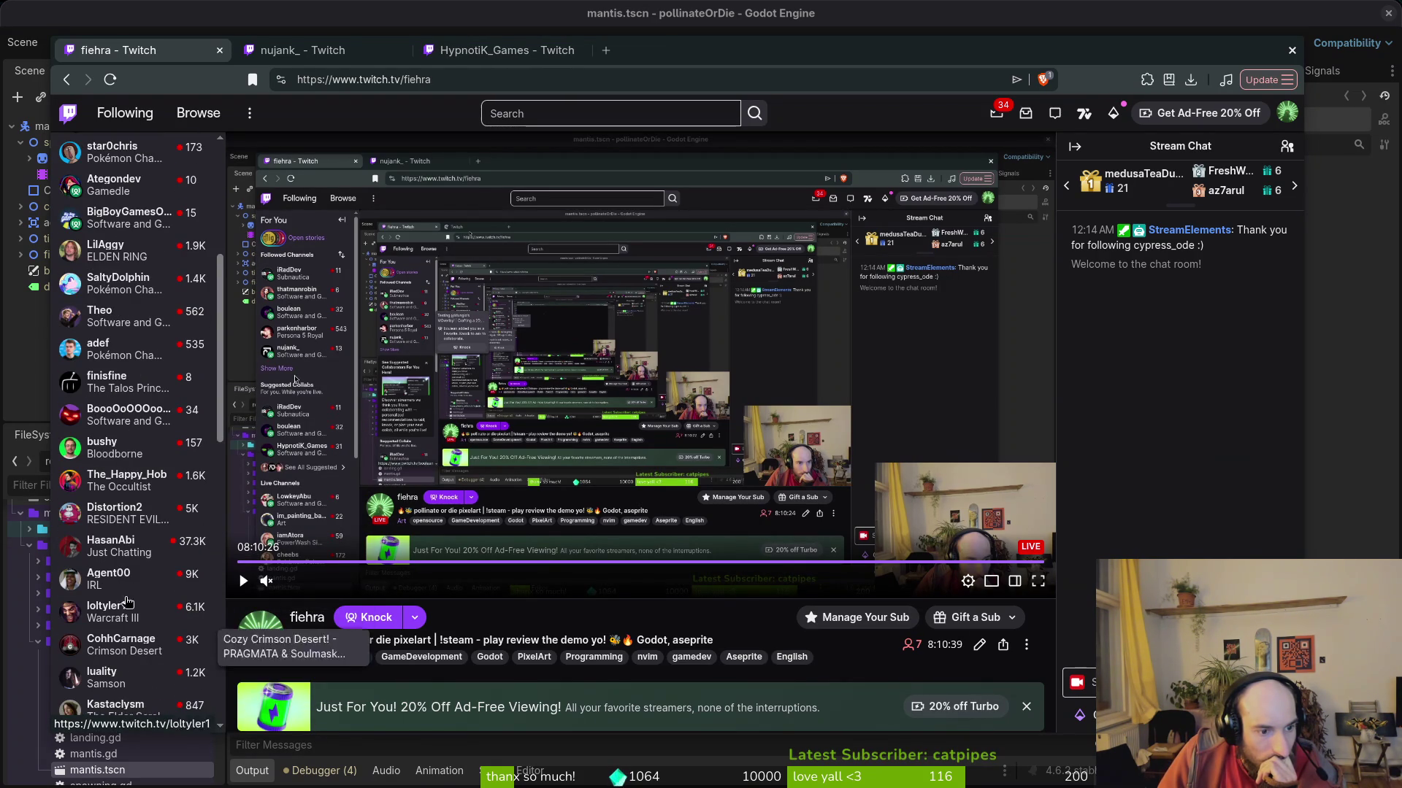
scroll(131, 565, "down", 2)
scroll(131, 566, "down", 3)
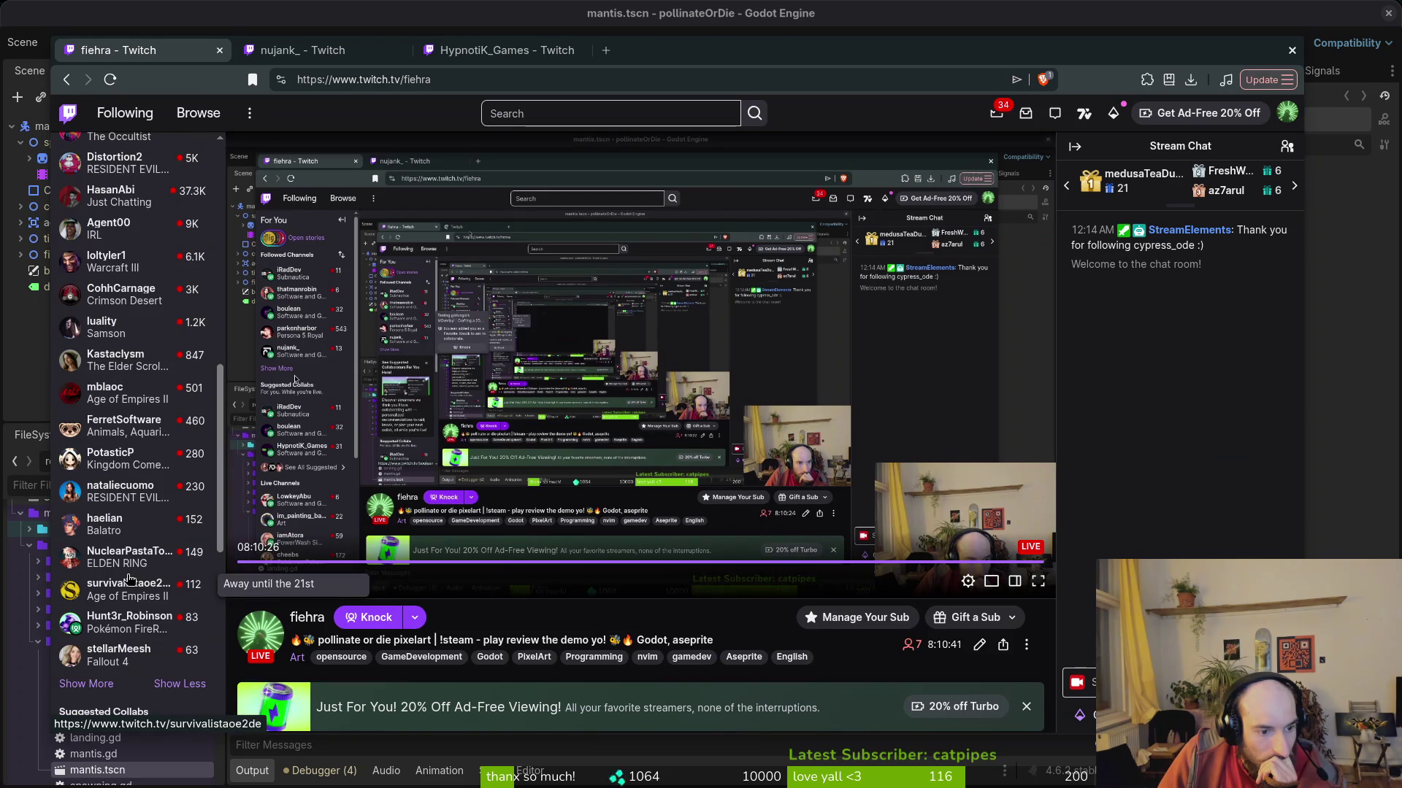
scroll(126, 511, "up", 15)
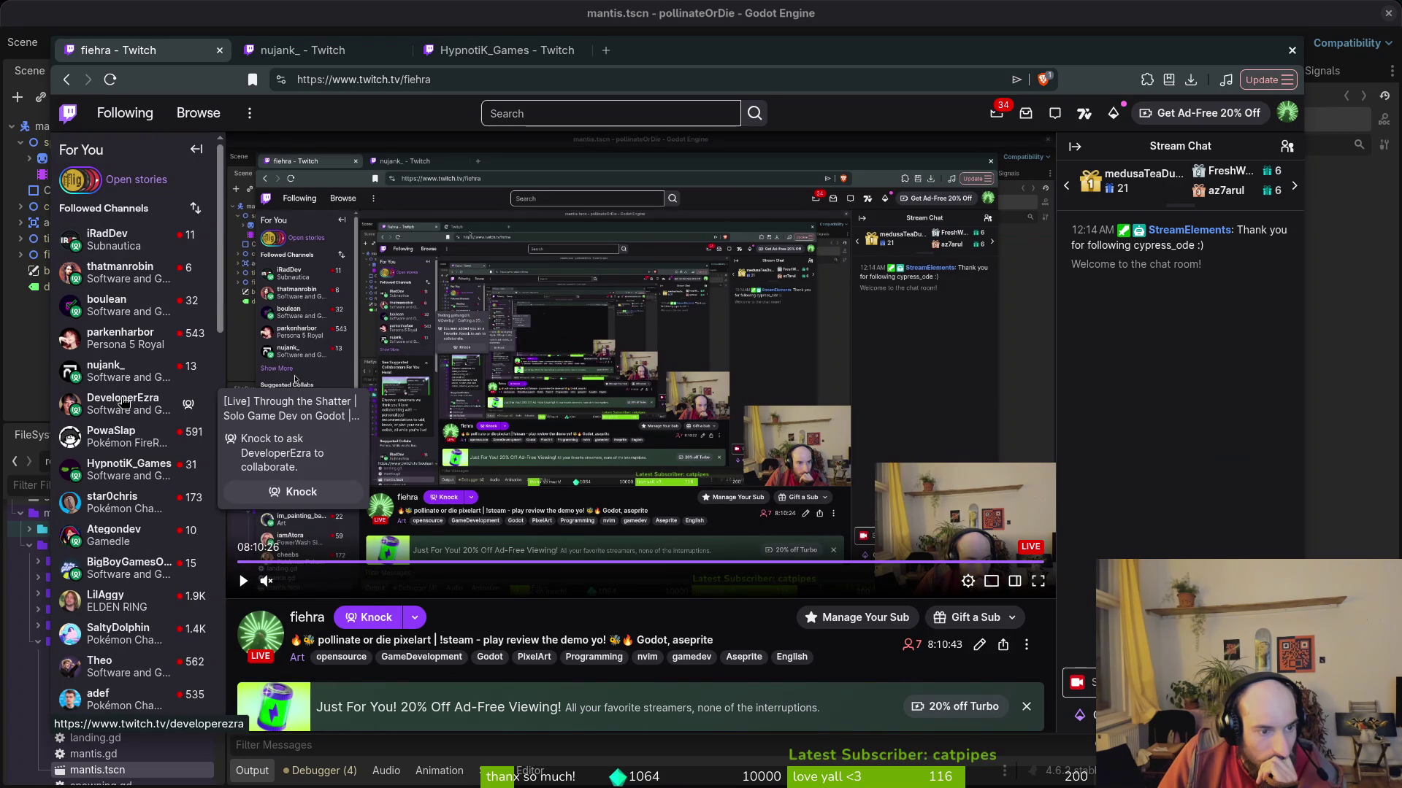
middle_click(123, 403)
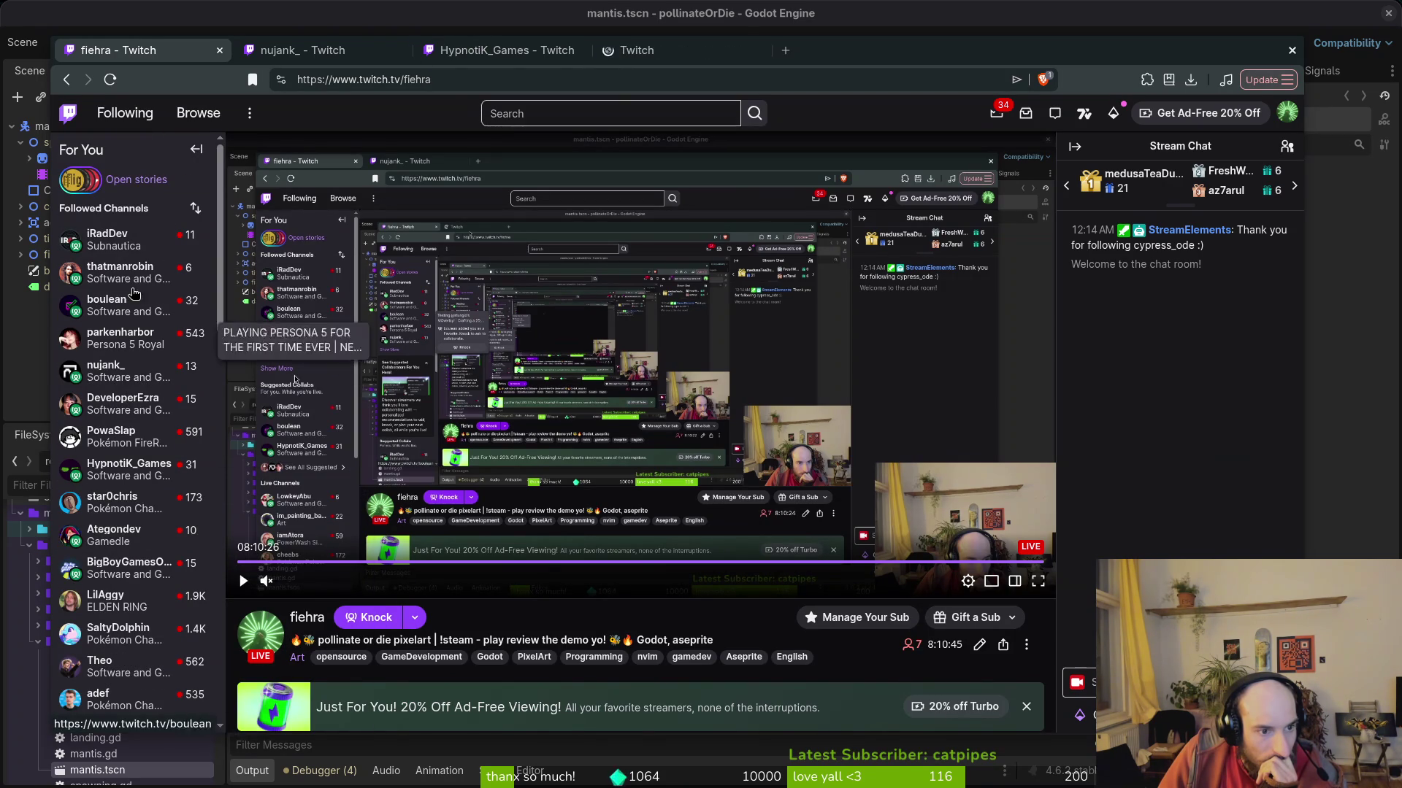
scroll(135, 274, "down", 2)
scroll(135, 274, "down", 2)
scroll(135, 274, "up", 5)
middle_click(144, 269)
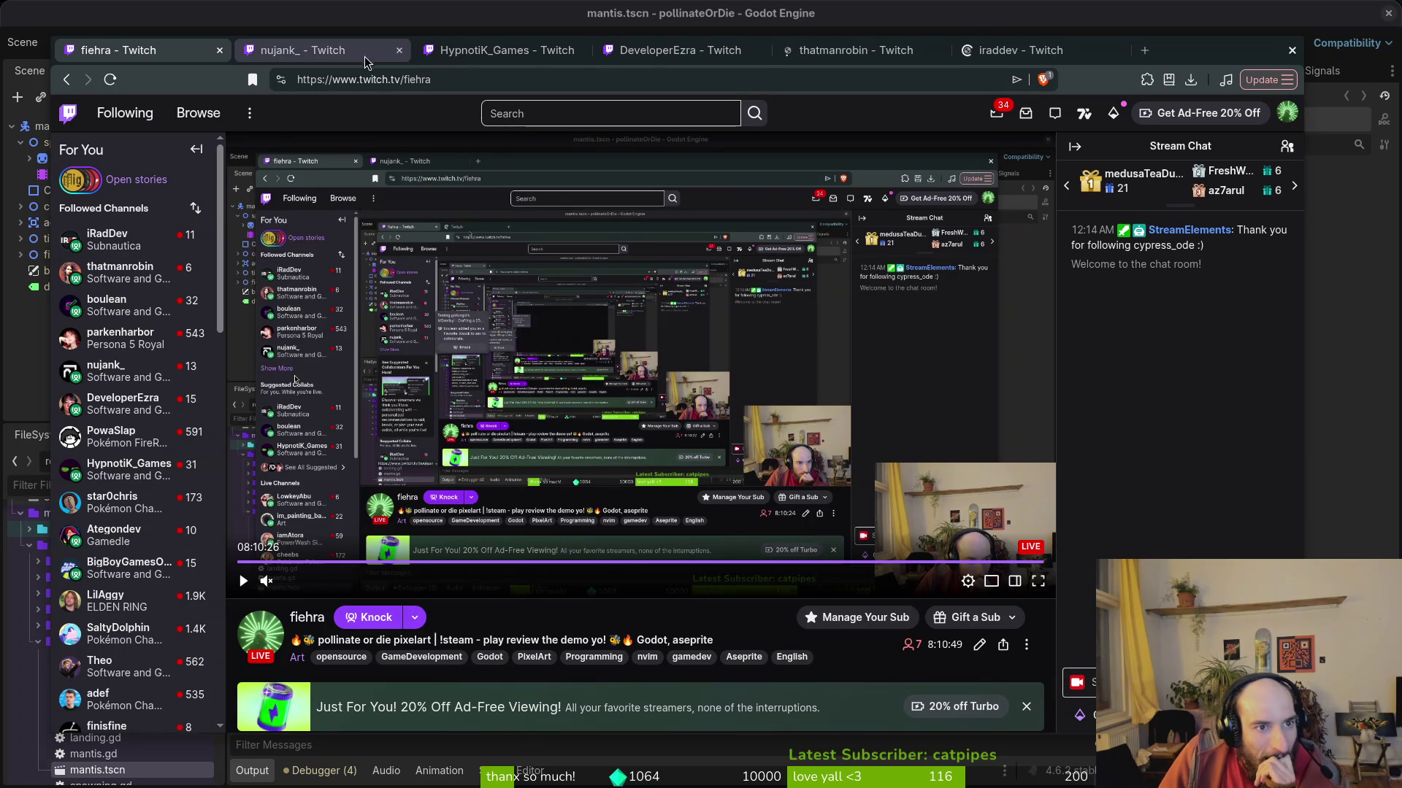
left_click(673, 51)
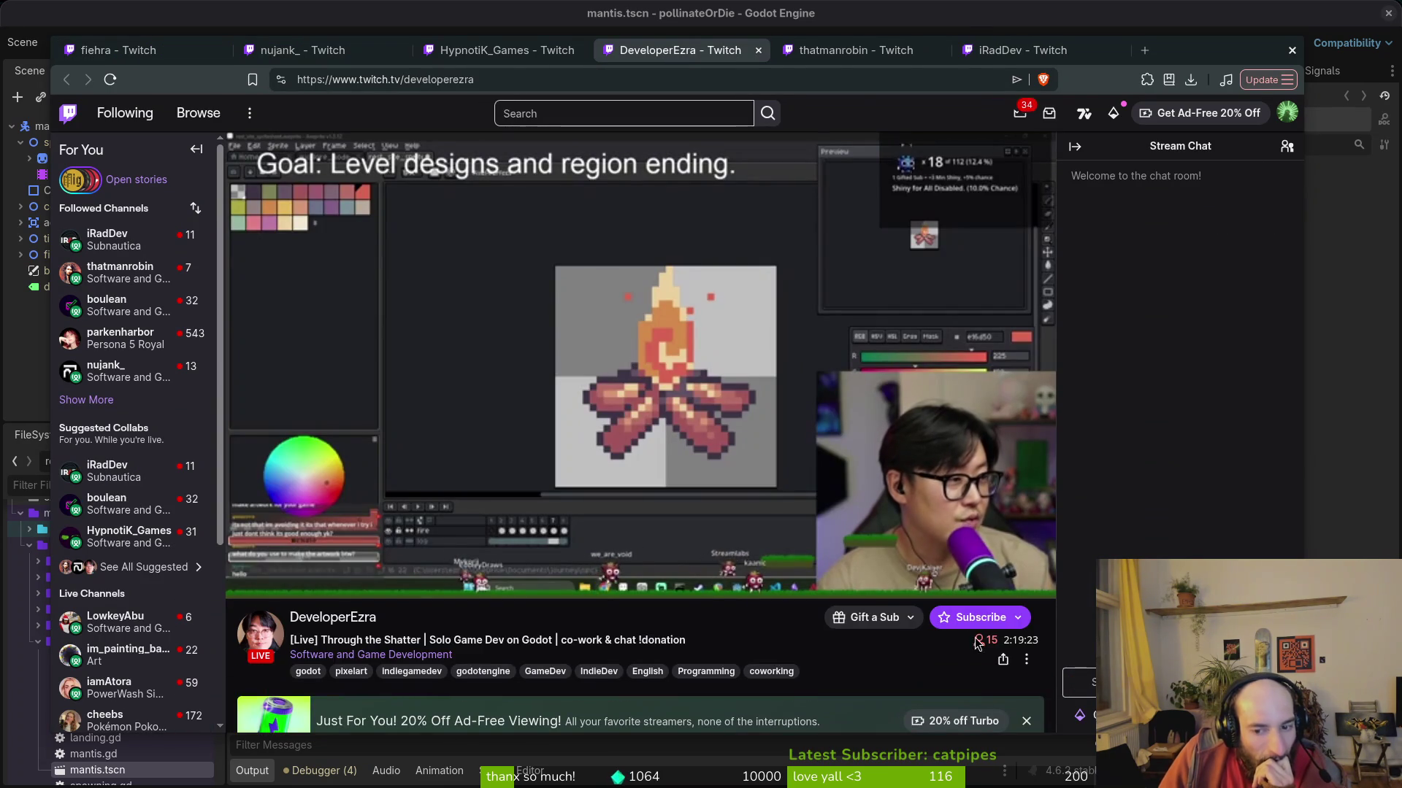